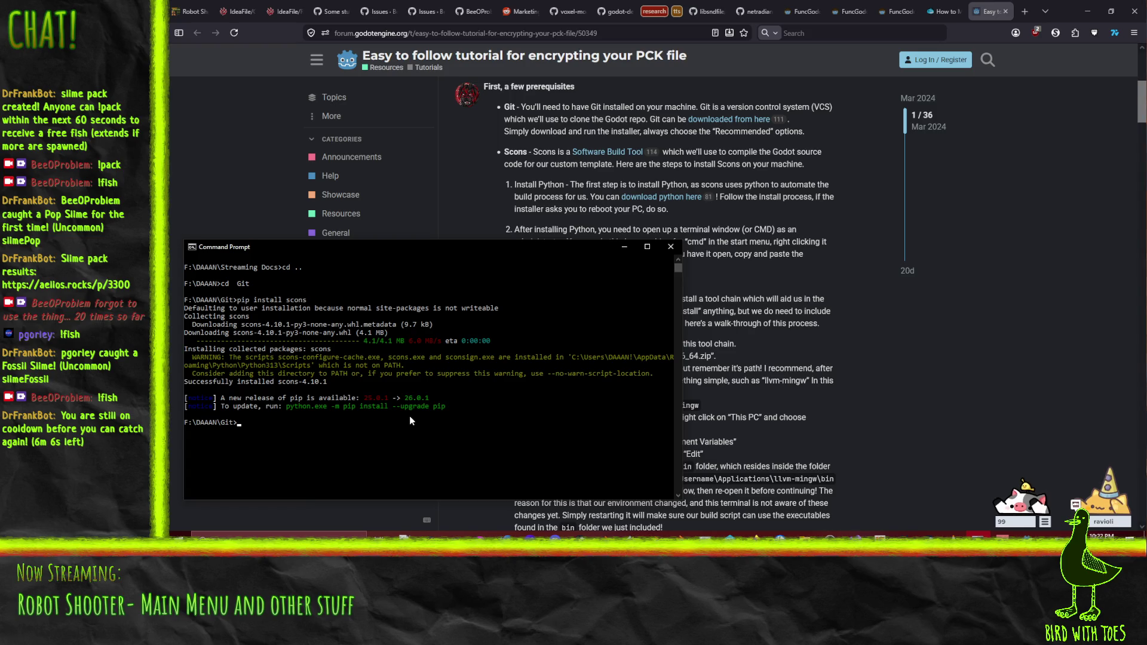
Step: Open the tutorial's 'here' link to the llvm-mingw GitHub releases page in a new tab and view it
left_click(1017, 376)
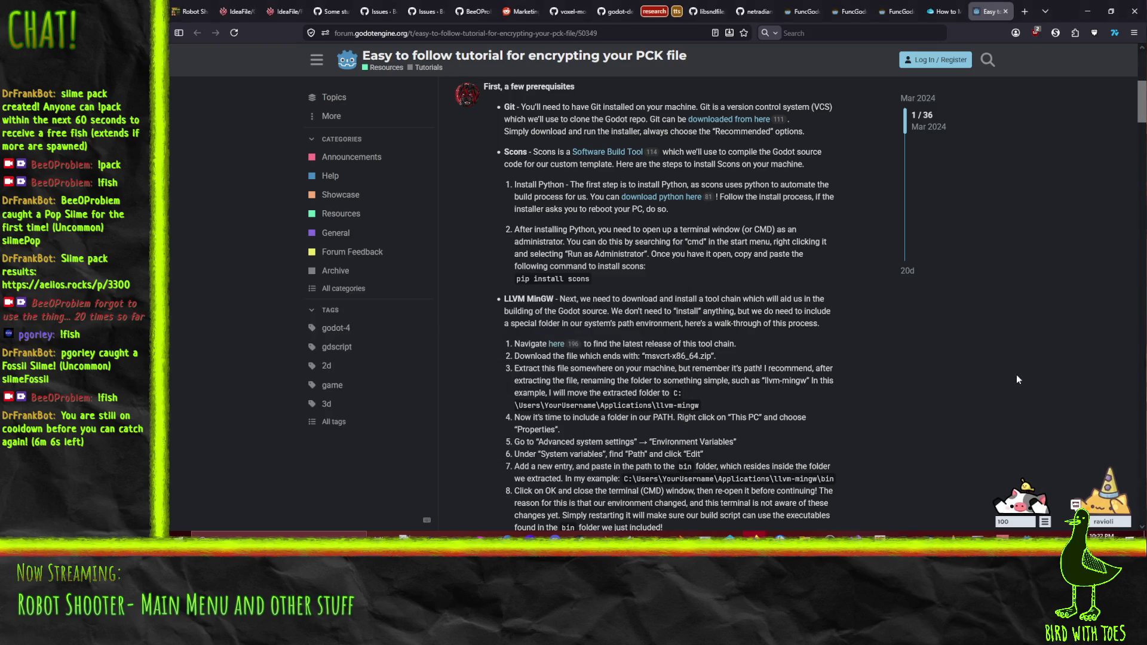
scroll(503, 357, "down", 3)
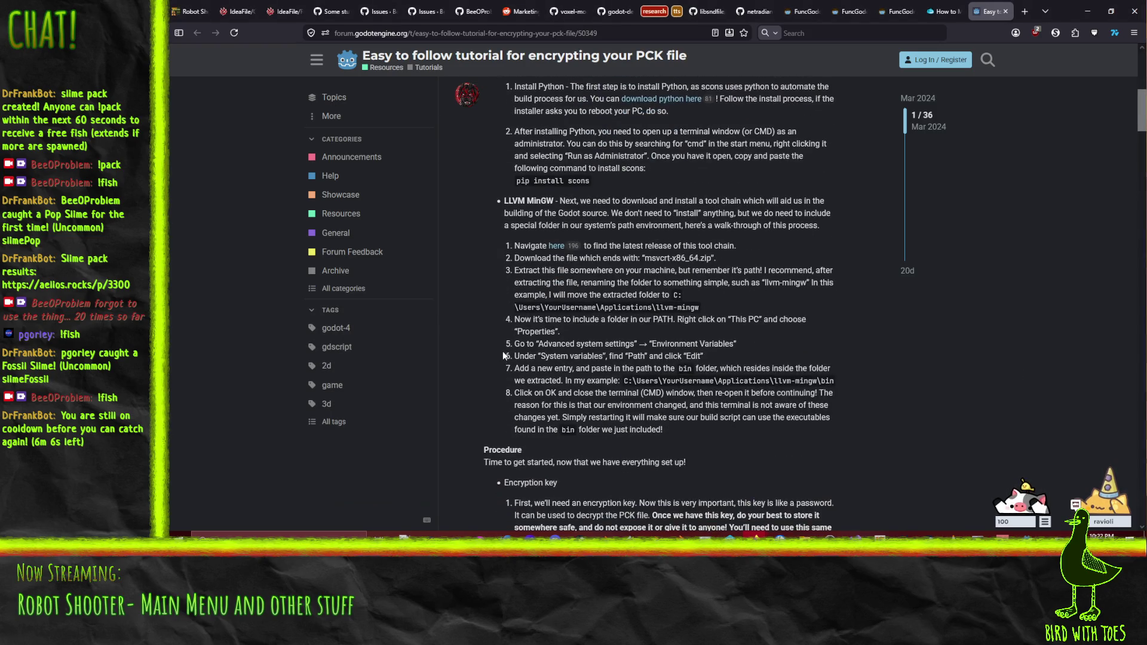
right_click(556, 239)
left_click(591, 247)
left_click(997, 11)
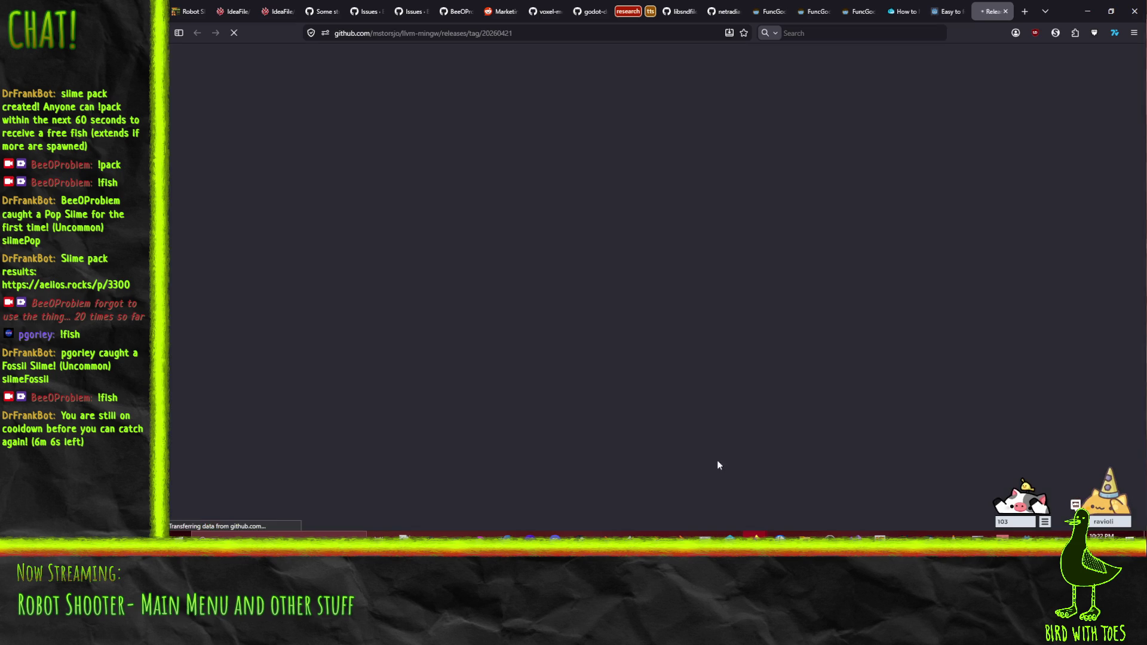
Step: Download llvm-mingw-20260421-msvcrt-x86_64.zip from the release assets and go back to the forum tutorial
scroll(257, 275, "down", 2)
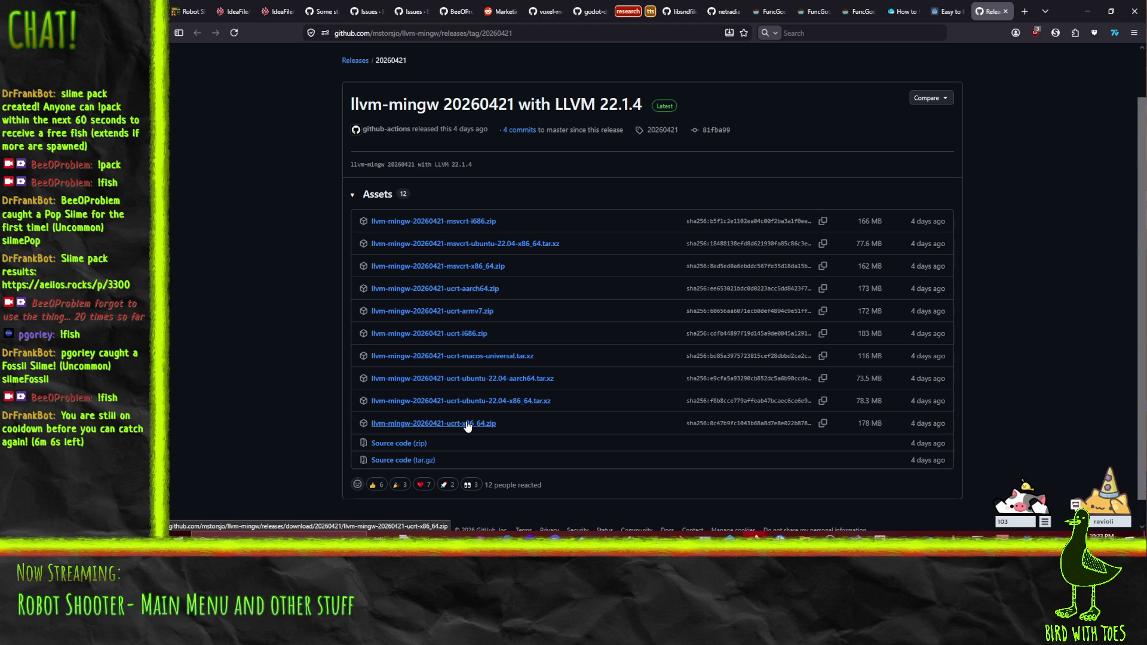
left_click(473, 272)
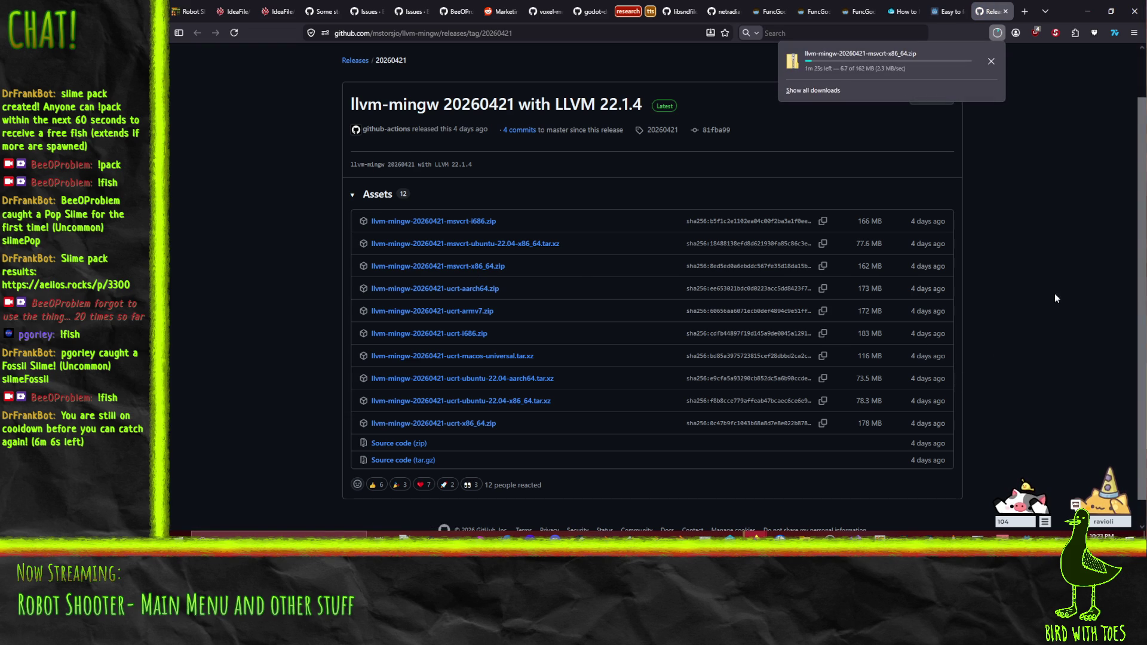
scroll(619, 416, "up", 2)
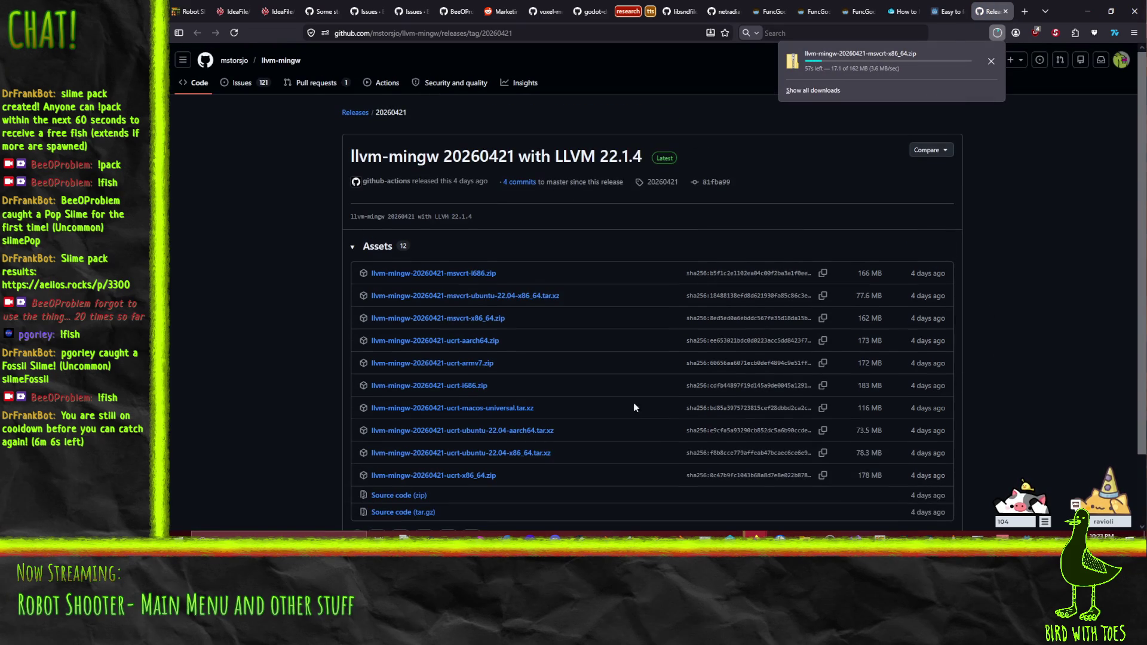
left_click(941, 9)
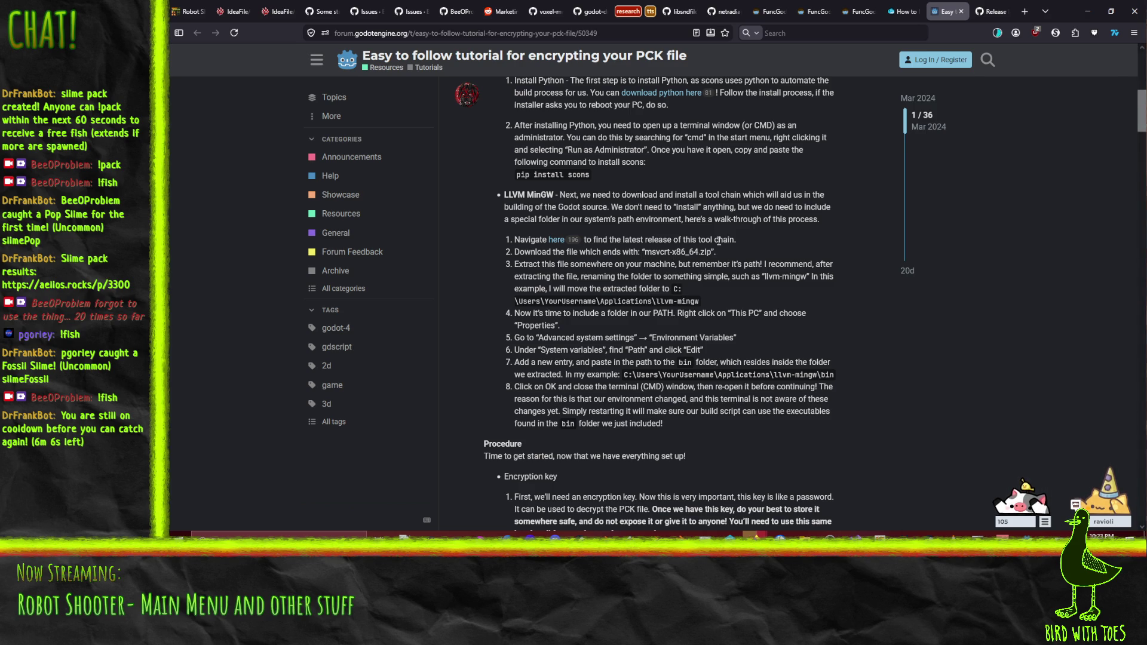
Step: Scroll the forum tutorial down to its 'Getting the source code' section
left_click(990, 10)
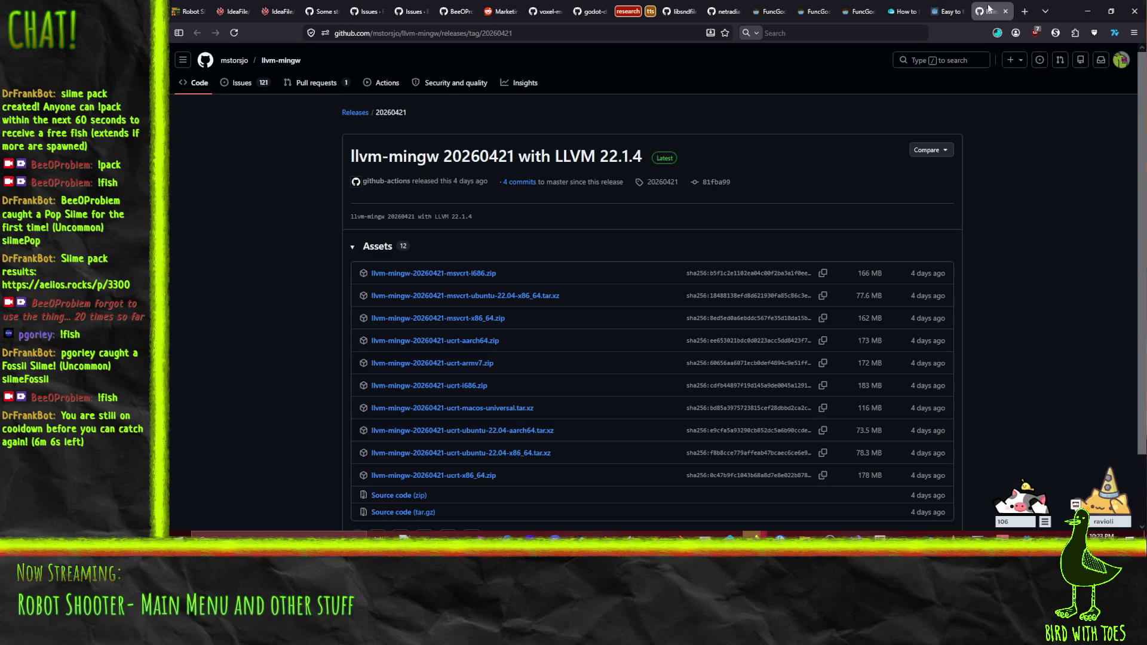
left_click(949, 11)
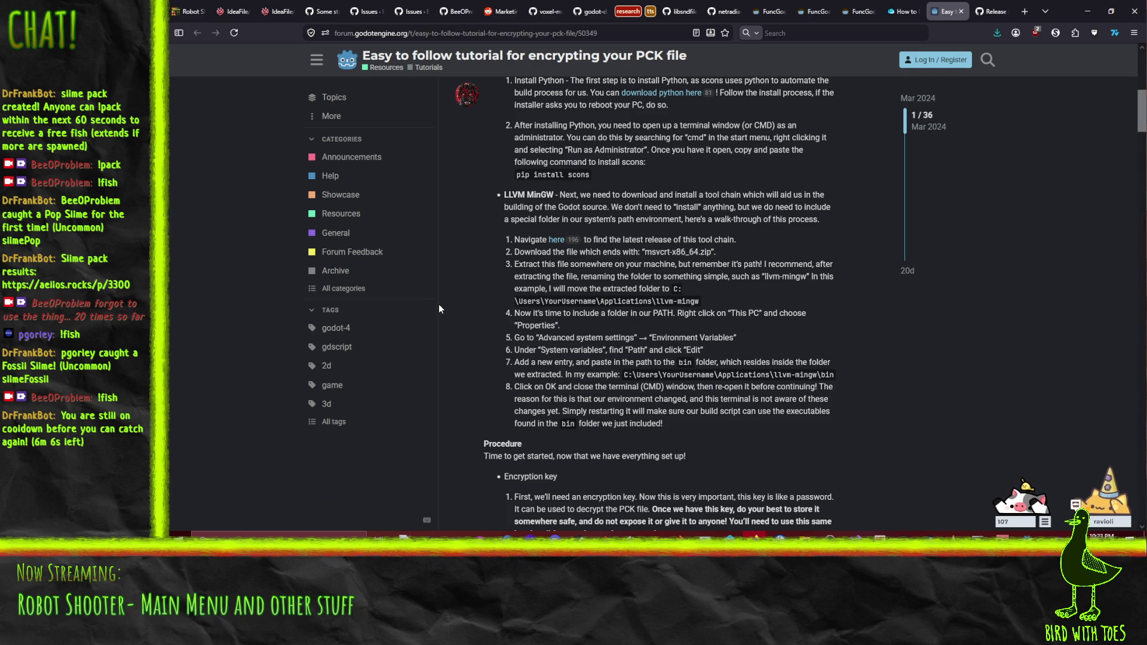
scroll(439, 304, "down", 3)
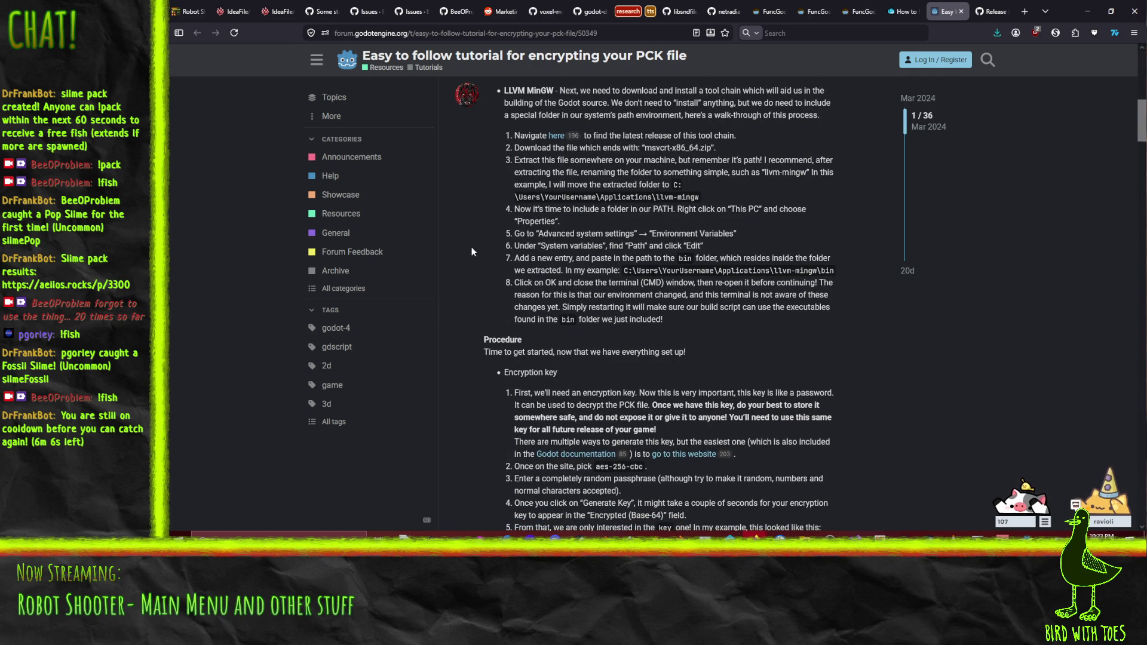
scroll(467, 247, "down", 6)
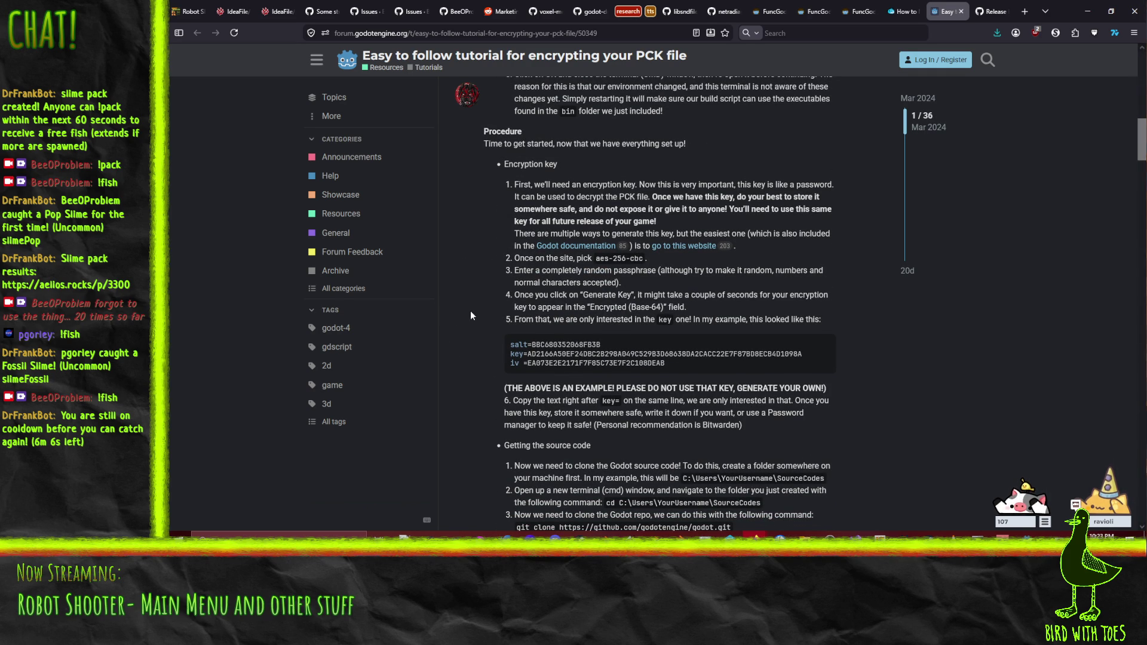
scroll(471, 309, "down", 3)
scroll(460, 231, "down", 6)
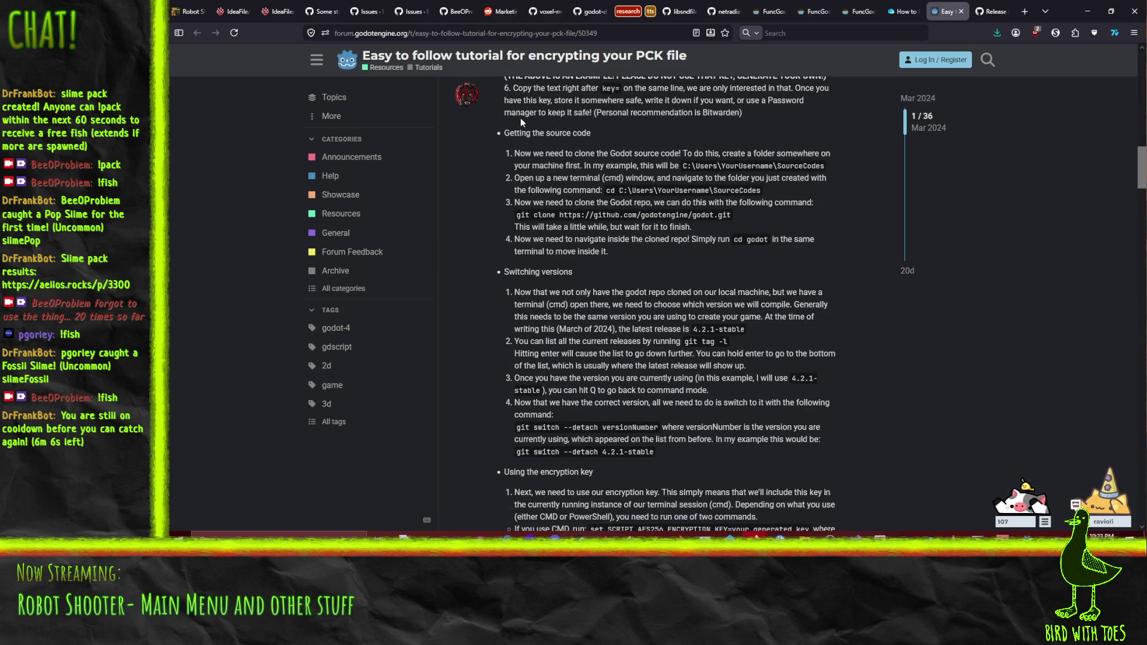
Step: Copy the tutorial's git clone command and bring the Command Prompt window forward
left_click_drag(519, 214, 752, 212)
key("ctrl+c")
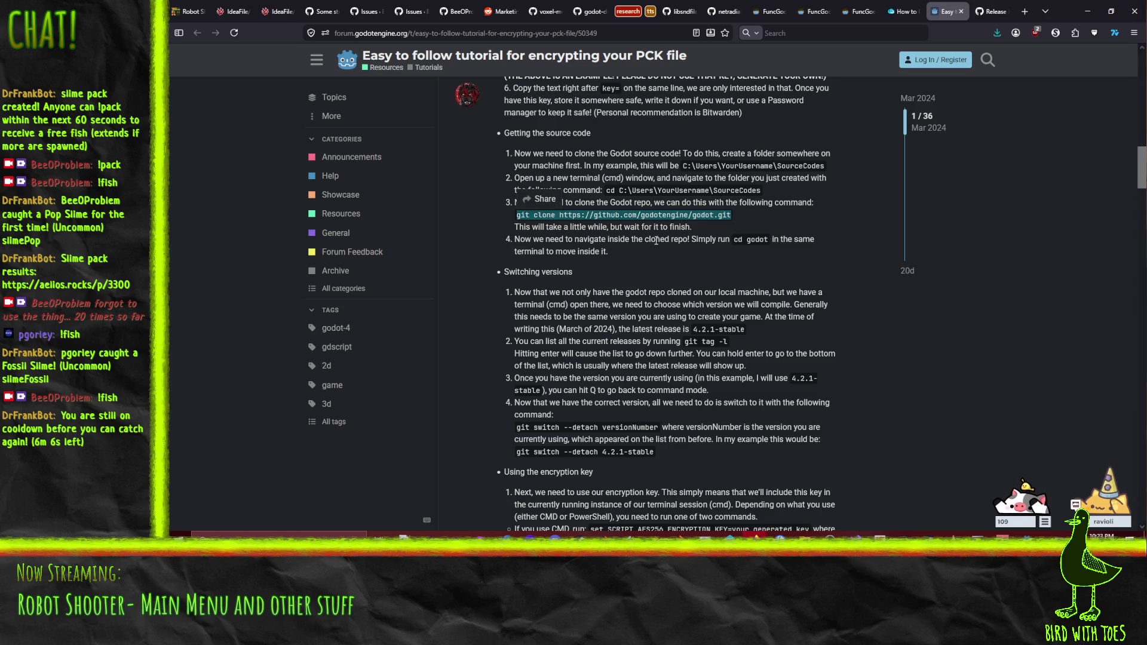
right_click(643, 222)
left_click(663, 235)
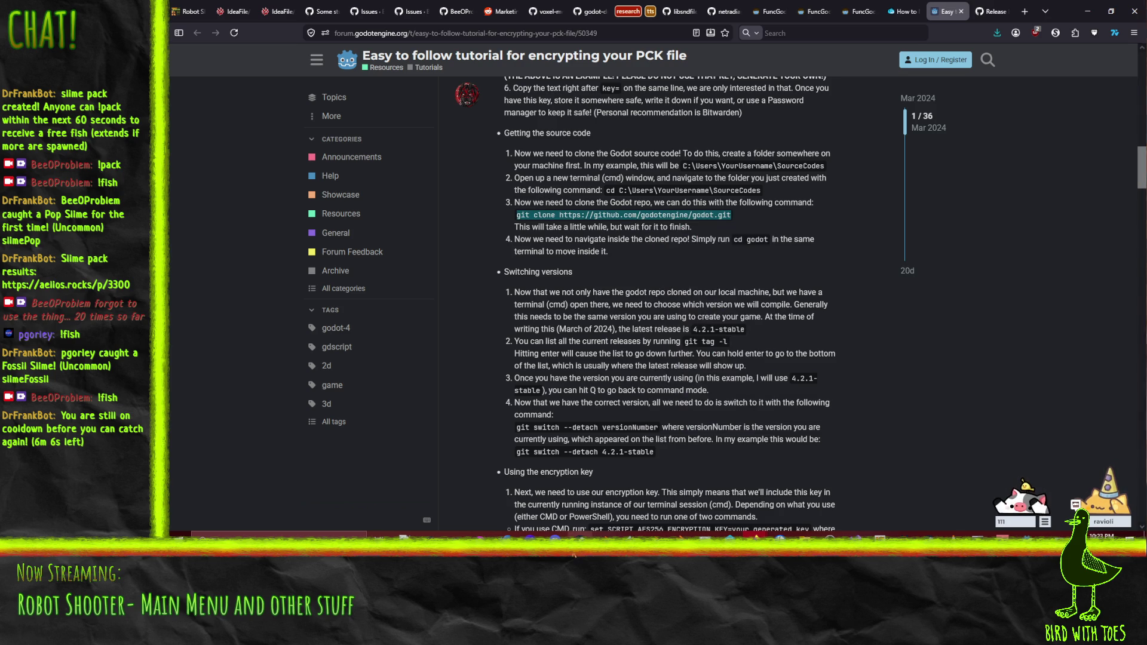
left_click(979, 534)
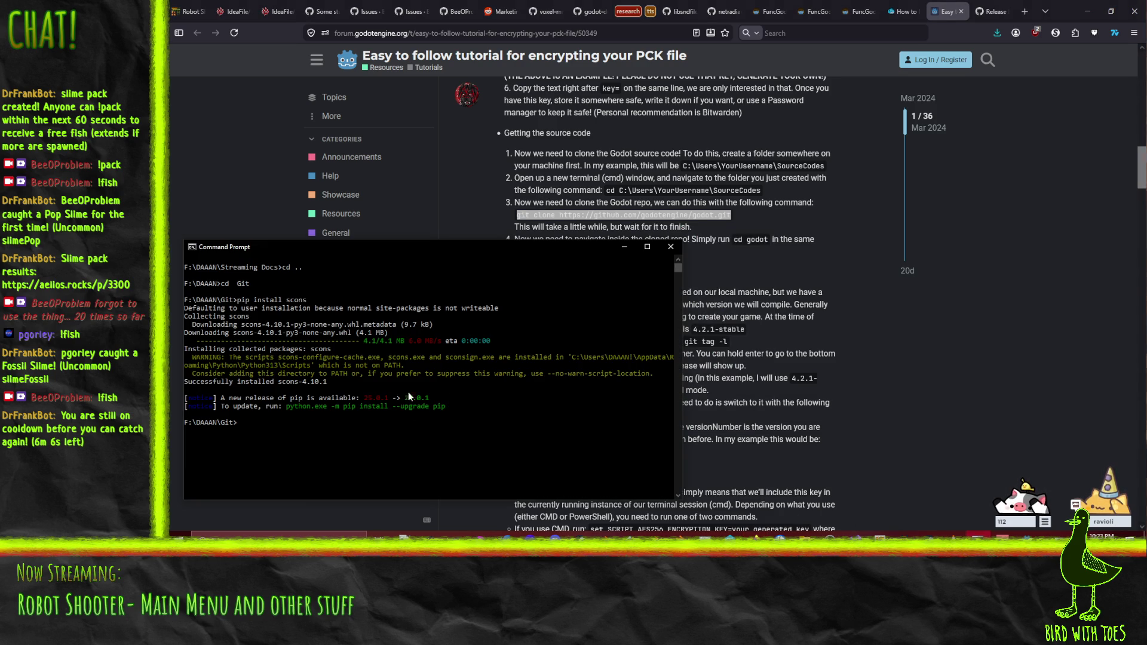
Step: Paste and run the git clone command to clone the Godot repository
key("ctrl+v")
key("Return")
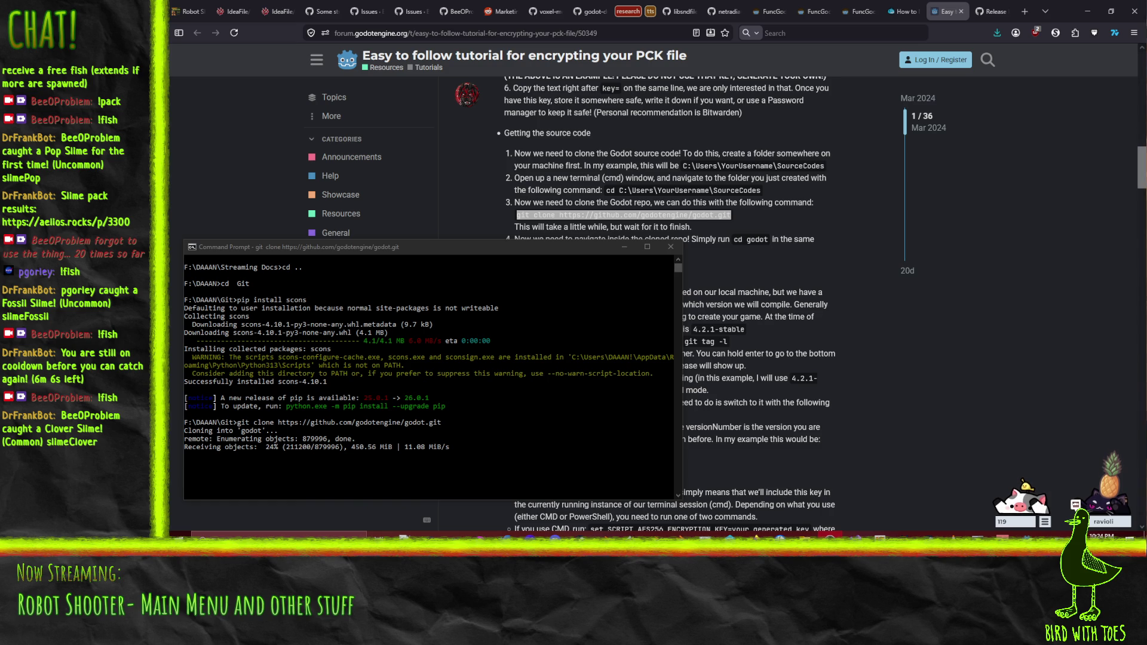
left_click(458, 250)
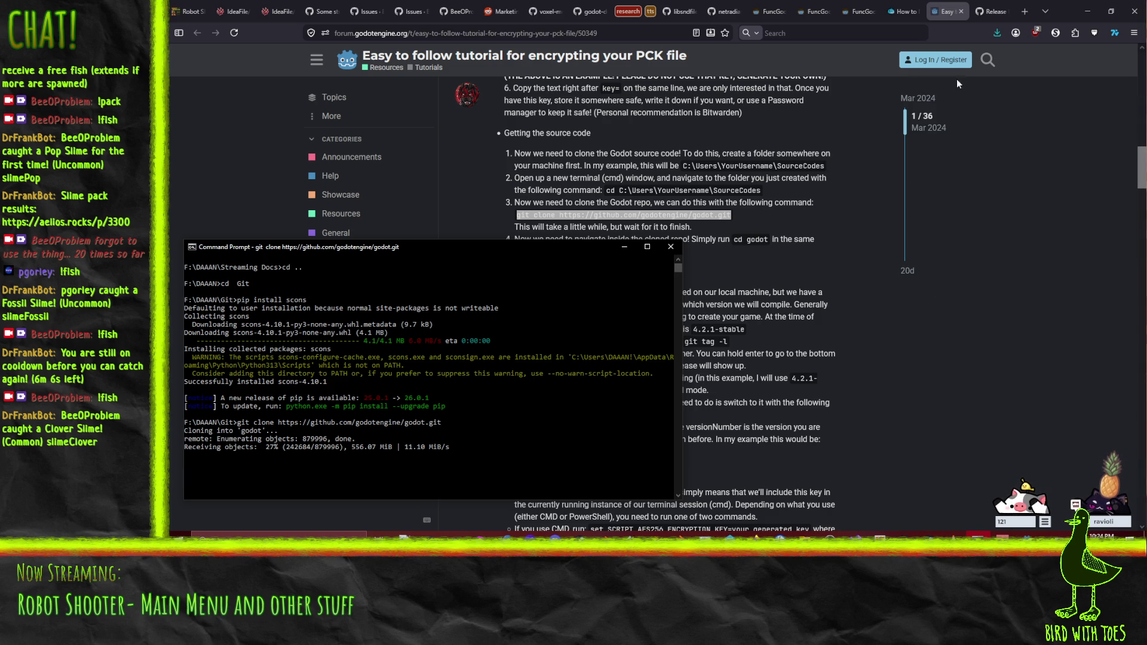
Step: Check the llvm-mingw download's progress in the Firefox Downloads panel
left_click(995, 34)
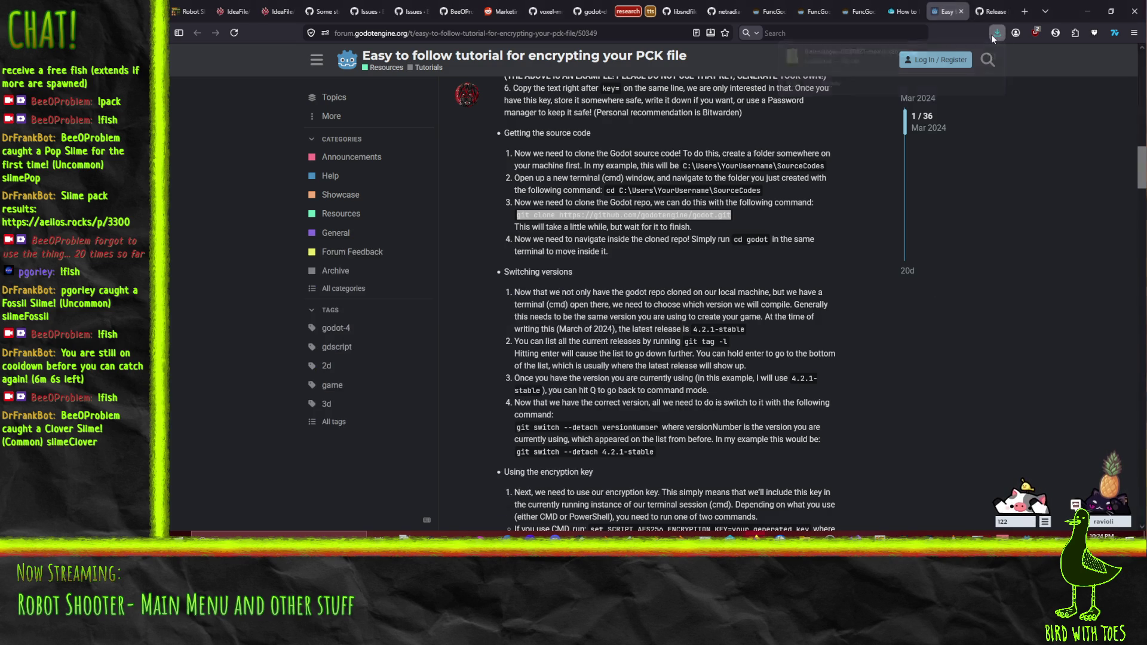
left_click(855, 53)
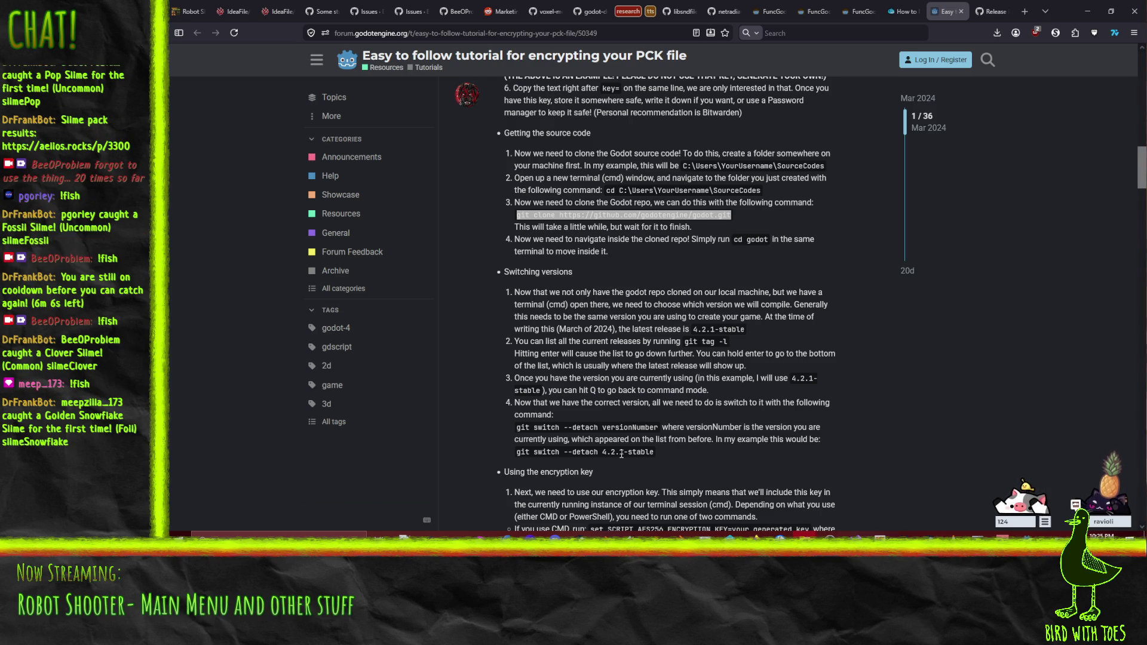
mouse_move(705, 538)
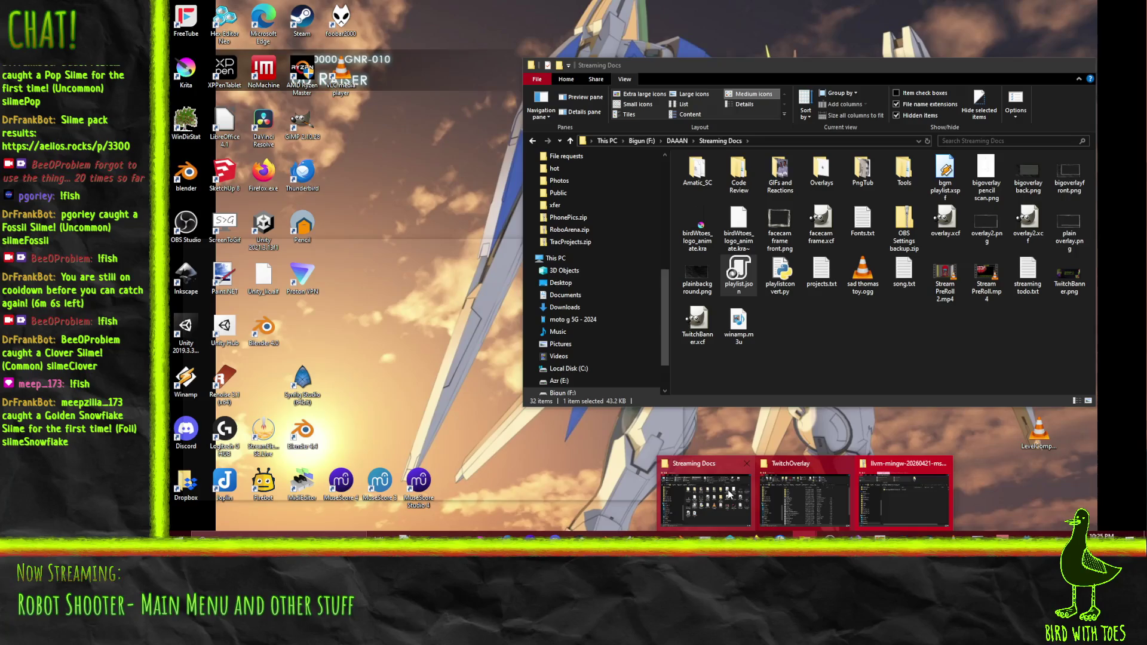
Step: Create a new folder named llvm-mingw inside the DAAAN folder
left_click(710, 495)
left_click(677, 141)
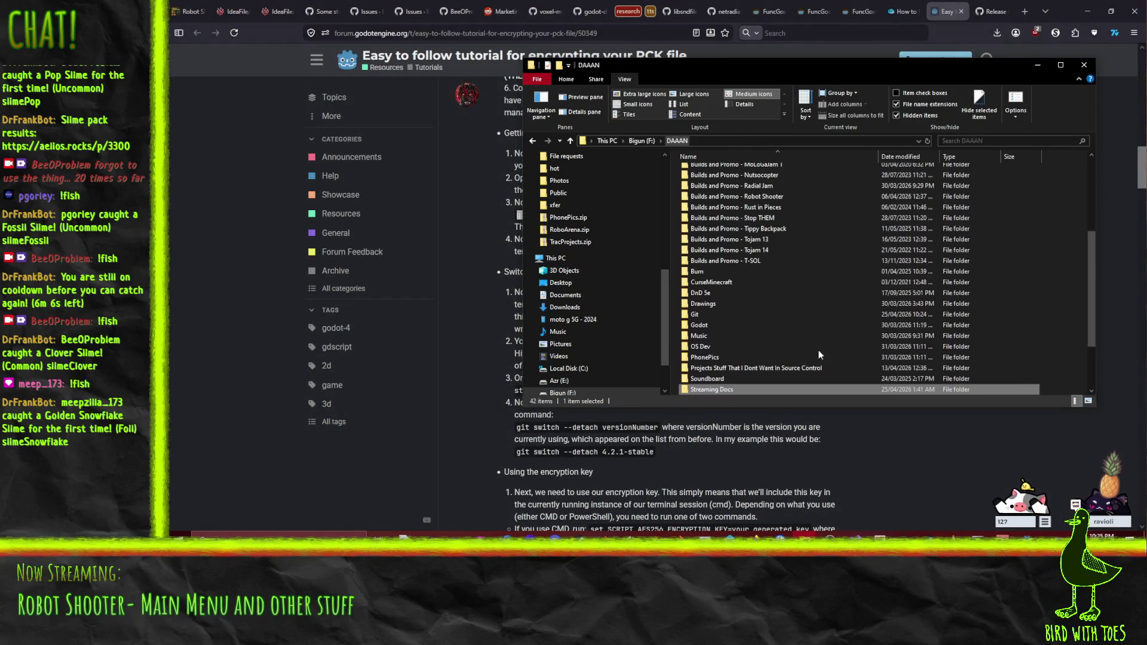
right_click(1076, 289)
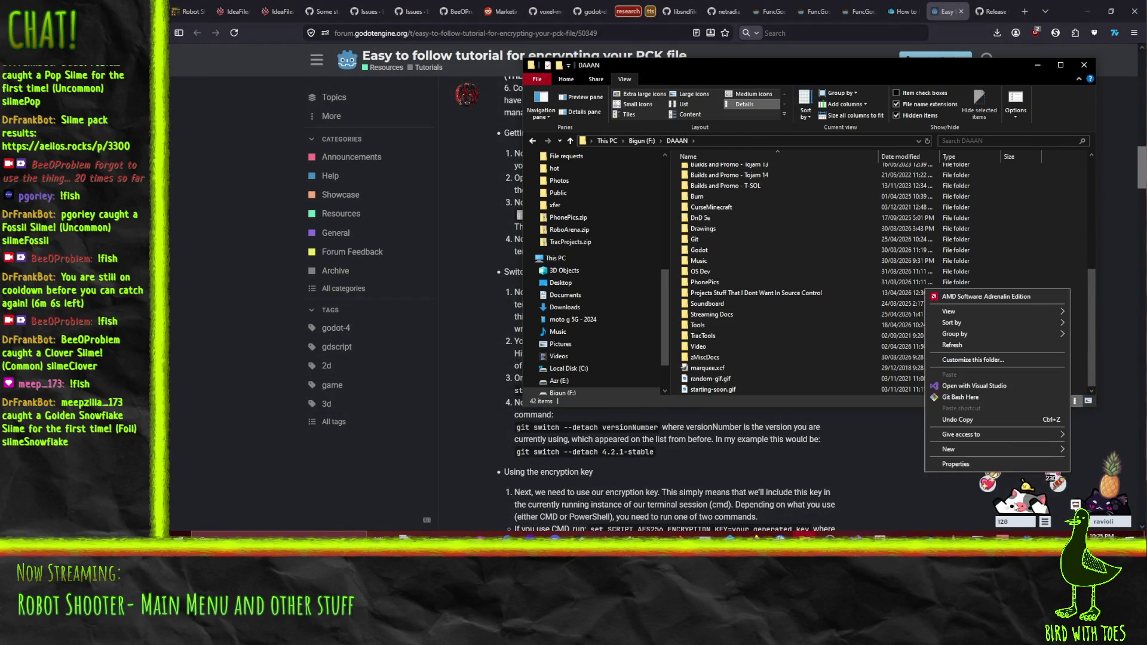
mouse_move(956, 450)
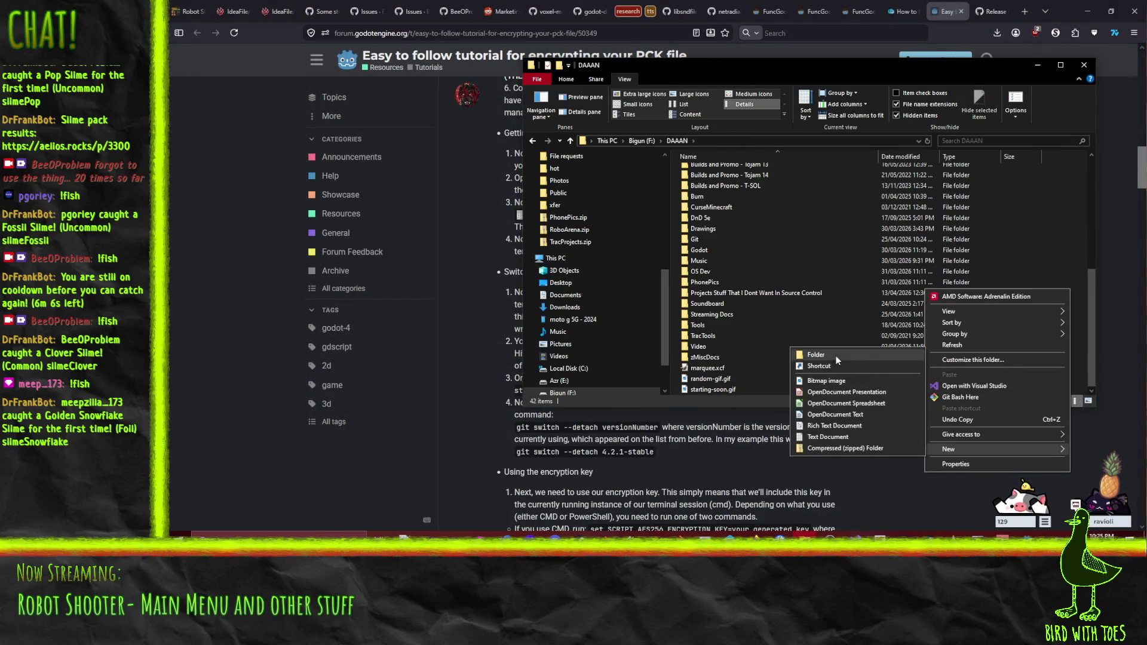
left_click(816, 355)
type("ll")
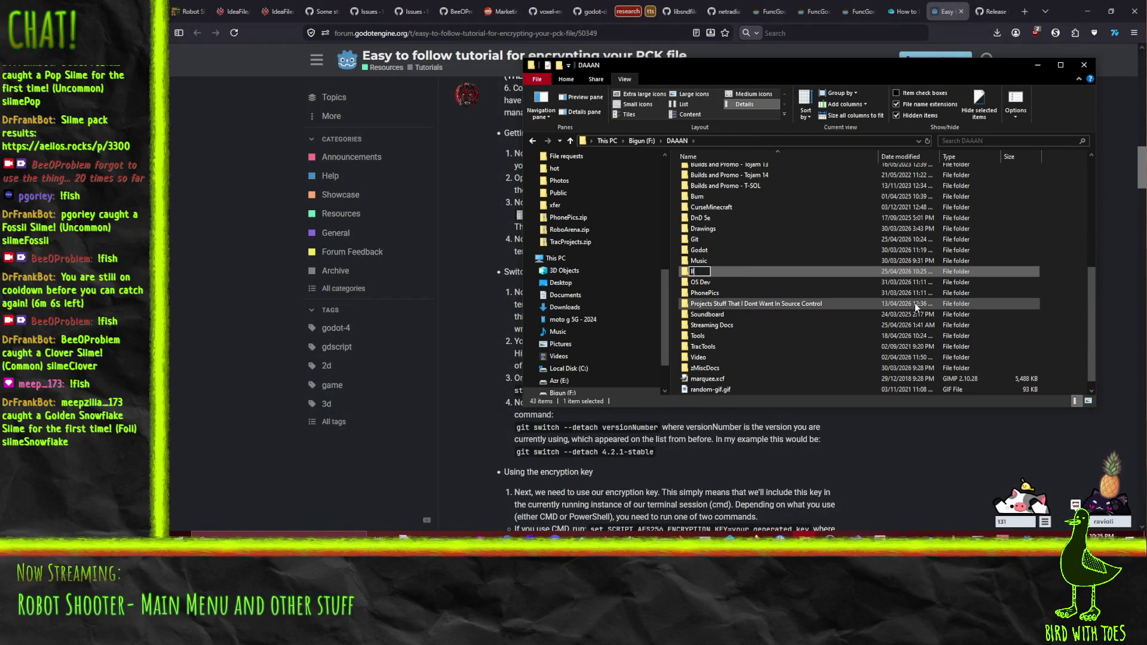
type("vm-mingw")
key("Return")
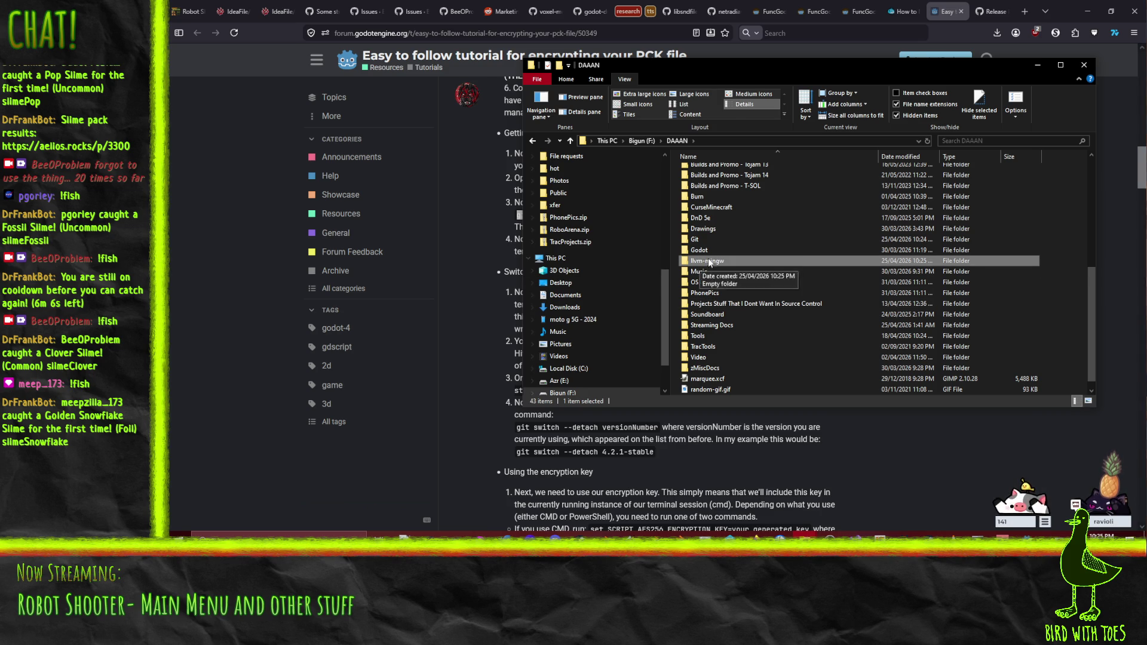
Step: Copy the extracted llvm-mingw toolchain files into the new llvm-mingw folder
double_click(708, 260)
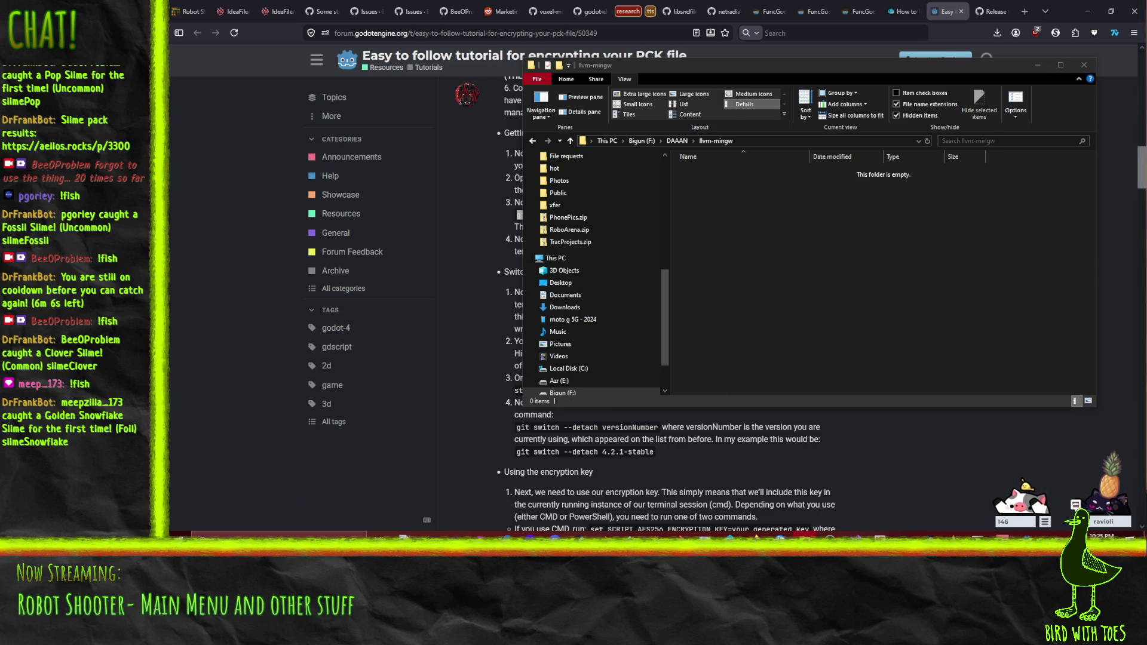
mouse_move(777, 251)
left_mouse_down()
mouse_move(730, 245)
mouse_move(730, 264)
left_mouse_up()
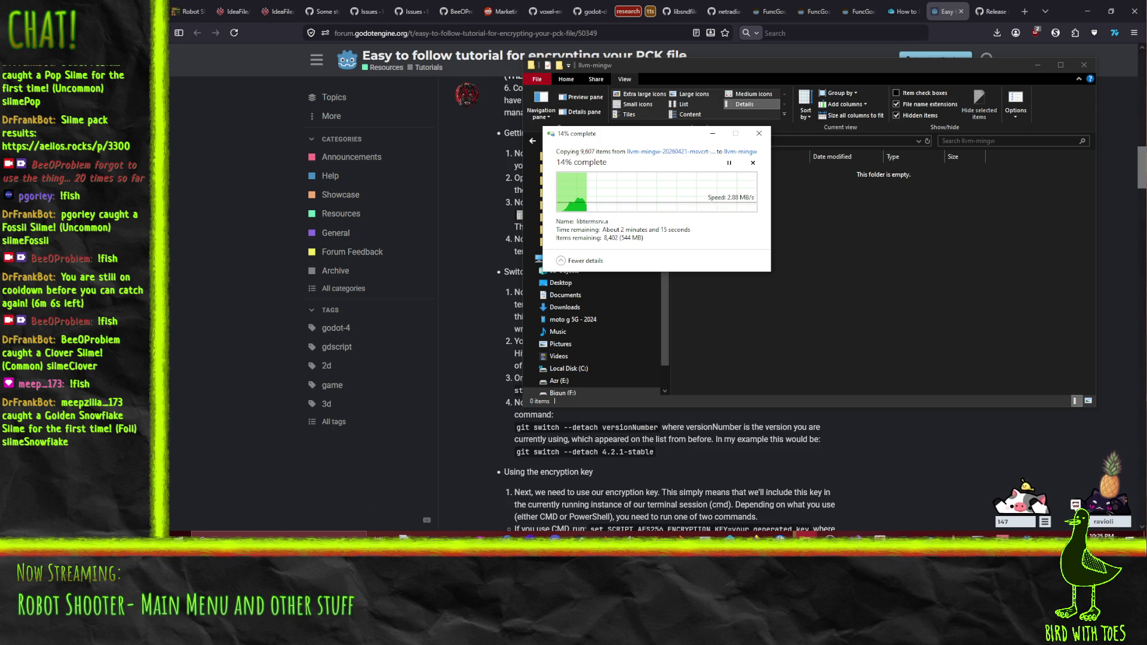
key("alt+Tab")
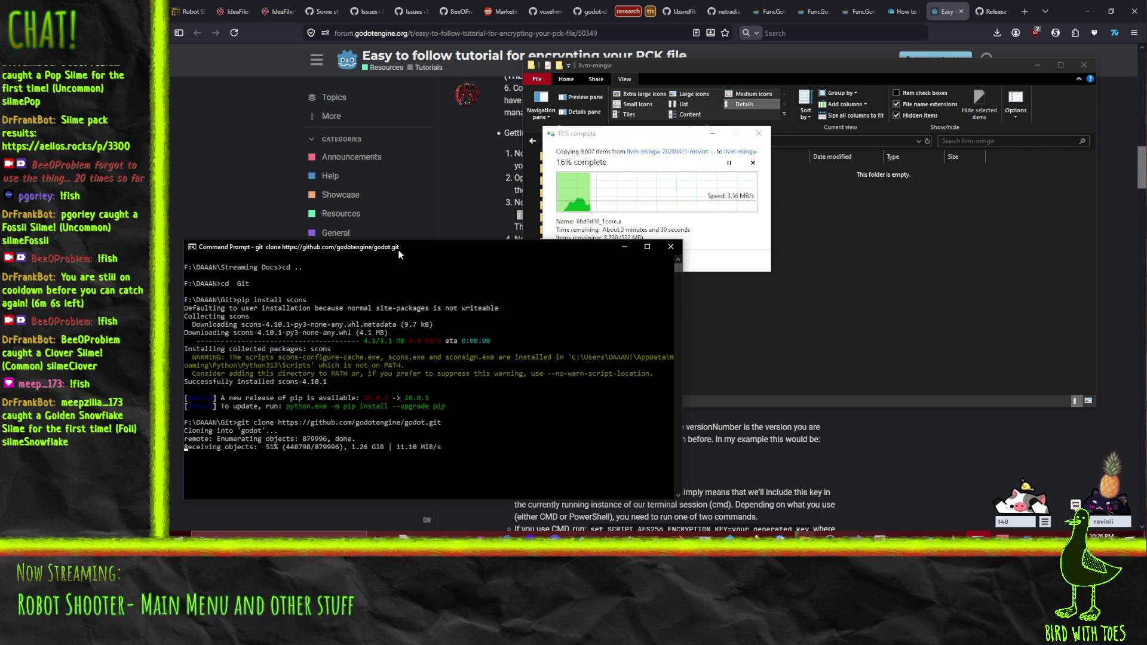
left_click(195, 180)
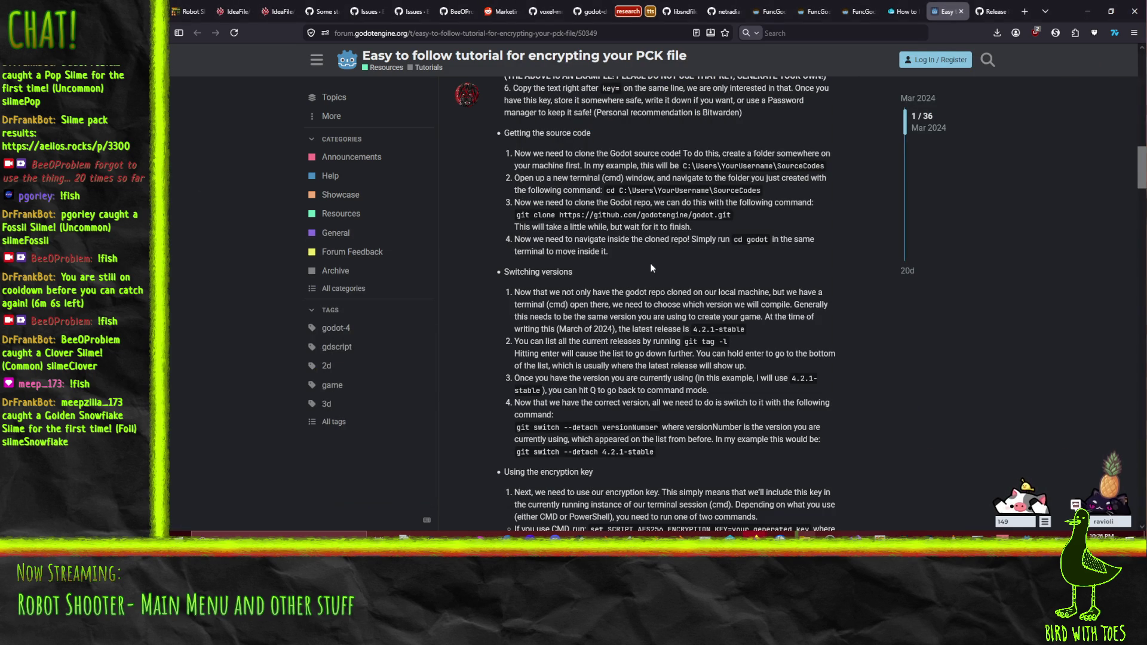
scroll(525, 322, "down", 6)
scroll(466, 294, "down", 1)
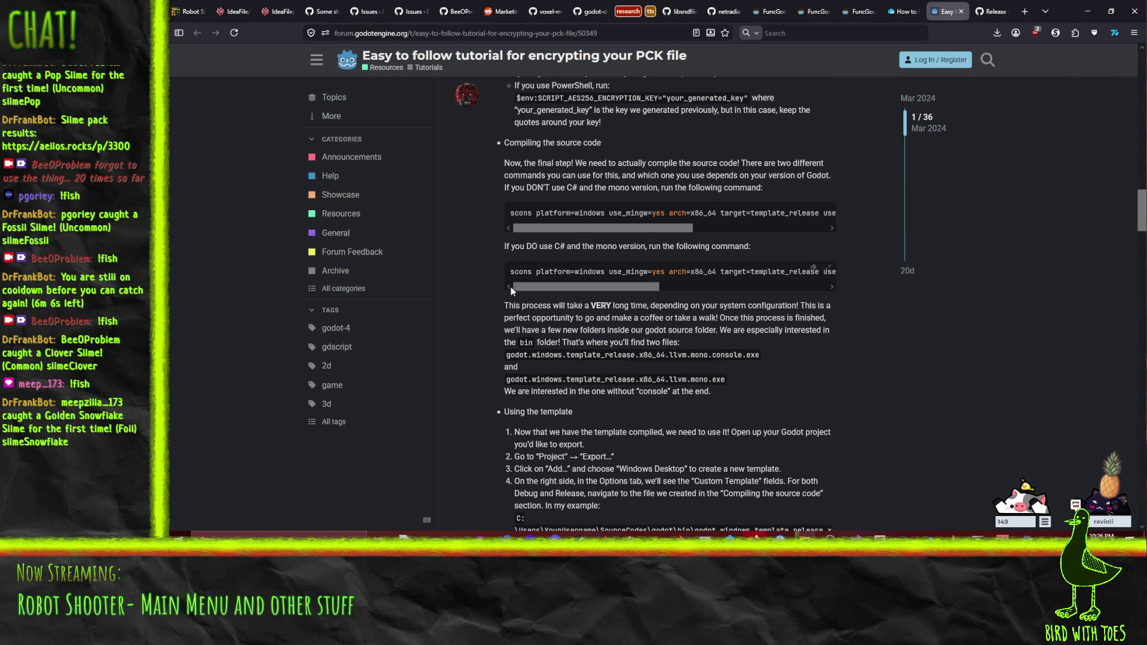
mouse_move(541, 287)
left_mouse_down()
mouse_move(745, 285)
mouse_move(464, 296)
left_mouse_up()
scroll(481, 330, "down", 2)
scroll(482, 331, "up", 3)
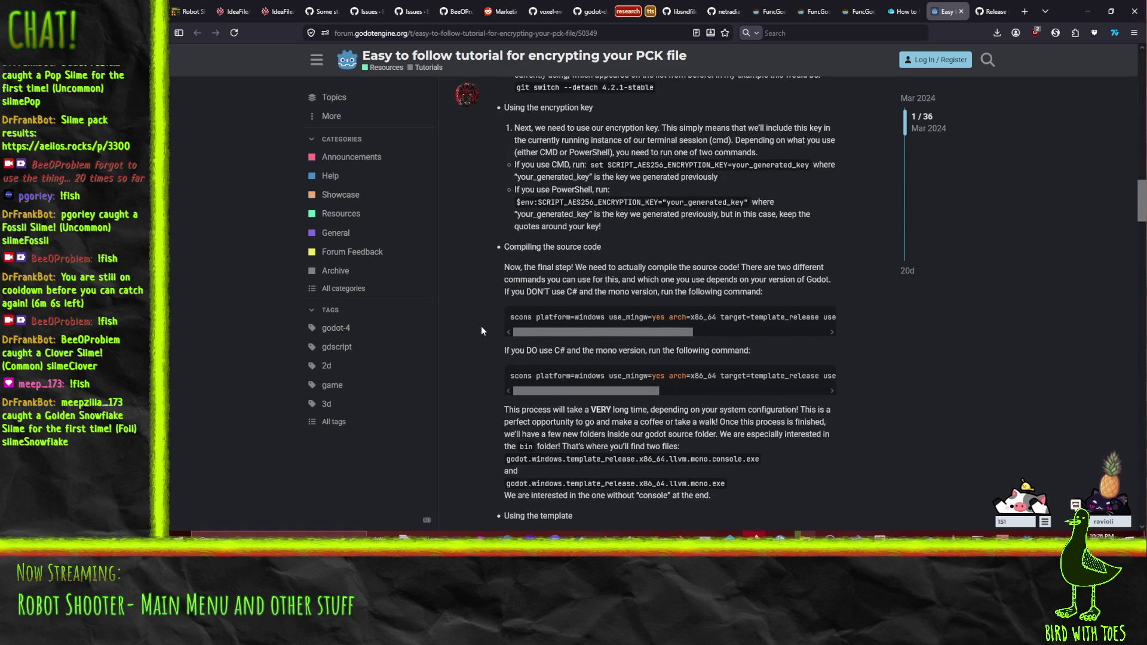
scroll(482, 330, "up", 3)
scroll(482, 328, "up", 4)
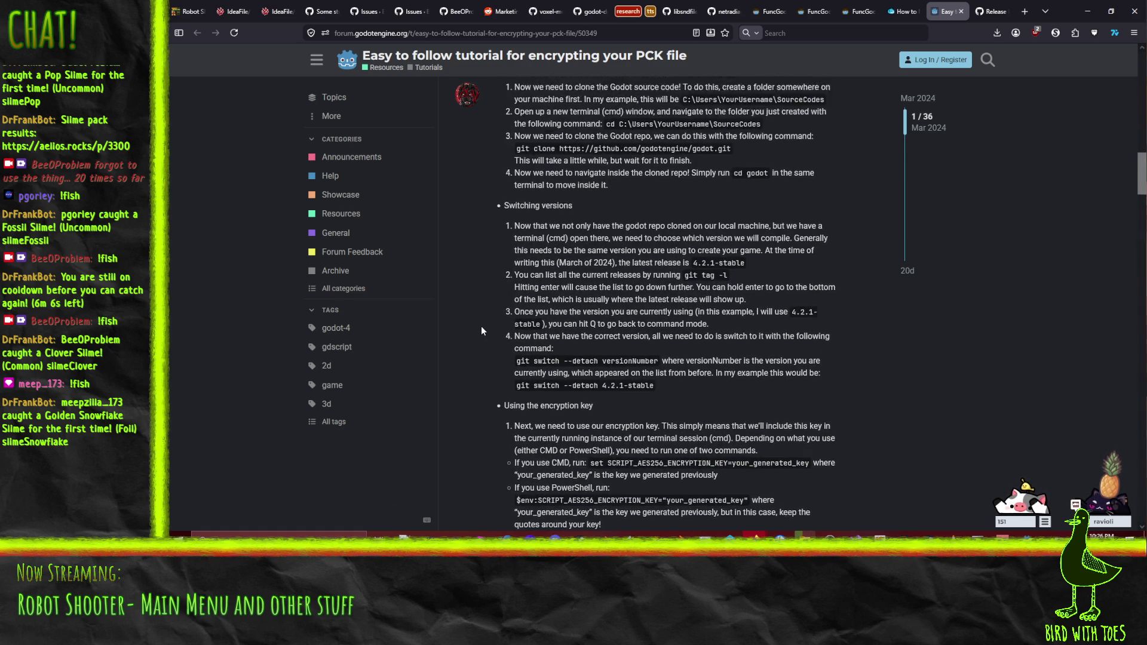
scroll(482, 331, "up", 1)
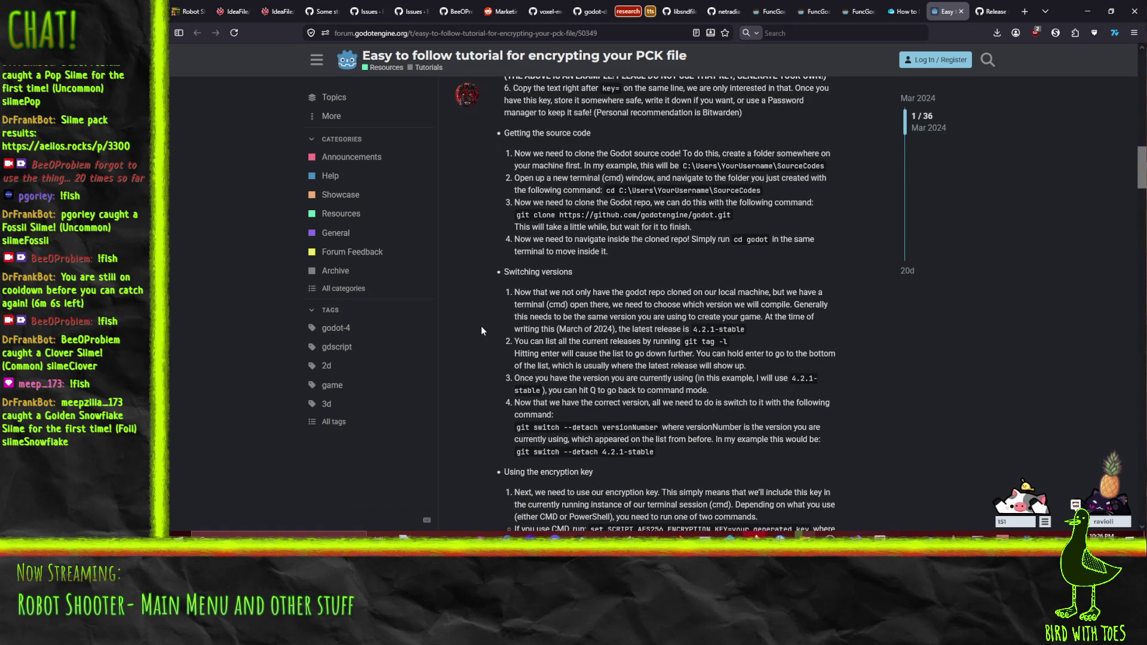
scroll(481, 330, "down", 1)
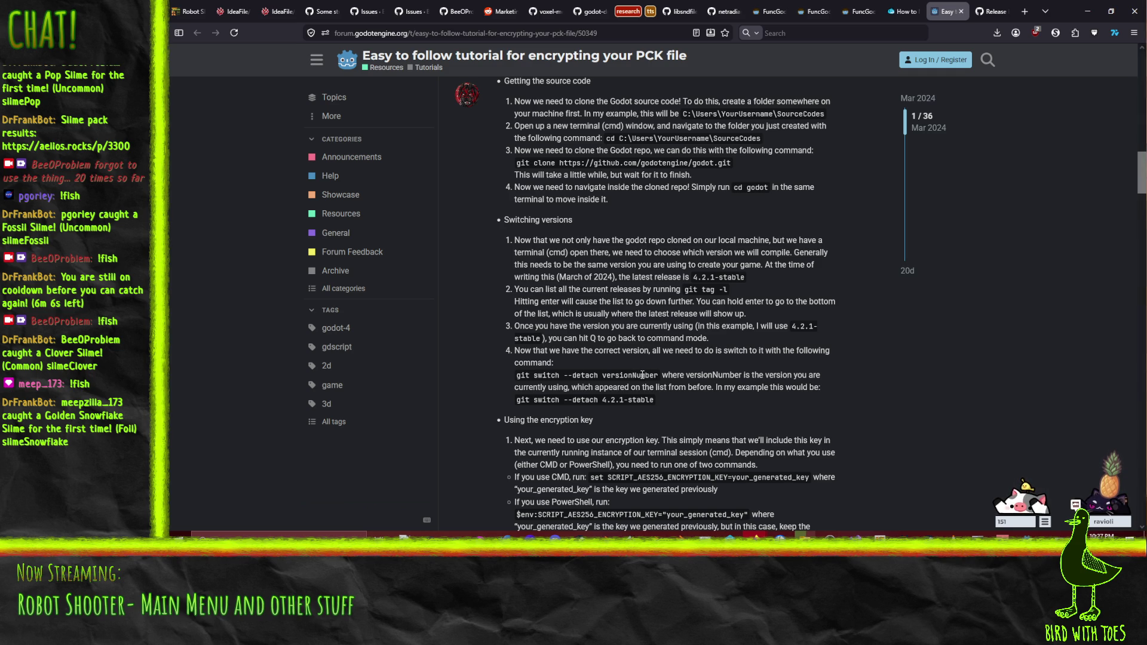
scroll(702, 374, "down", 3)
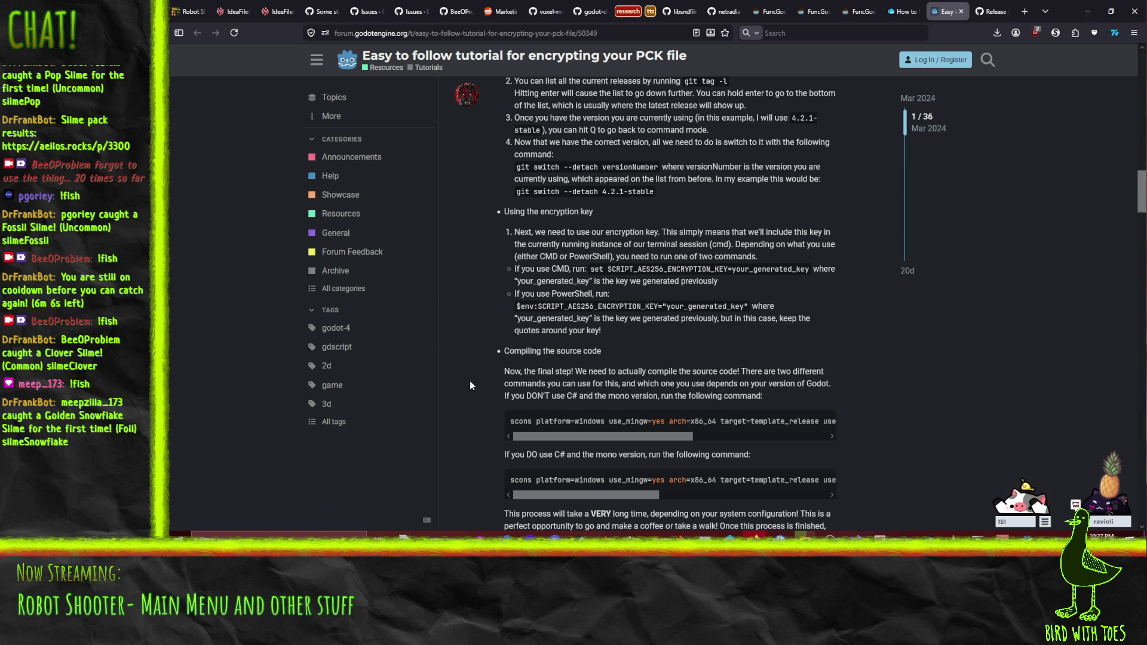
Step: Scroll through the forum post to its end, then switch to the 'How to…' build-size article
scroll(460, 358, "down", 2)
scroll(451, 342, "down", 1)
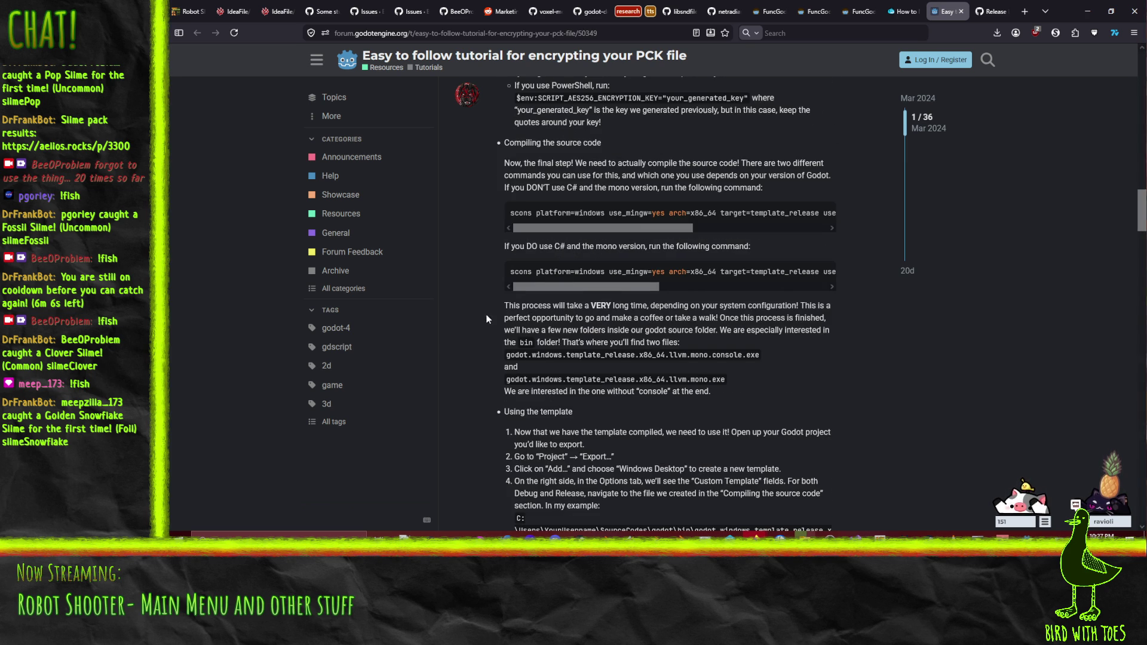
scroll(496, 298, "down", 1)
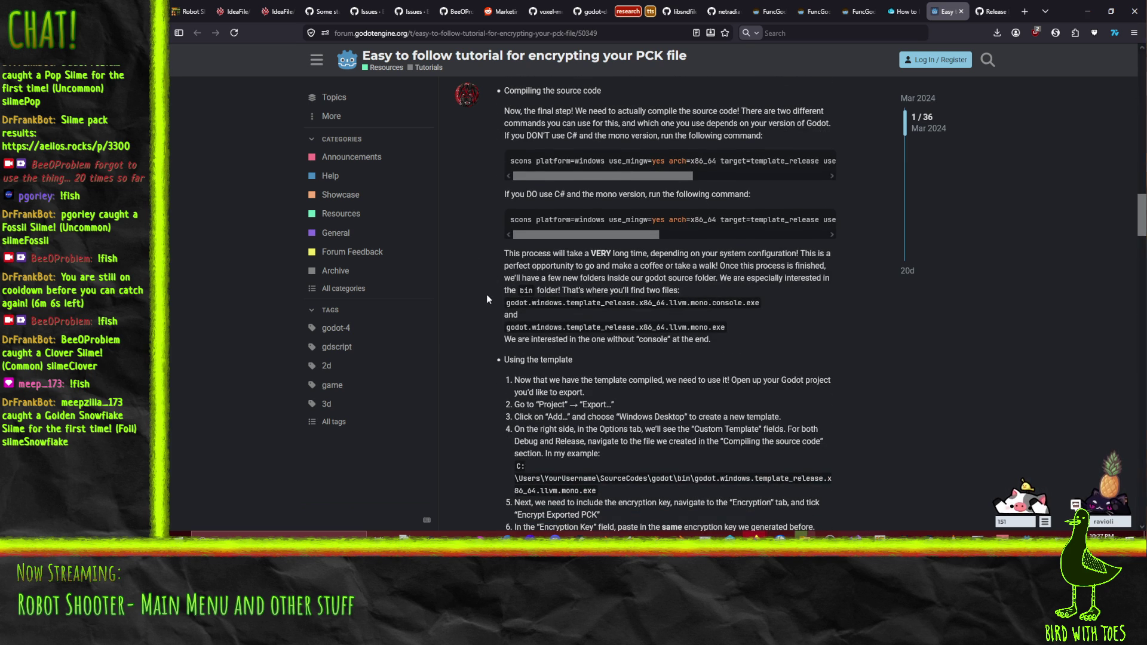
scroll(486, 297, "down", 2)
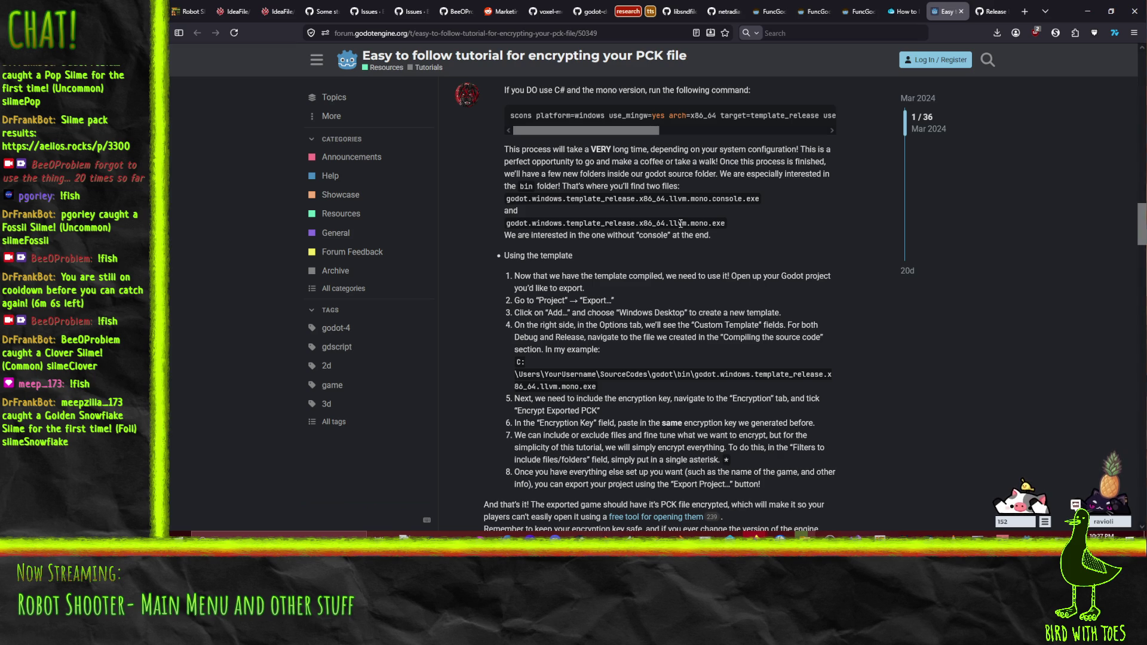
scroll(681, 228, "down", 3)
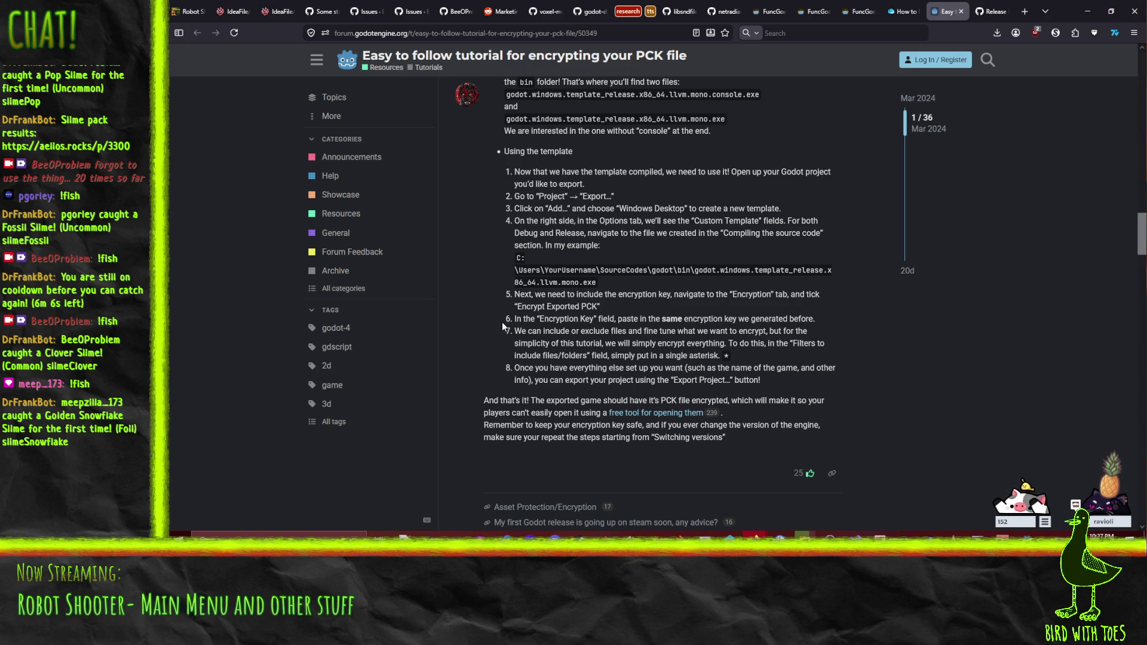
scroll(472, 368, "down", 3)
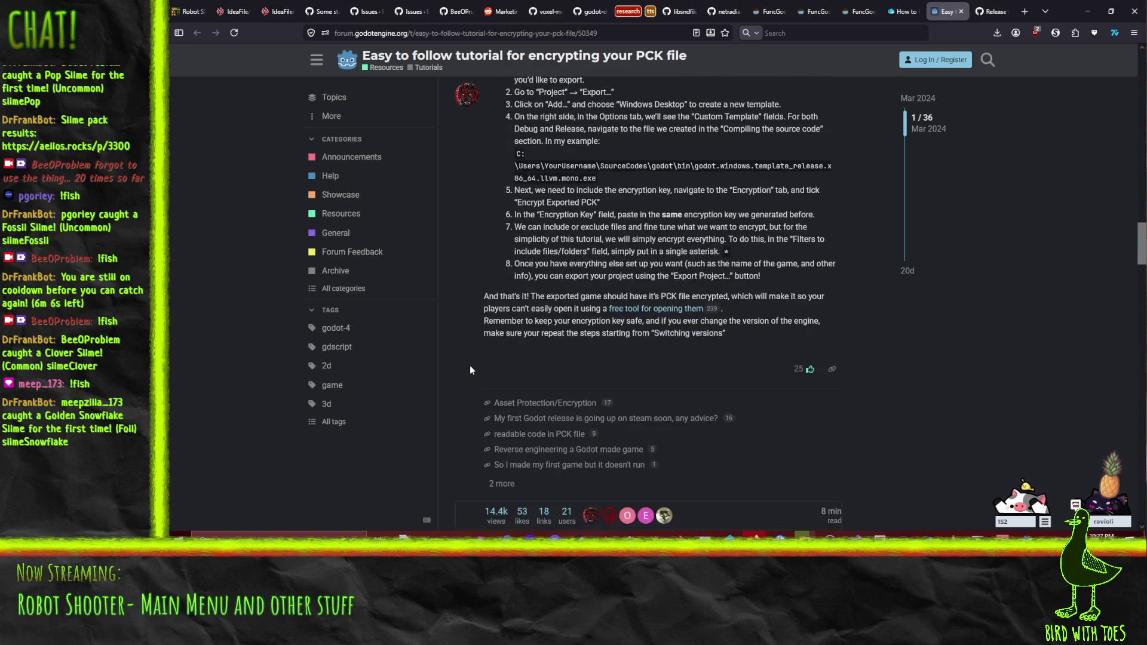
scroll(545, 317, "up", 20)
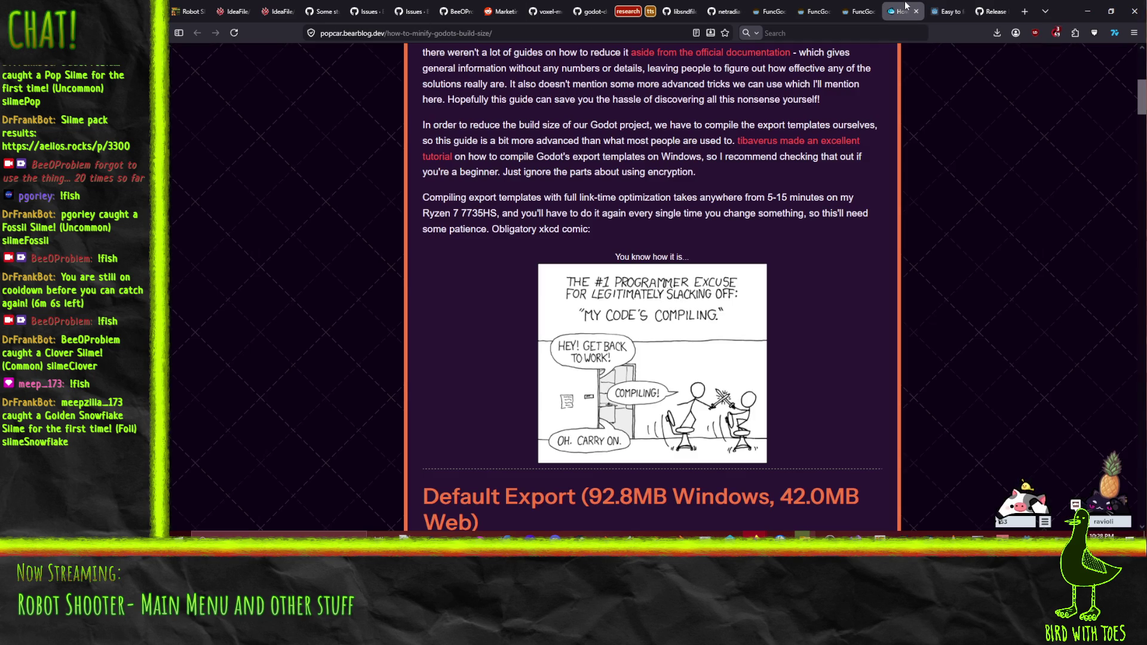
left_click(902, 12)
scroll(371, 247, "down", 7)
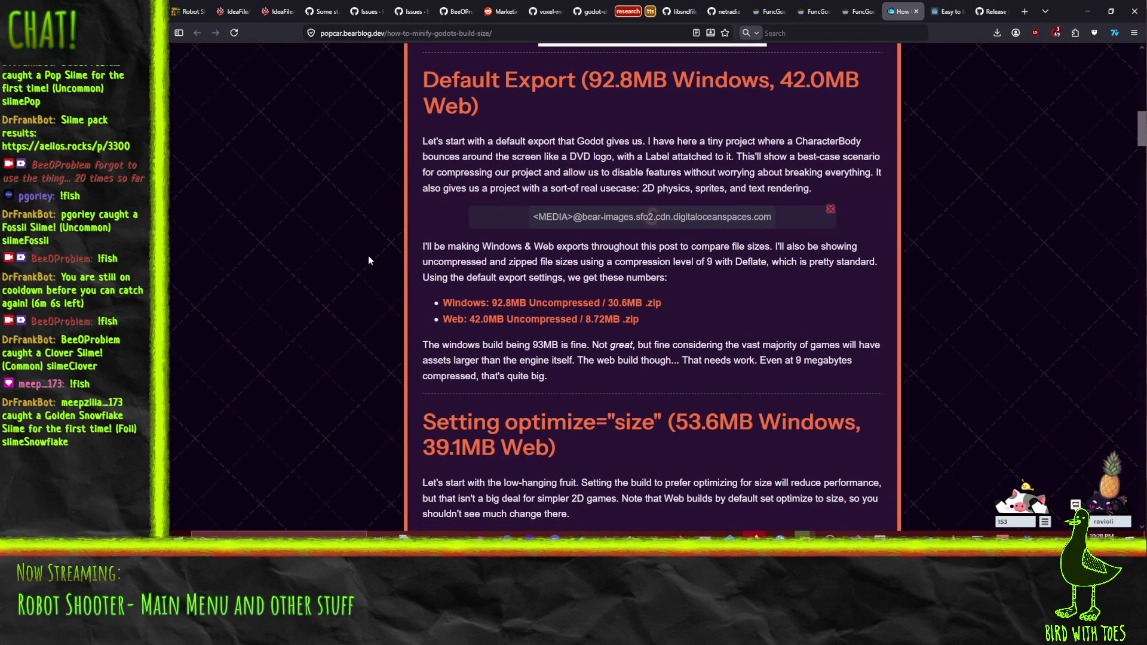
scroll(368, 260, "down", 4)
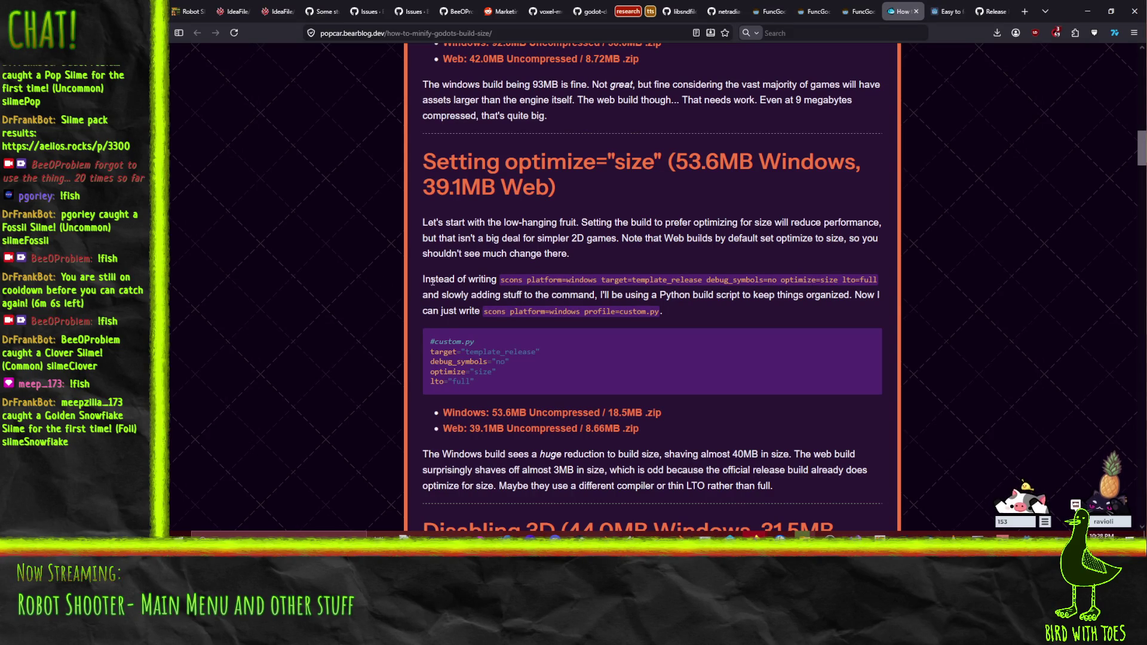
scroll(359, 269, "down", 2)
scroll(359, 272, "down", 4)
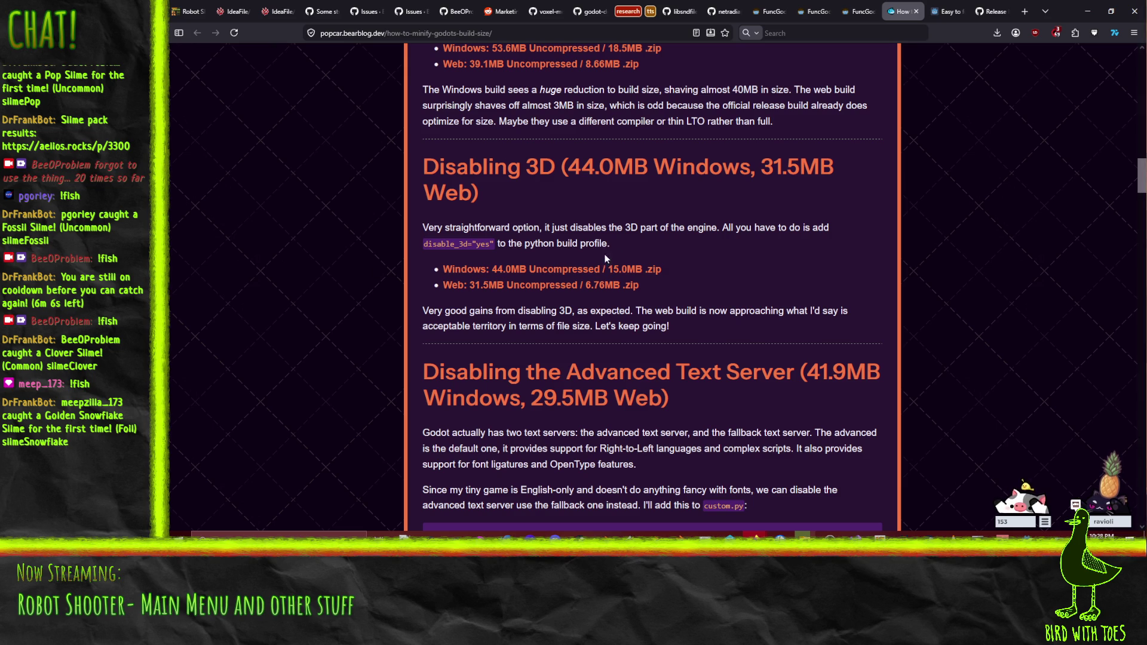
scroll(605, 253, "down", 4)
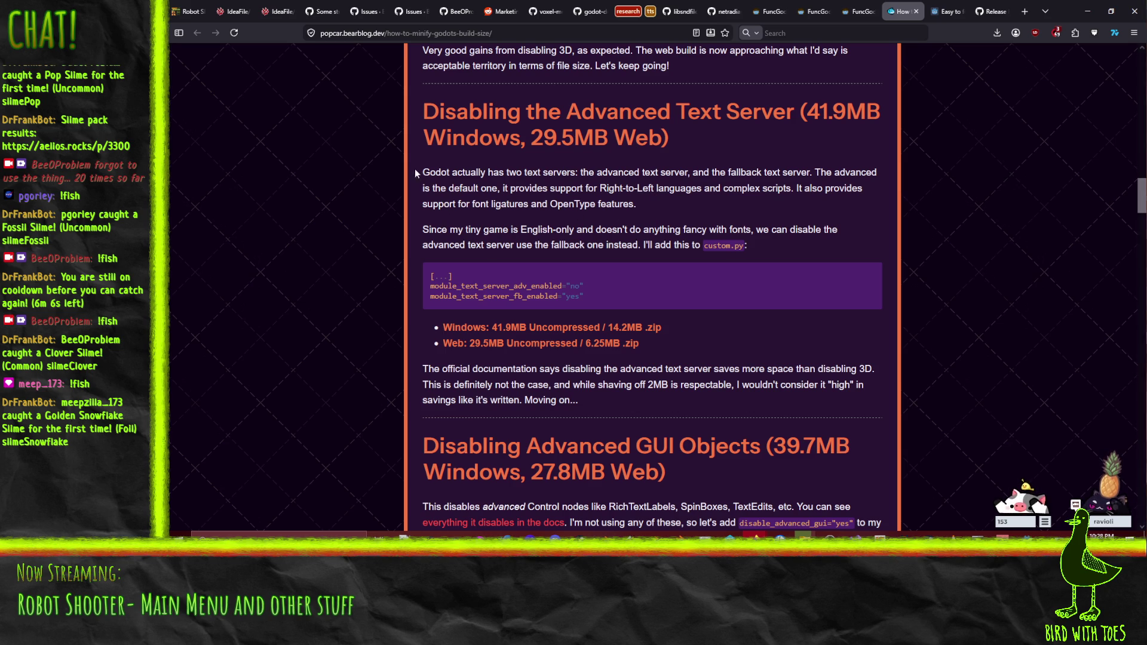
scroll(660, 193, "down", 5)
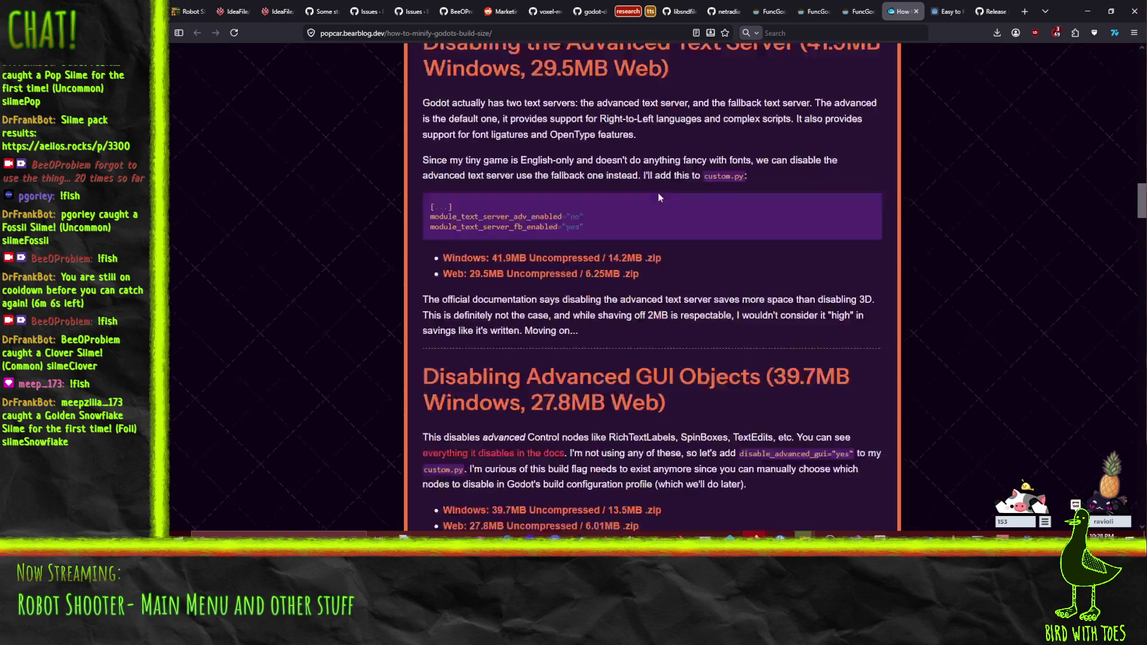
scroll(502, 230, "down", 1)
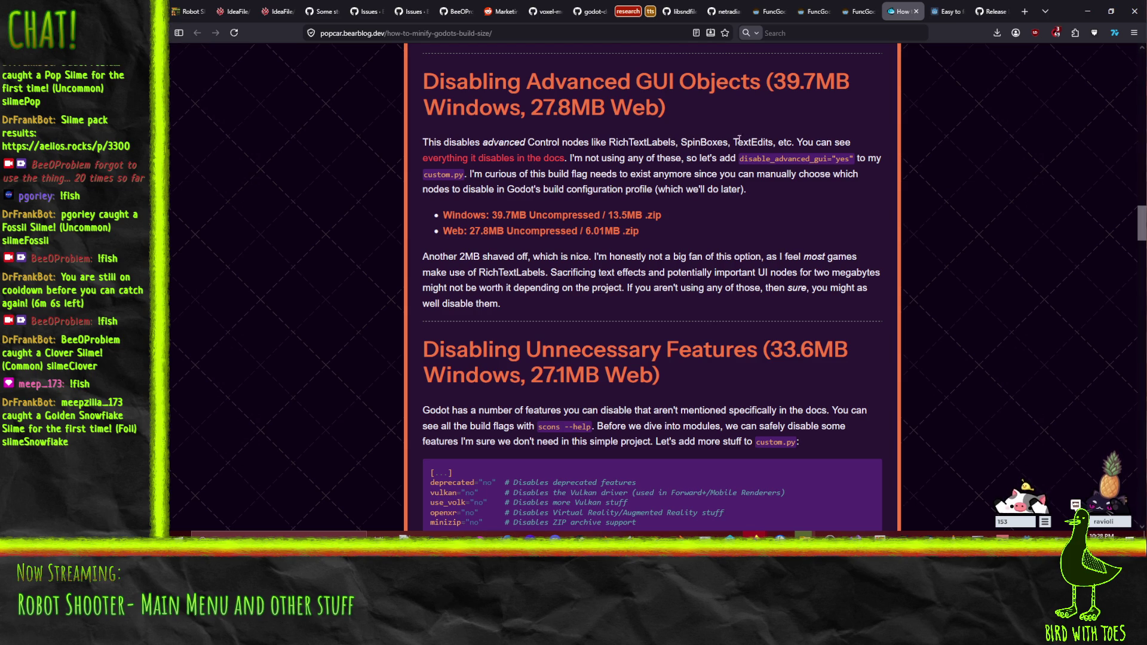
scroll(597, 197, "down", 3)
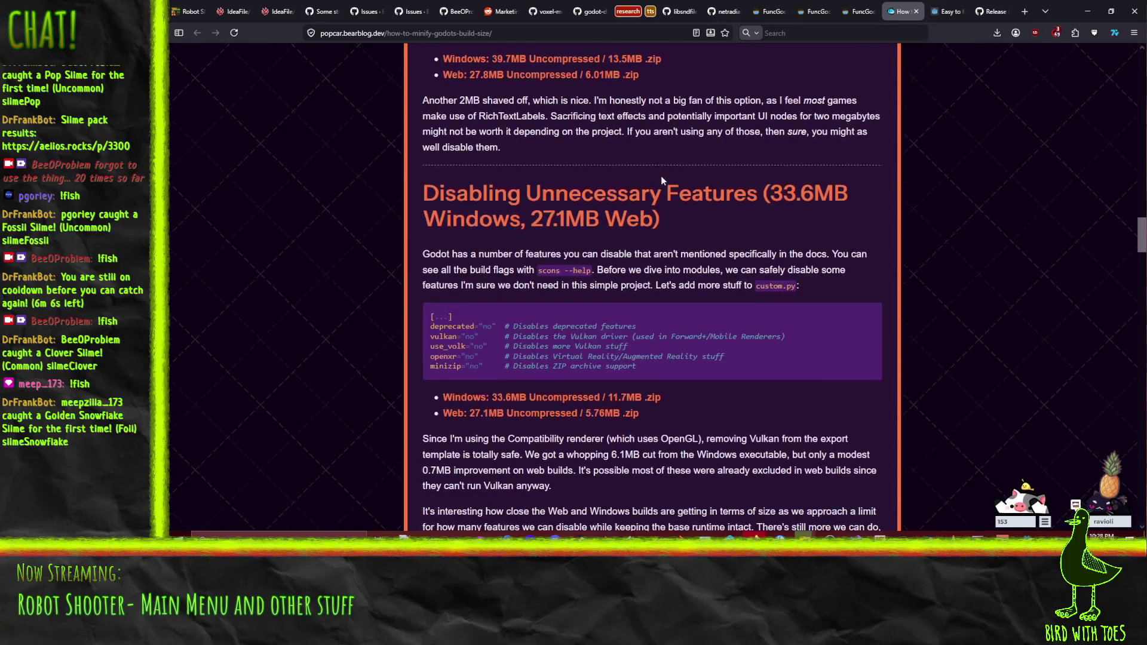
scroll(661, 176, "up", 2)
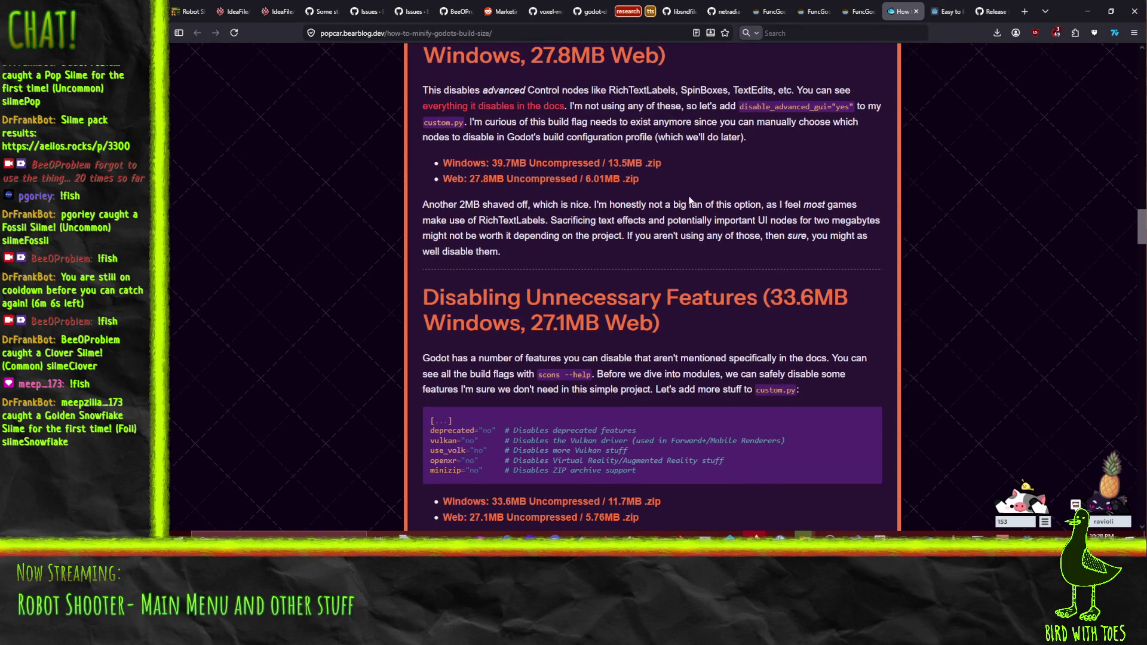
scroll(693, 182, "down", 4)
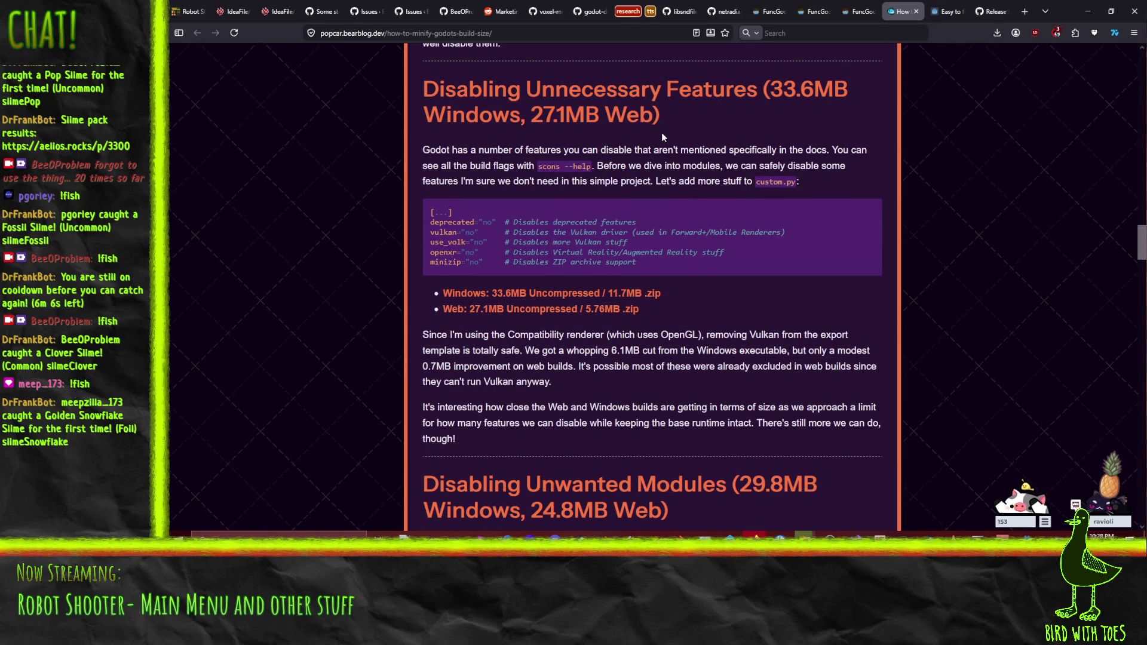
mouse_move(430, 222)
left_mouse_down()
mouse_move(497, 222)
mouse_move(479, 229)
left_mouse_up()
left_click(433, 232)
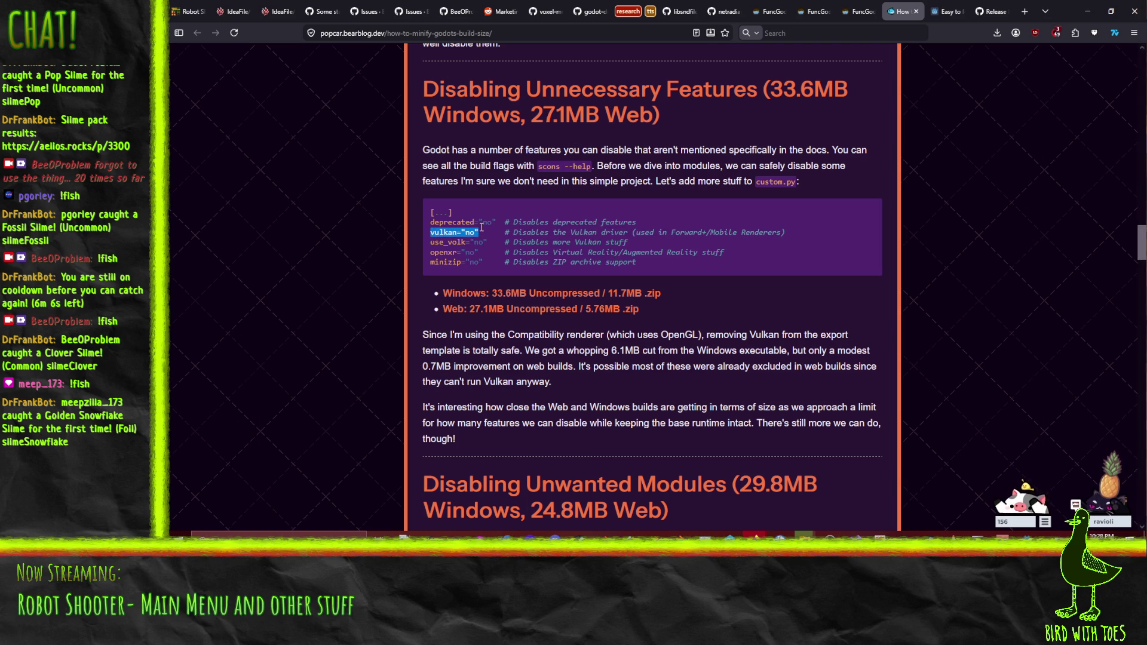
left_click(434, 247)
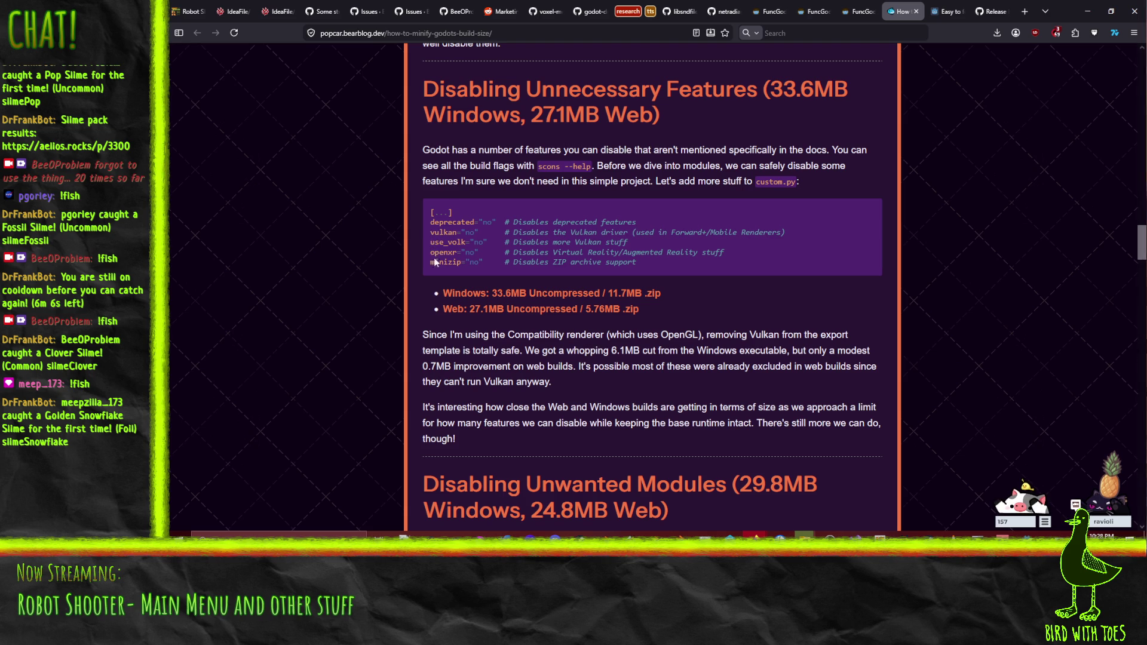
left_click_drag(431, 253, 485, 262)
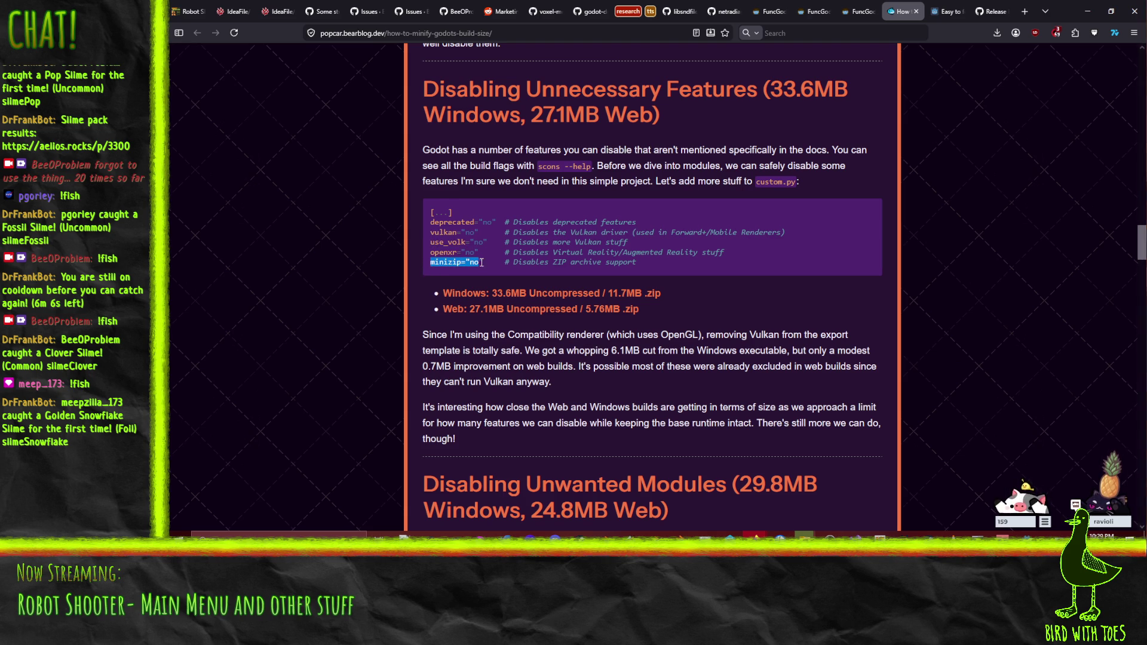
scroll(600, 218, "down", 5)
scroll(601, 220, "down", 2)
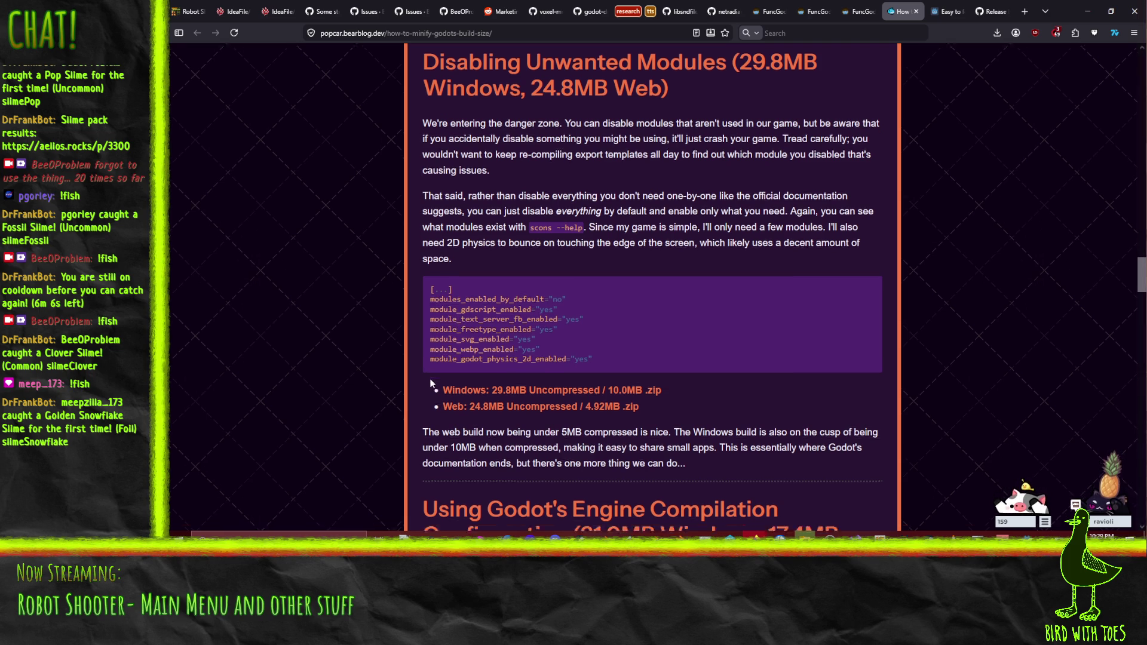
scroll(429, 377, "down", 2)
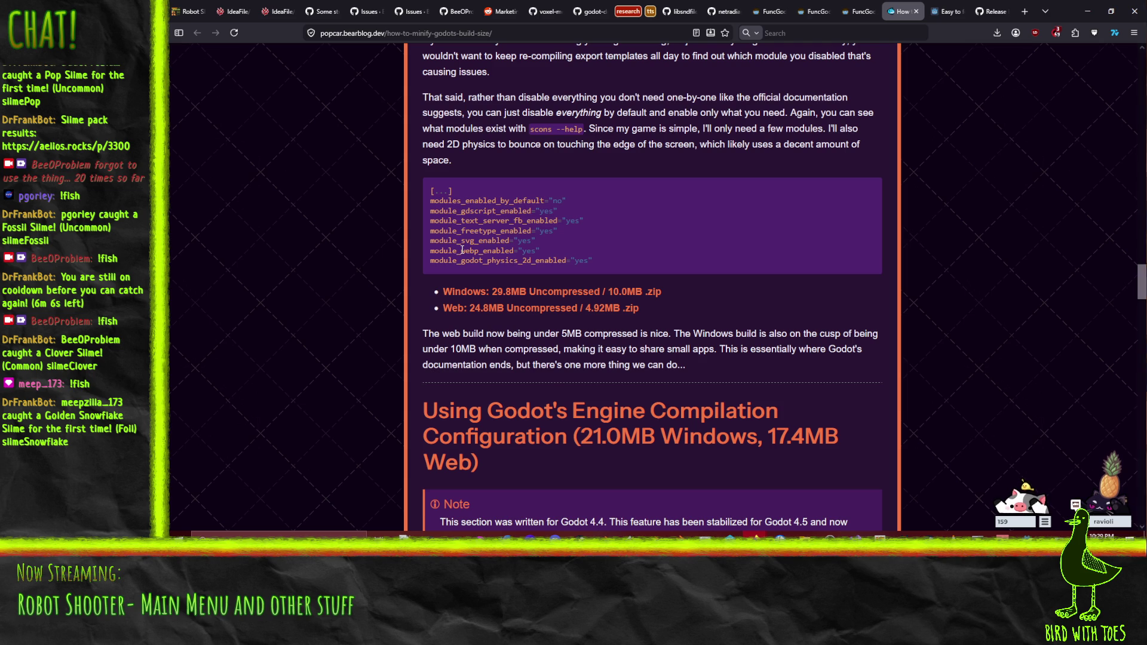
scroll(466, 236, "down", 5)
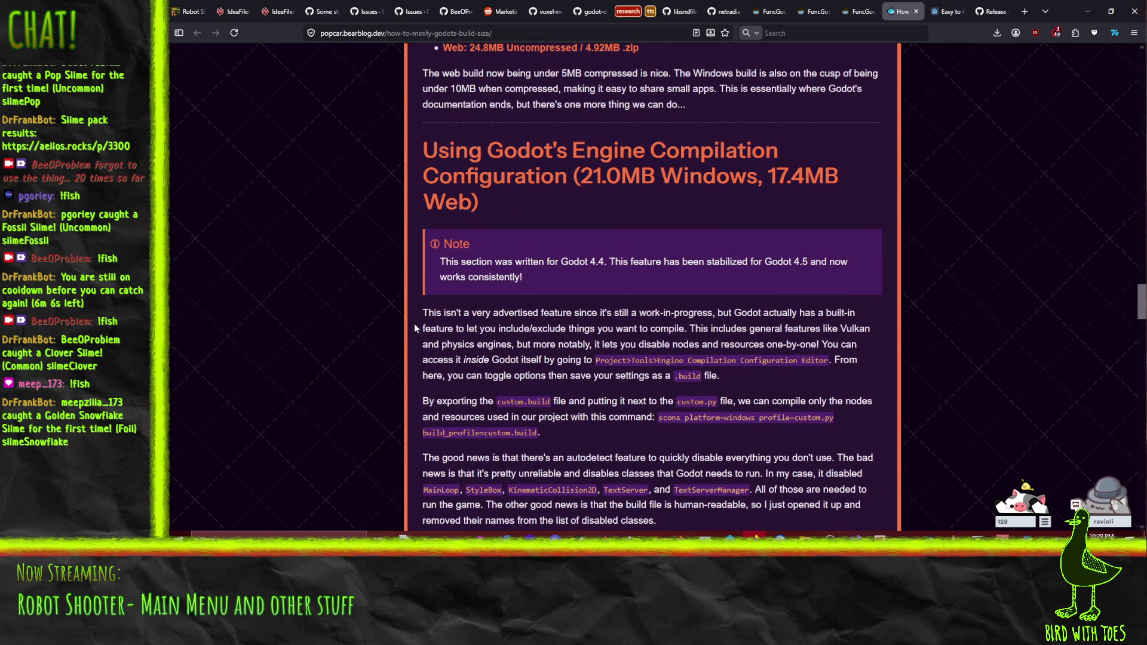
scroll(414, 324, "down", 3)
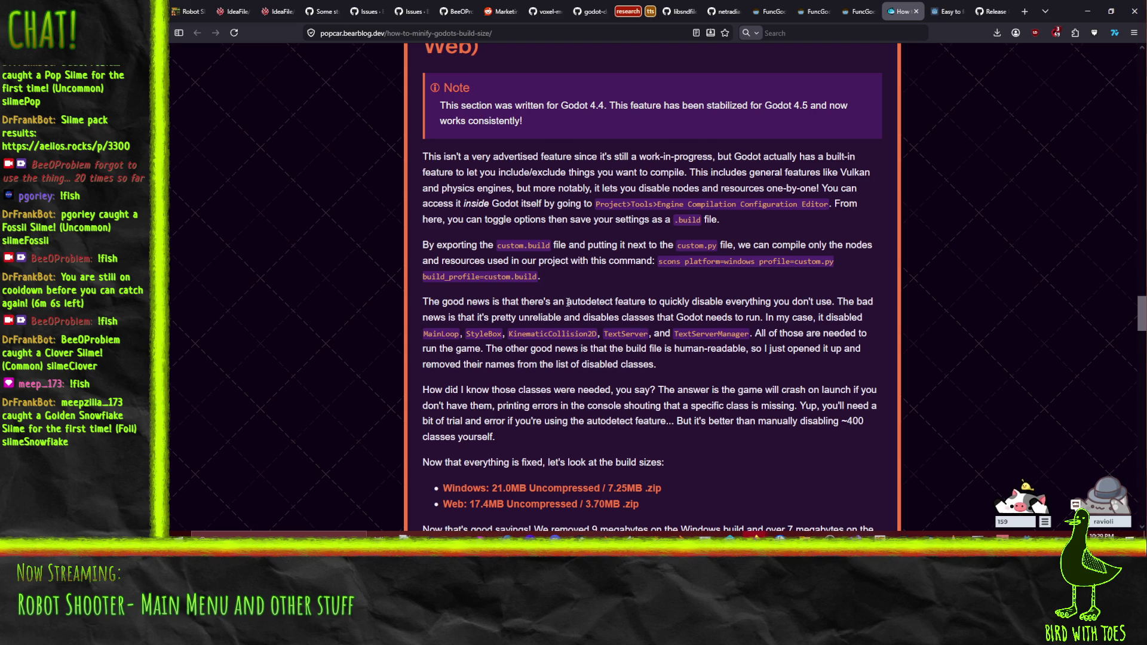
scroll(471, 145, "down", 8)
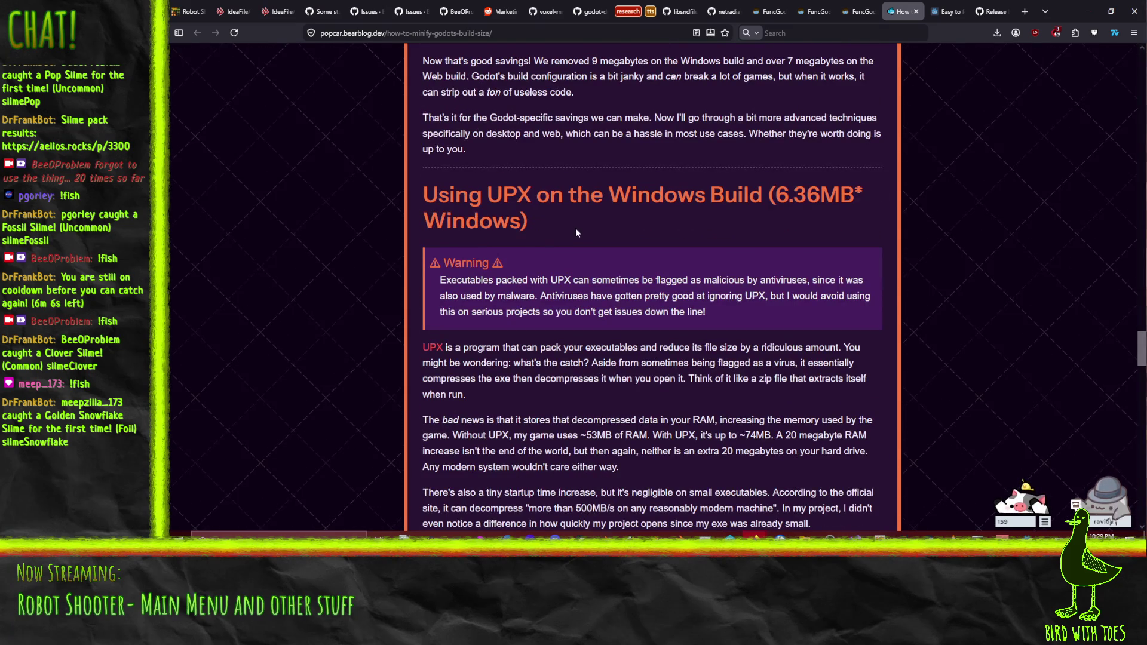
scroll(568, 217, "down", 3)
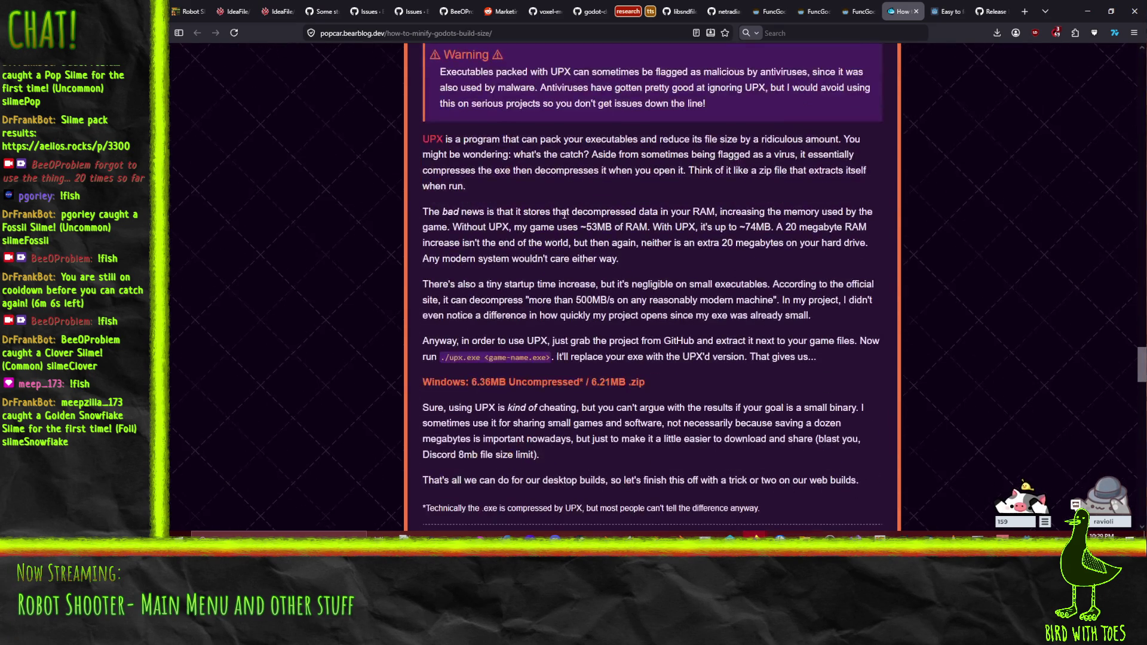
scroll(562, 217, "down", 2)
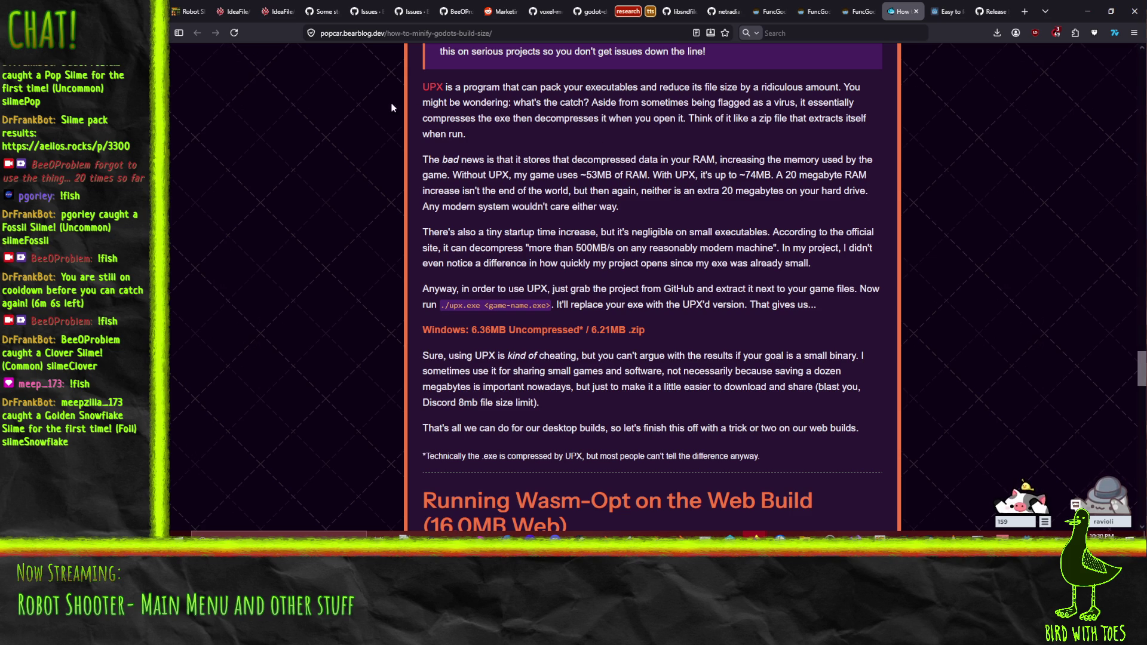
scroll(421, 93, "up", 2)
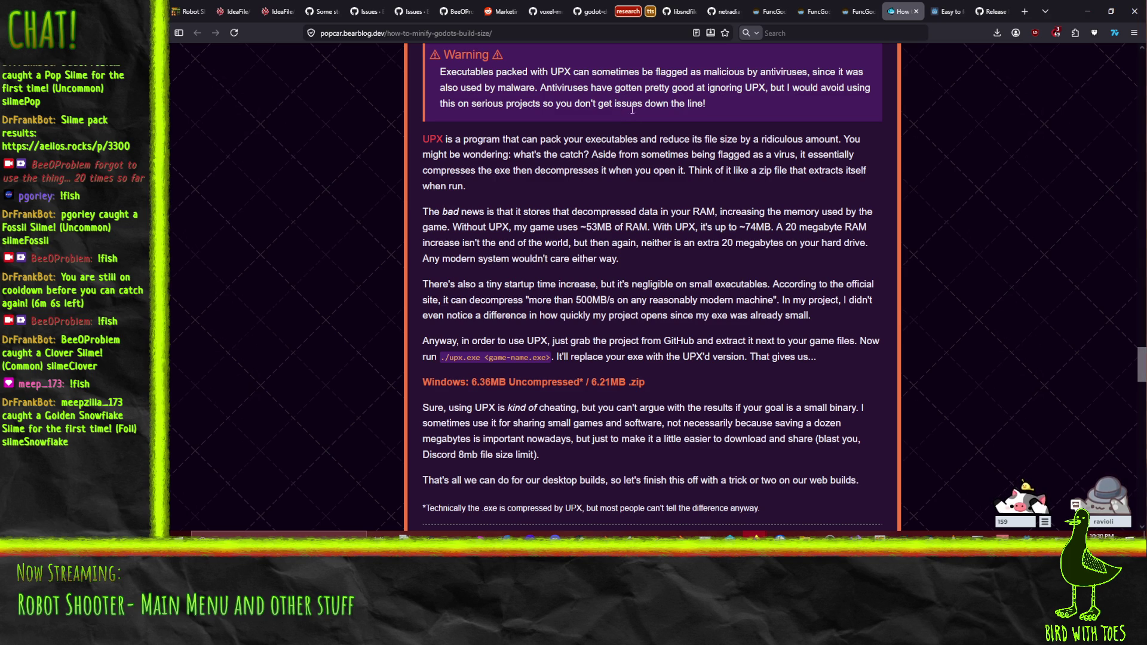
scroll(600, 115, "down", 4)
scroll(589, 82, "up", 4)
scroll(600, 113, "down", 8)
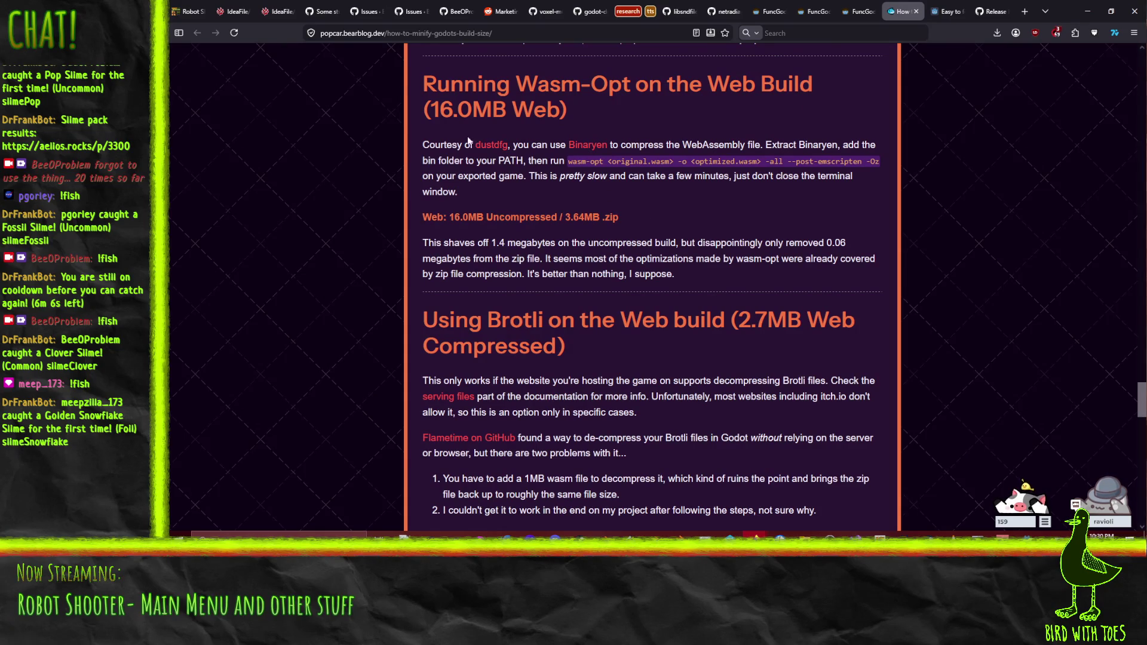
scroll(634, 228, "down", 4)
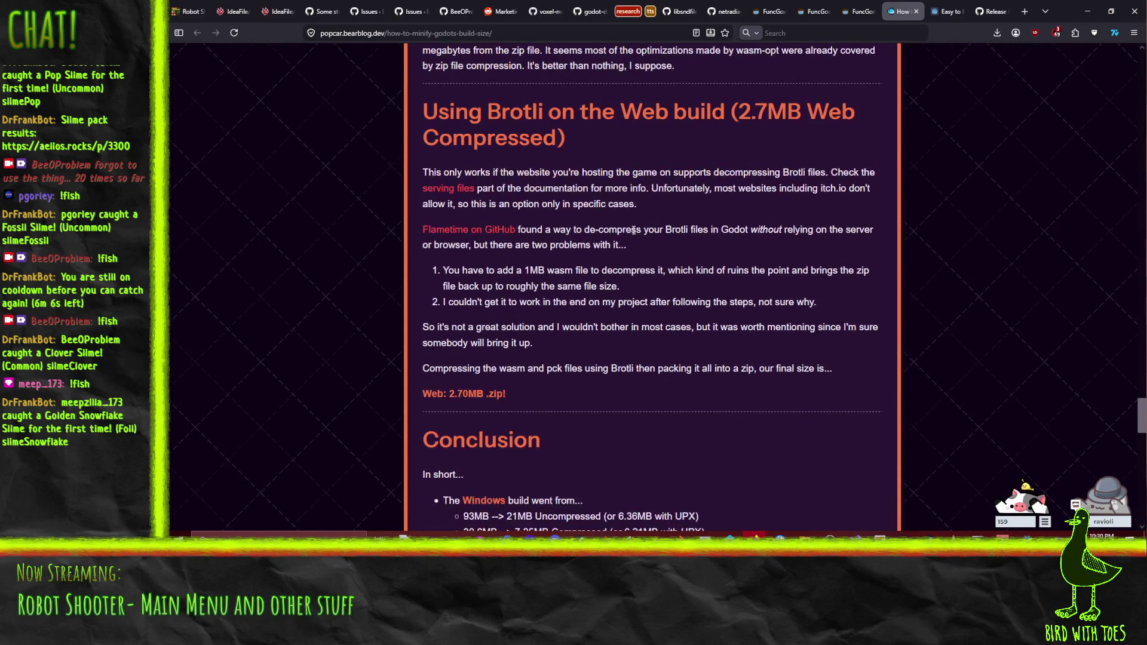
scroll(641, 207, "down", 4)
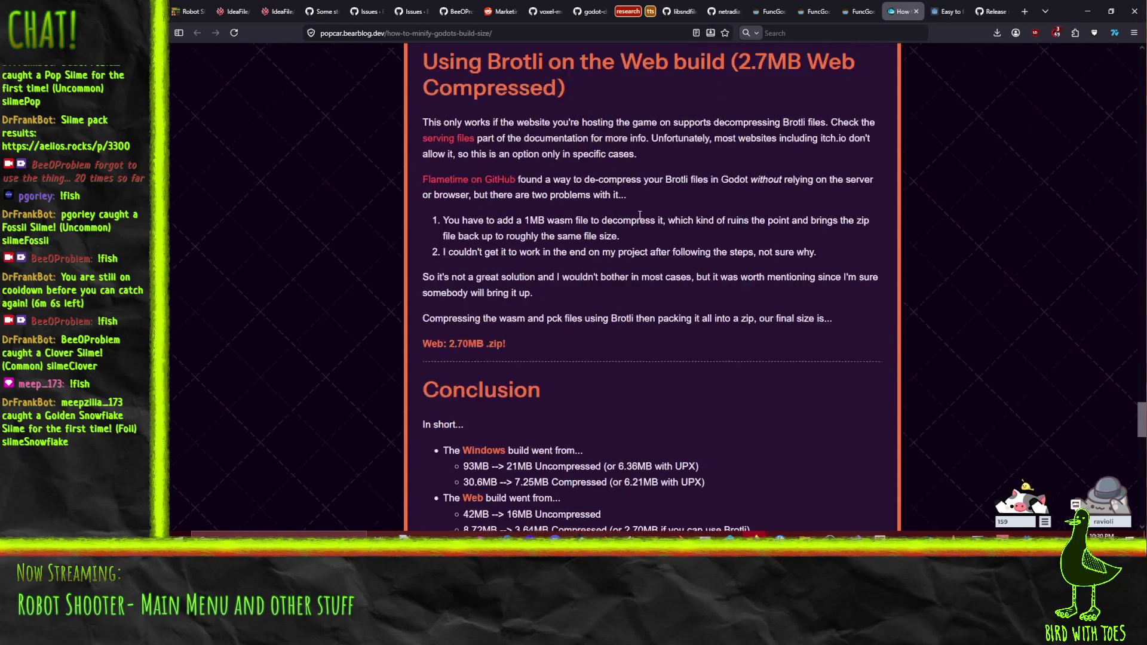
scroll(633, 214, "up", 3)
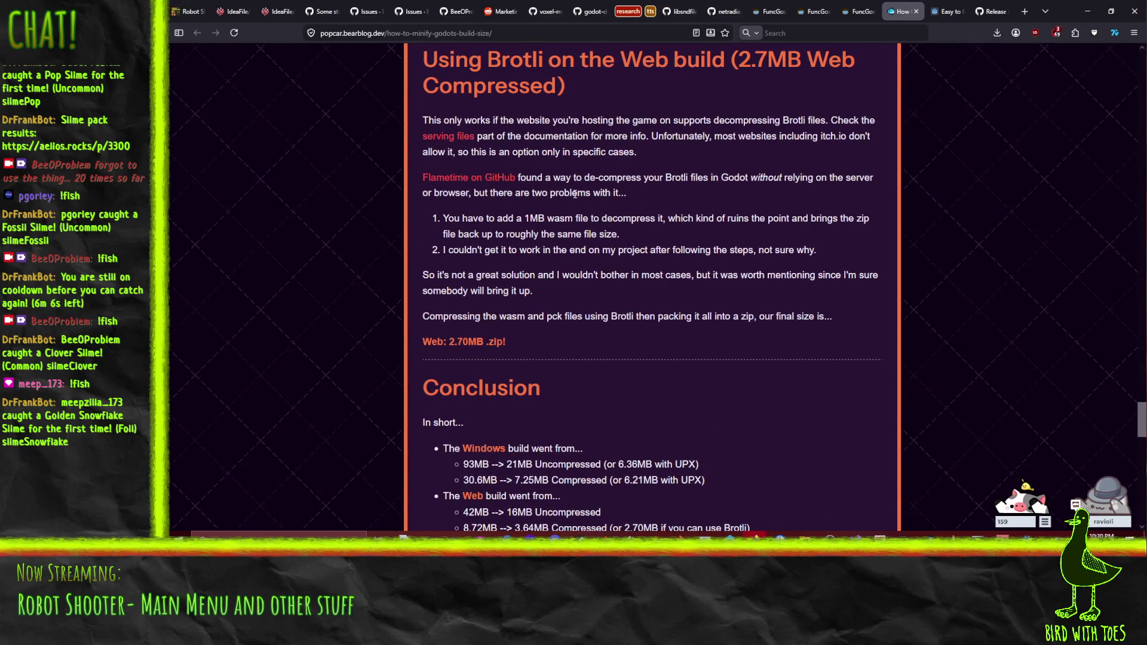
scroll(578, 189, "down", 9)
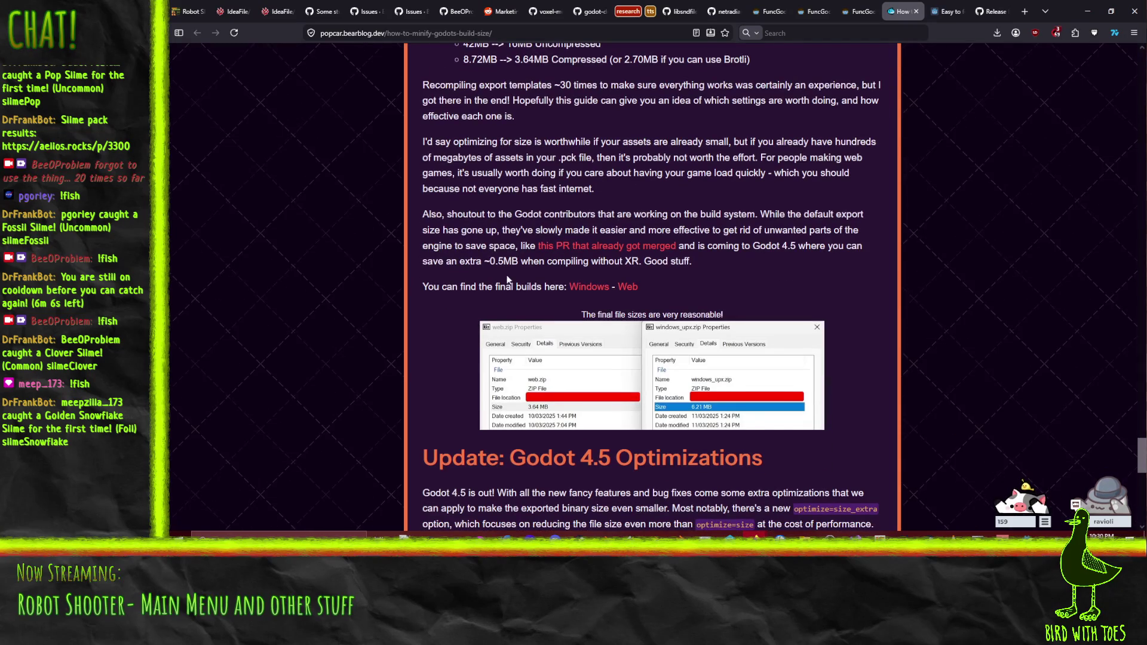
scroll(467, 371, "down", 4)
scroll(466, 370, "down", 4)
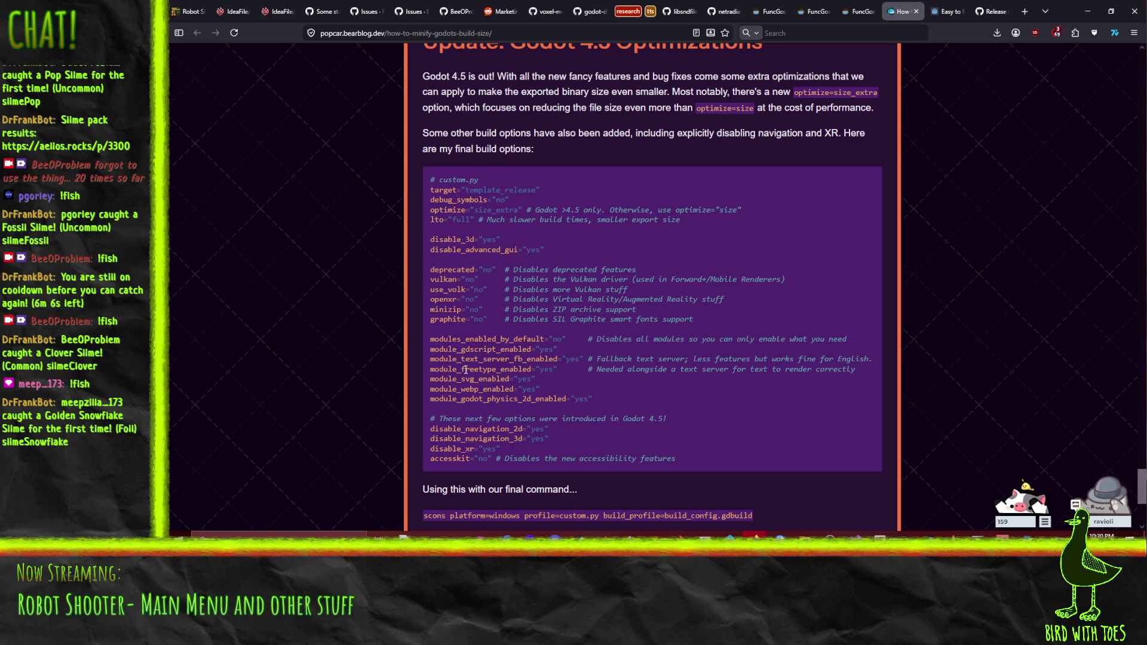
scroll(701, 235, "down", 3)
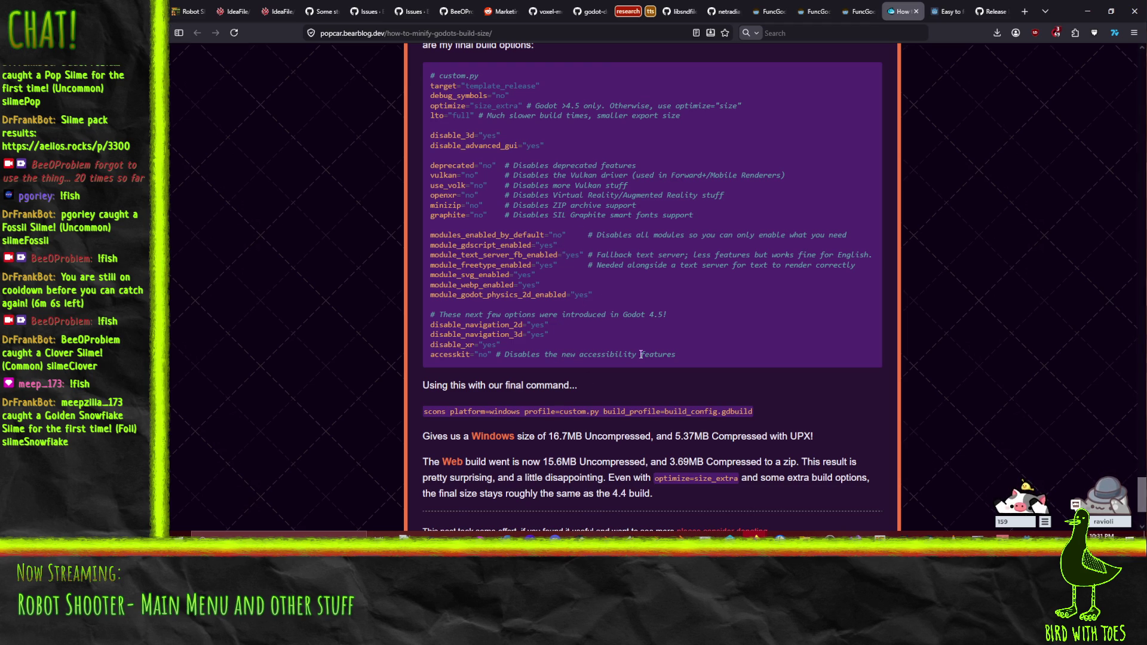
scroll(640, 358, "up", 1)
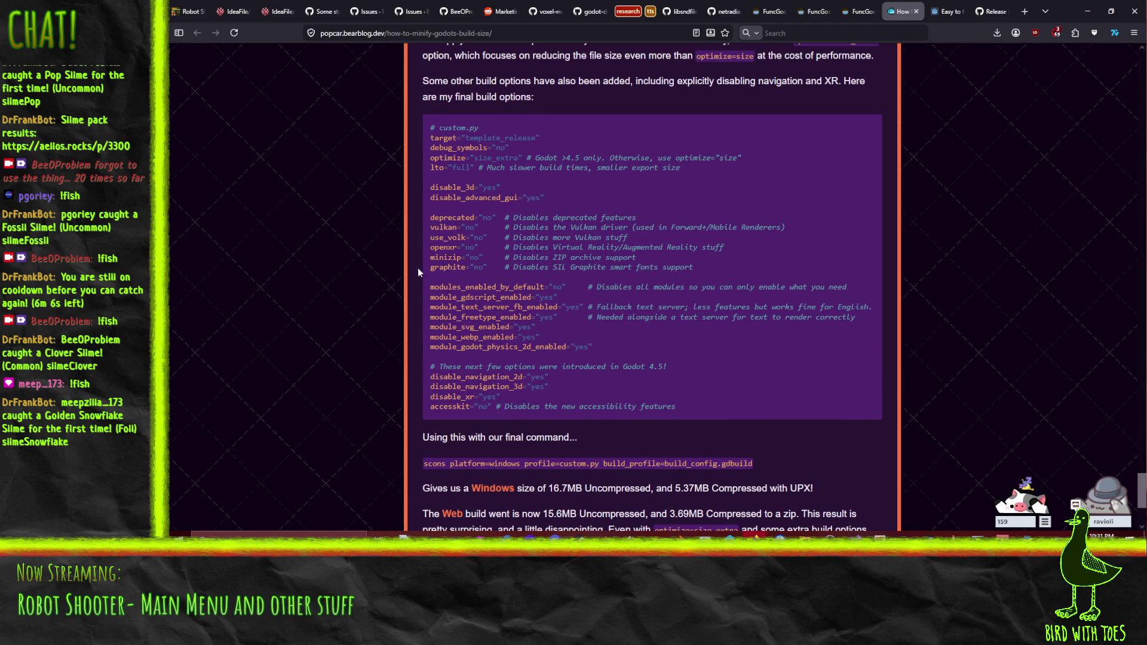
left_click_drag(430, 260, 714, 269)
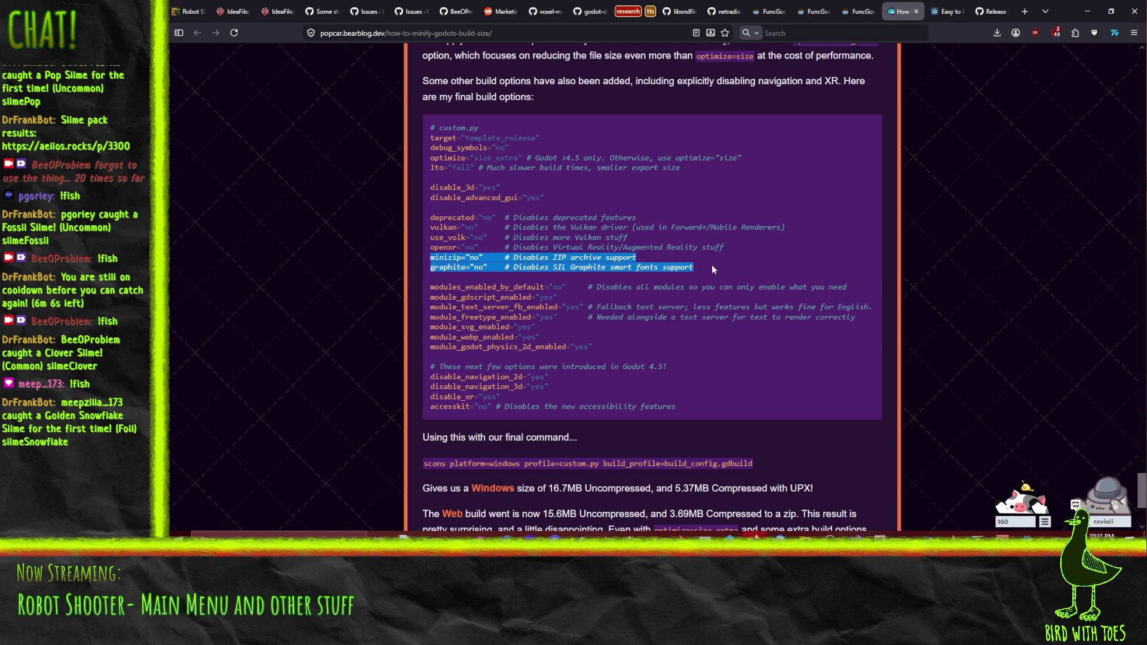
left_click(432, 246)
left_click_drag(433, 246, 755, 251)
mouse_move(654, 247)
left_mouse_down()
mouse_move(438, 219)
mouse_move(696, 269)
left_mouse_up()
left_click_drag(430, 286, 858, 288)
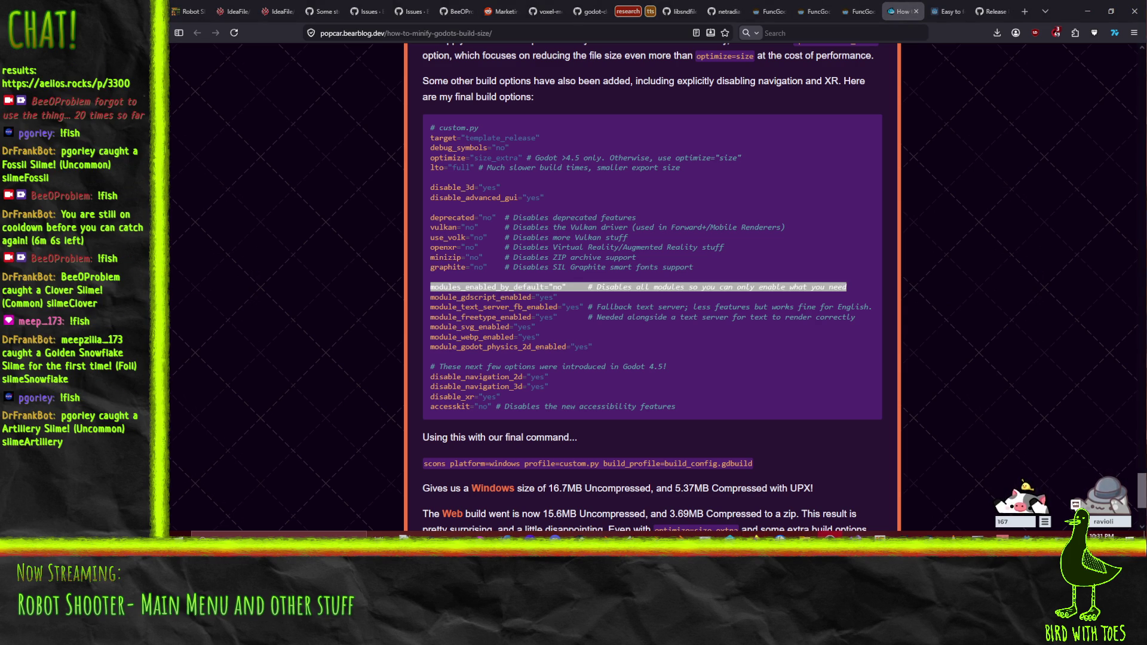
left_click(634, 244)
scroll(633, 244, "down", 3)
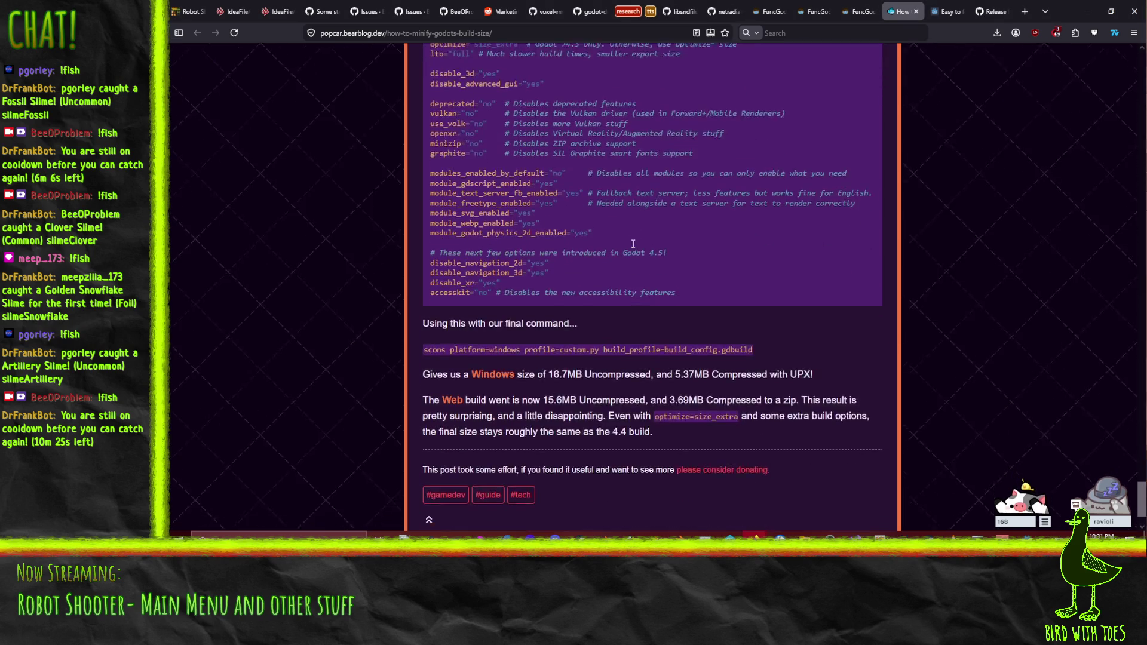
scroll(633, 244, "down", 2)
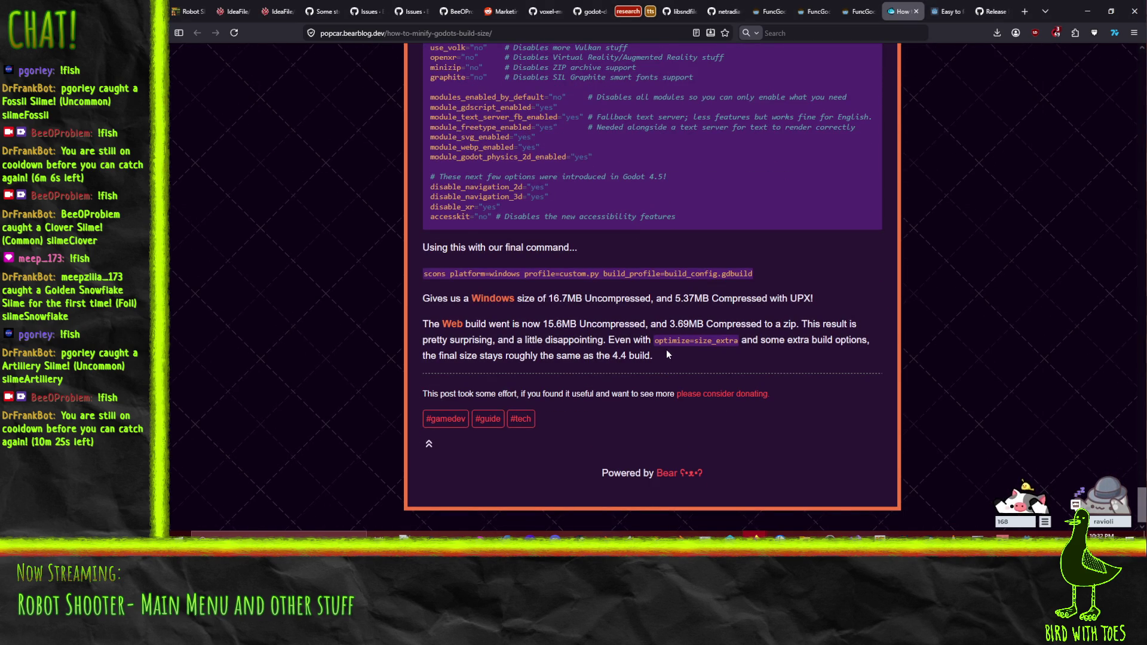
scroll(668, 355, "up", 5)
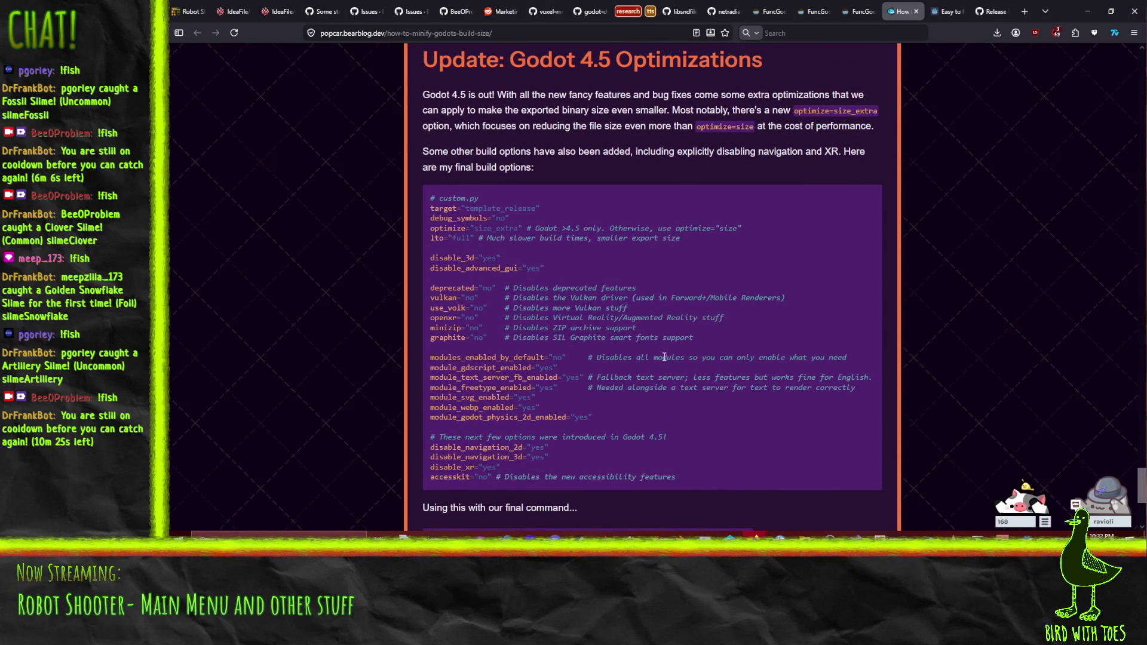
scroll(663, 352, "down", 2)
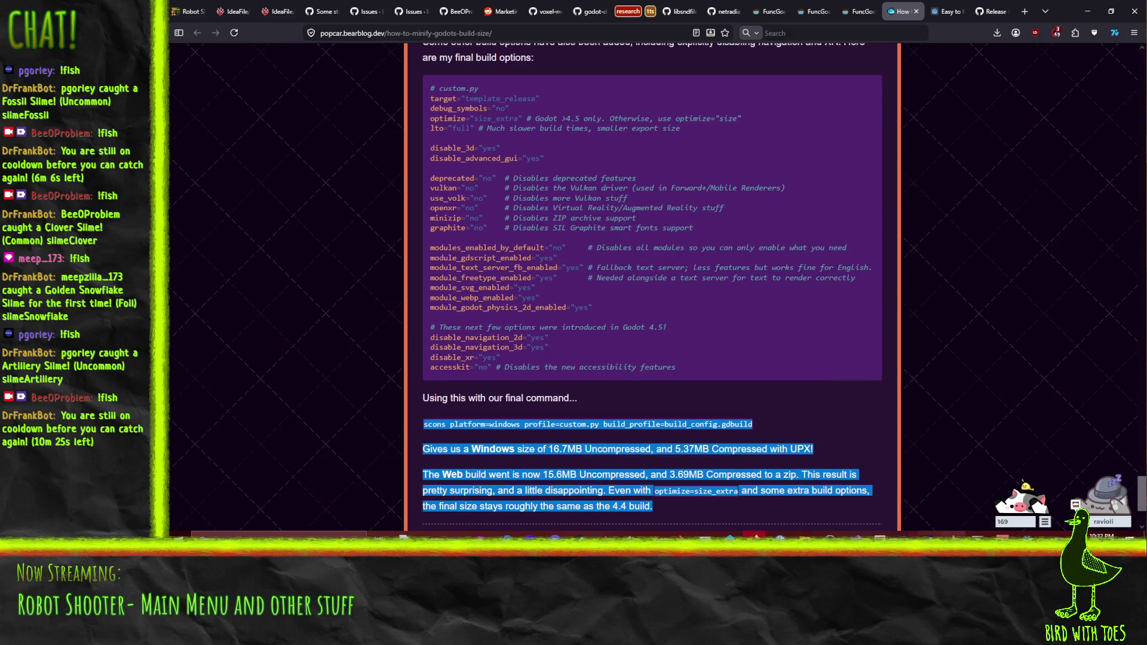
Step: Enter the godot folder with cd godot and list its branches with git branch
key("alt+Tab")
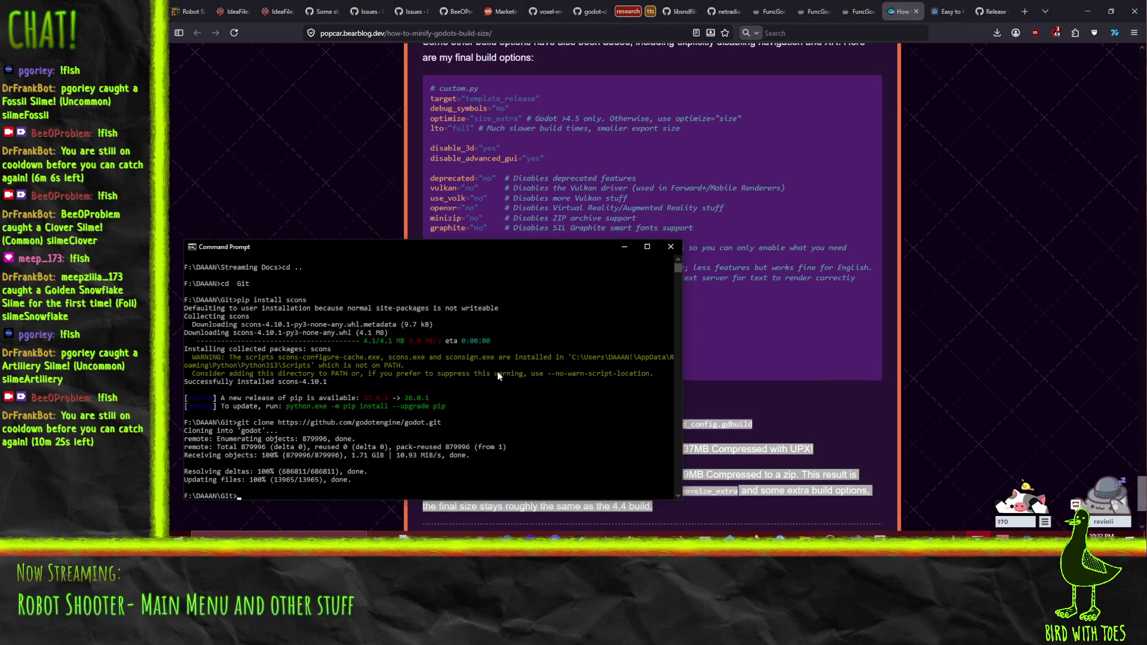
type("cd godot")
key("Return")
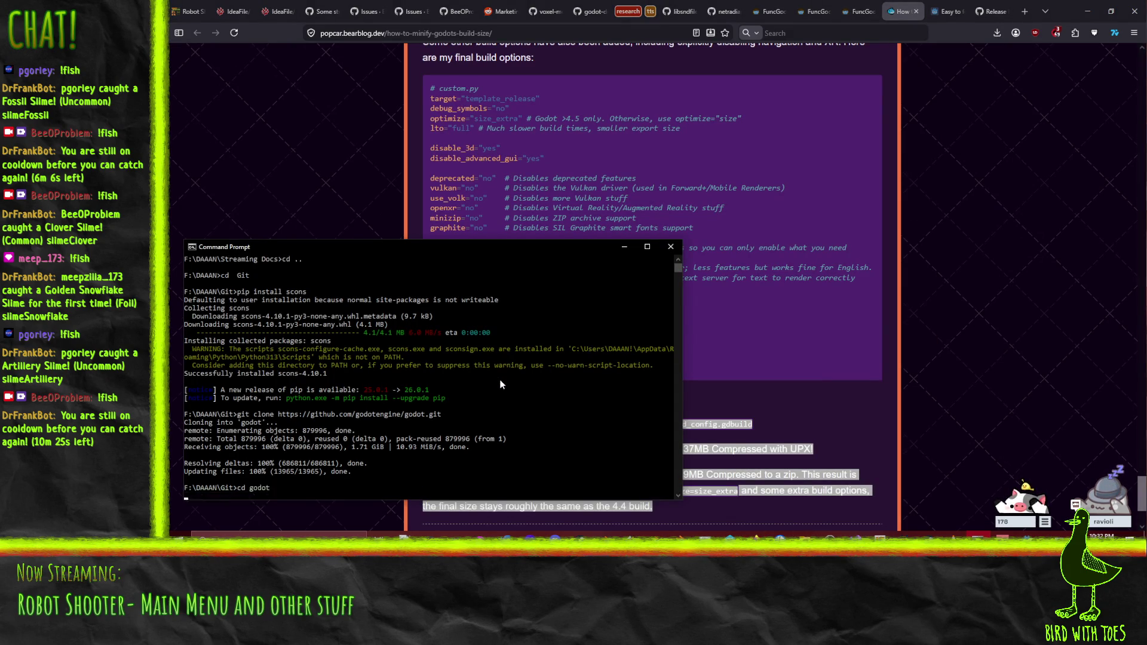
type("git c")
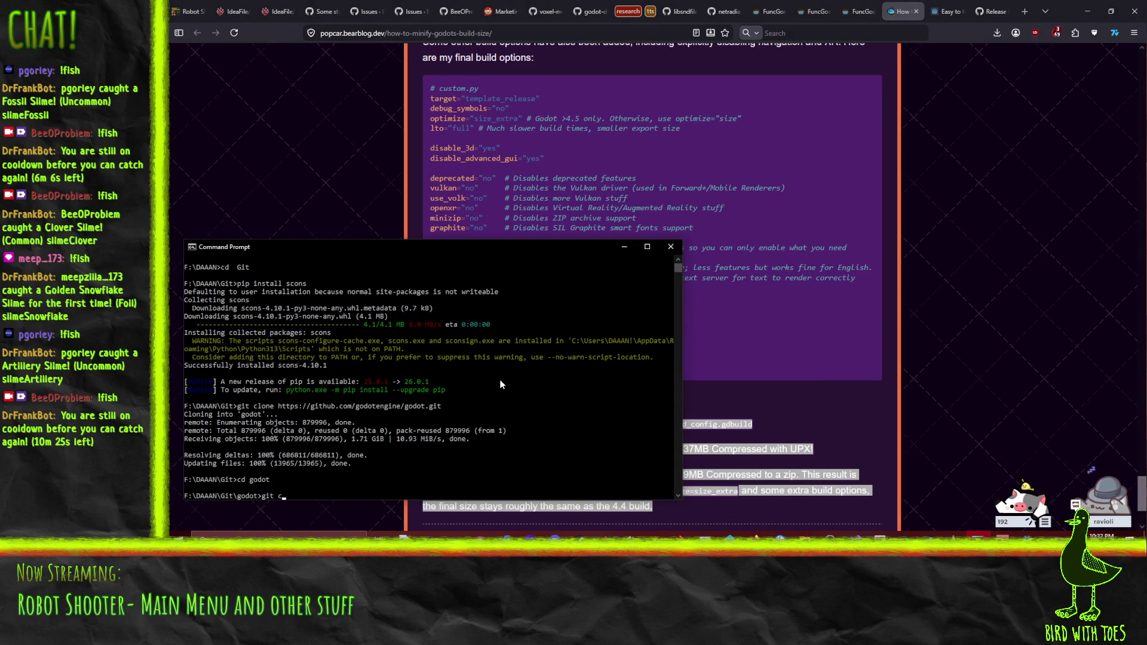
key("BackSpace")
type("branch")
key("Return")
Step: List the release tags with git tag and copy the 4.6.2 version number
type("g")
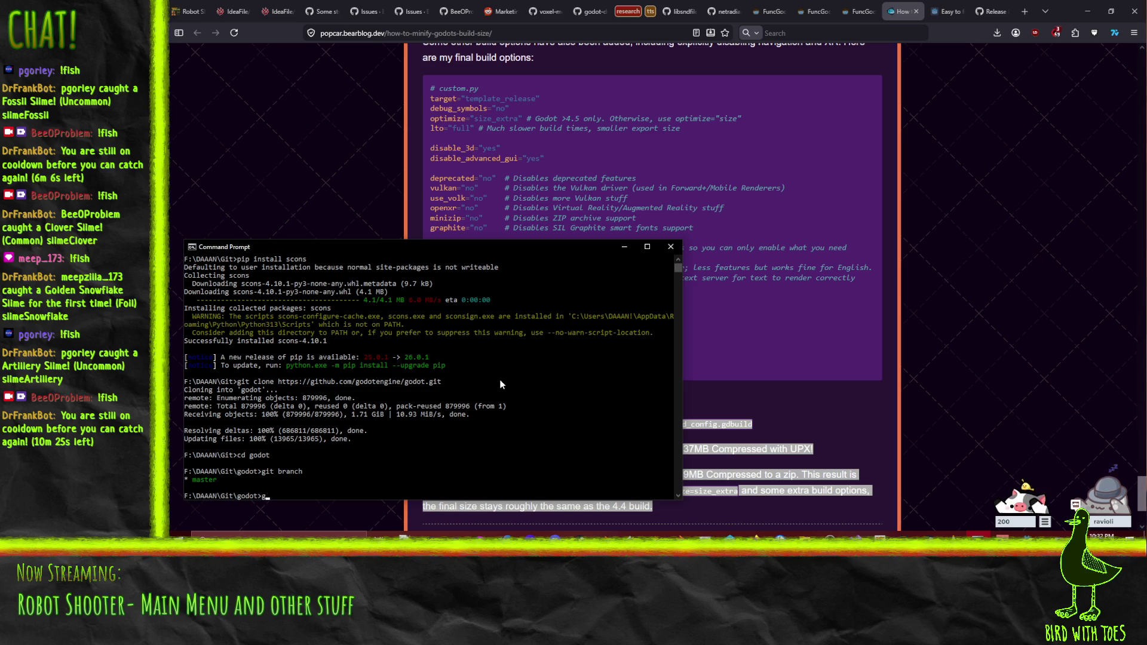
type("it tag")
key("Return")
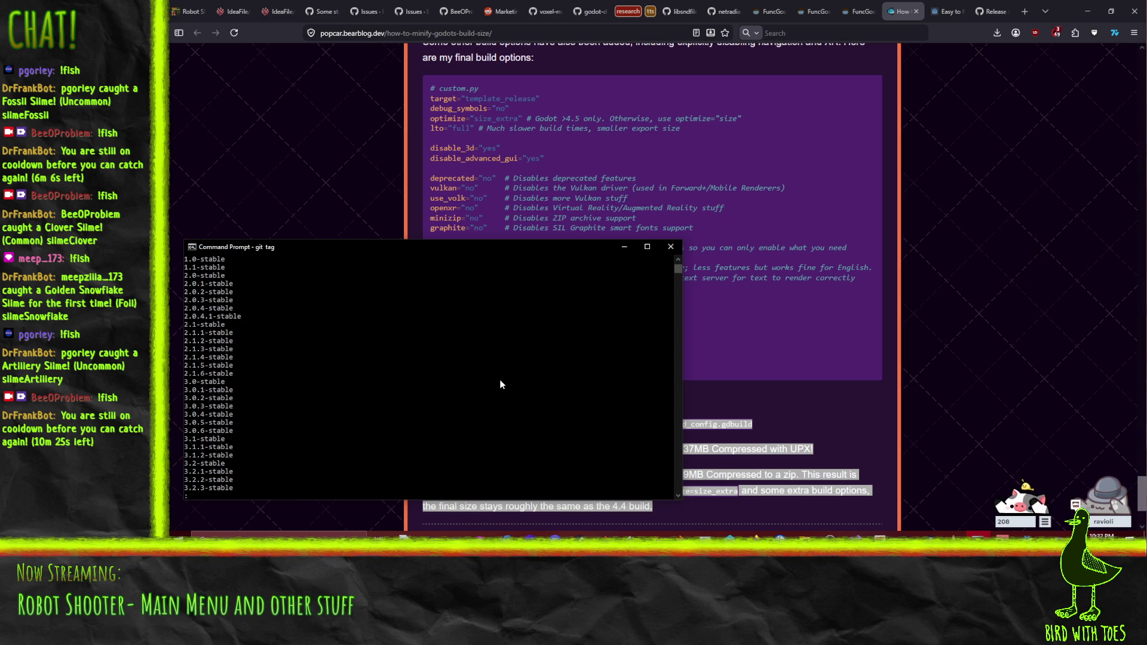
key("space")
key("q")
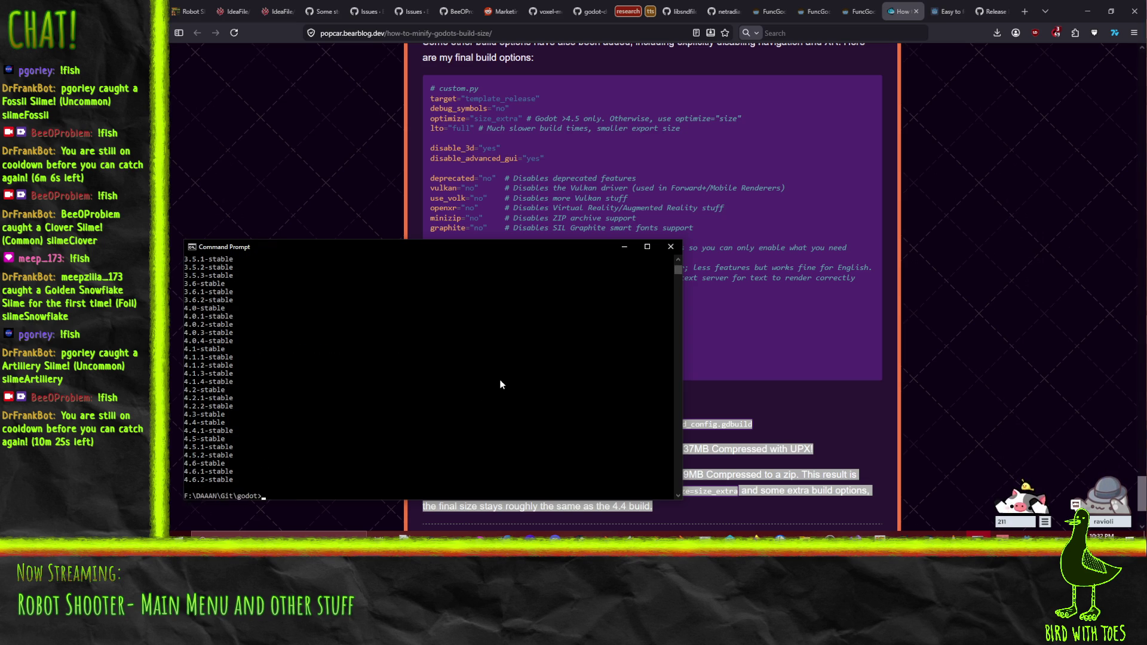
left_click_drag(185, 480, 204, 480)
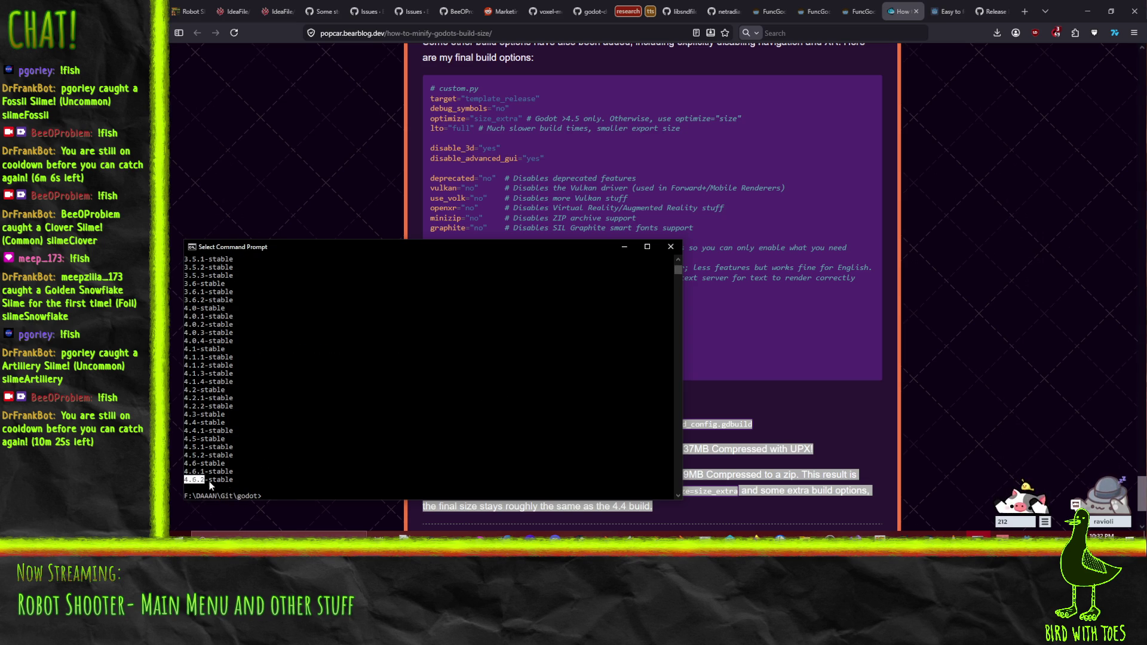
key("ctrl+c")
type("git")
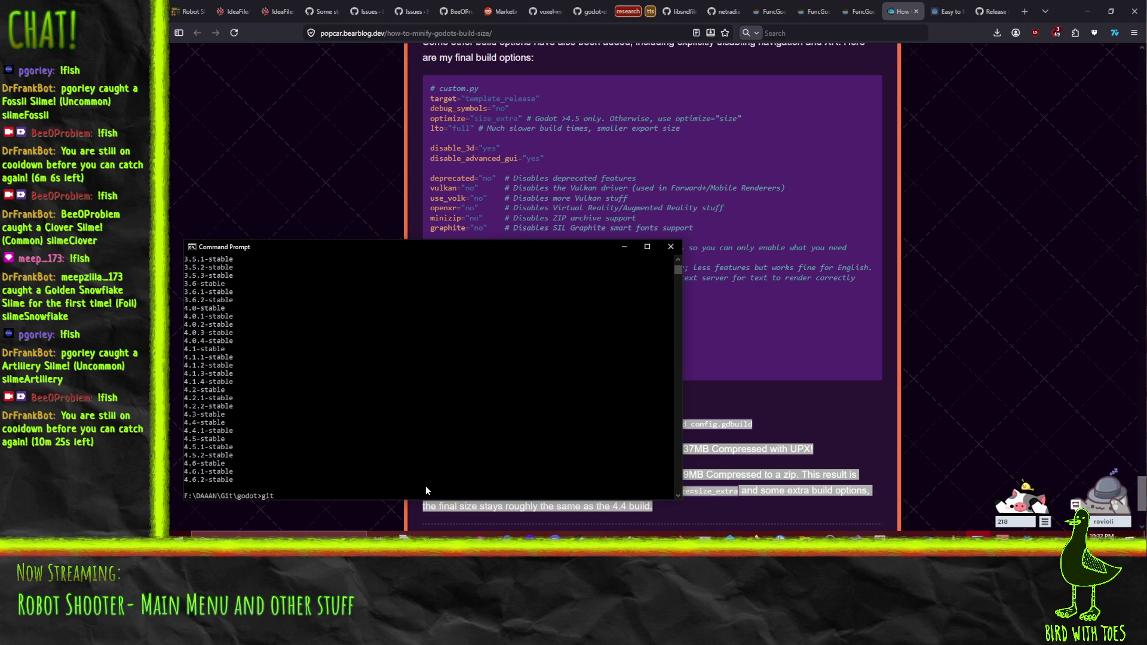
left_click(768, 346)
scroll(768, 347, "up", 7)
Step: Scroll the build-size article back up to its Setting optimize="size" section
scroll(765, 353, "up", 5)
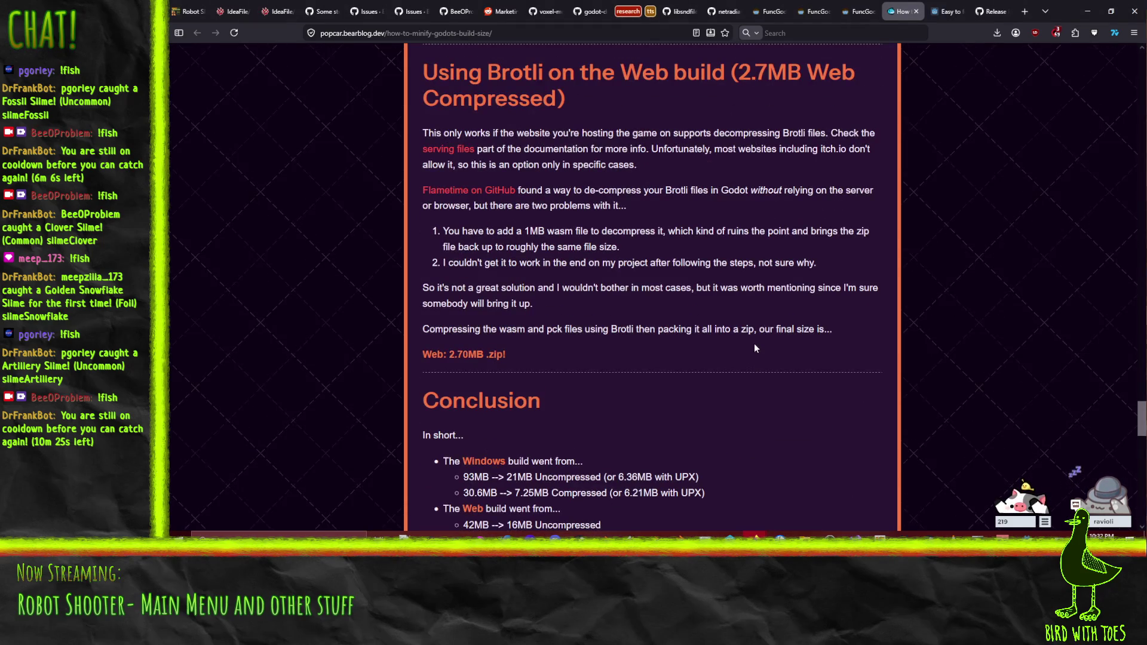
scroll(755, 348, "up", 19)
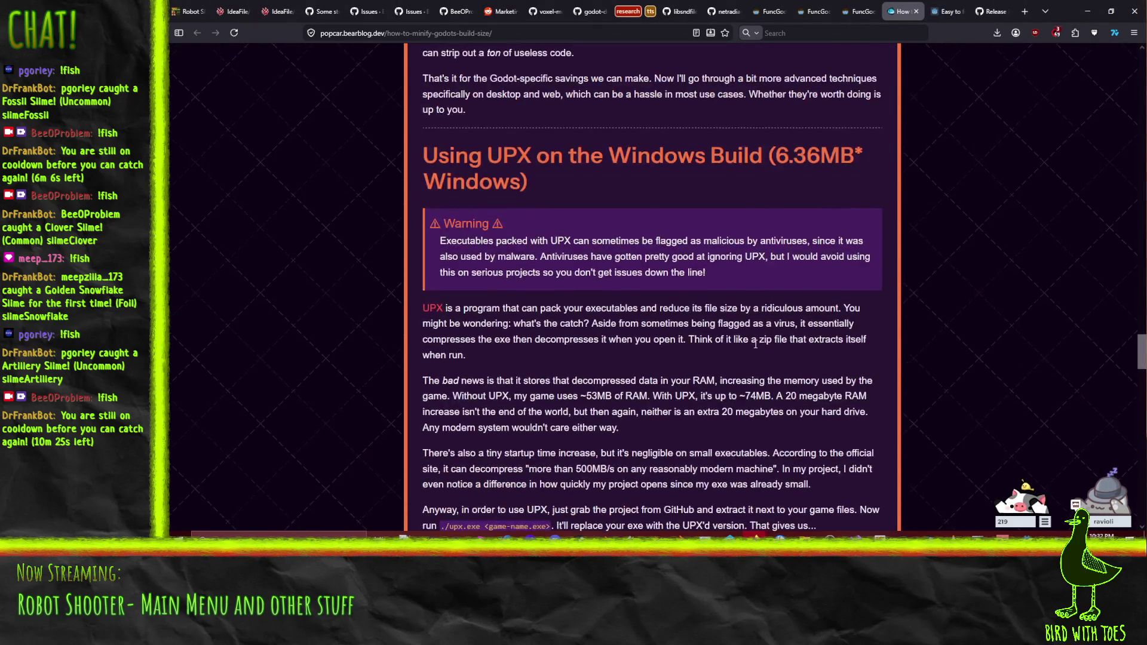
scroll(755, 345, "up", 15)
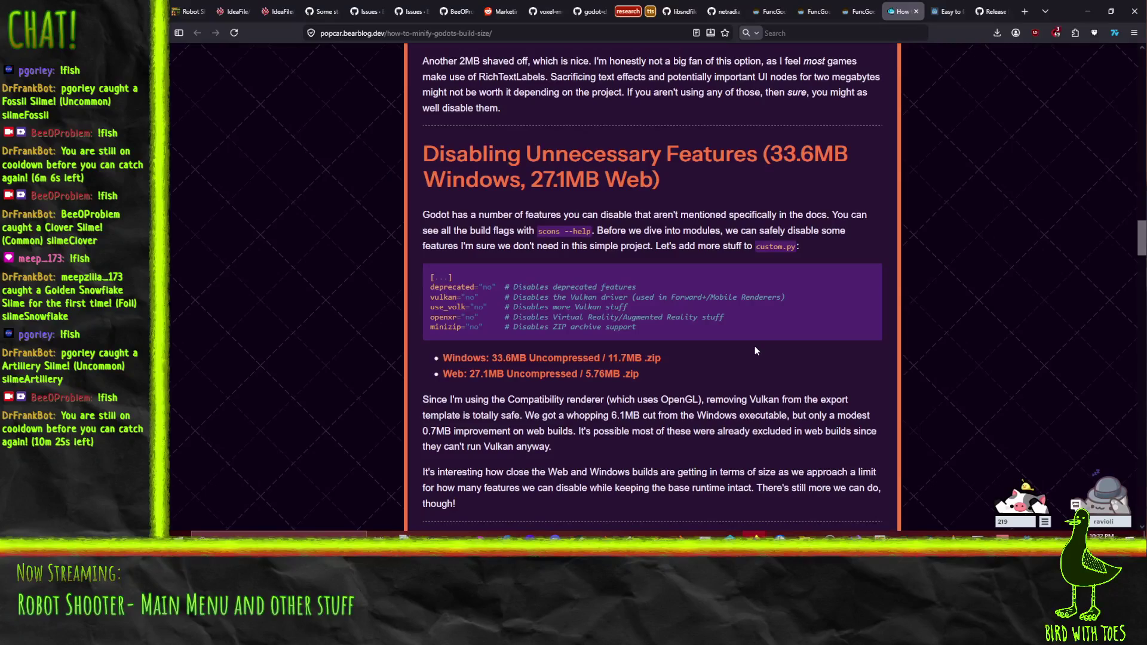
scroll(755, 351, "up", 9)
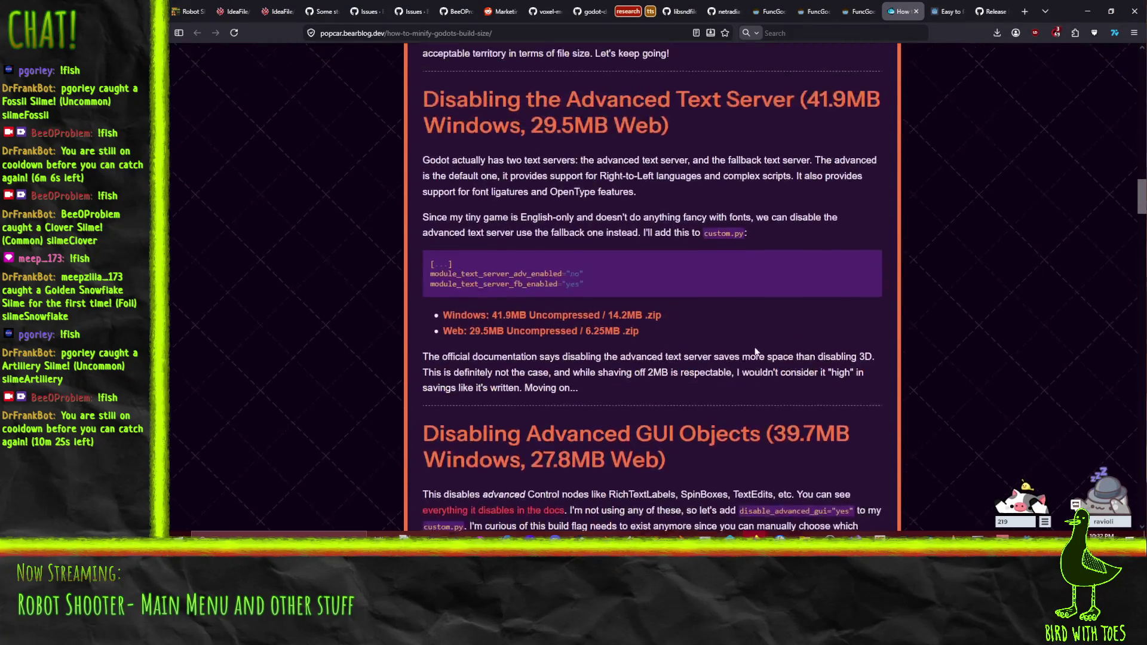
scroll(767, 367, "up", 6)
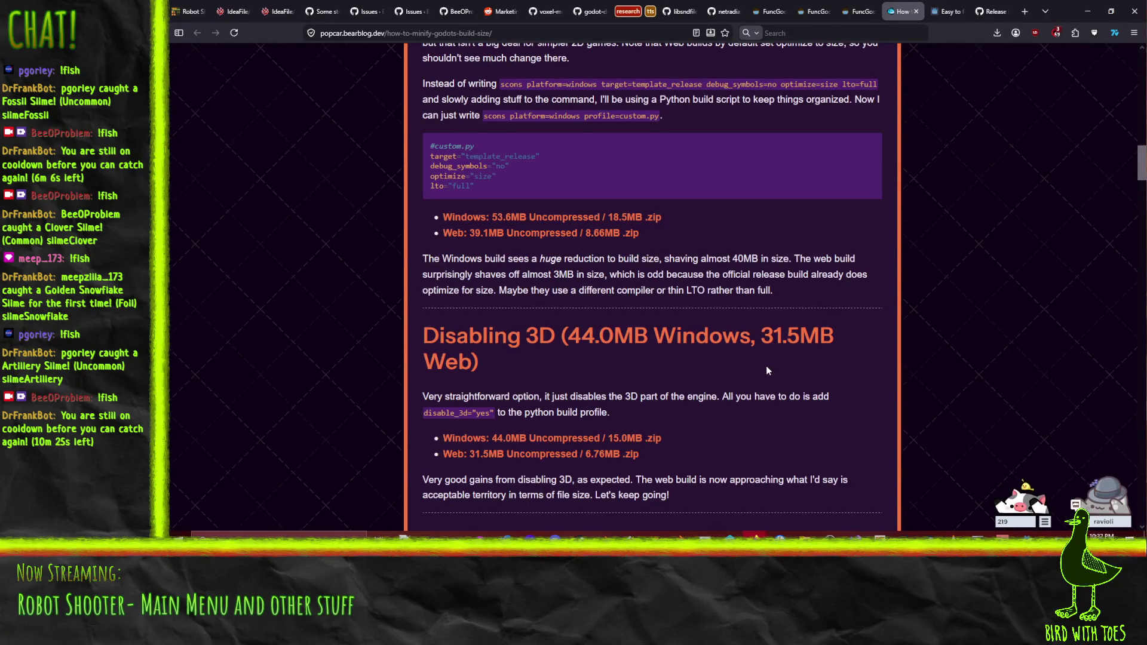
scroll(768, 370, "up", 7)
scroll(769, 377, "up", 10)
scroll(758, 372, "down", 20)
scroll(763, 375, "up", 4)
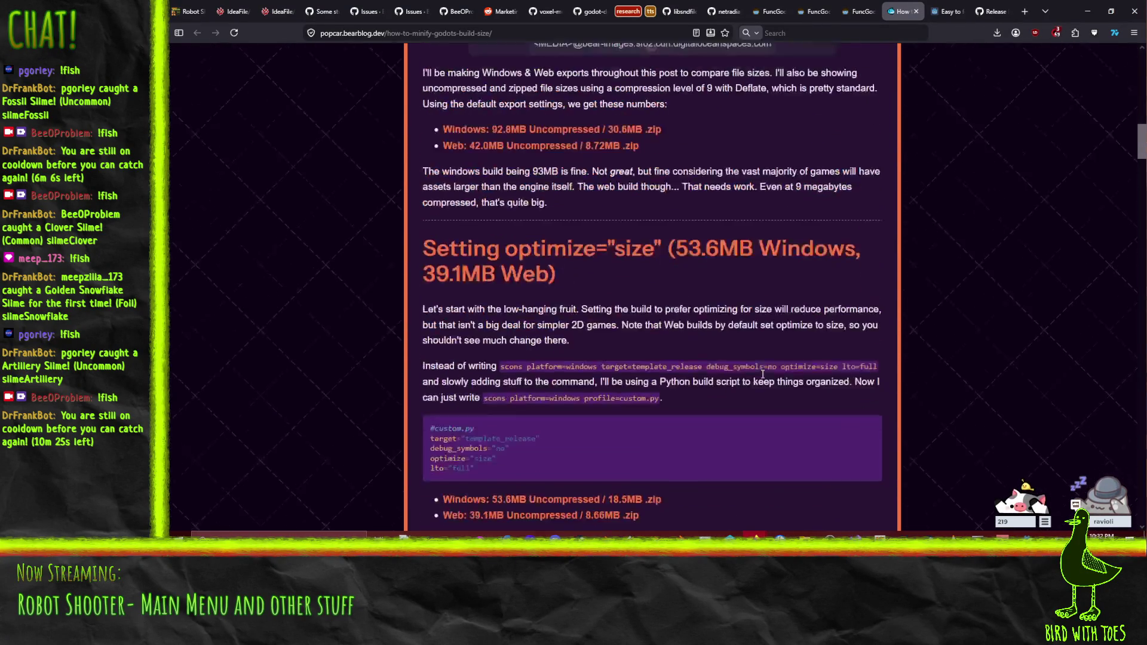
scroll(757, 381, "up", 4)
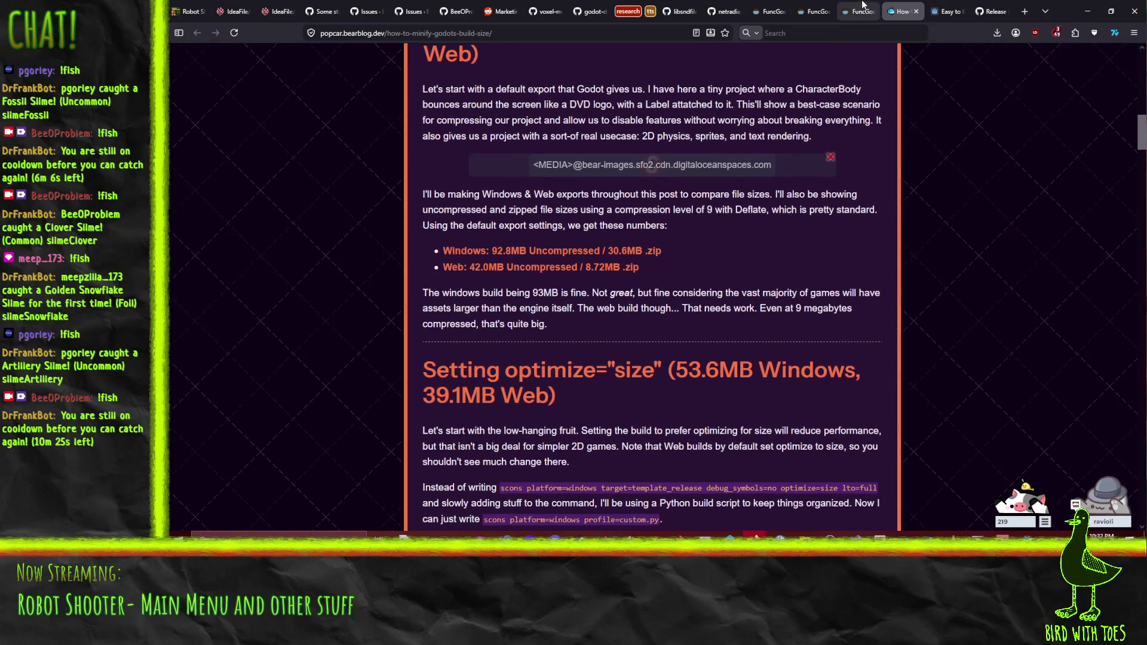
Step: Switch to the PCK encryption tutorial and scroll to its 'Getting the source code' and 'Switching versions' sections
left_click(861, 12)
left_click(932, 11)
scroll(533, 337, "down", 6)
scroll(534, 338, "up", 2)
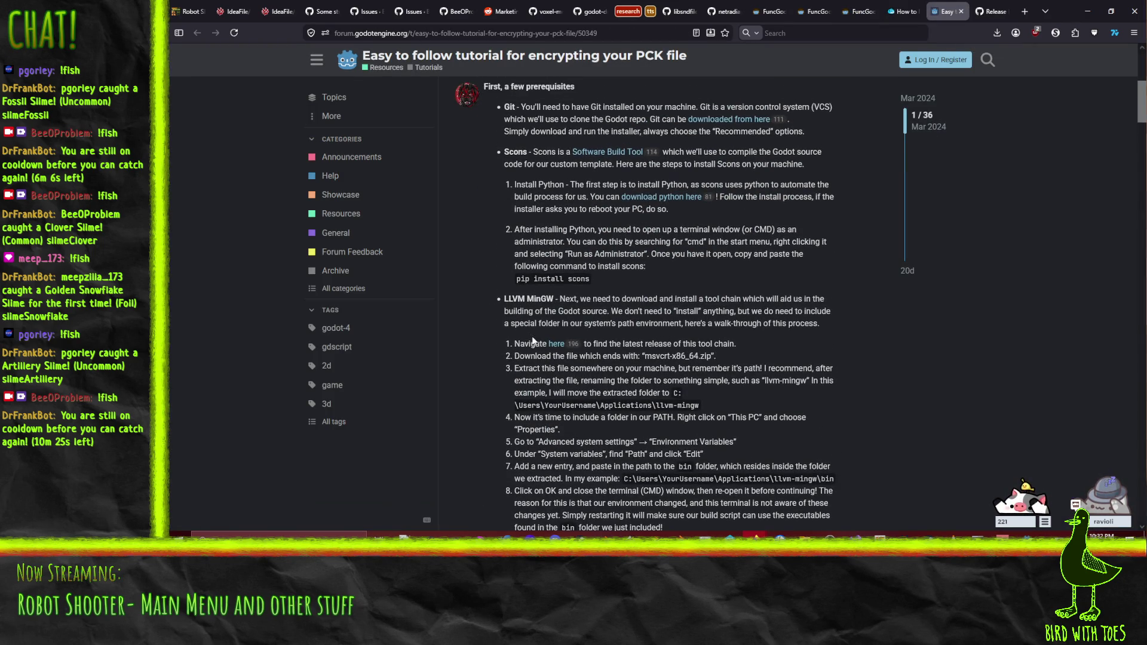
scroll(470, 296, "down", 4)
scroll(470, 296, "down", 2)
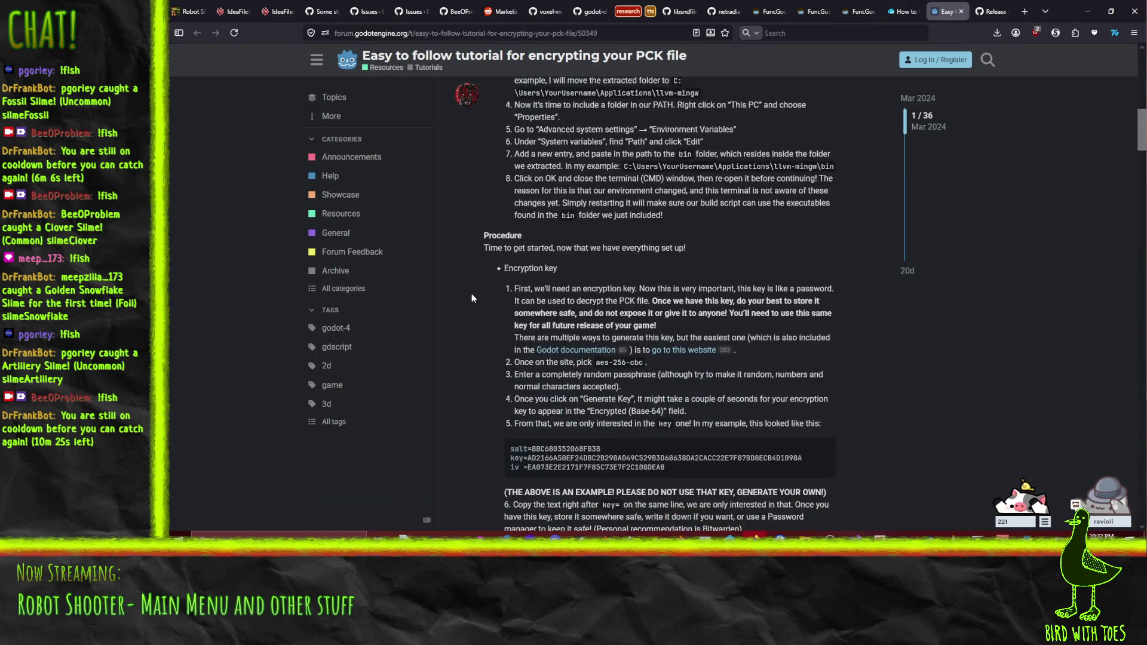
scroll(471, 284, "down", 5)
scroll(472, 261, "down", 2)
scroll(472, 263, "up", 5)
scroll(472, 263, "down", 5)
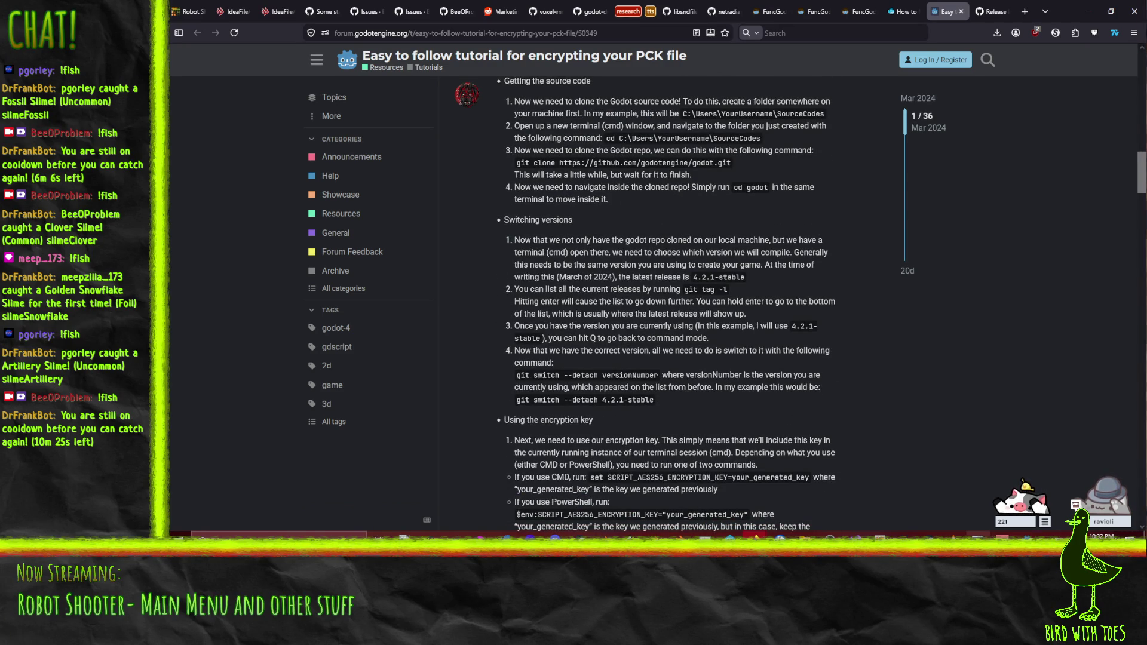
key("alt+Tab")
Step: Check out 4.6.2-stable with git switch --detach and confirm a clean tree via git status
type("swit")
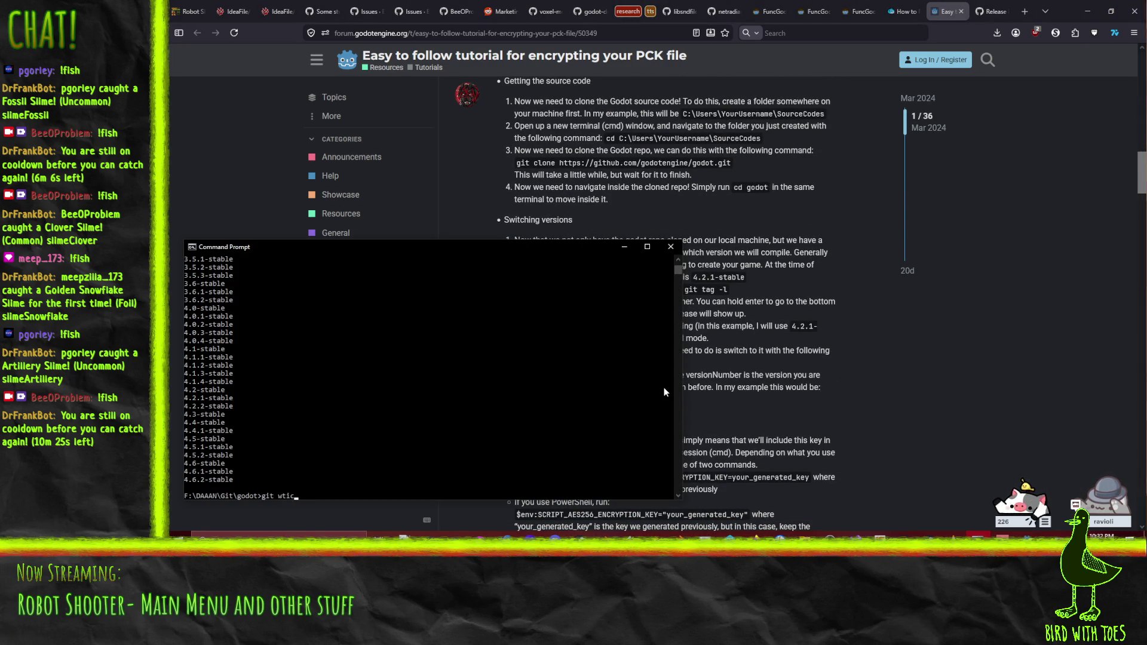
type("ch --detach")
type(" 4.6.2-stable")
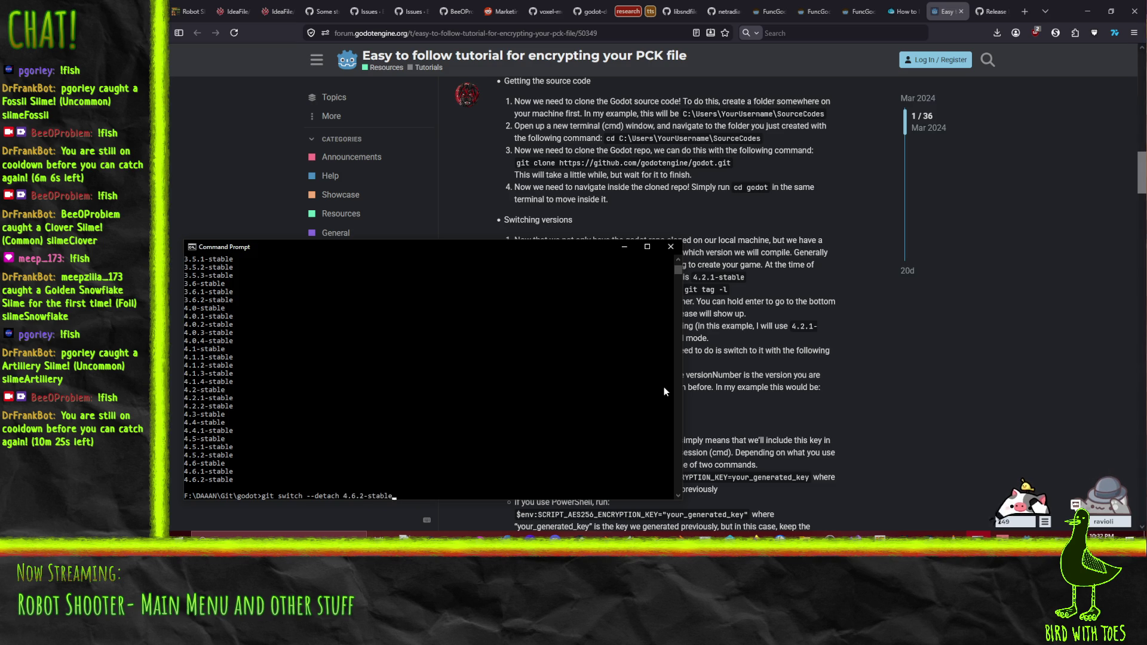
key("Return")
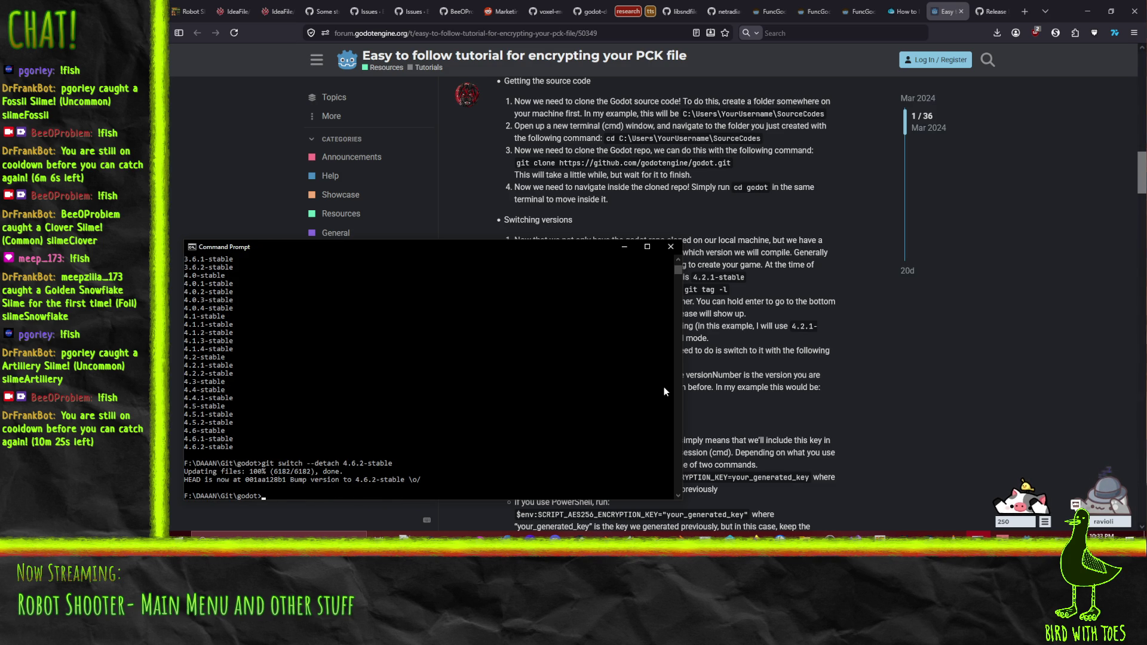
type("git status")
key("Return")
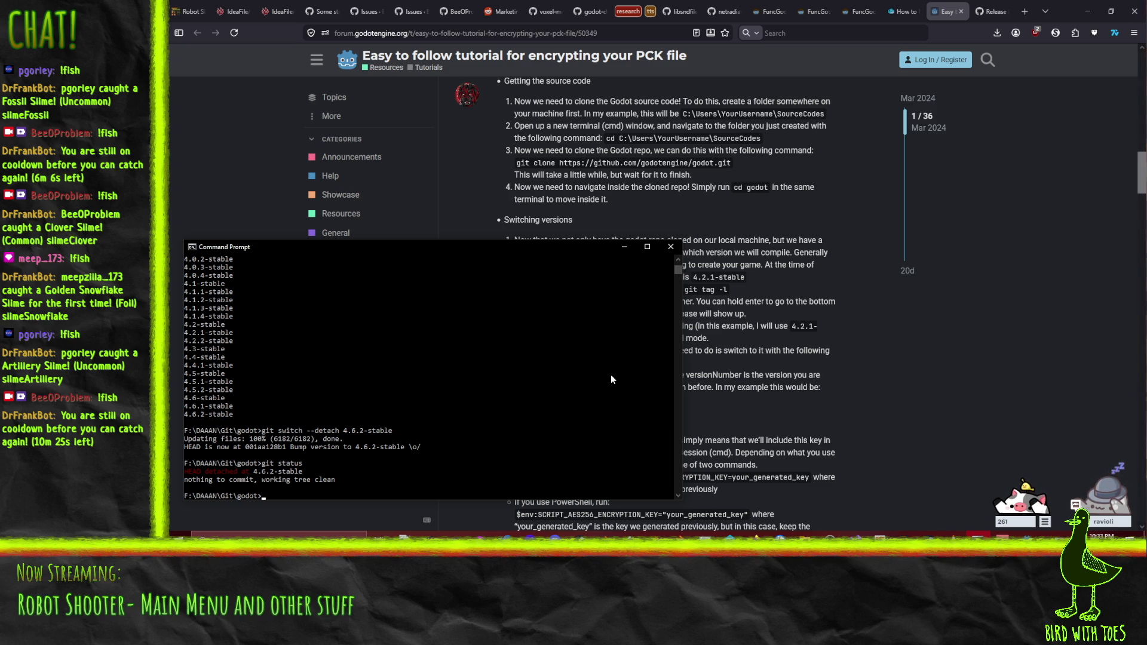
left_click(867, 390)
Step: Check the forum's 'Compiling the source code' steps, close the llvm-mingw release tab, and return to the build-size article
scroll(837, 404, "down", 6)
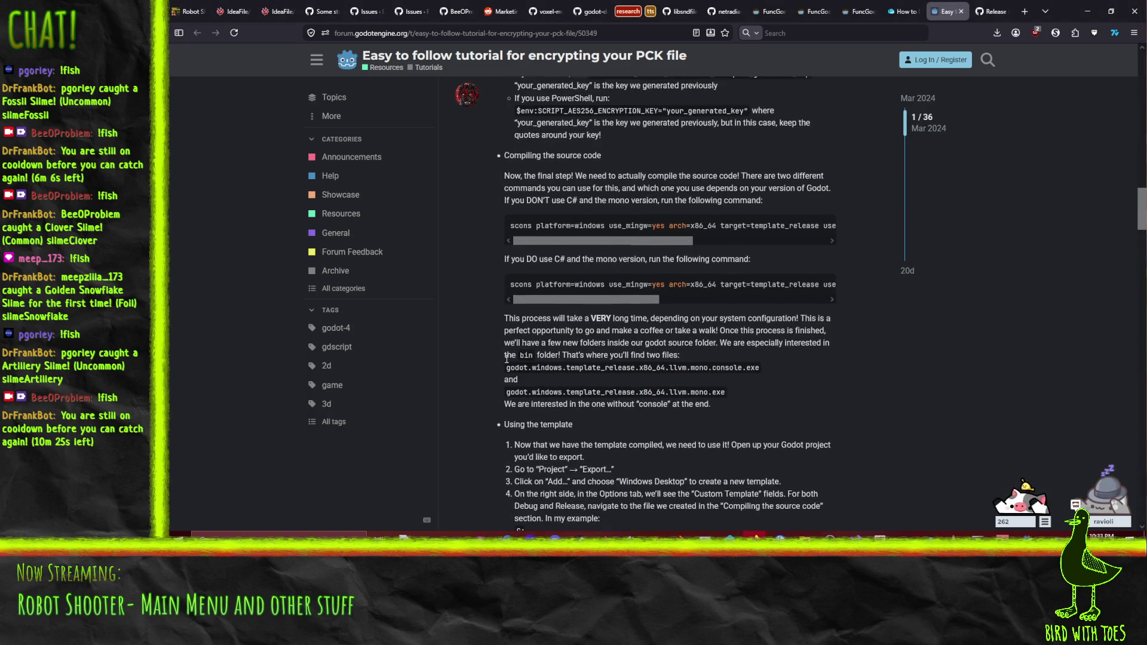
scroll(507, 359, "up", 1)
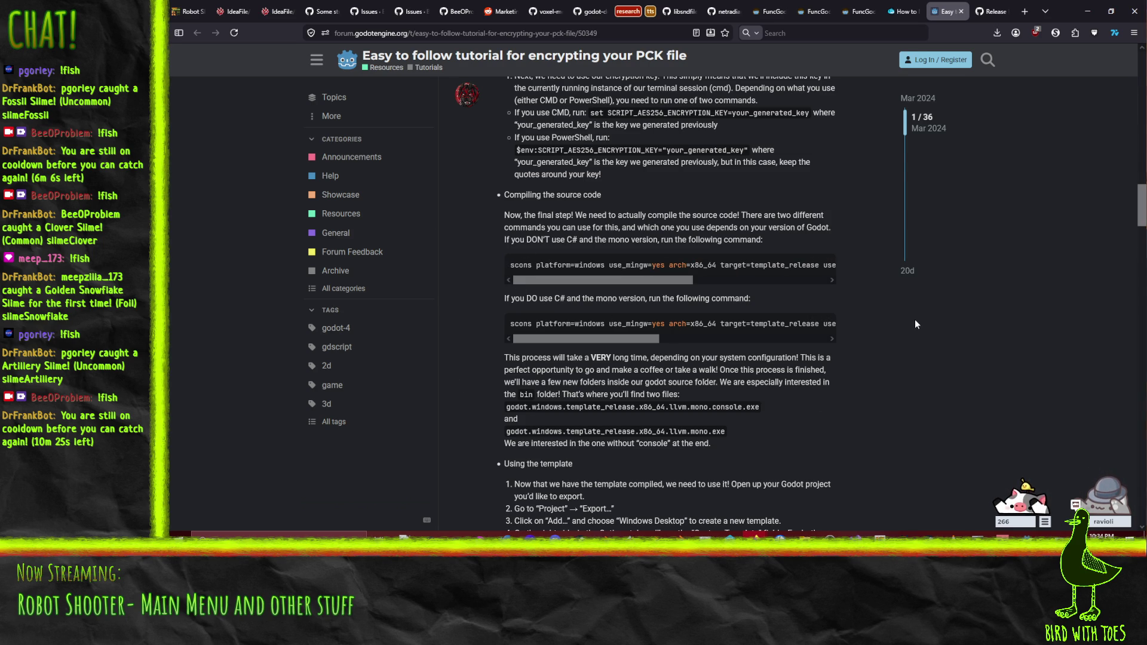
left_click(987, 7)
middle_click(987, 7)
left_click(929, 8)
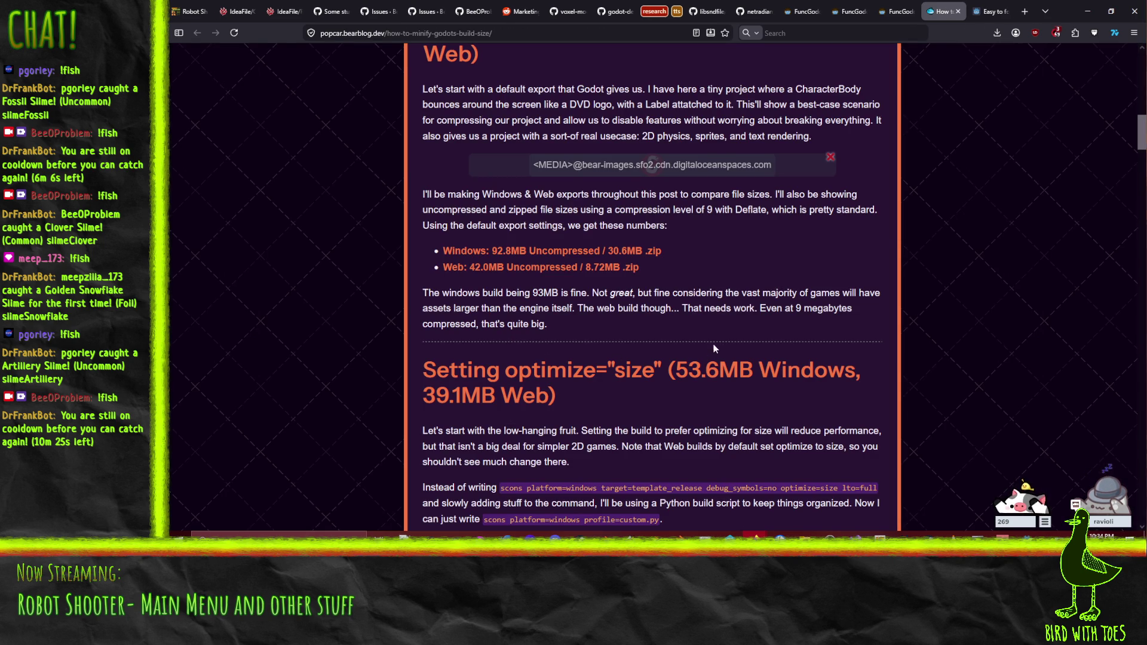
Step: Find the custom.py profile under 'Setting optimize="size"' in the article, then bring Notepad++ forward
scroll(378, 297, "up", 10)
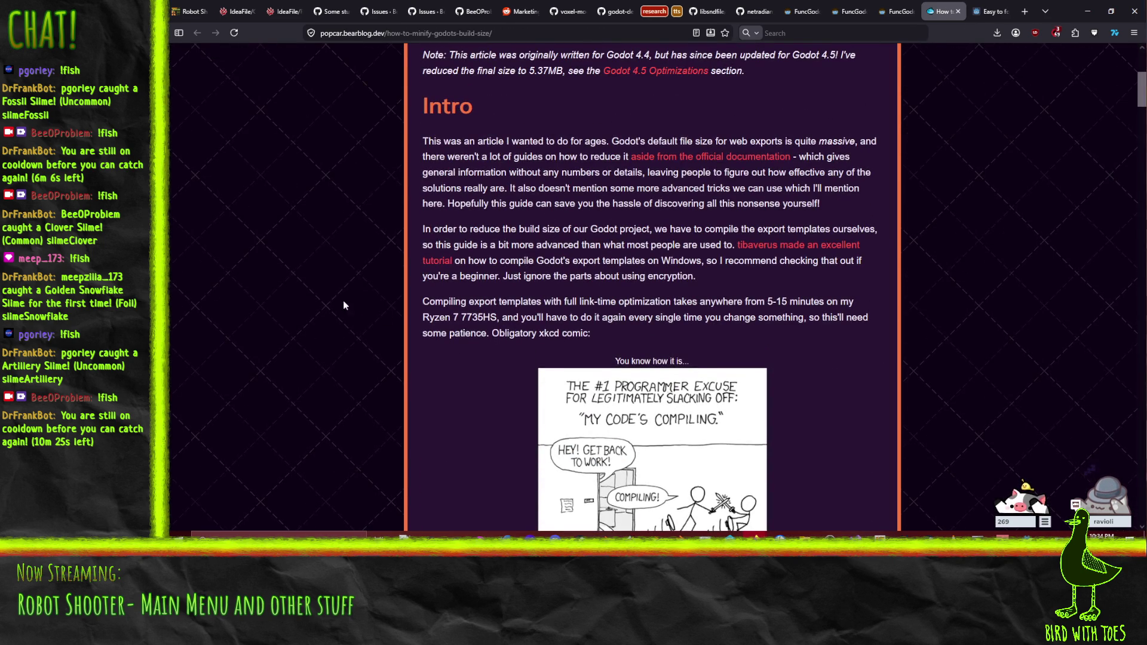
scroll(320, 281, "down", 15)
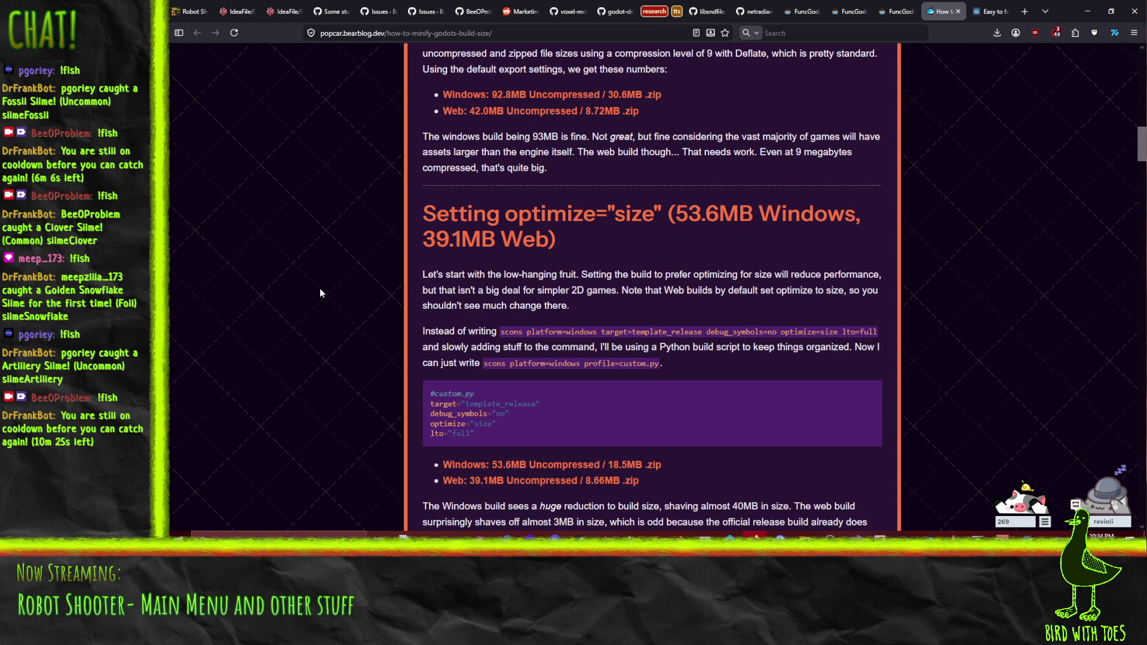
mouse_move(805, 535)
left_click(706, 538)
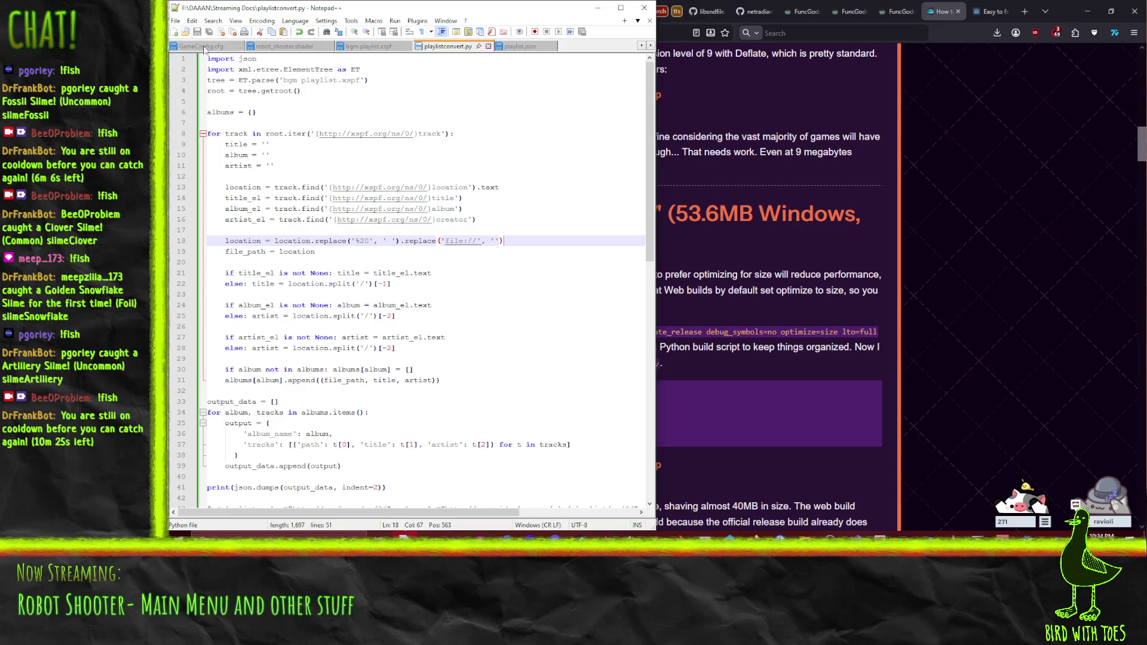
Step: Paste the article's custom.py block into a new Notepad++ document and add the missing closing quote
key("ctrl+n")
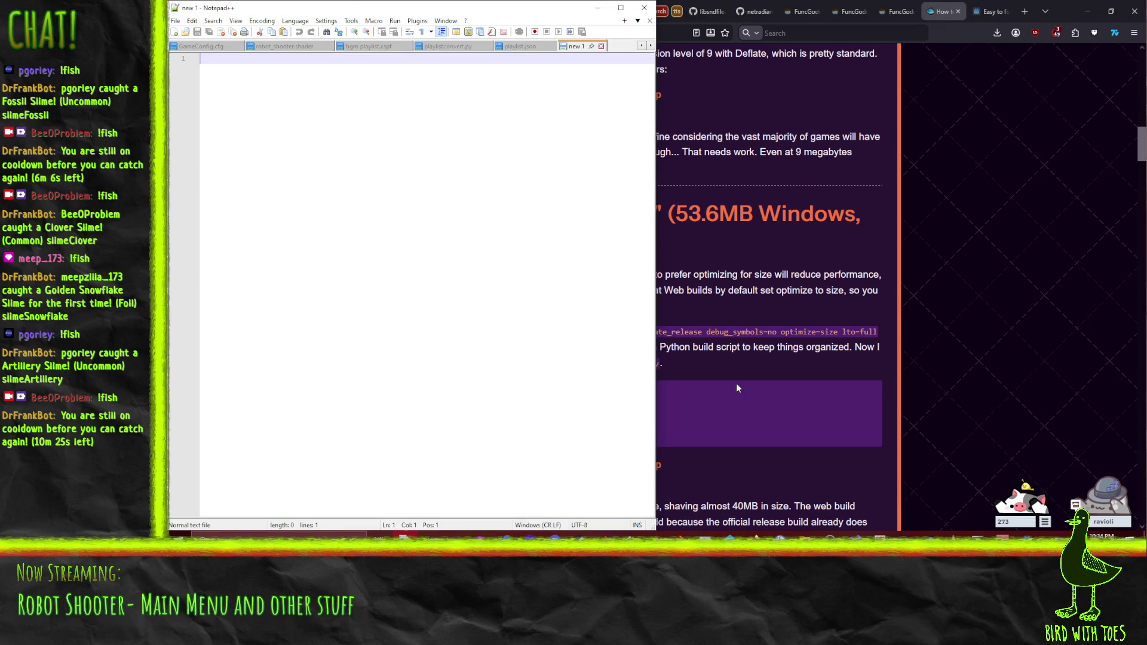
left_click(736, 383)
left_click_drag(435, 394, 478, 432)
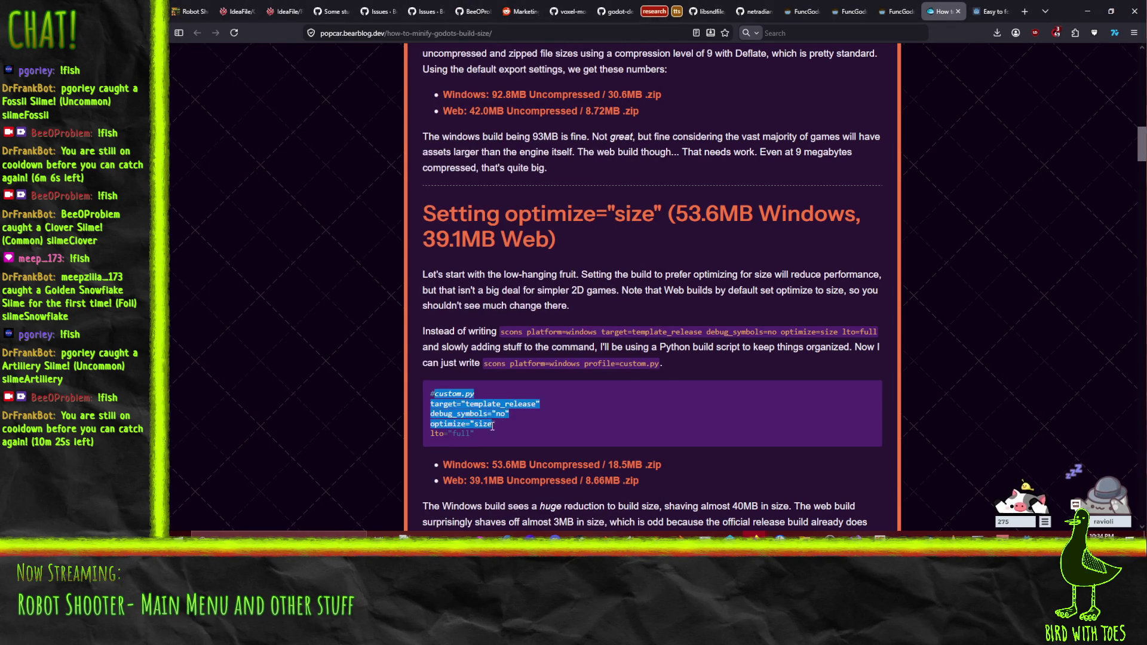
left_click_drag(430, 392, 472, 434)
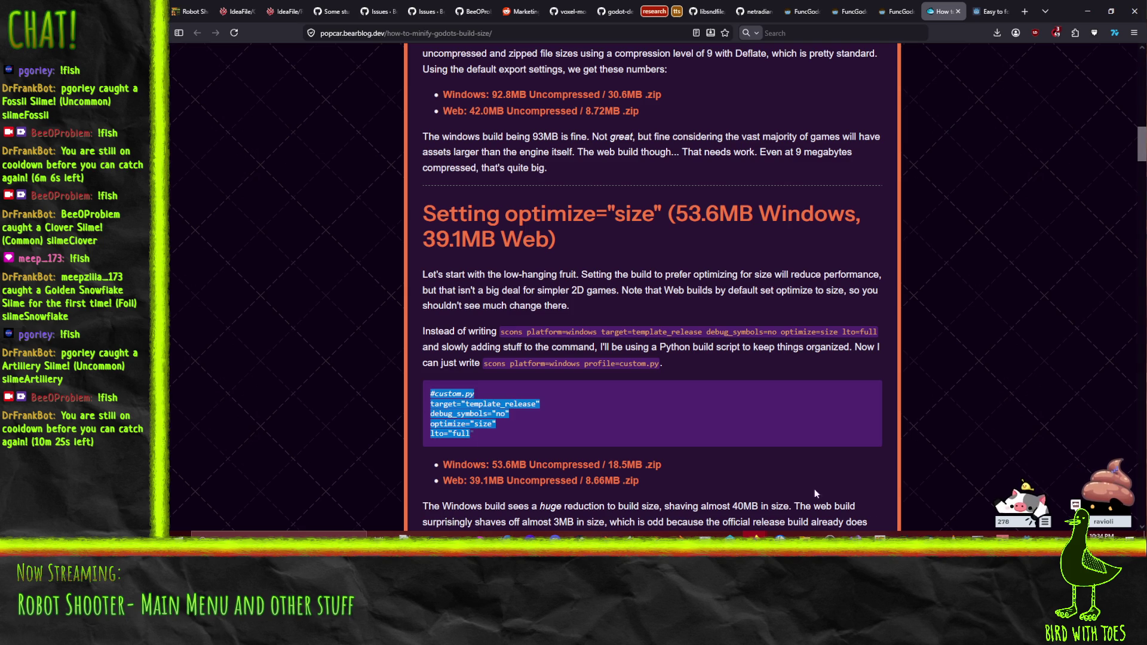
key("ctrl+c")
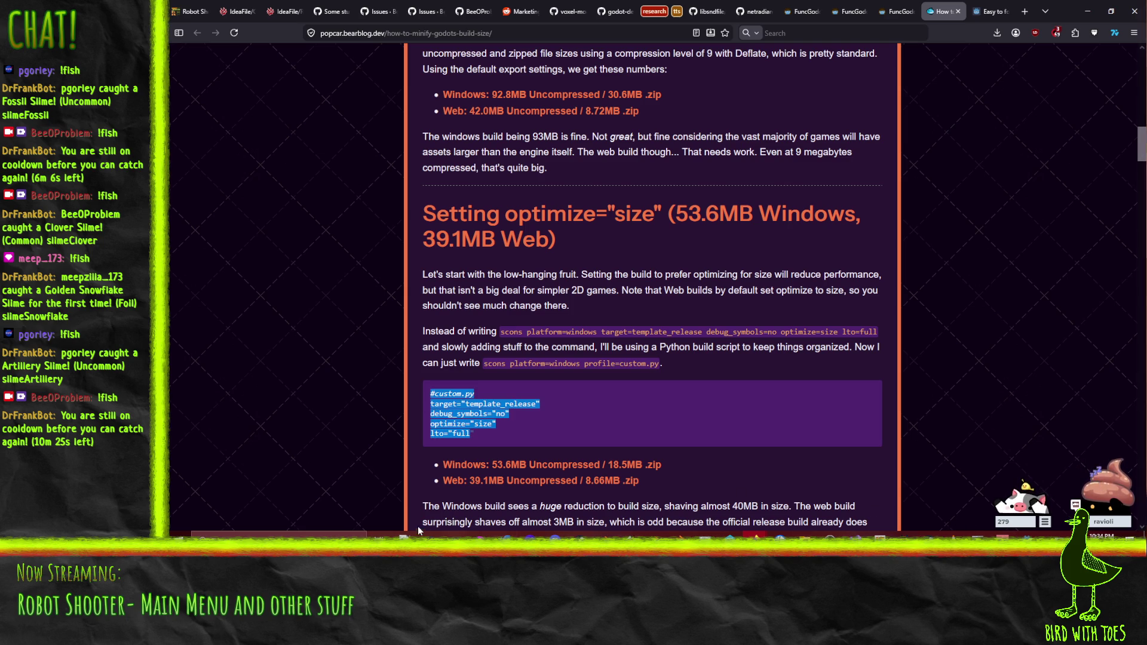
left_click(406, 536)
key("ctrl+v")
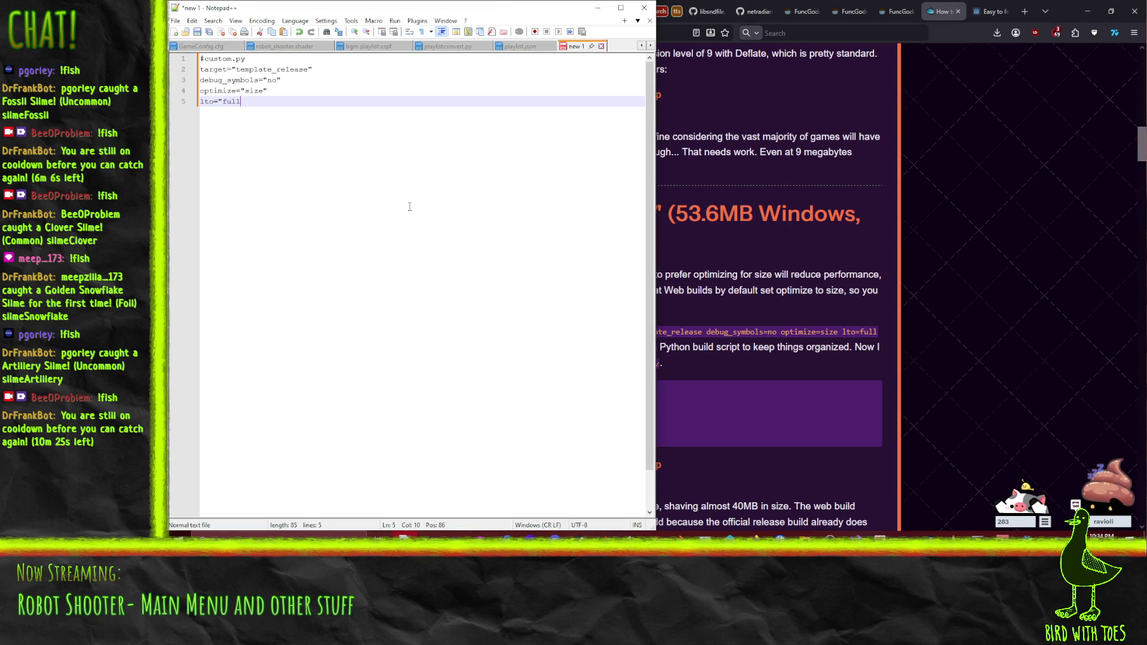
type("\"")
Step: Save the document as custom.py in F:\DAAAN\Git\godot
key("ctrl+s")
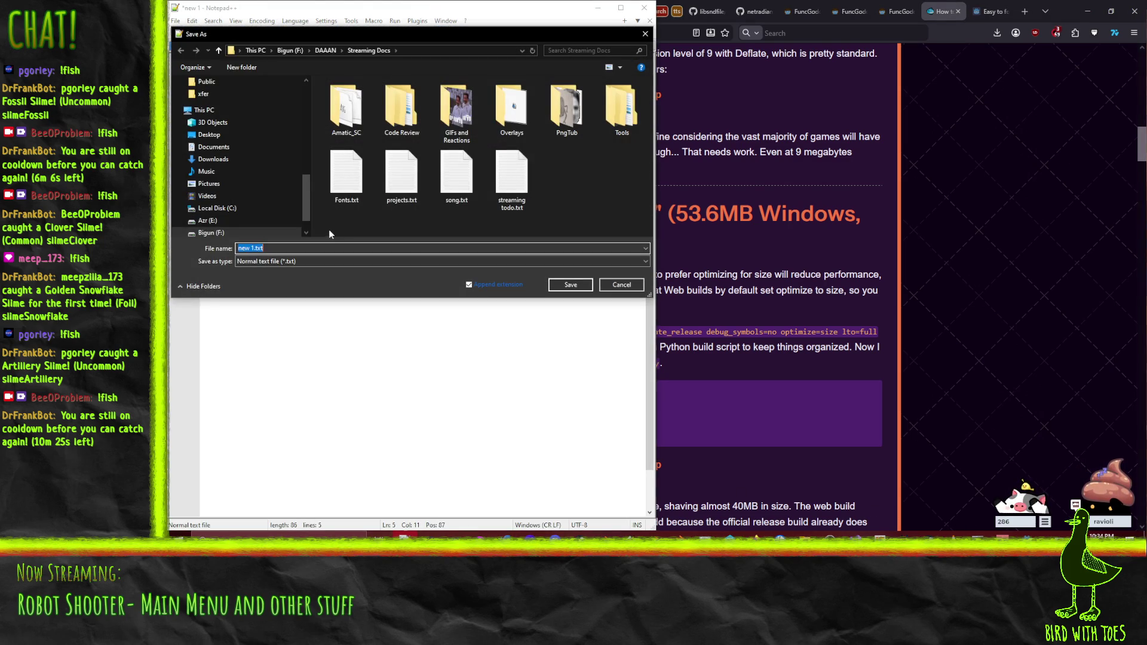
left_click(292, 50)
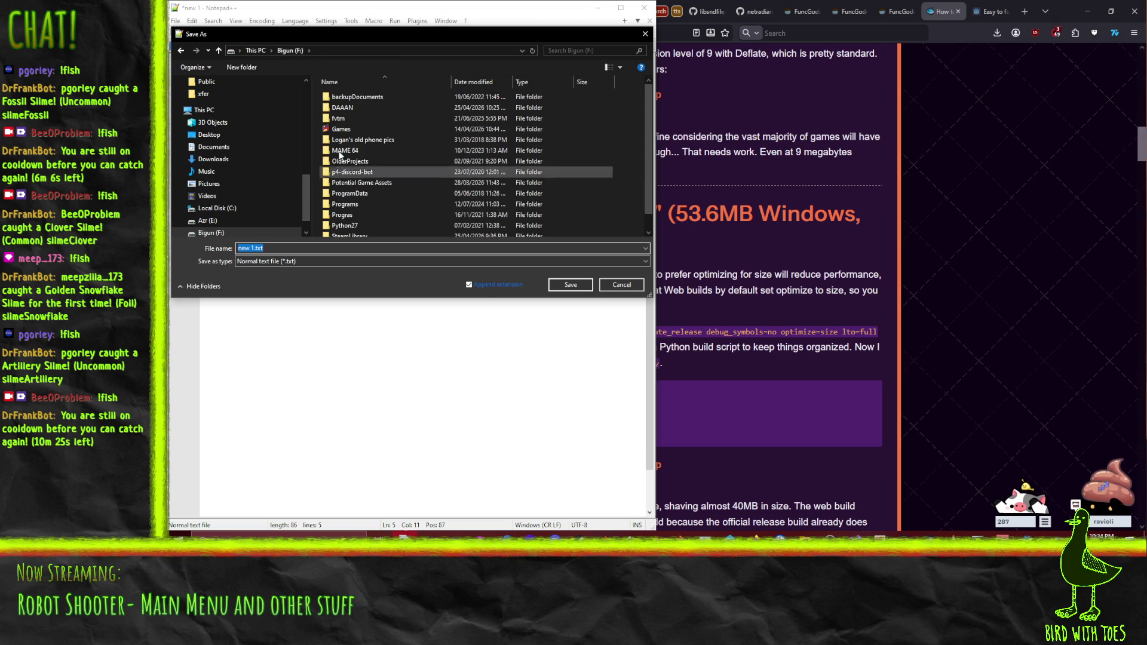
double_click(343, 108)
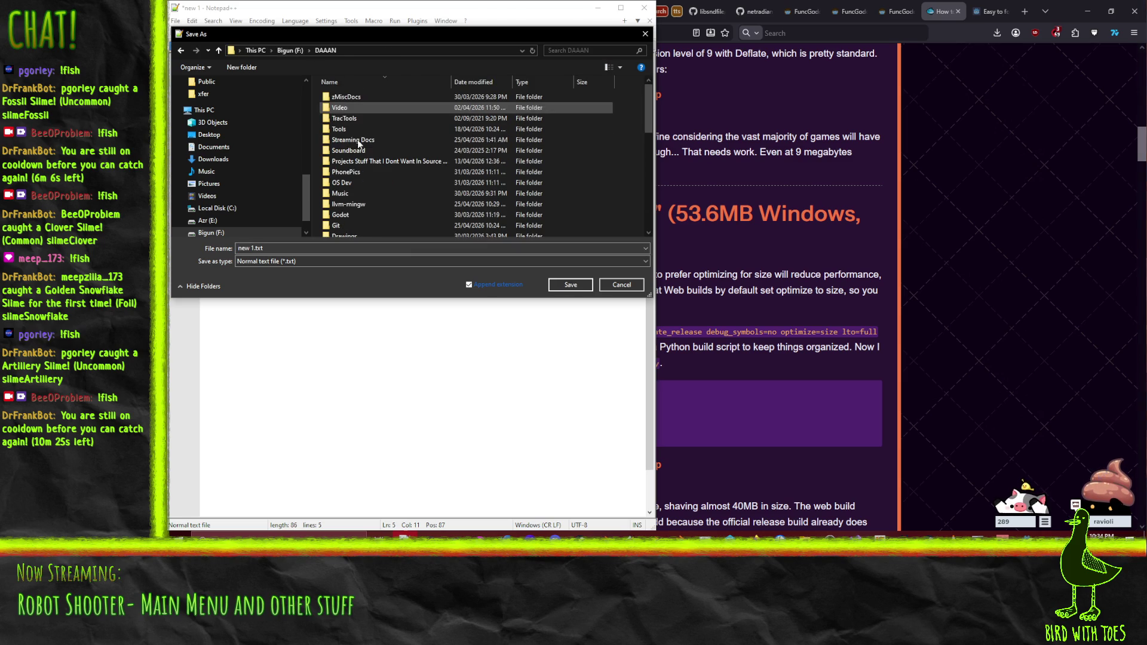
double_click(351, 215)
key("alt+Up")
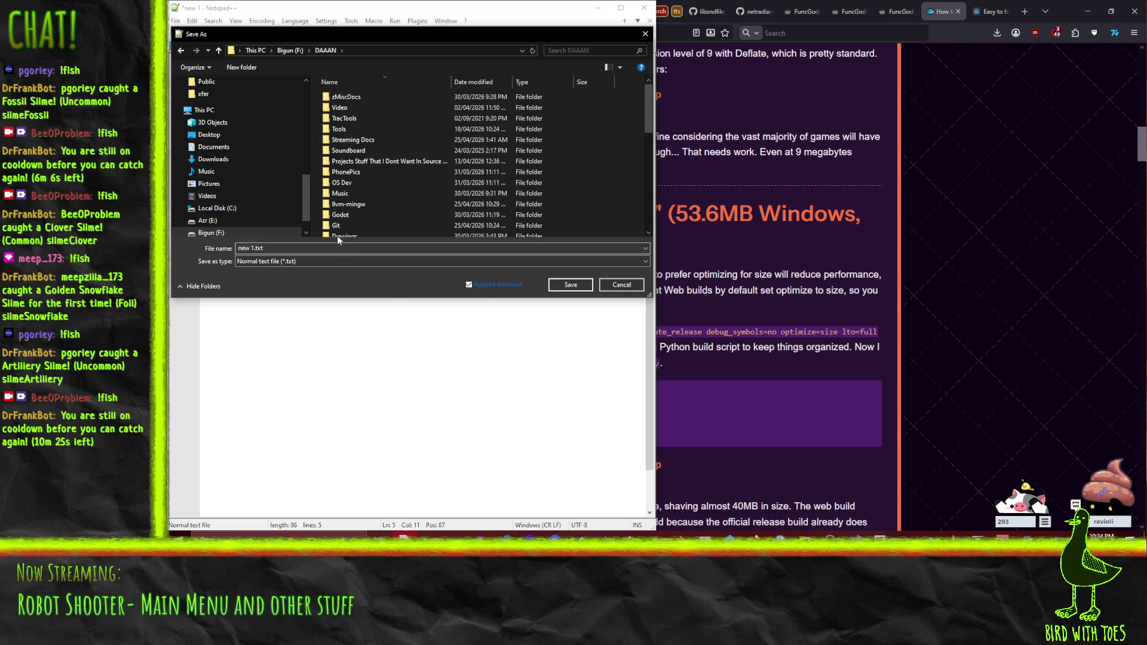
double_click(338, 225)
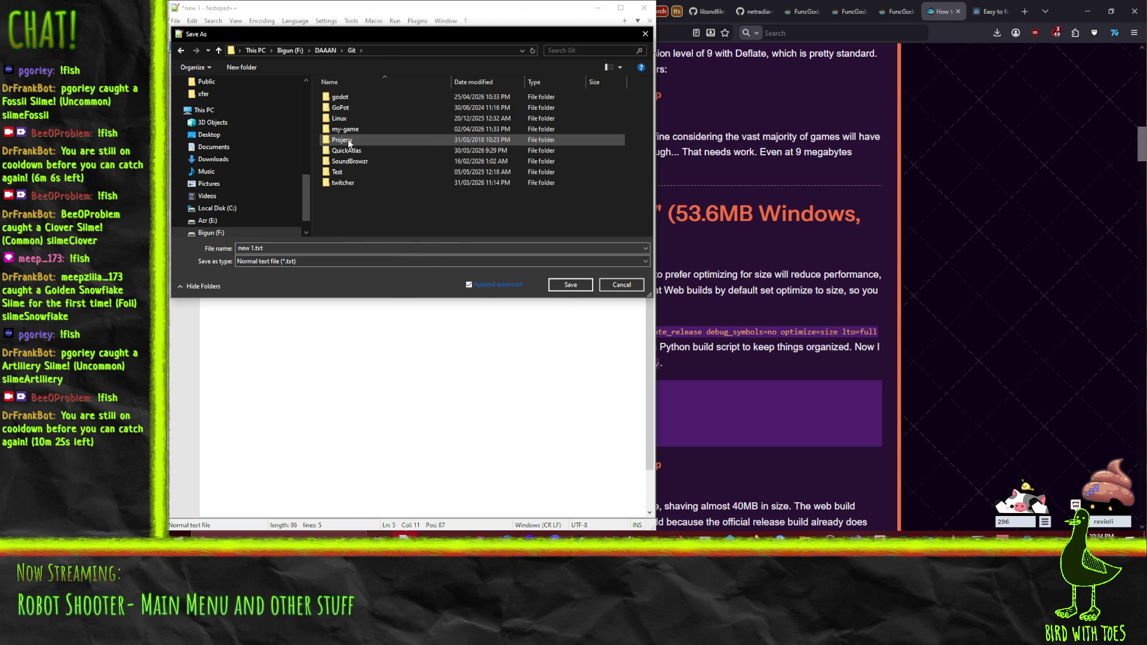
double_click(342, 96)
left_click(274, 246)
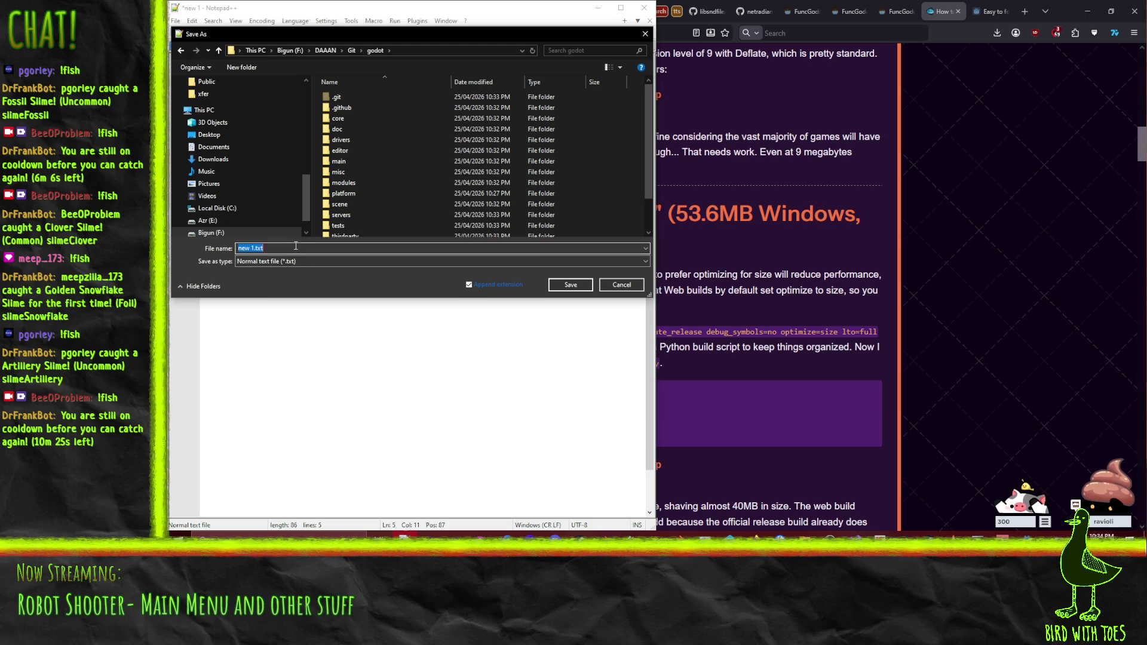
type("custom.py")
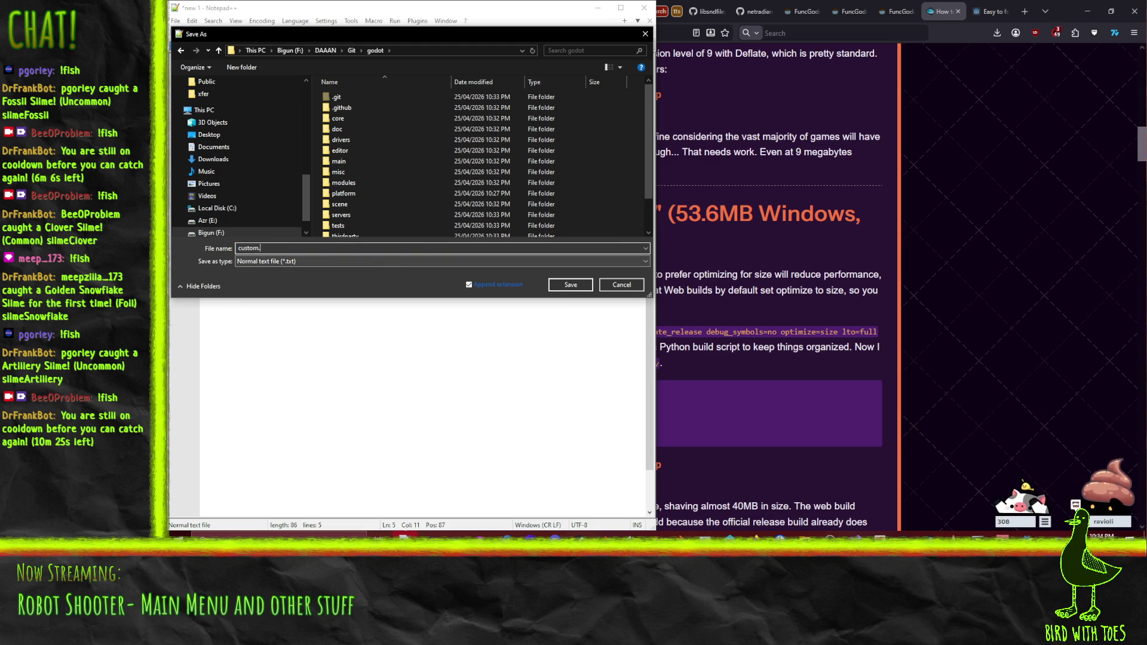
left_click(559, 284)
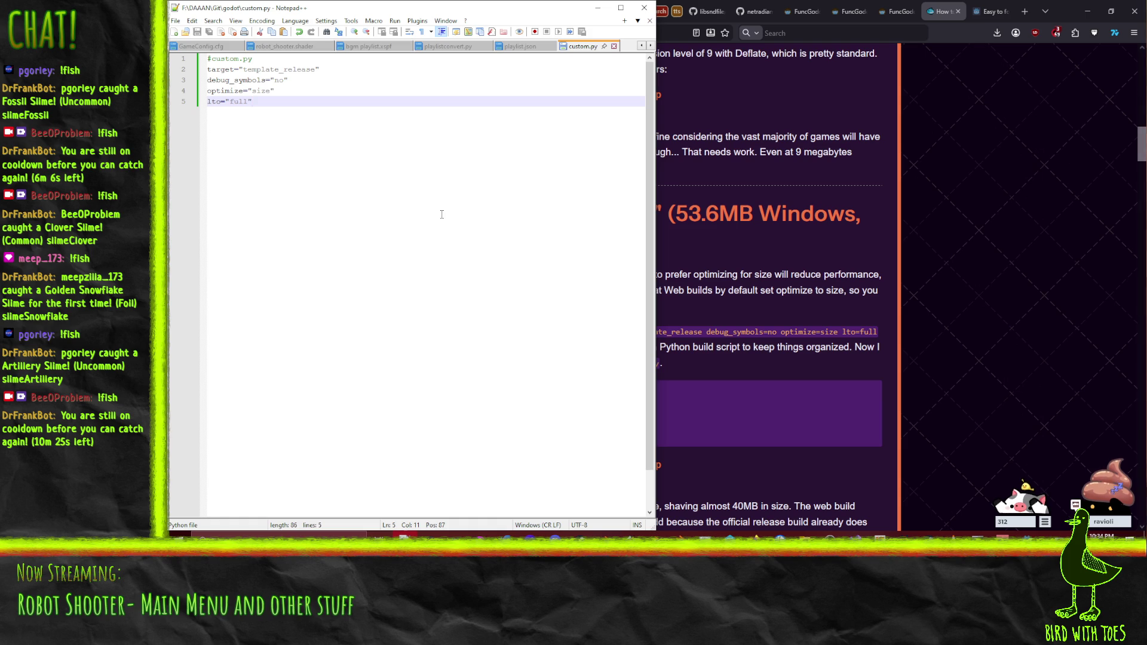
Step: Scroll the article to the deprecated…minizip options and select those five feature-disabling lines
left_click(863, 256)
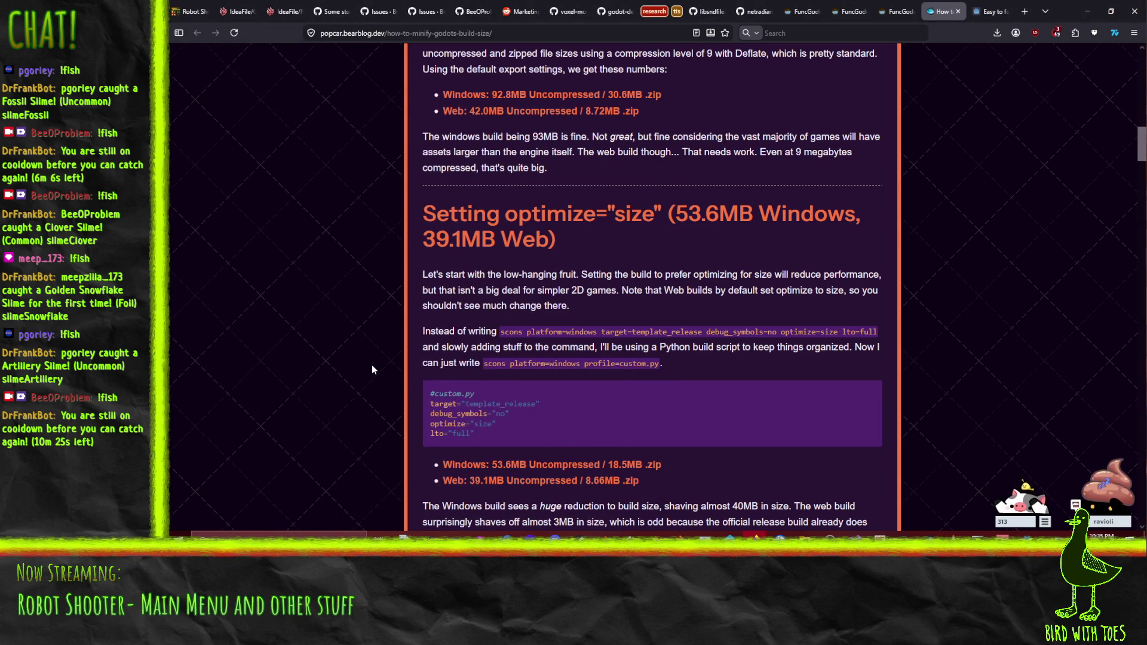
scroll(377, 389, "down", 3)
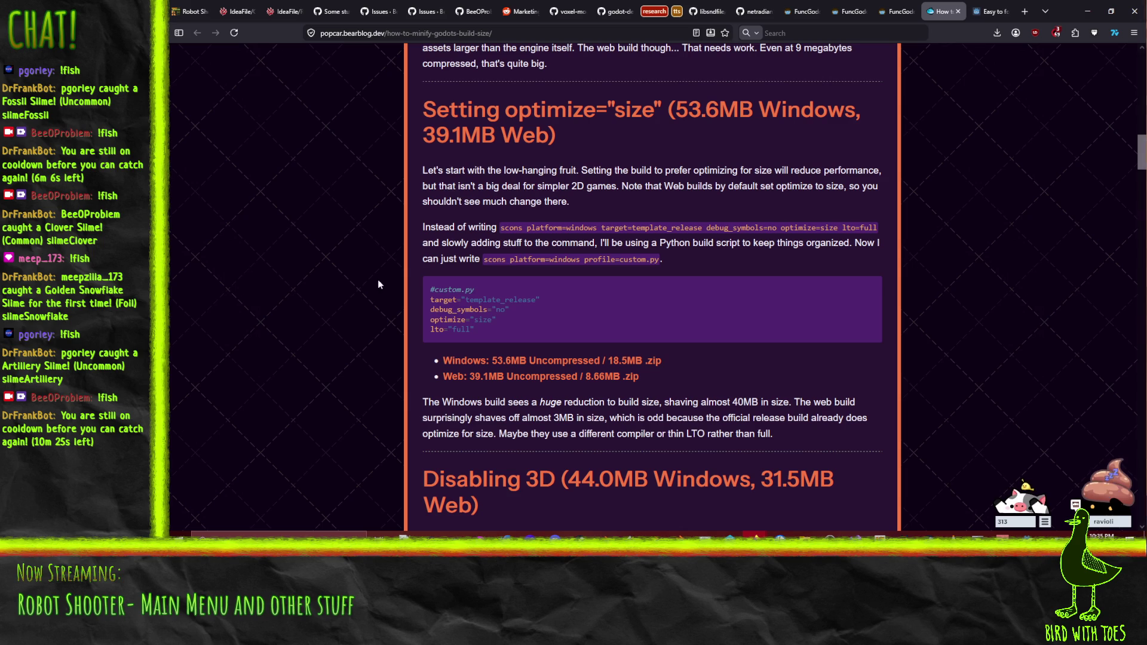
scroll(369, 232, "up", 3)
scroll(368, 237, "down", 2)
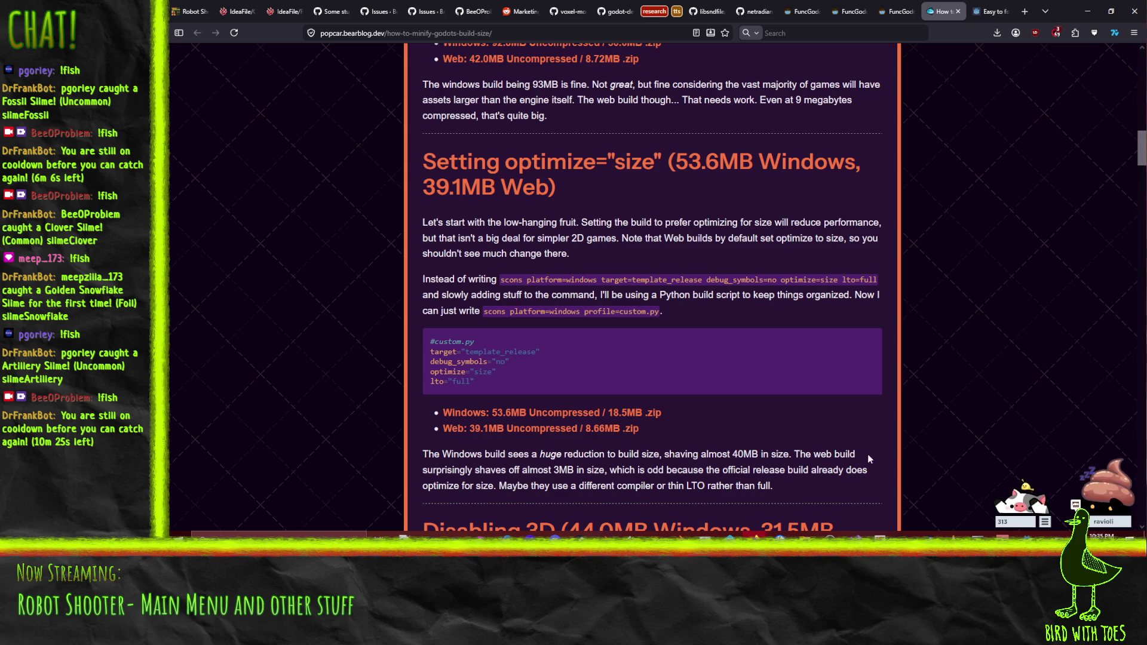
scroll(868, 458, "down", 12)
scroll(251, 288, "down", 3)
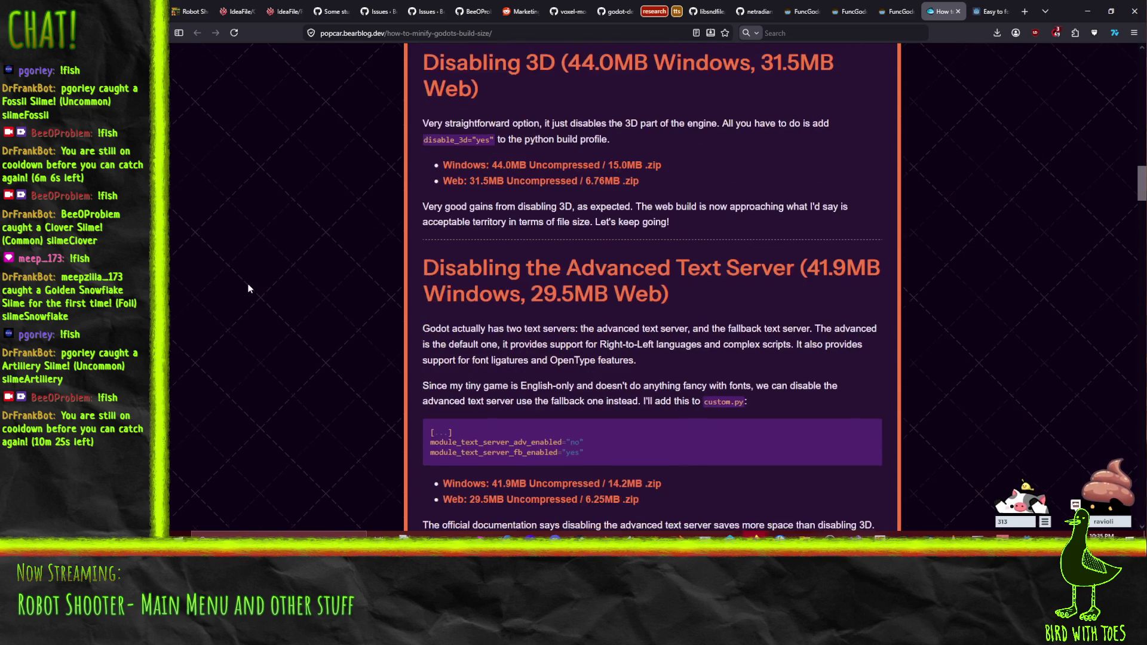
scroll(249, 289, "down", 5)
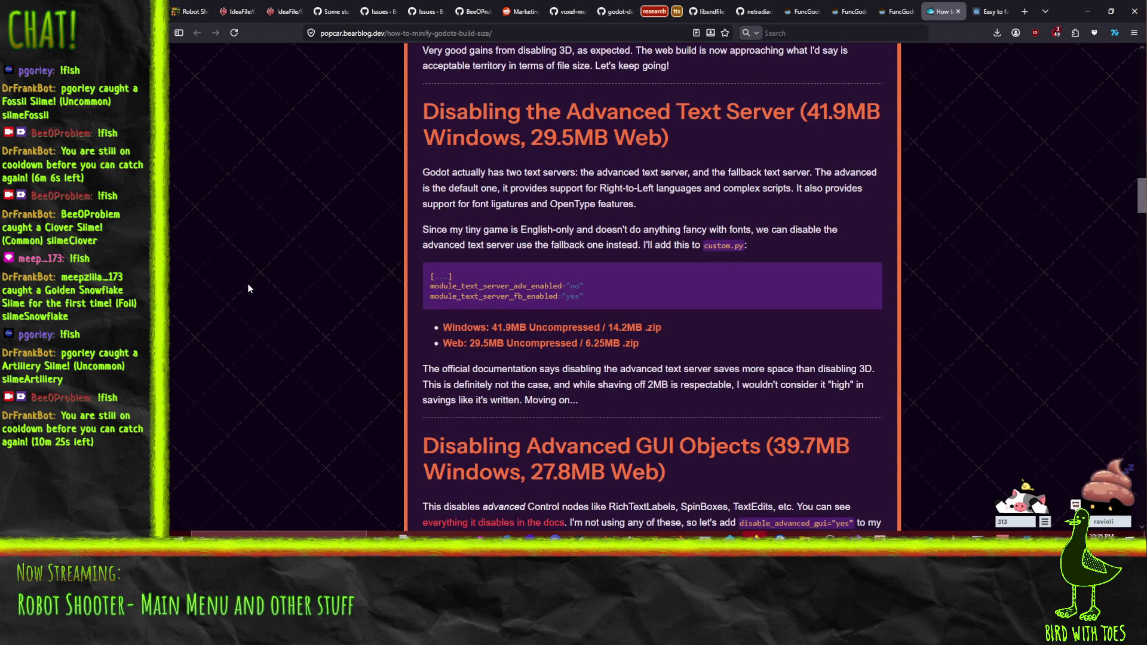
scroll(250, 289, "down", 2)
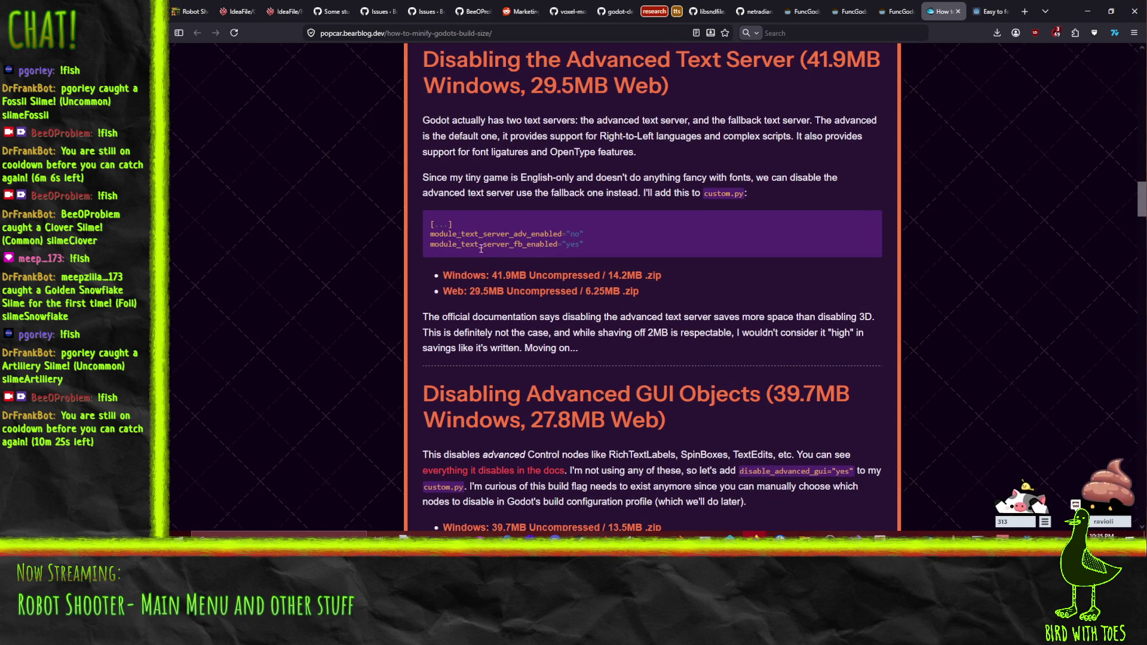
scroll(293, 254, "down", 8)
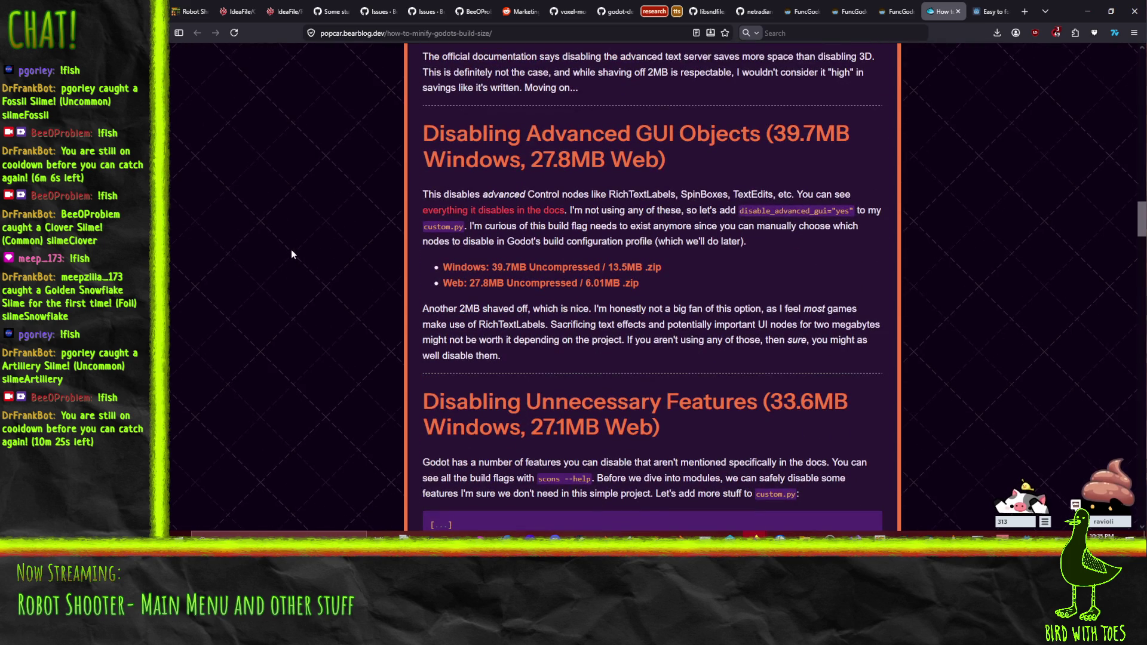
scroll(291, 254, "down", 1)
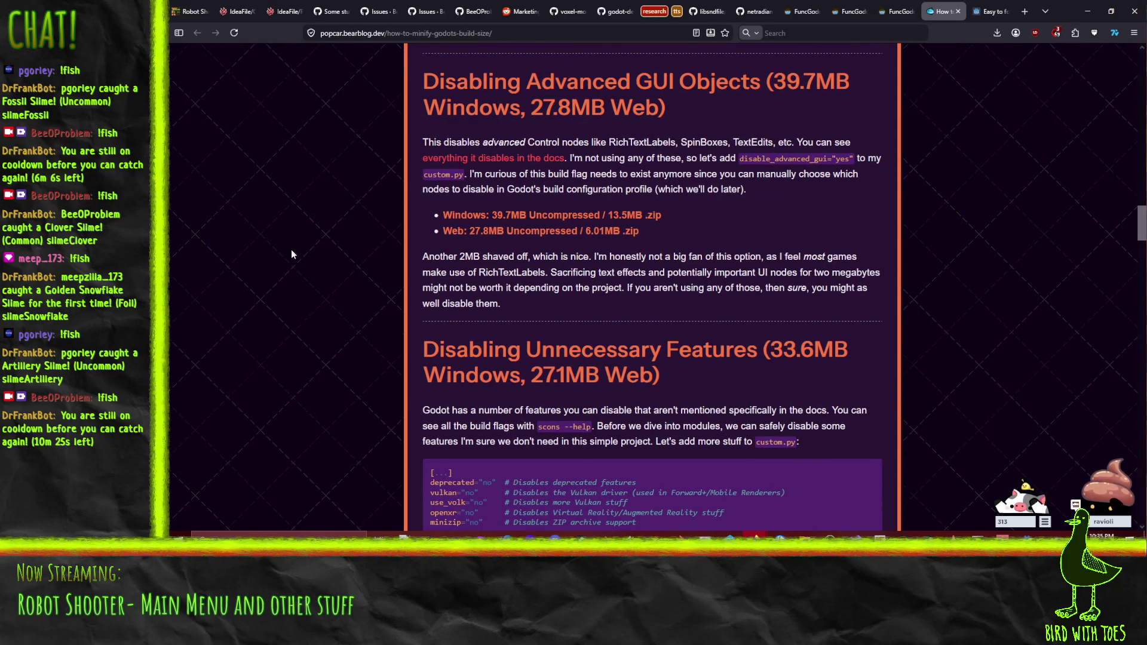
scroll(292, 254, "down", 6)
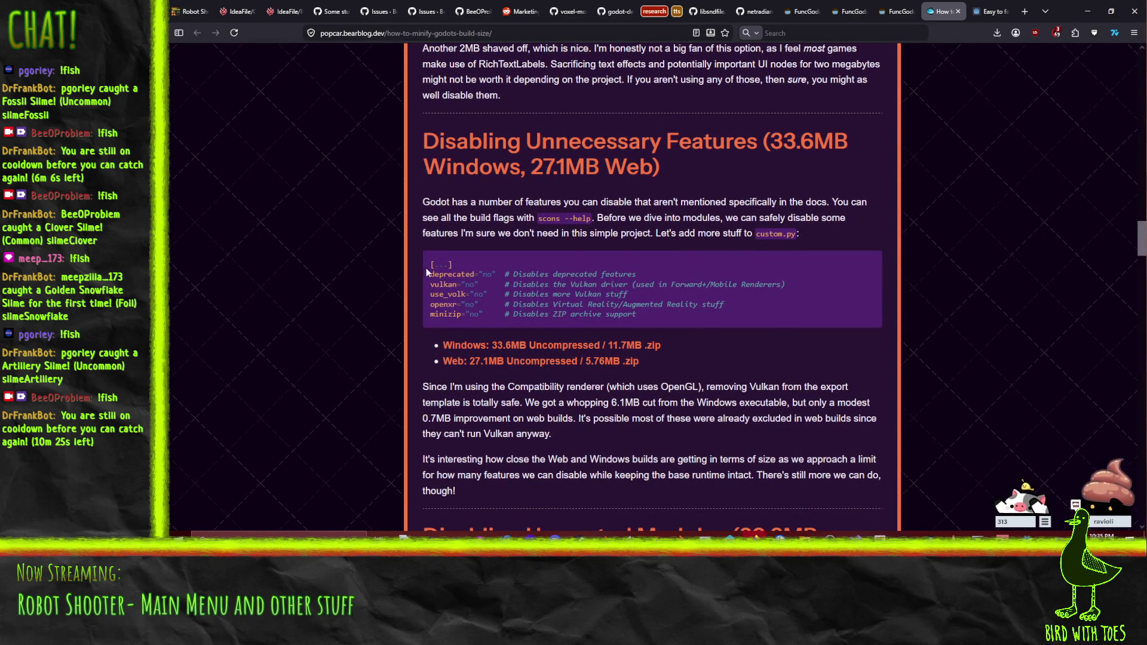
left_click_drag(431, 279, 662, 316)
key("ctrl+c")
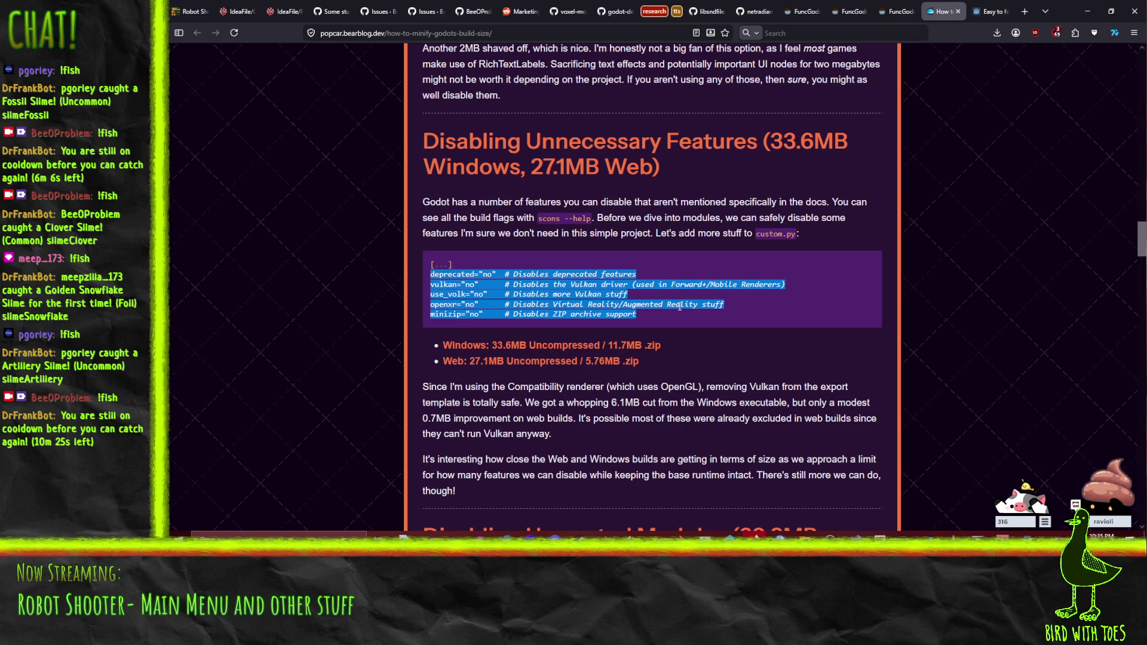
Step: Scroll down to the Godot 4.5 final custom.py options and scons command
scroll(680, 306, "down", 10)
scroll(687, 312, "down", 15)
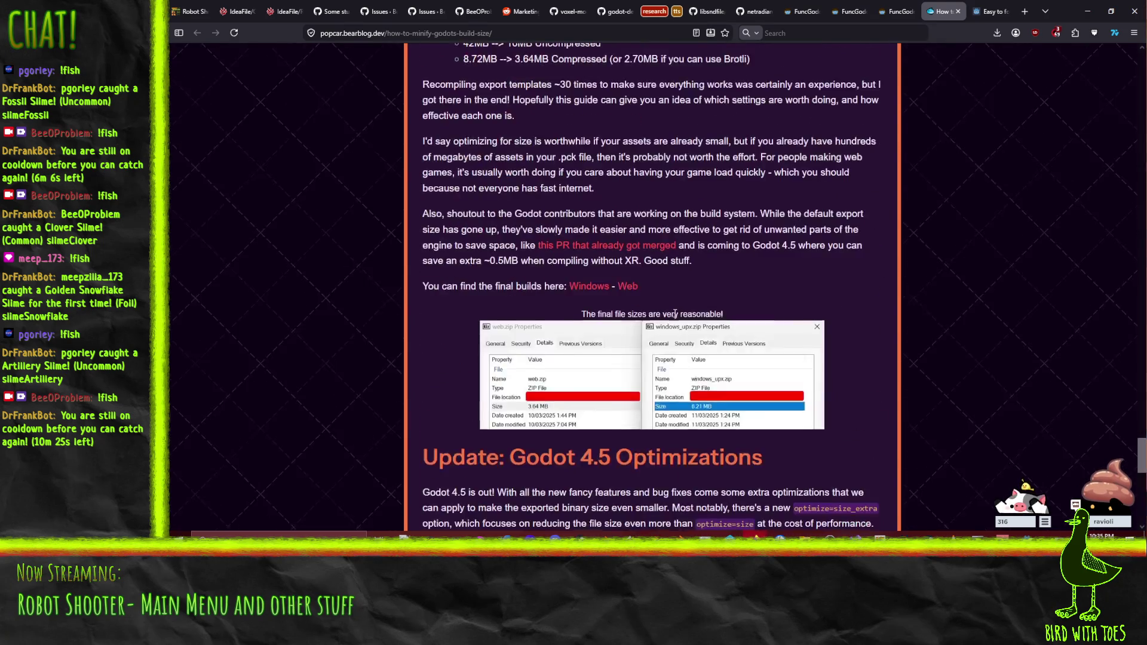
scroll(676, 313, "down", 1)
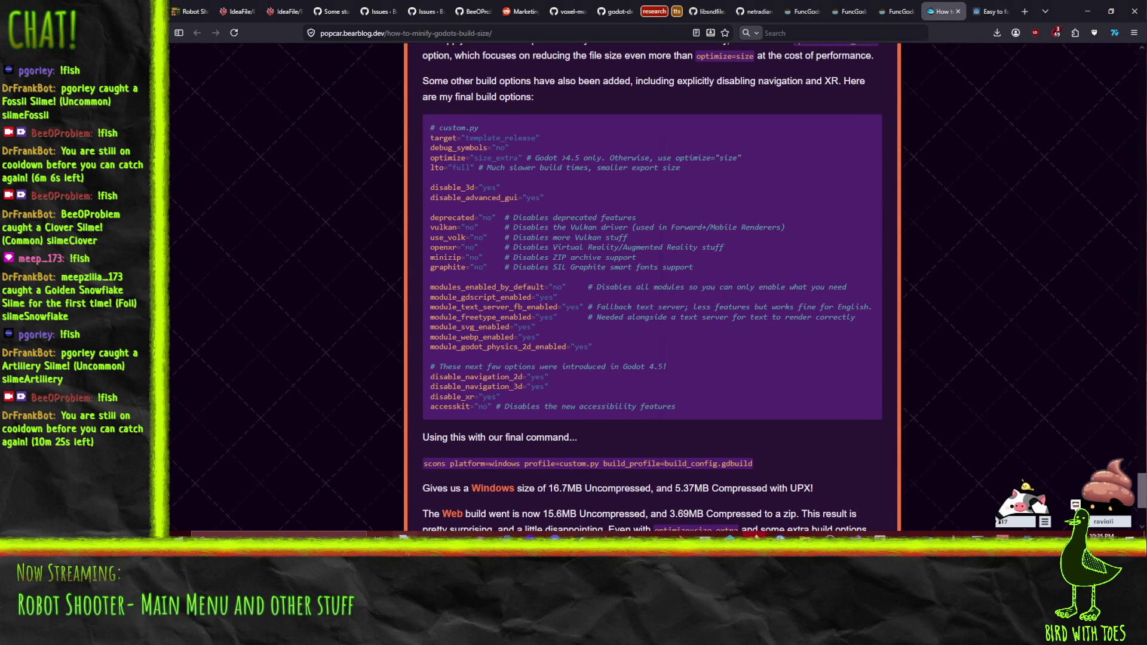
Step: Paste the deprecated, vulkan, use_volk, openxr and minizip options into custom.py and save
left_click(447, 557)
key("Return")
key("Return")
key("ctrl+v")
key("Up")
key("Up")
key("Up")
key("ctrl+s")
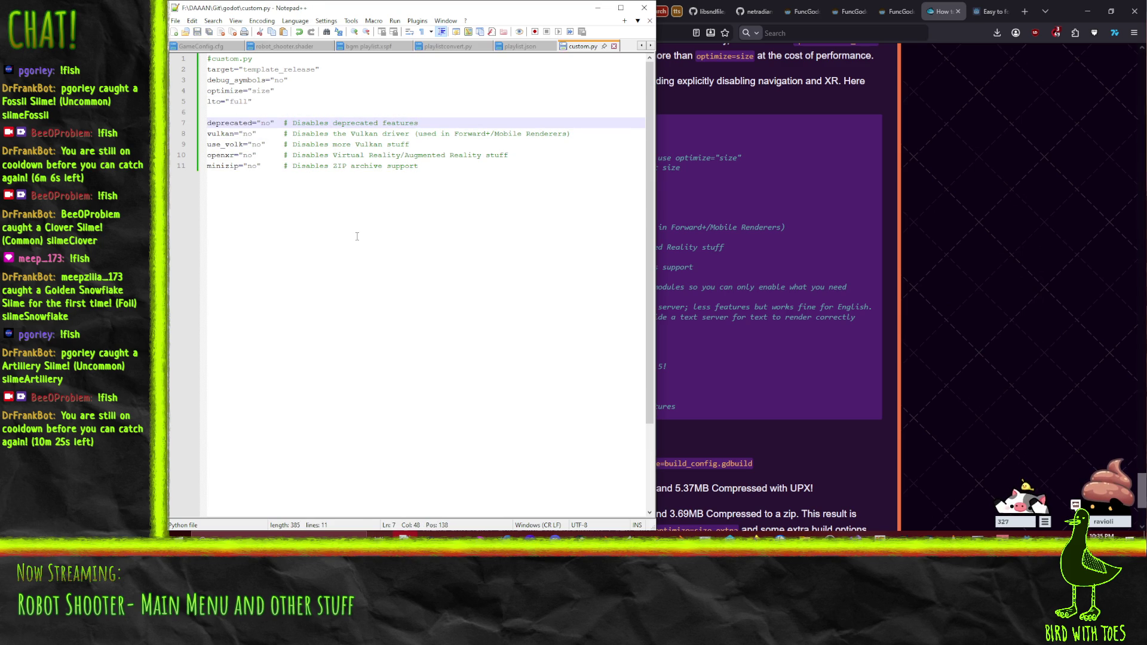
left_click(212, 134)
left_click_drag(231, 134, 227, 134)
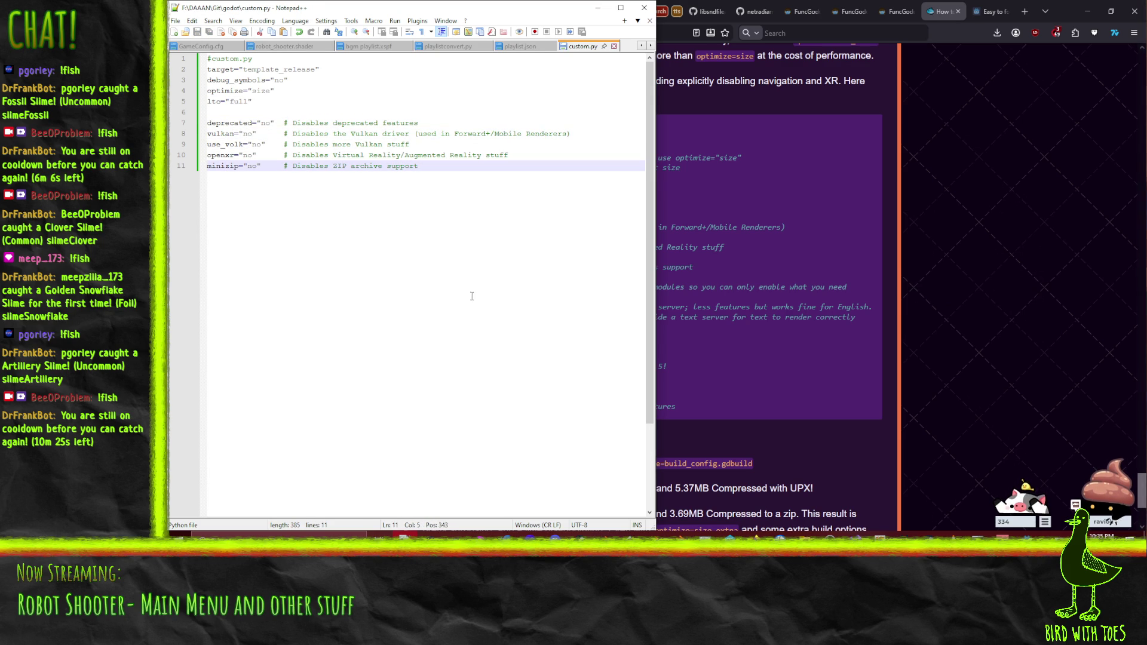
Step: Copy the navigation and XR disabling lines from the blog and paste them after the minizip option
left_click(772, 309)
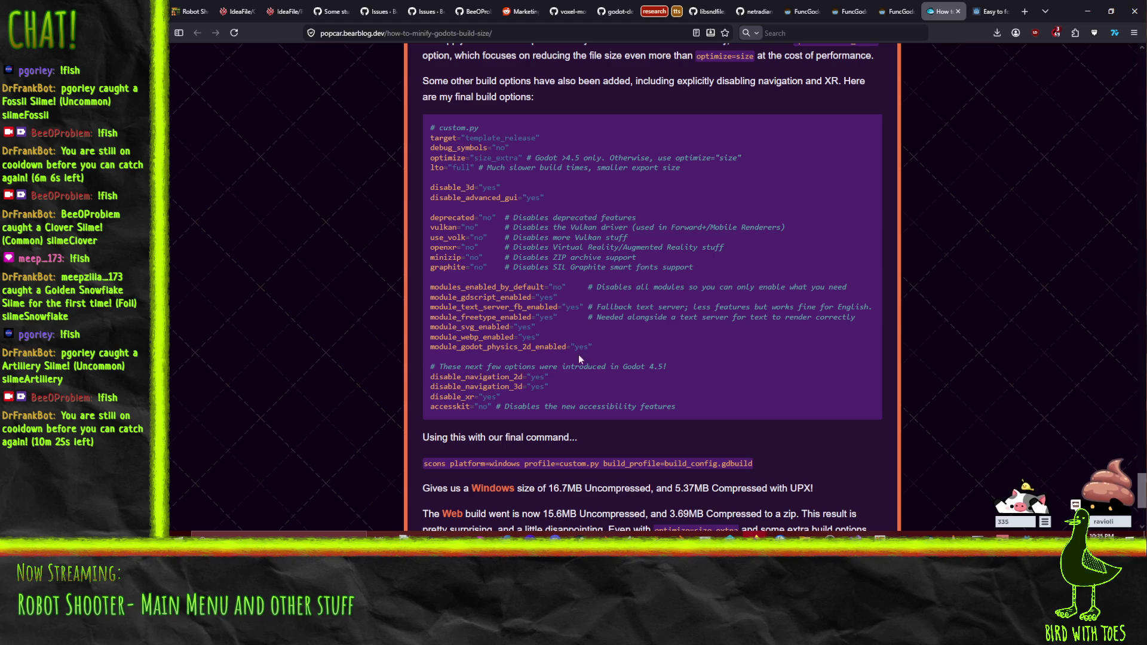
mouse_move(593, 347)
left_mouse_down()
mouse_move(406, 343)
mouse_move(395, 330)
mouse_move(404, 348)
left_mouse_up()
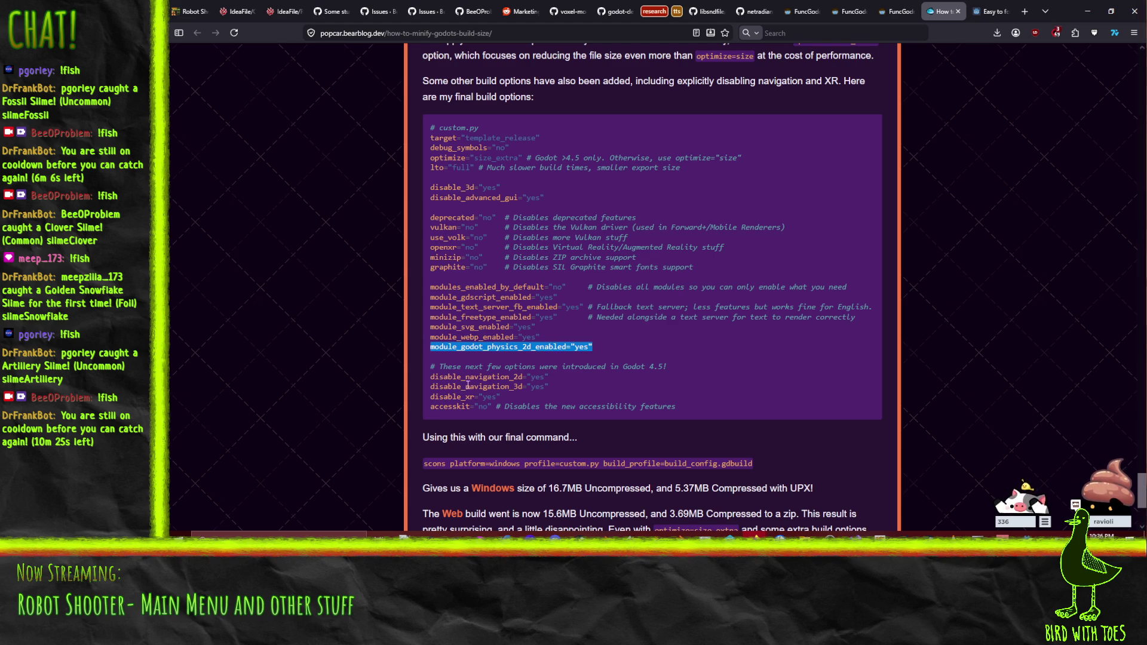
mouse_move(430, 377)
left_mouse_down()
mouse_move(440, 414)
mouse_move(768, 408)
left_mouse_up()
key("ctrl+c")
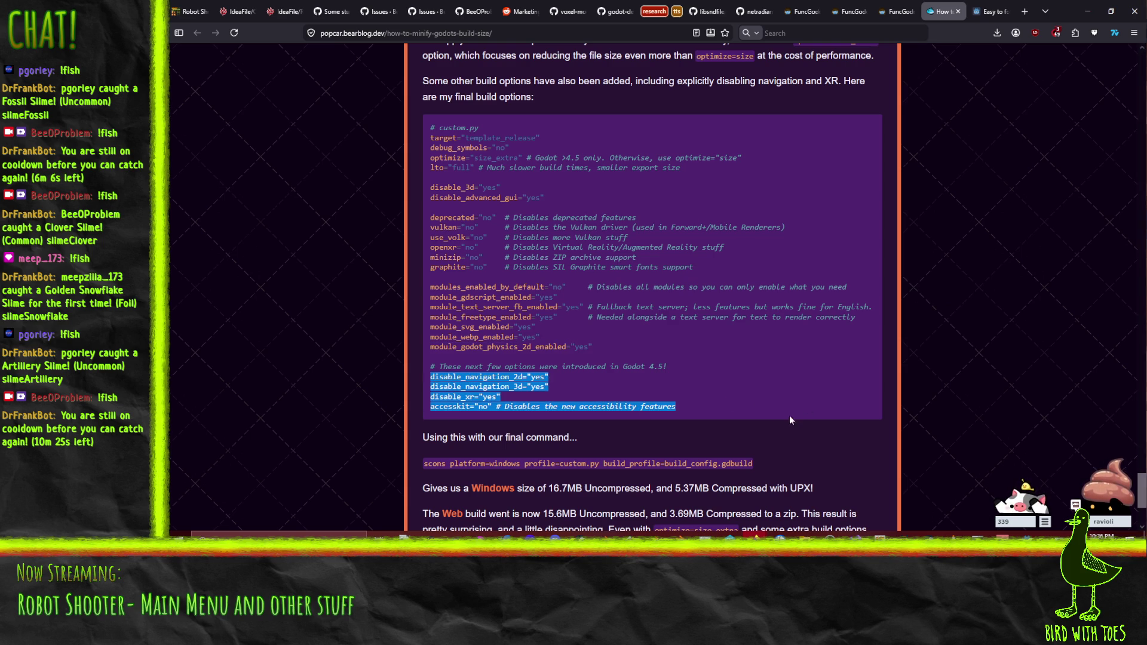
left_click(404, 538)
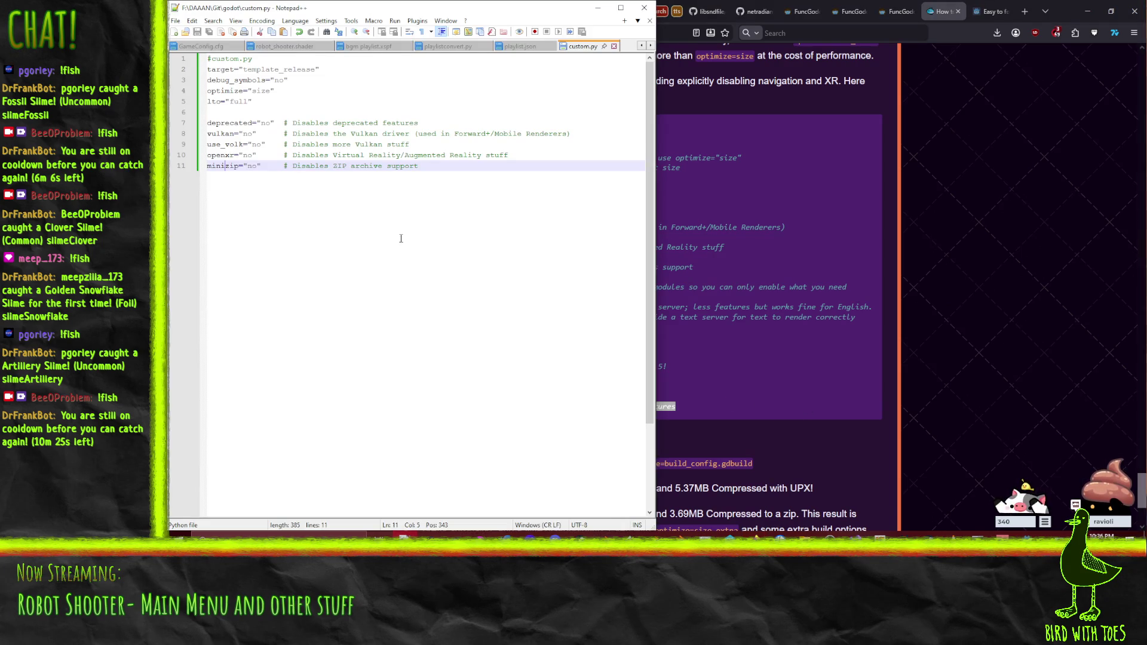
key("Return")
key("BackSpace")
key("Return")
key("Return")
key("ctrl+v")
Step: Delete the pasted accesskit and disable_navigation_3d lines, keeping disable_navigation_2d and disable_xr
key("shift+End")
key("Delete")
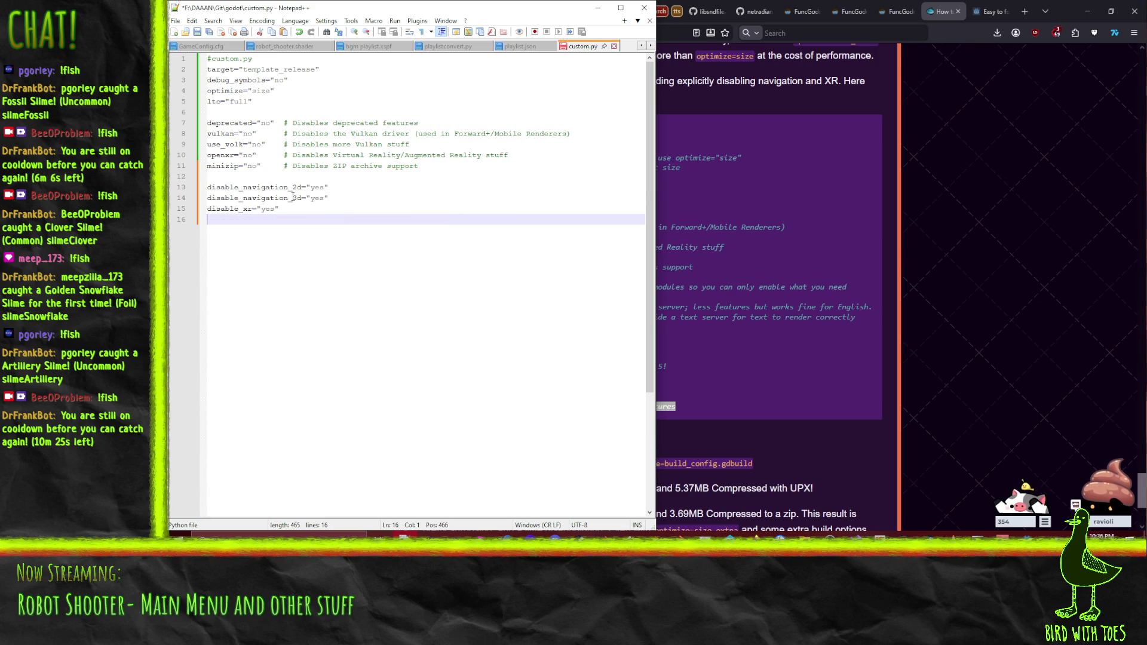
left_click(315, 188)
left_click(315, 199)
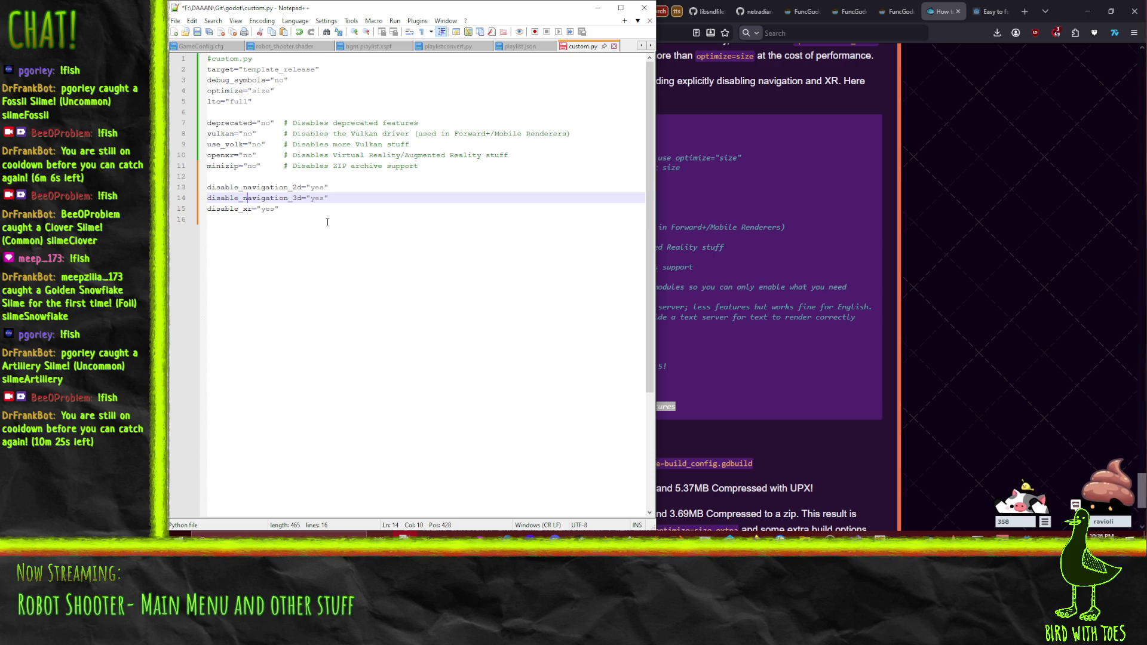
key("ctrl+shift+l")
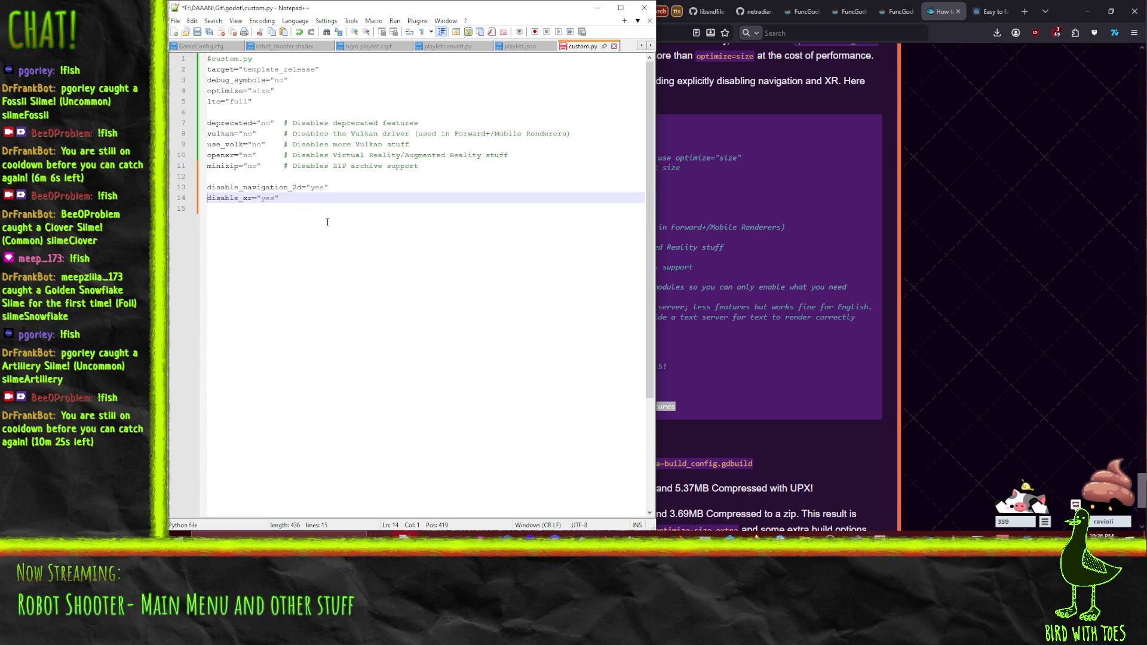
left_click(721, 337)
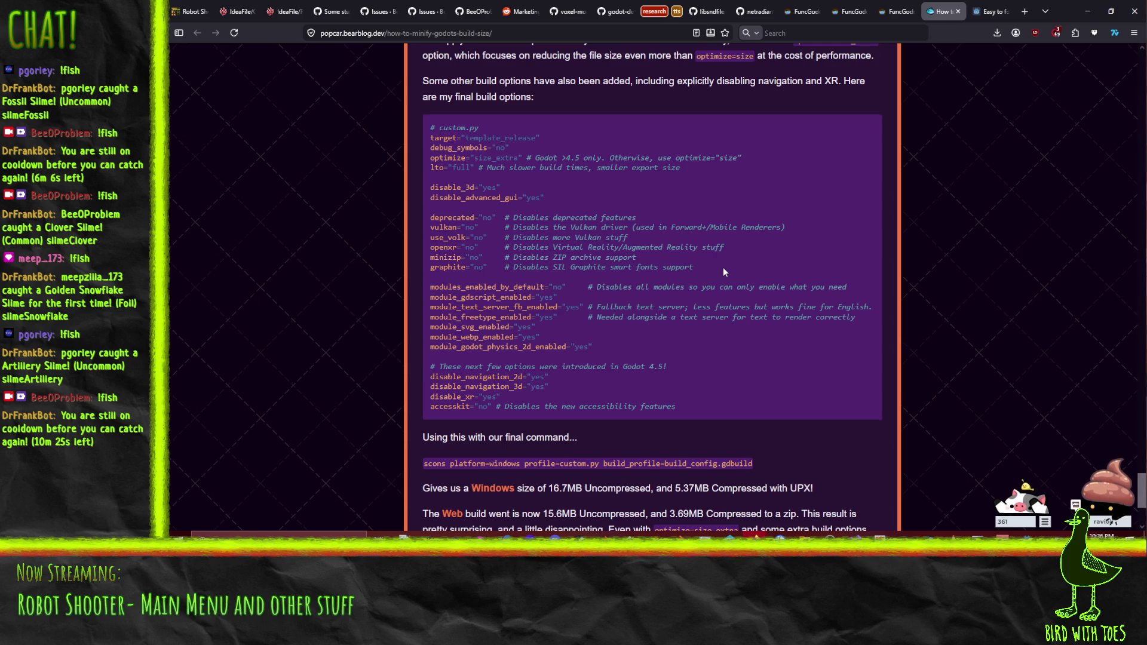
scroll(723, 271, "up", 1)
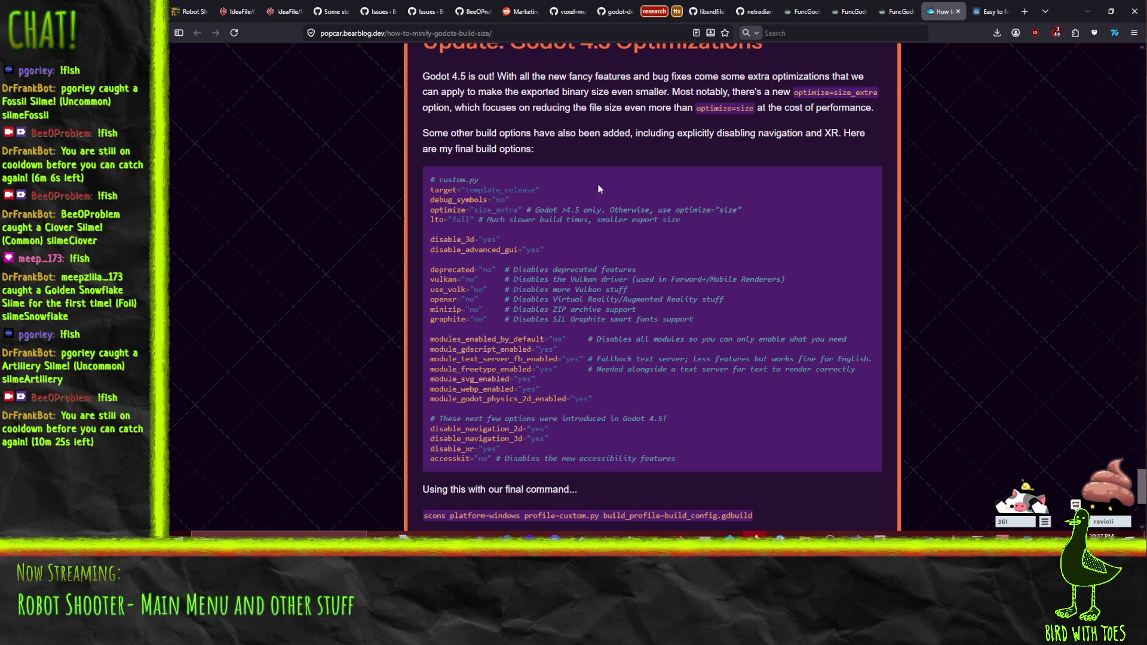
scroll(607, 200, "down", 4)
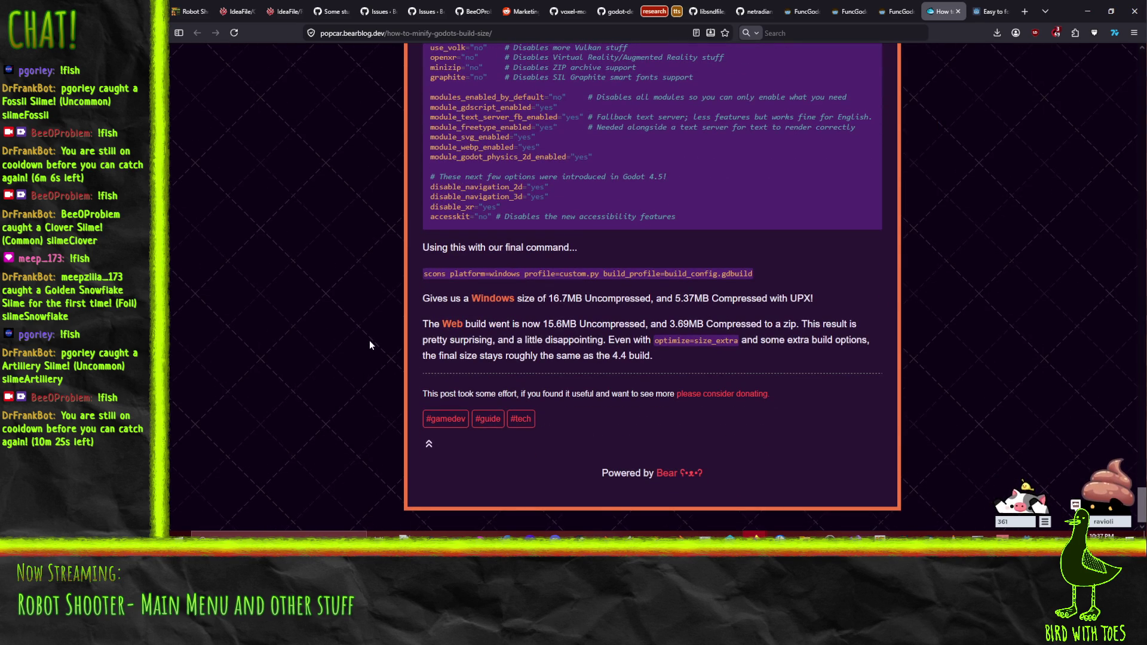
scroll(369, 345, "up", 3)
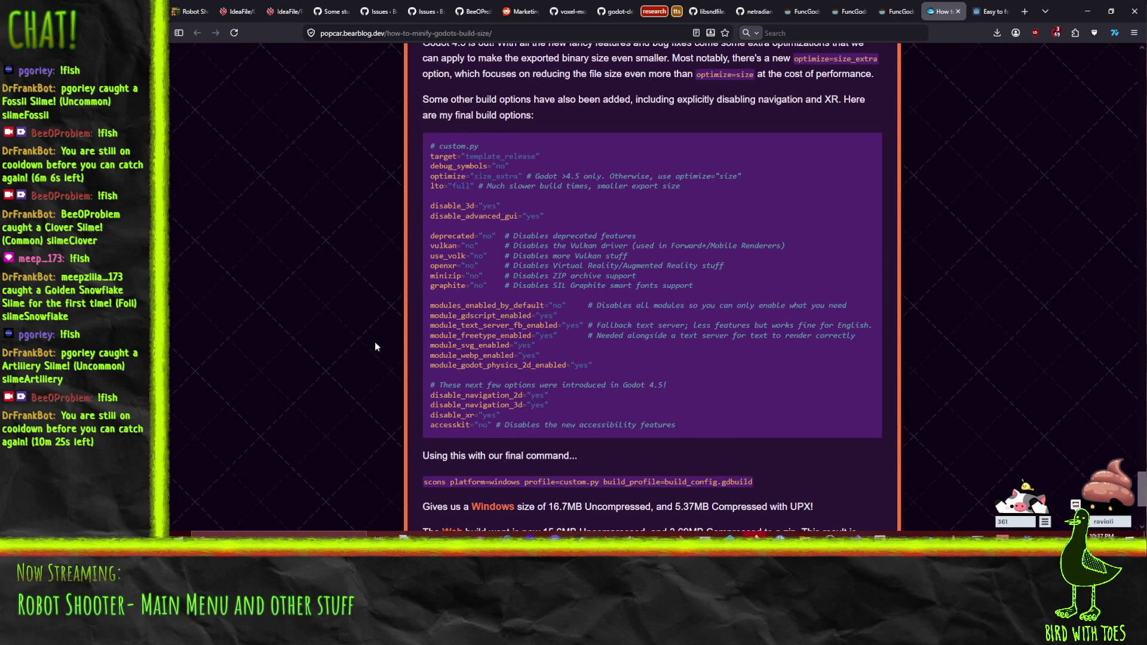
scroll(375, 347, "up", 1)
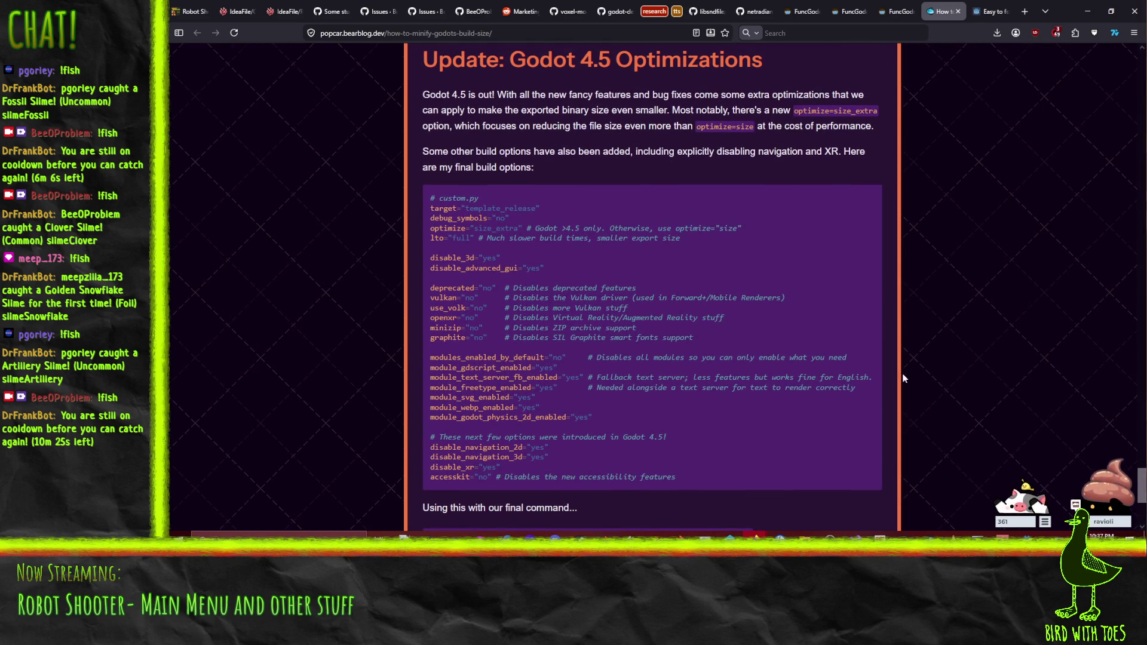
Step: Open the engine compilation configuration editor from the Godot Project menu
key("alt+Tab")
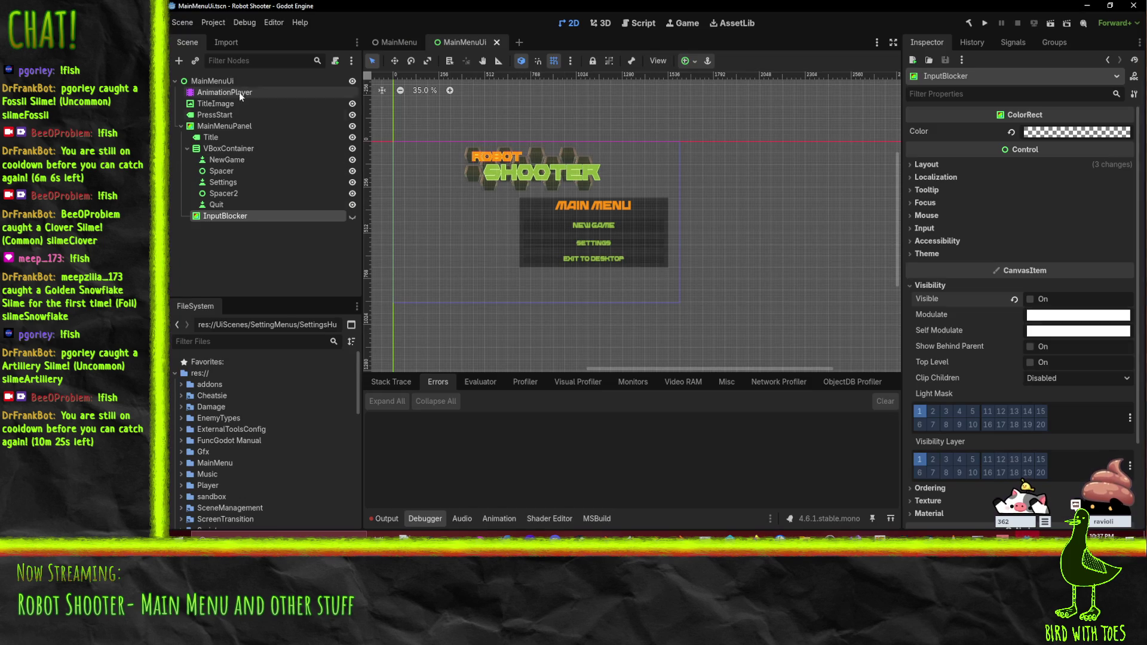
left_click(205, 24)
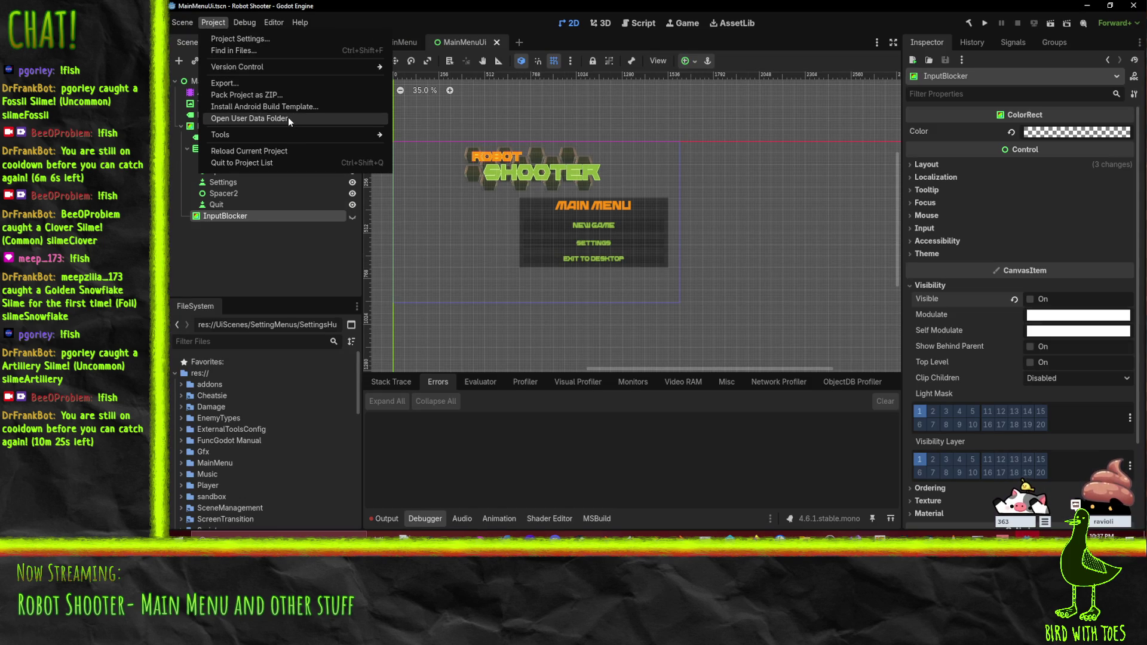
mouse_move(280, 135)
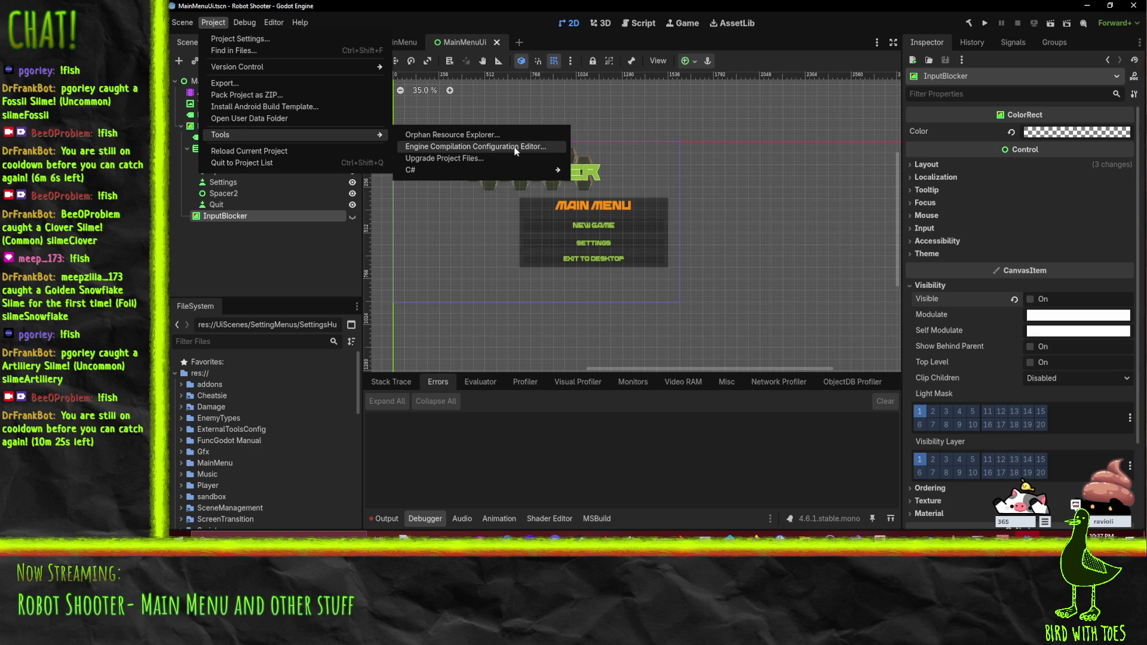
left_click(516, 149)
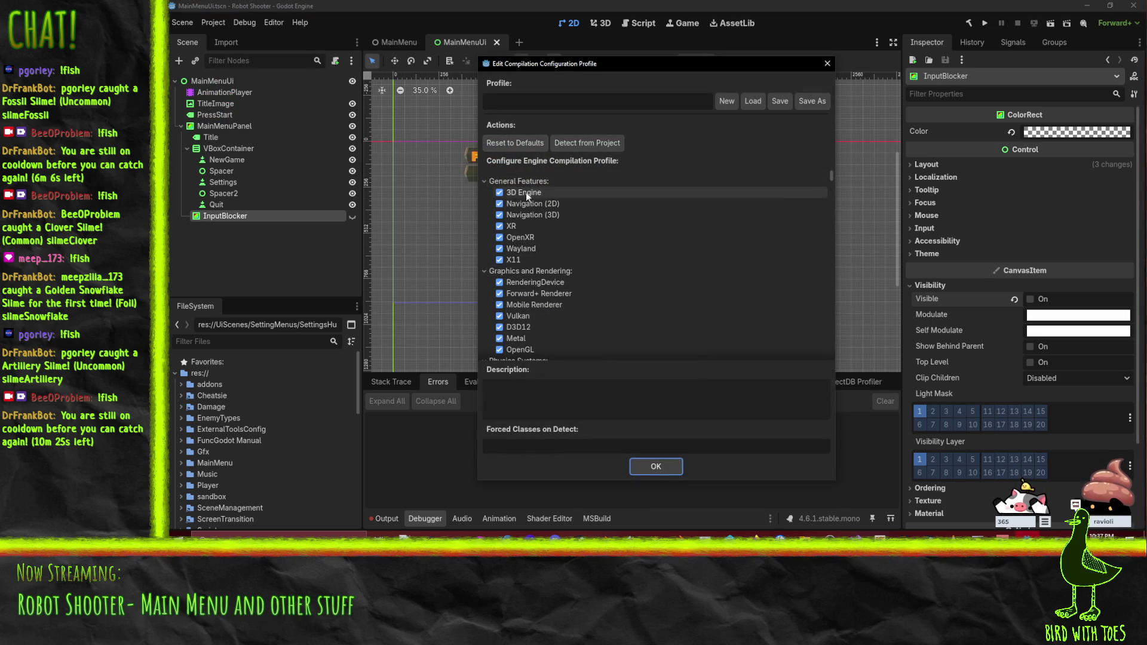
Step: Exclude Navigation (2D), Navigation (3D), XR, OpenXR, Wayland and X11 from the build
left_click(500, 204)
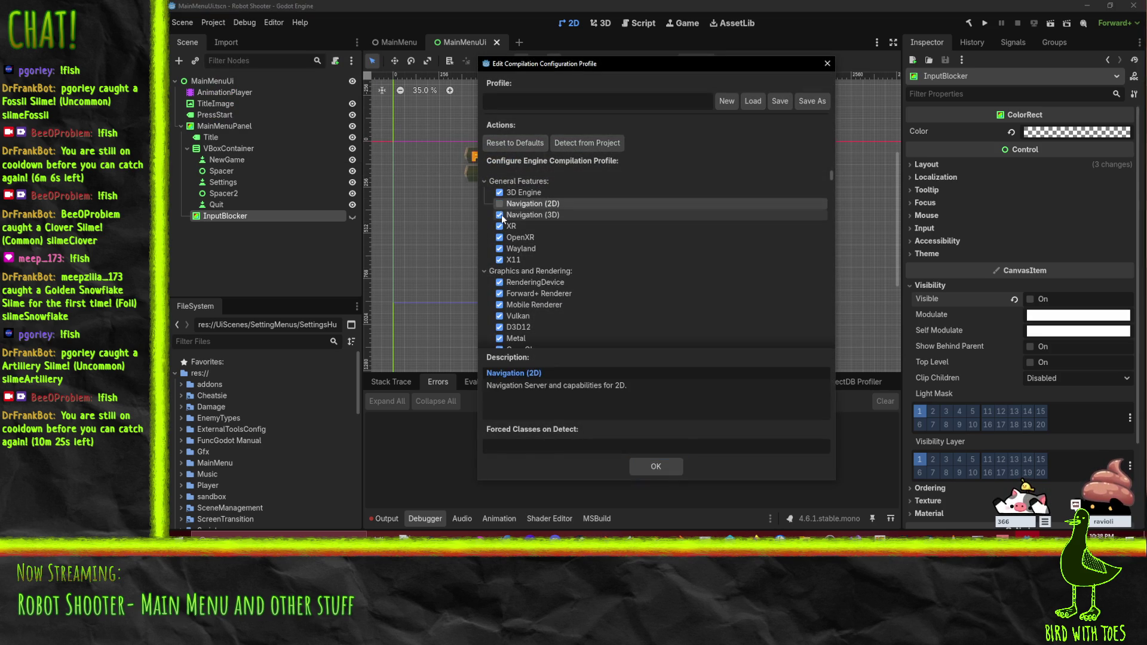
left_click(500, 215)
left_click(500, 226)
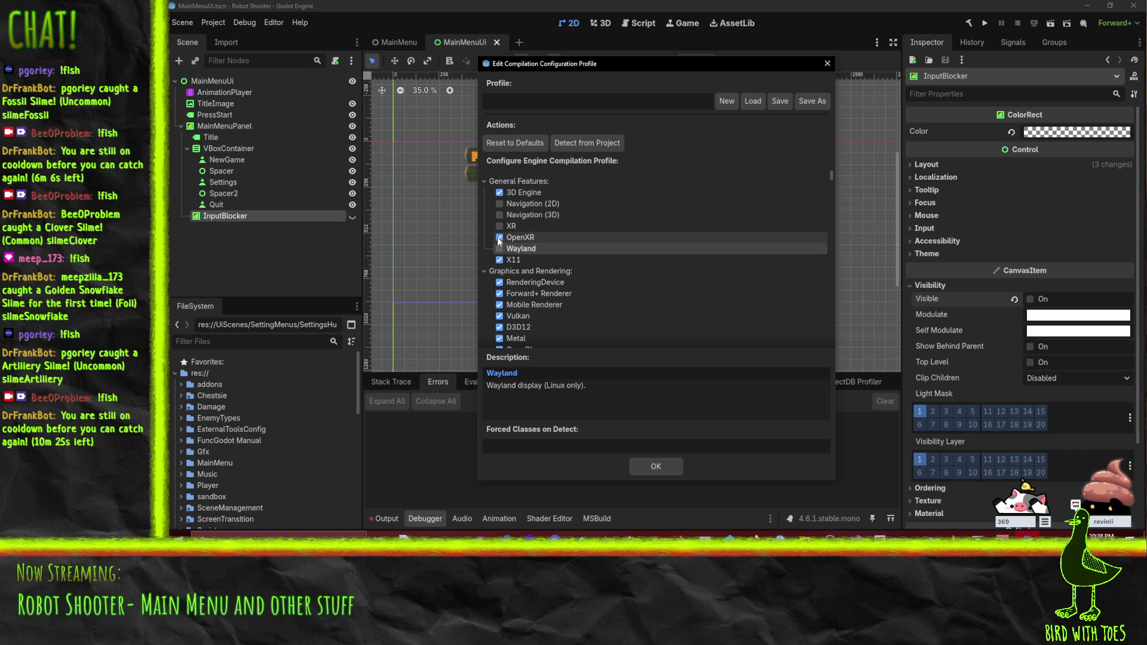
left_click(500, 237)
left_click(500, 249)
left_click(500, 260)
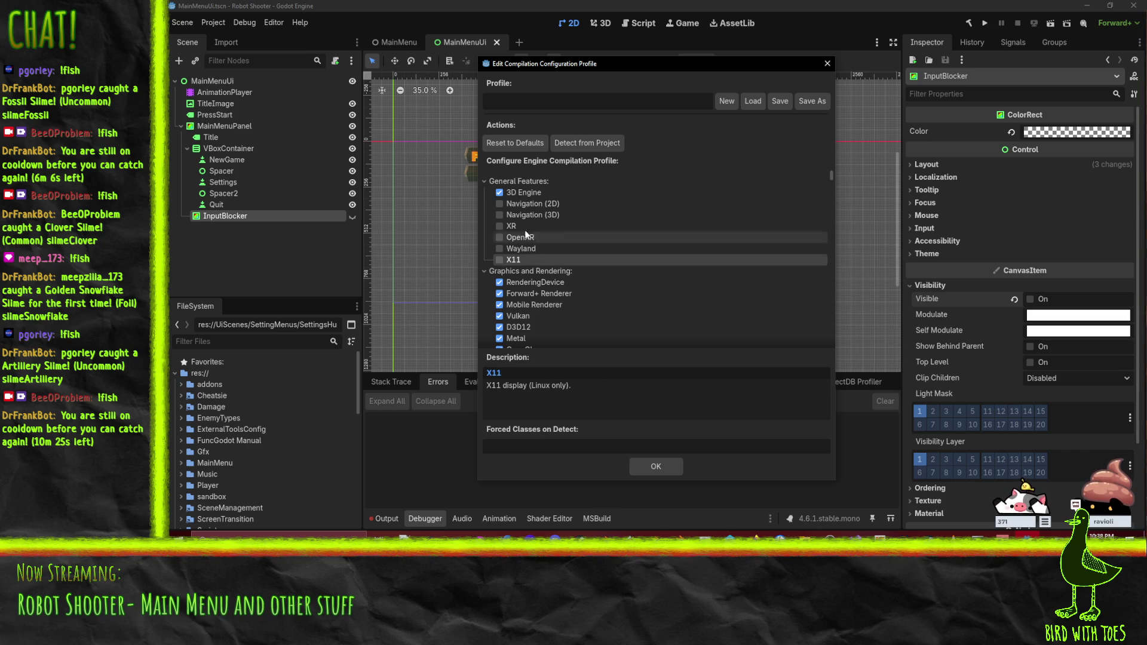
Step: Keep Forward+ with D3D12, excluding Mobile Renderer, Vulkan, Metal and OpenGL
scroll(566, 238, "down", 3)
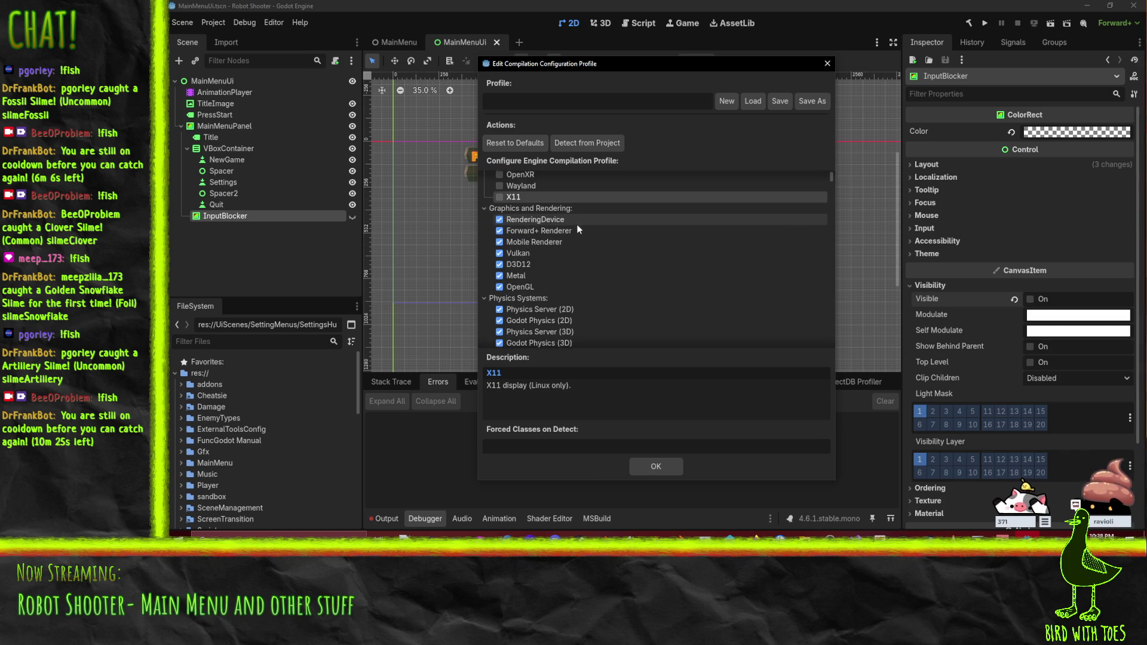
left_click(561, 219)
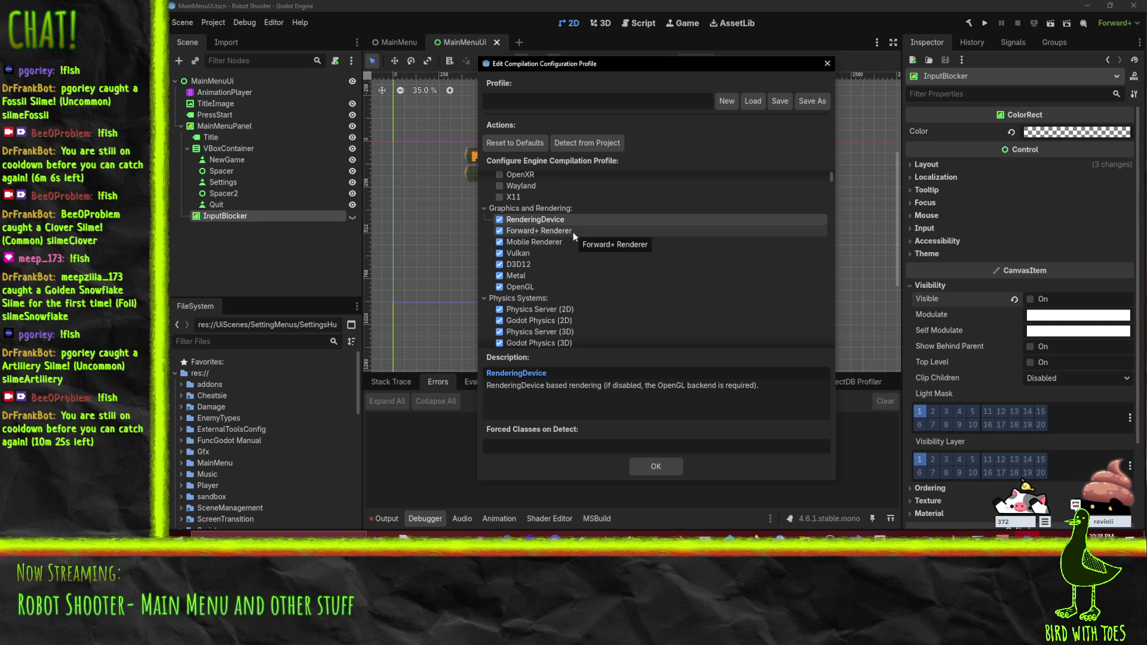
left_click(564, 235)
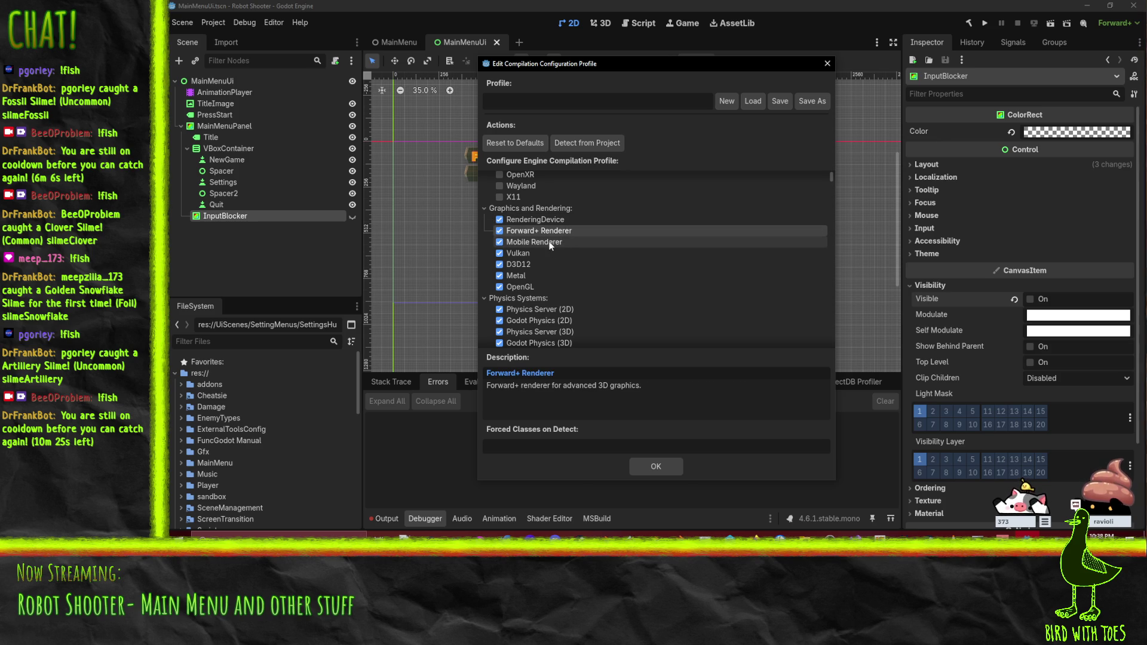
left_click(511, 245)
left_click(499, 242)
left_click(500, 253)
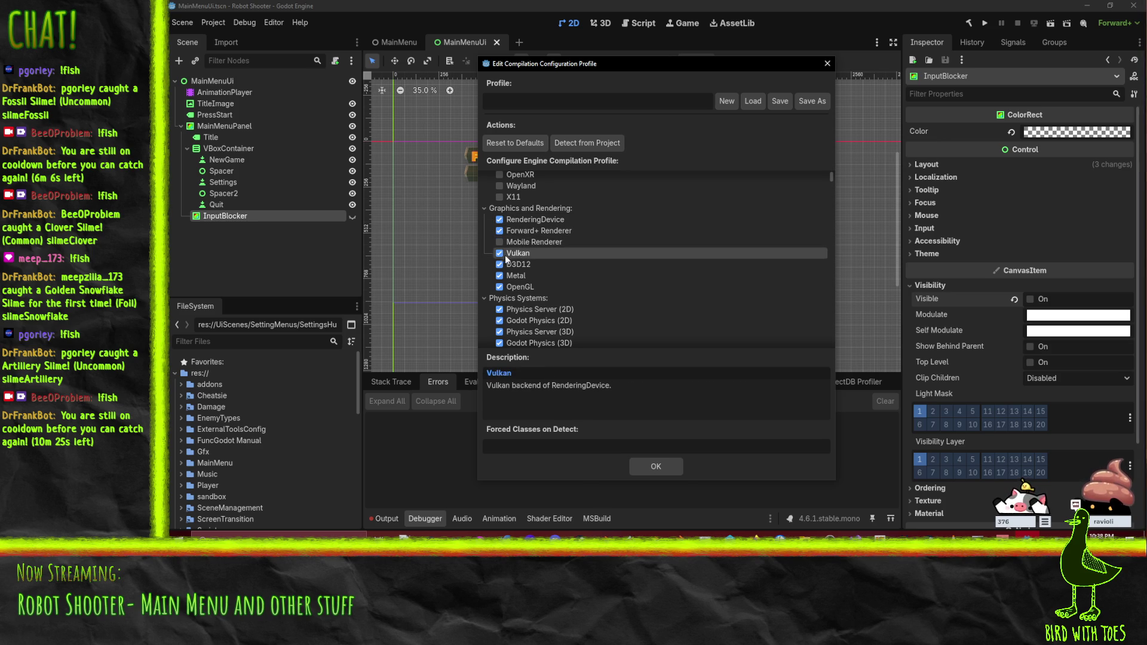
left_click(503, 265)
left_click(504, 276)
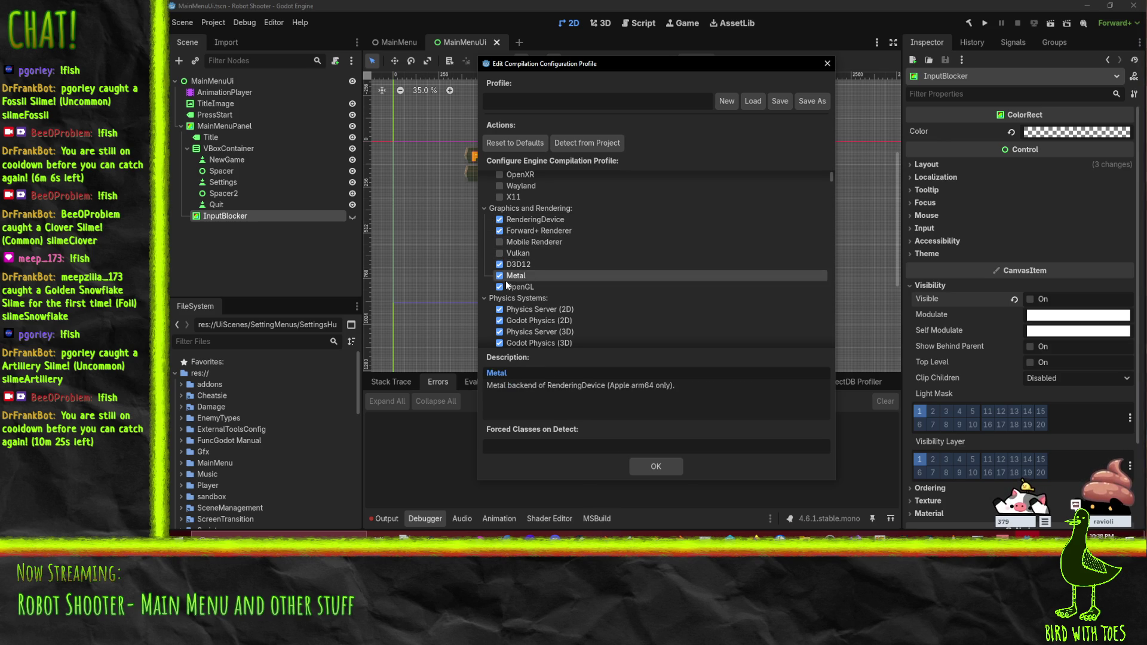
left_click(500, 276)
left_click(500, 287)
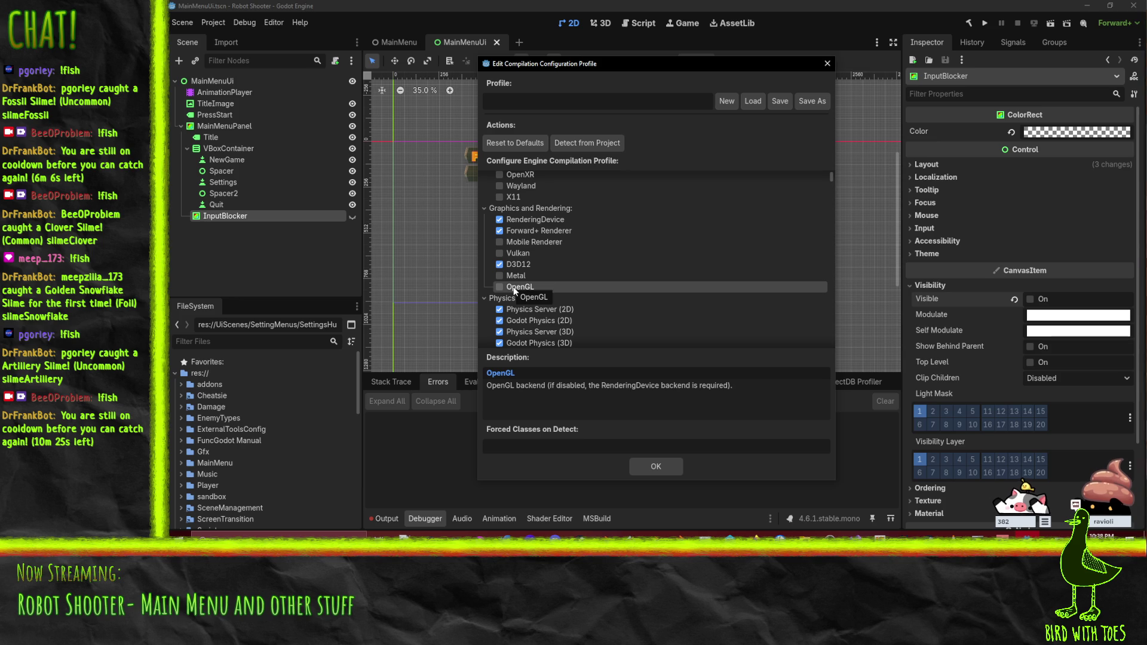
scroll(529, 287, "down", 5)
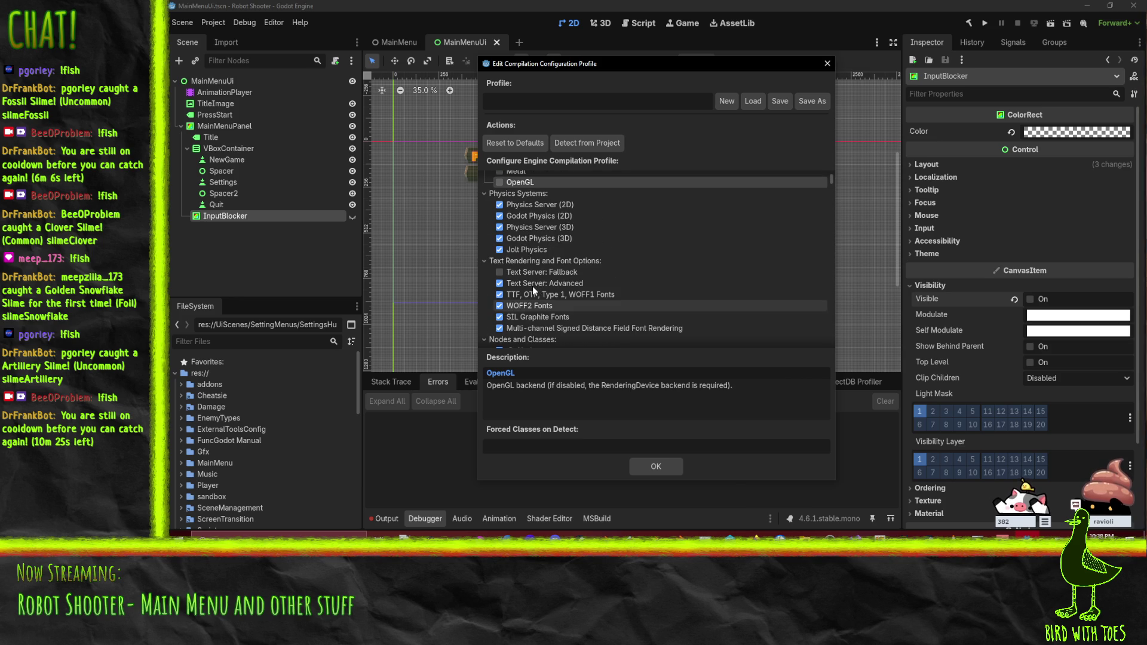
Step: Exclude Godot Physics (3D) and all 2D physics, keeping Physics Server (3D) and Jolt
left_click(500, 239)
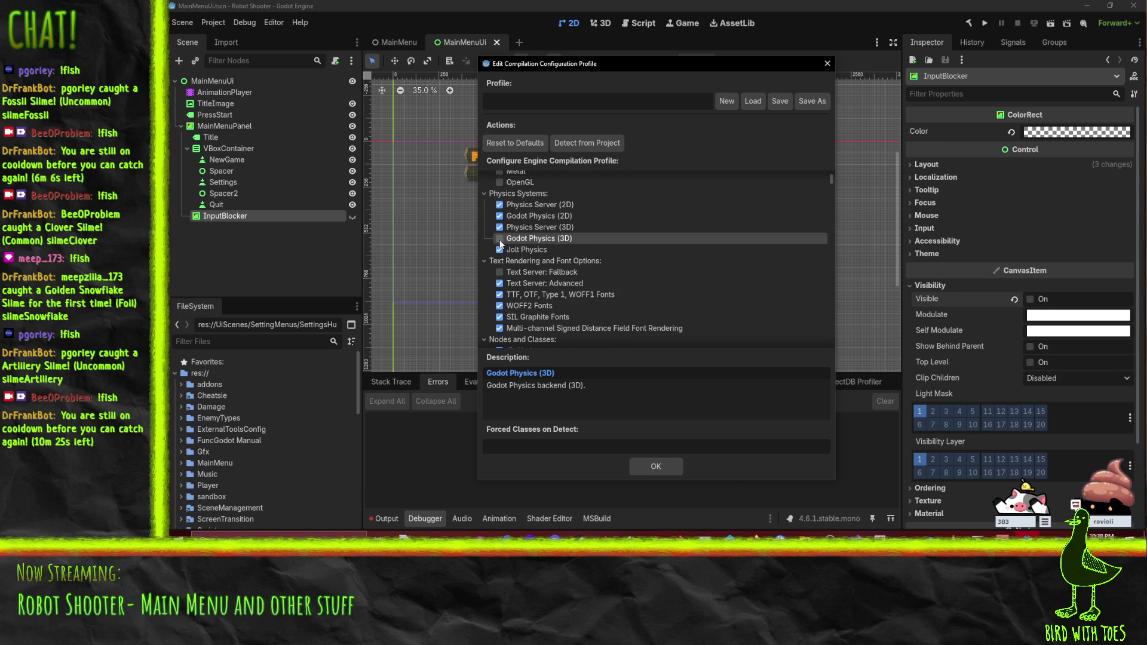
left_click(538, 231)
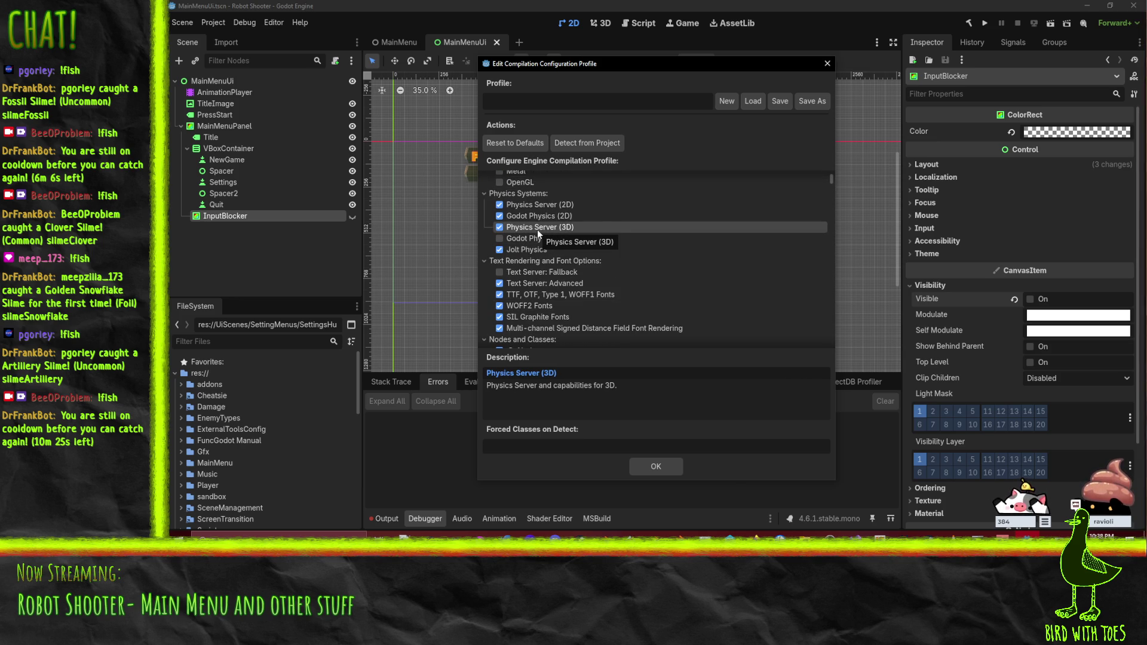
left_click(542, 216)
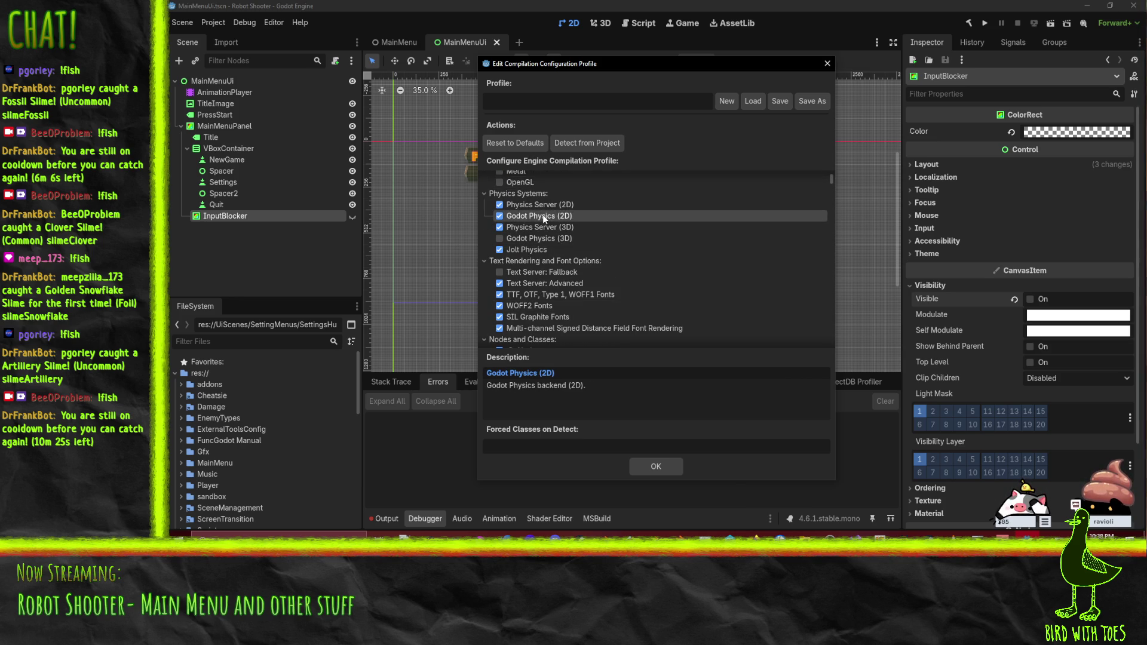
left_click(500, 205)
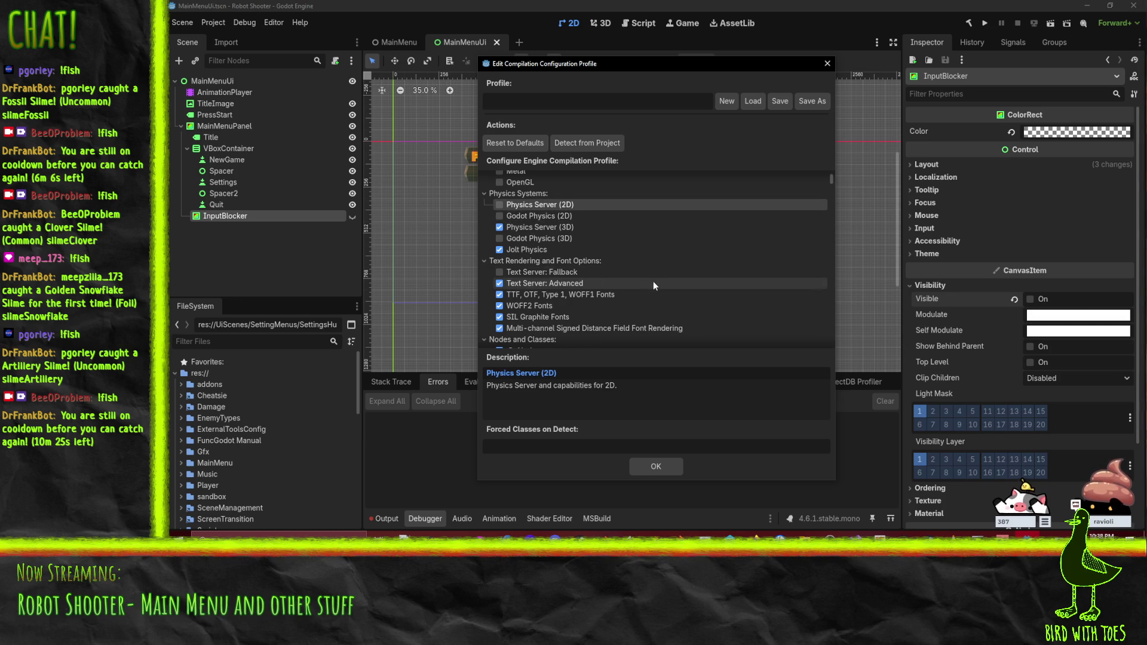
Step: Review the Text Server, font format, multi-channel SDF and AnimationTree descriptions without changing them
left_click(543, 272)
left_click(550, 284)
left_click(558, 295)
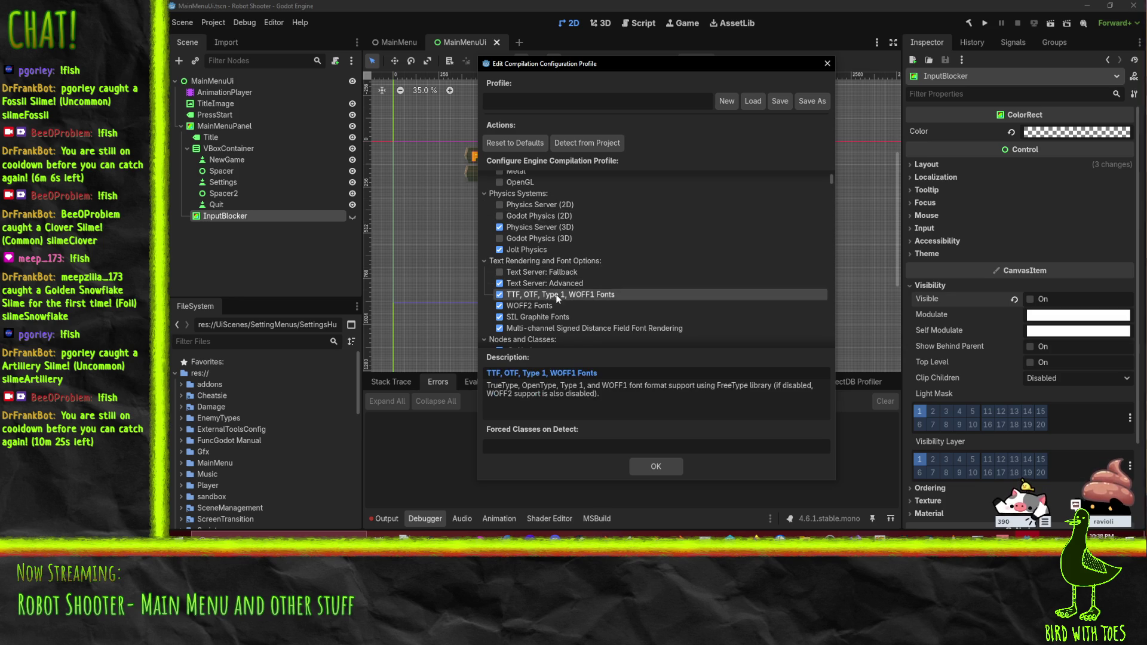
left_click(554, 306)
left_click(551, 321)
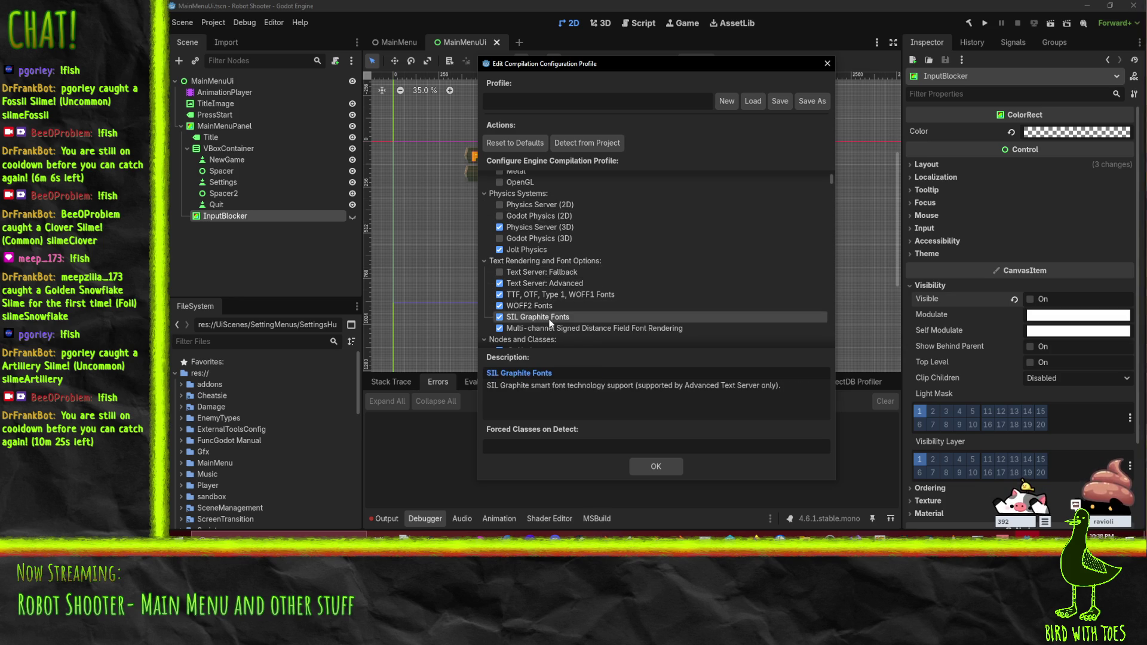
scroll(547, 311, "down", 3)
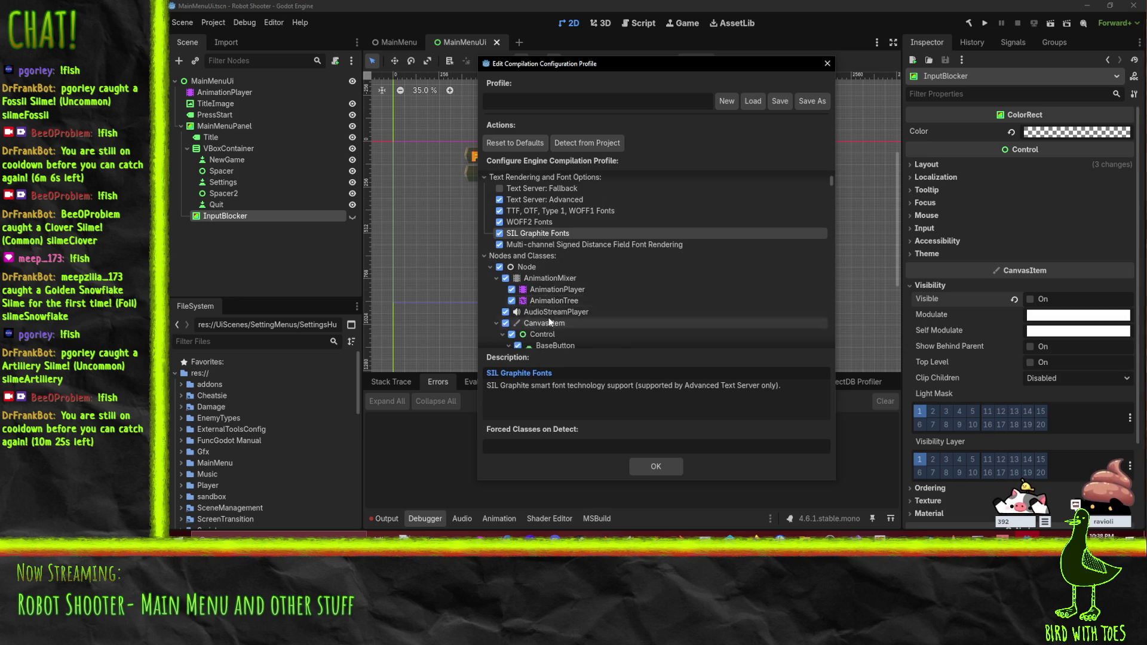
left_click(530, 247)
scroll(601, 253, "down", 2)
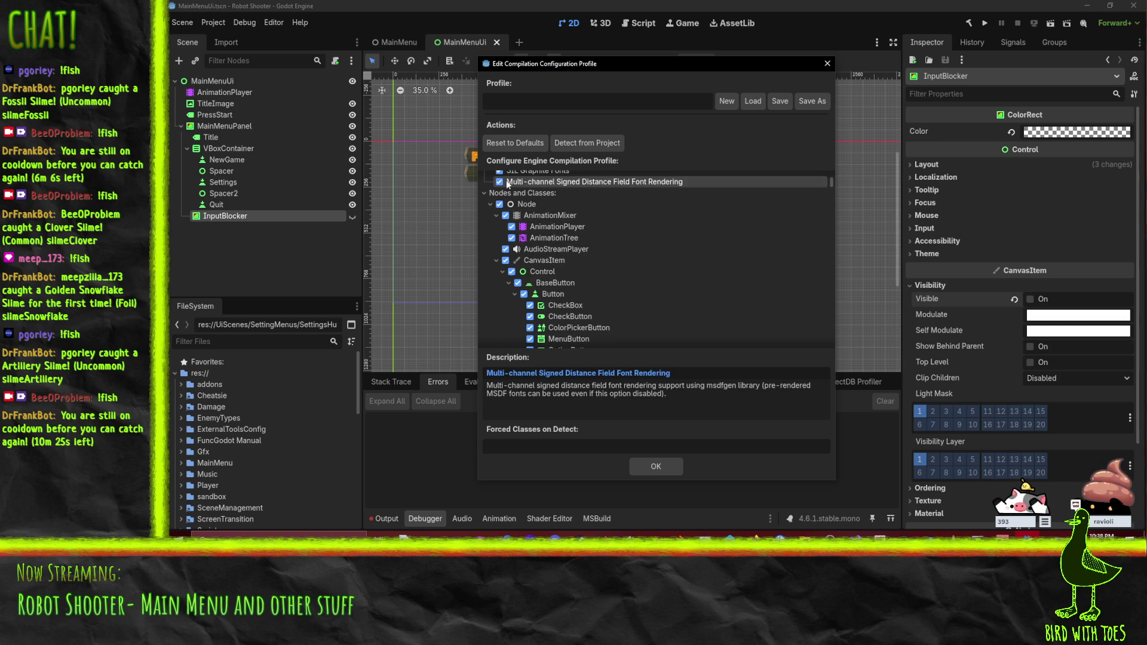
left_click(545, 240)
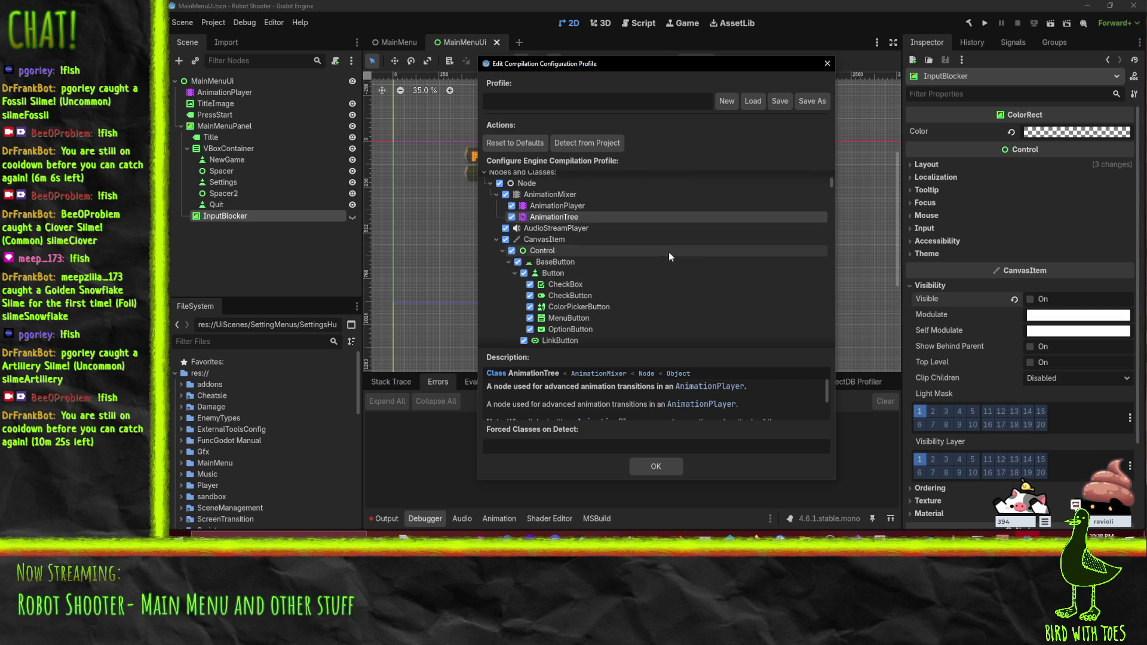
scroll(514, 233, "down", 1)
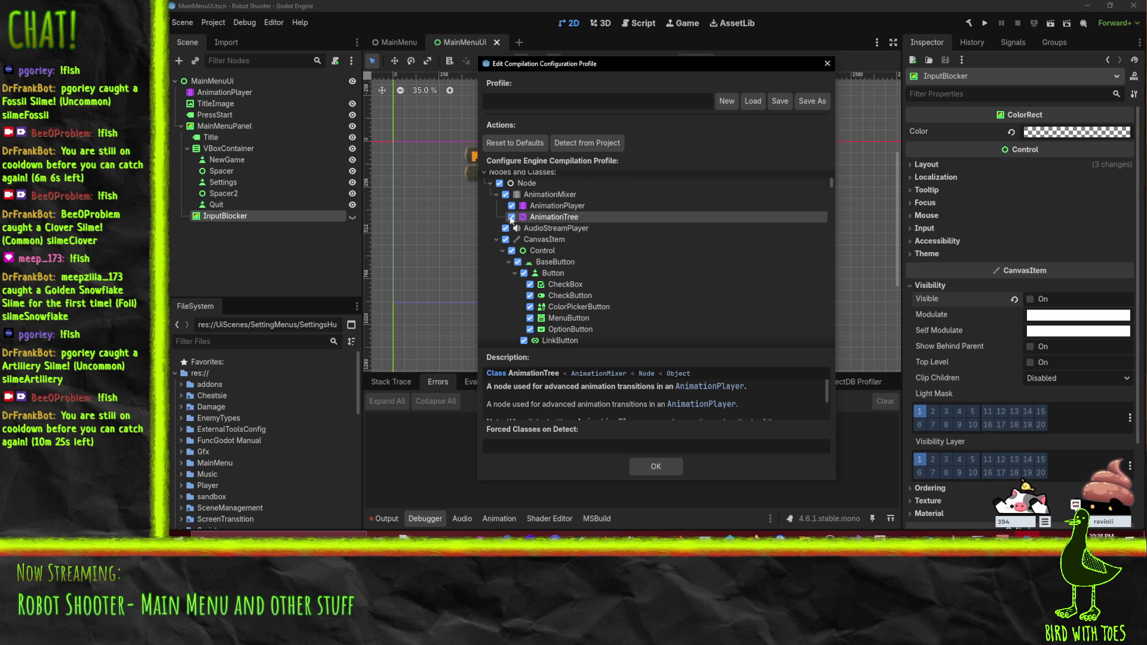
scroll(508, 233, "down", 2)
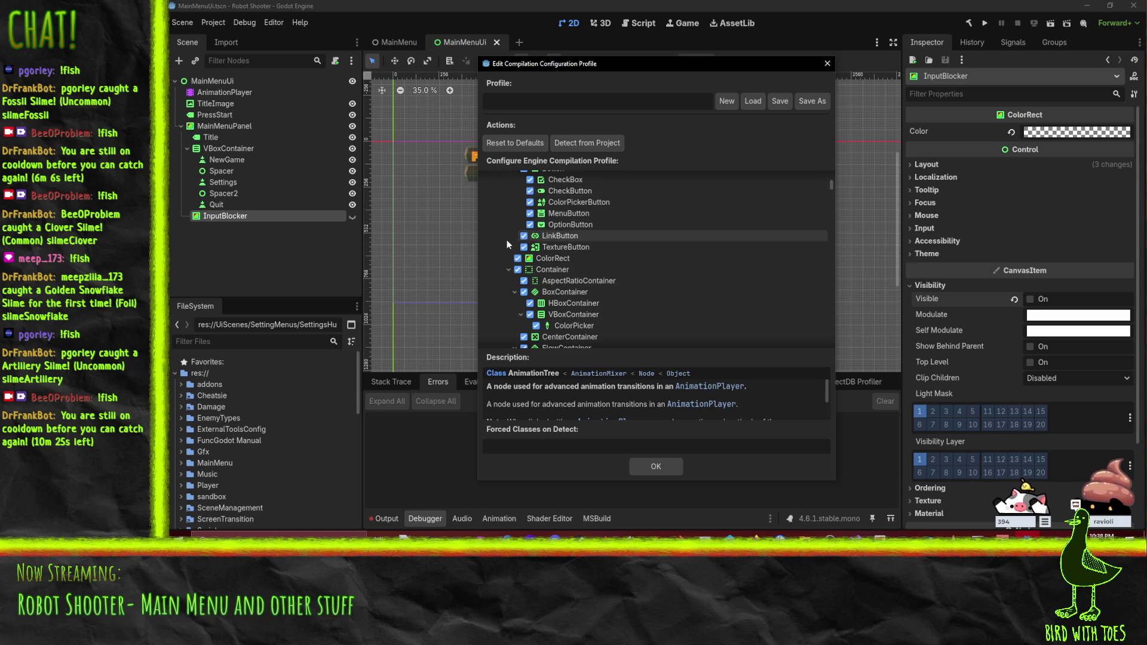
scroll(505, 242, "down", 1)
scroll(593, 267, "down", 7)
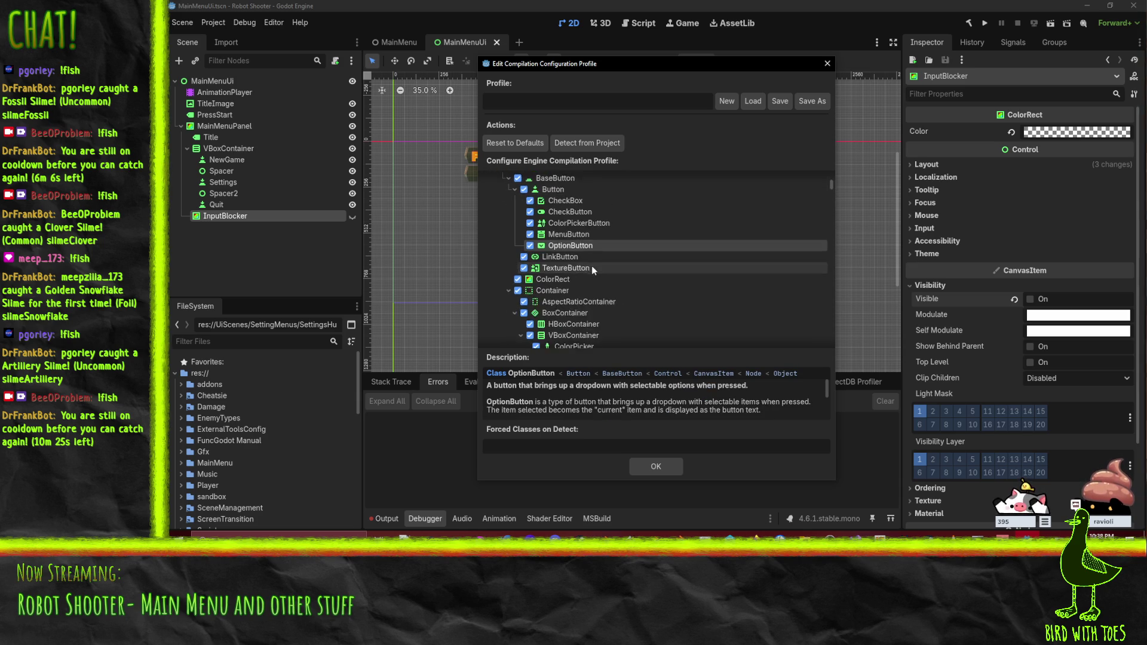
scroll(594, 269, "down", 15)
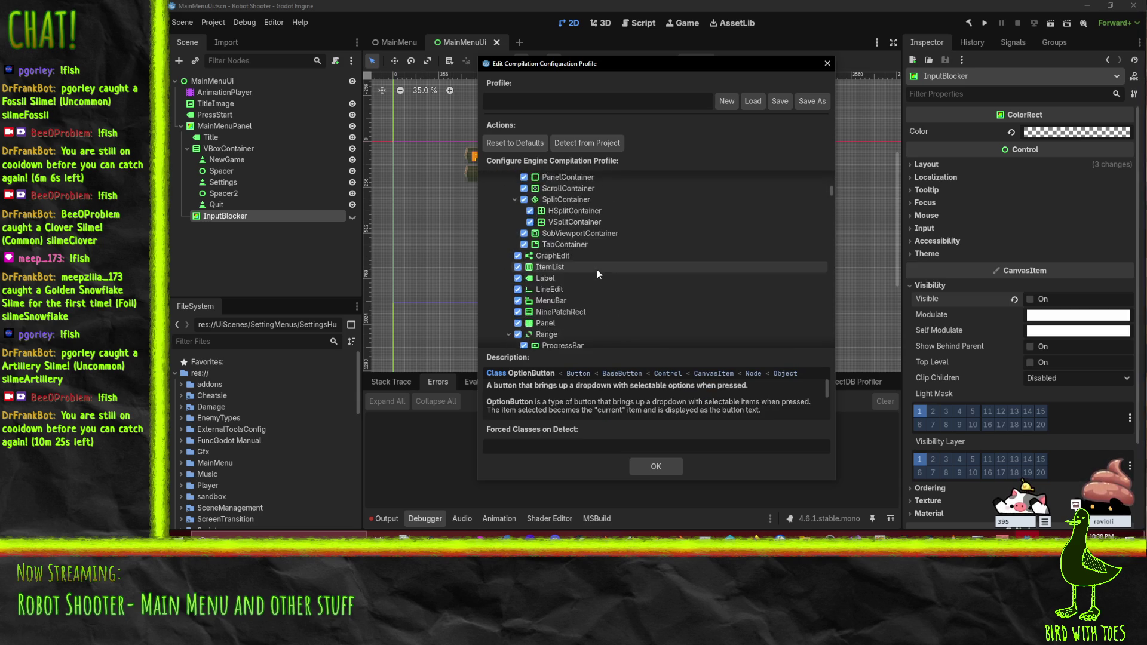
scroll(600, 275, "down", 10)
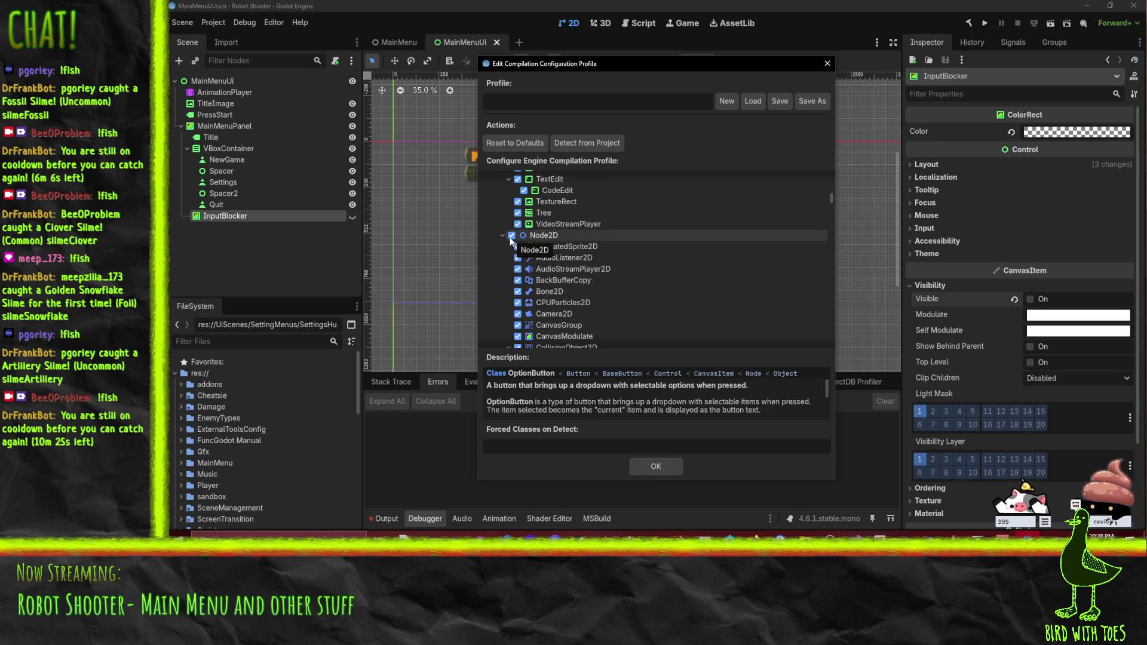
left_click(512, 236)
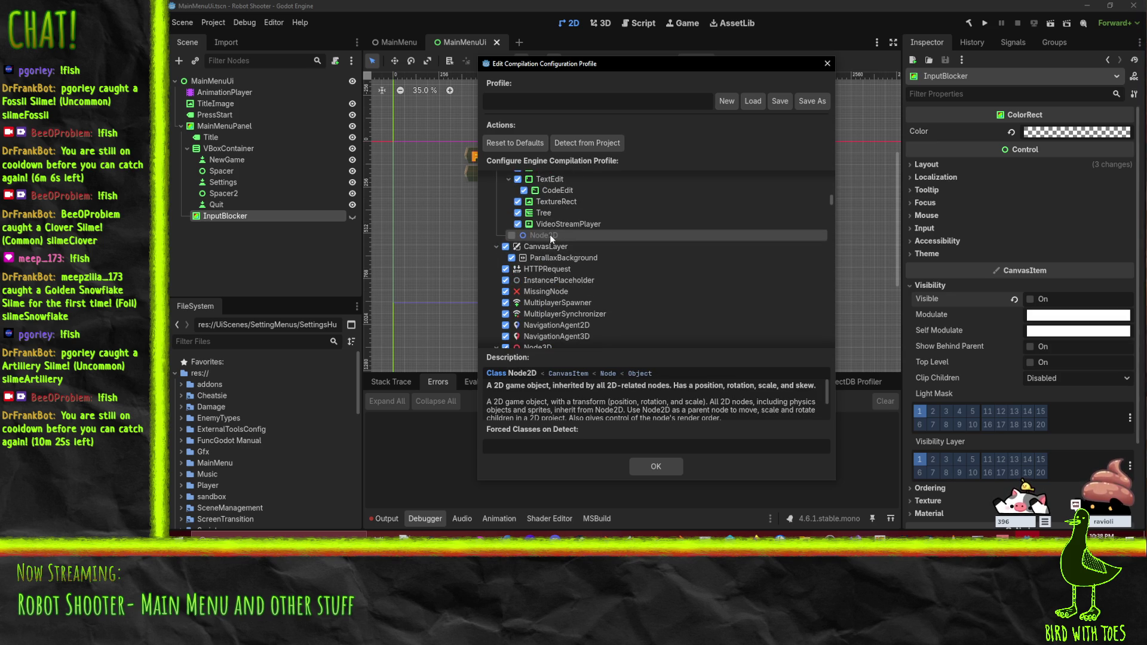
scroll(567, 269, "down", 2)
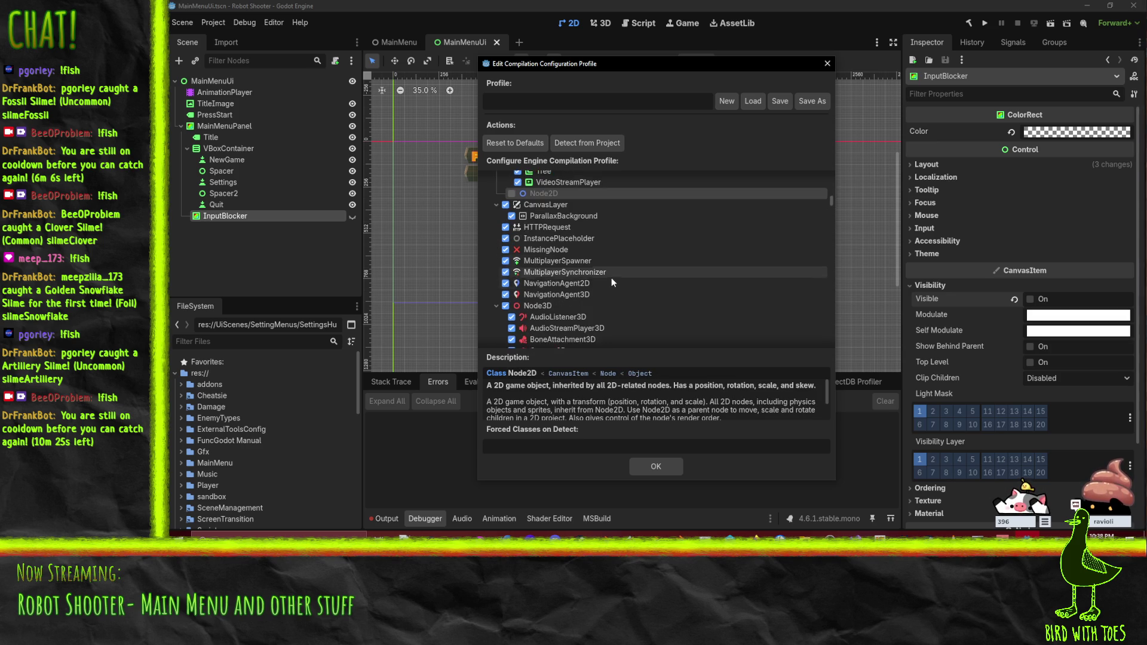
left_click(506, 283)
left_click(556, 294)
scroll(647, 284, "down", 5)
scroll(647, 283, "down", 2)
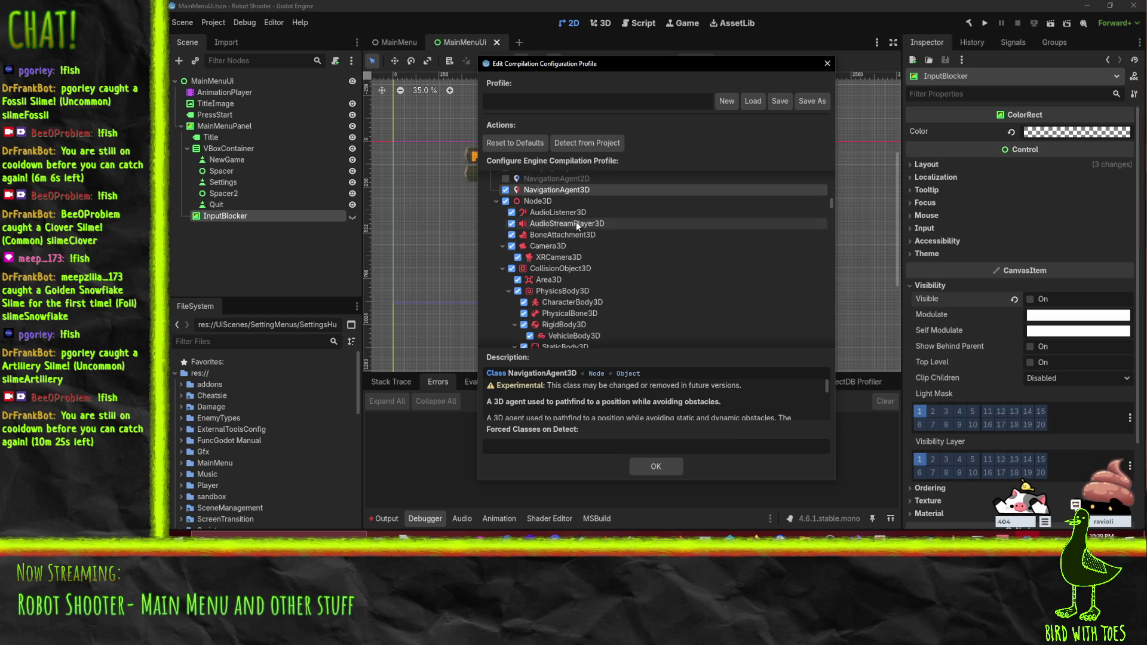
scroll(640, 247, "down", 5)
scroll(641, 253, "down", 8)
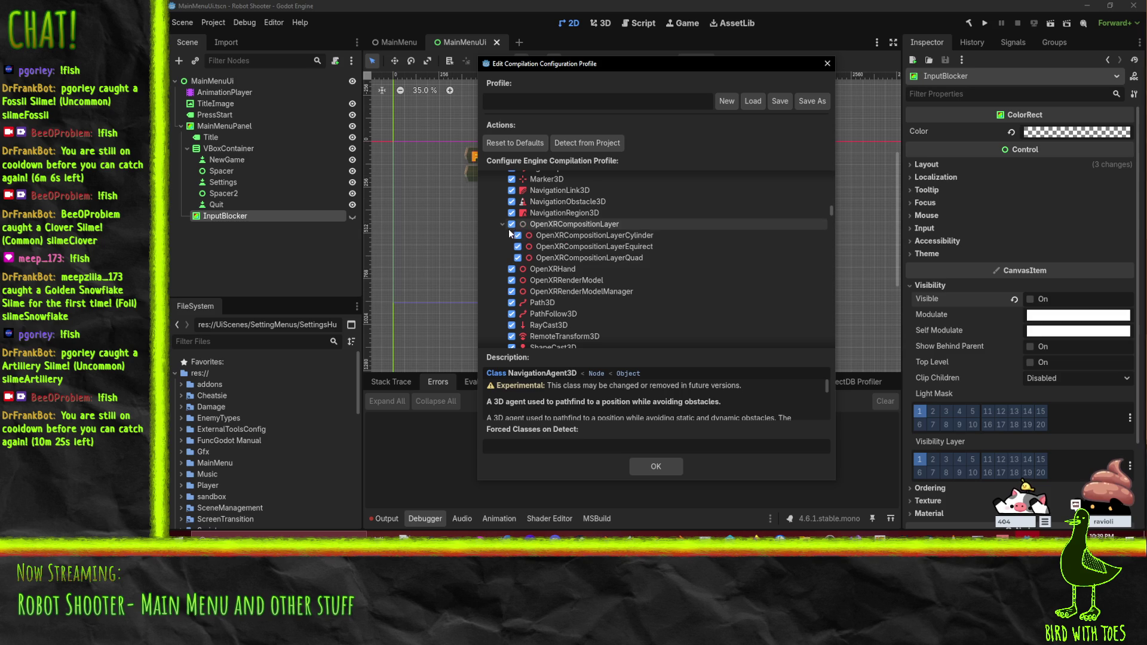
left_click(512, 224)
left_click(511, 236)
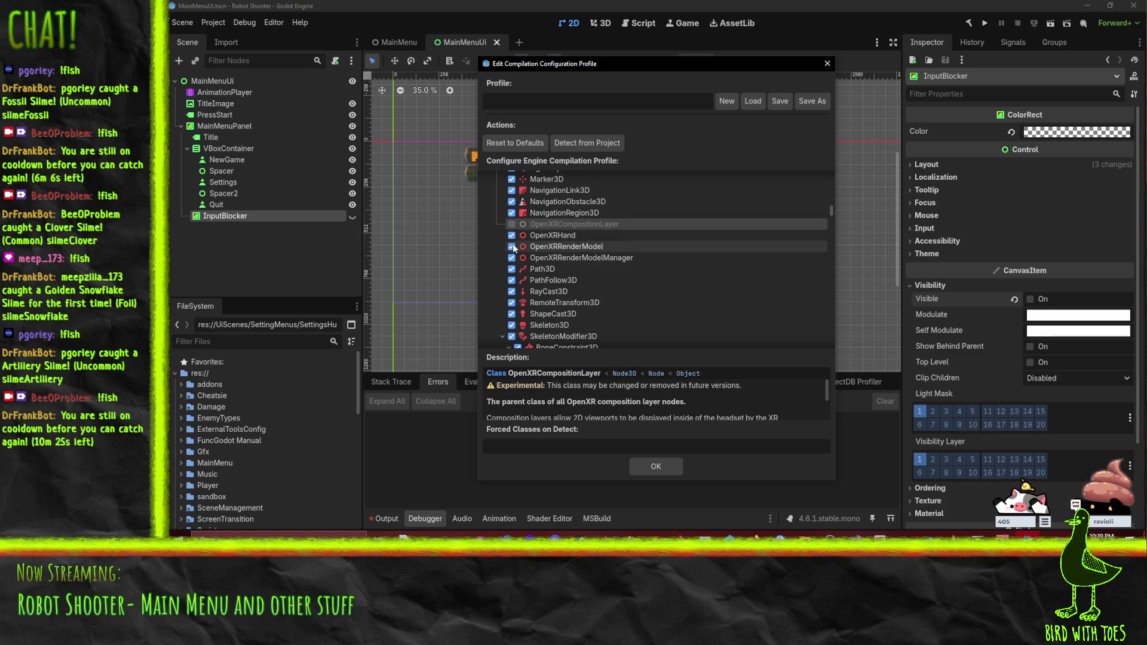
left_click(511, 247)
left_click(512, 258)
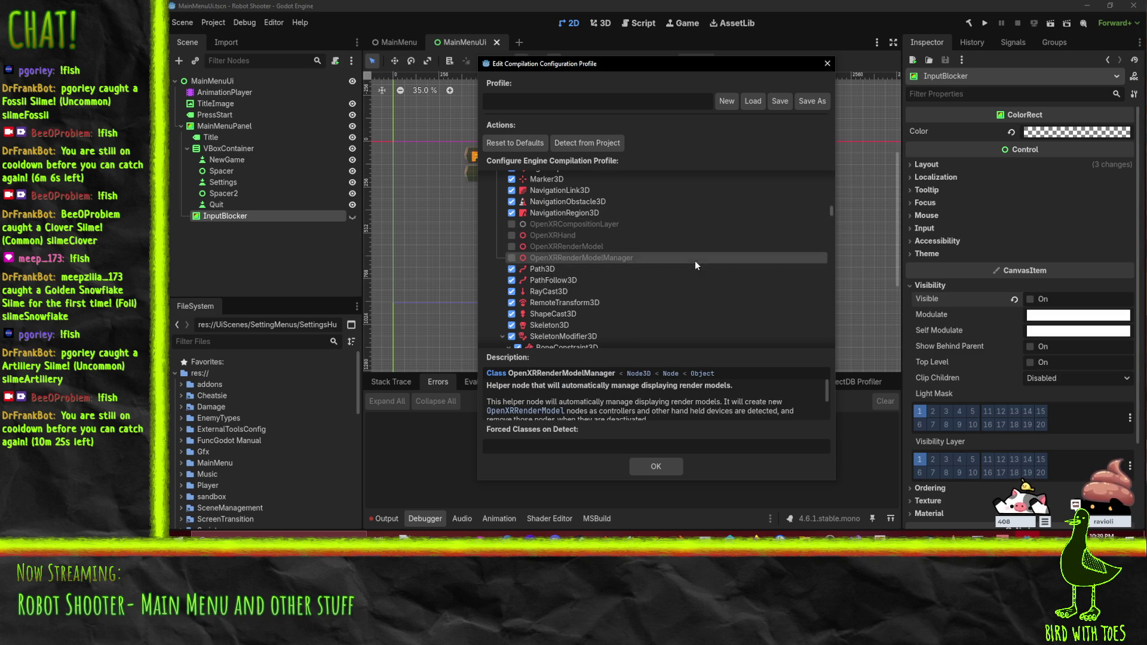
scroll(695, 262, "down", 6)
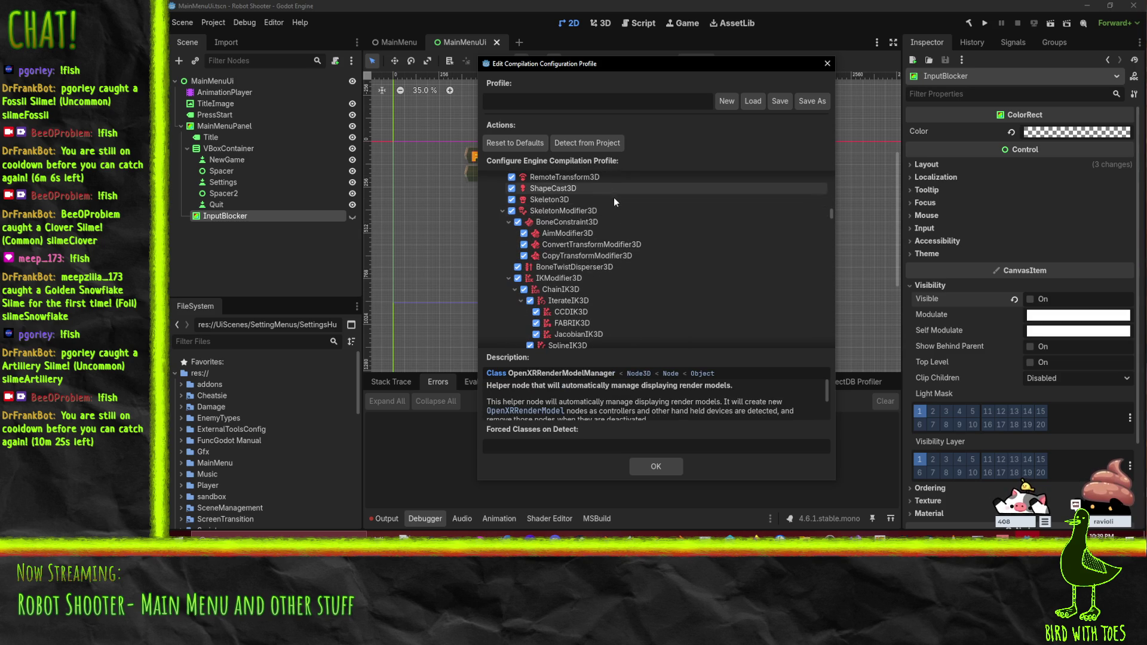
scroll(643, 263, "down", 5)
scroll(646, 270, "down", 1)
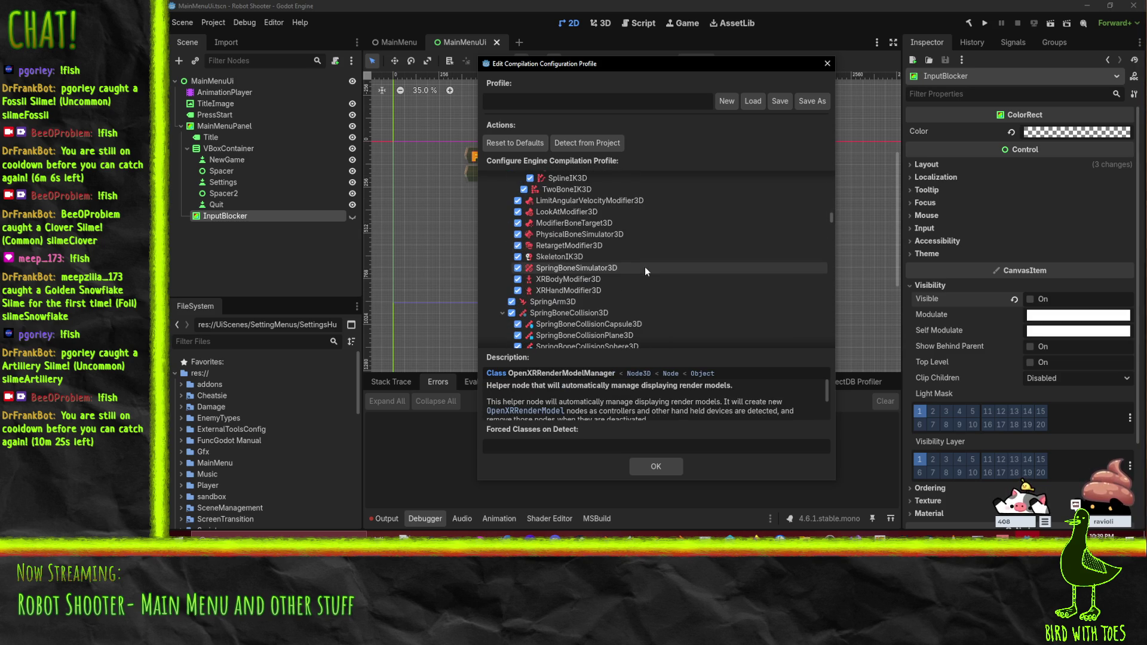
left_click(517, 257)
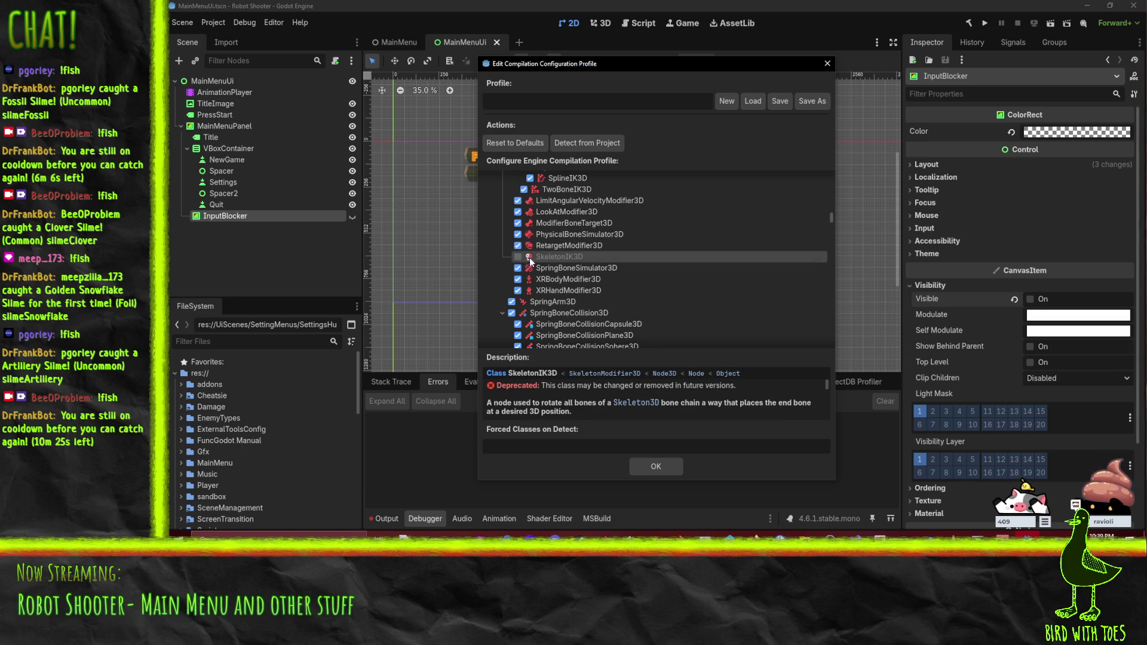
scroll(682, 252, "down", 3)
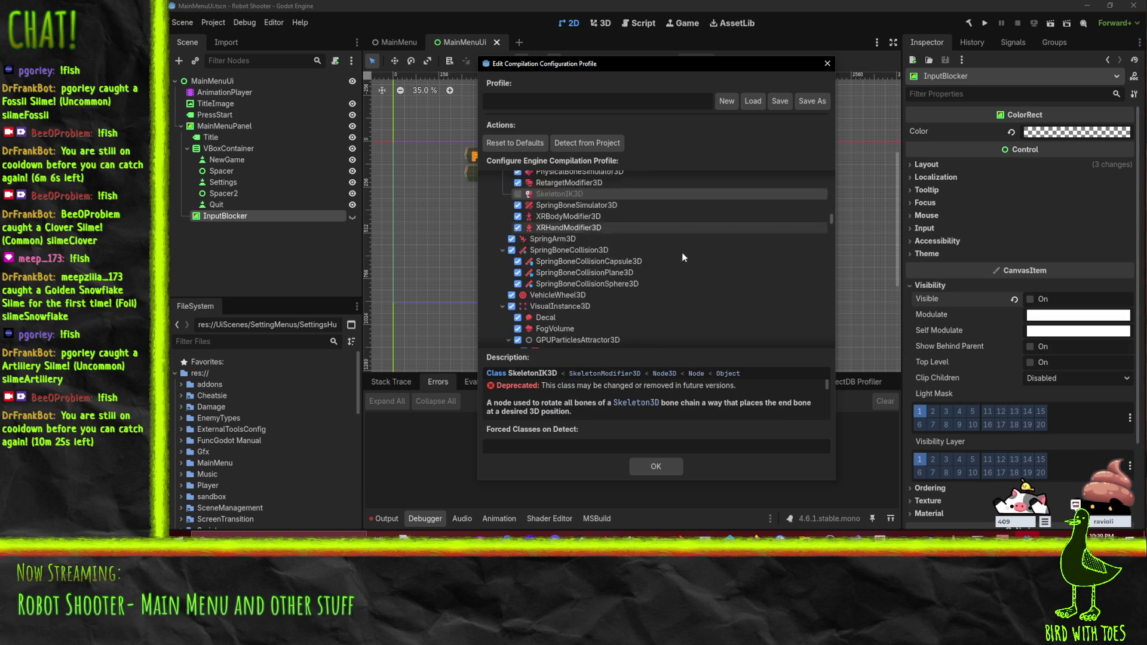
scroll(648, 274, "down", 2)
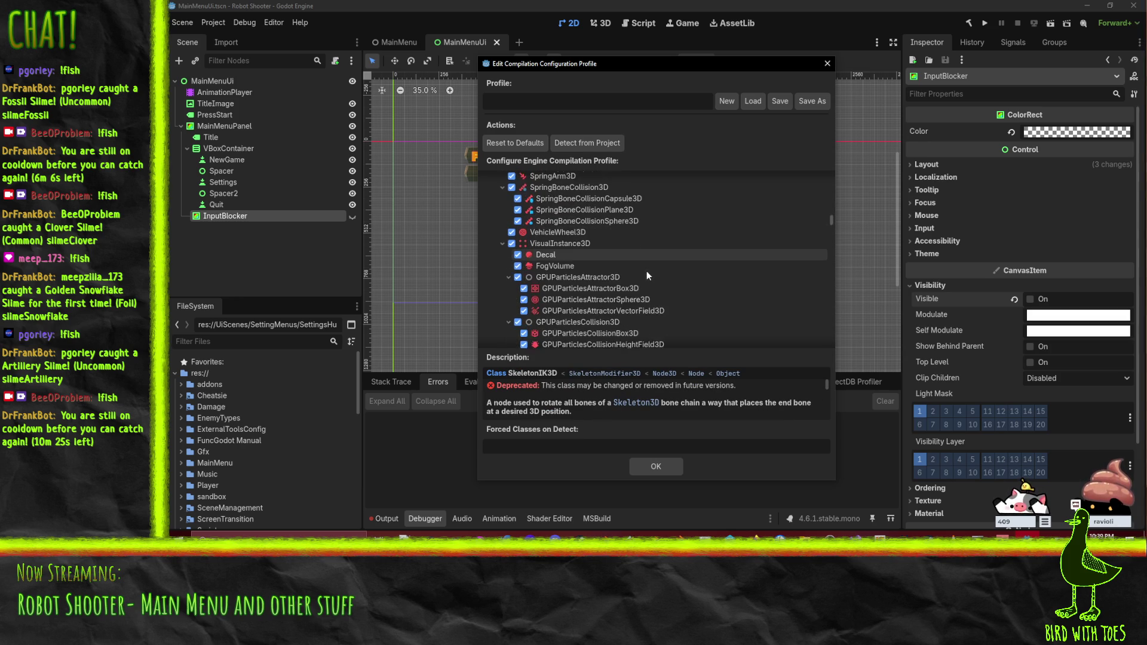
scroll(647, 272, "down", 2)
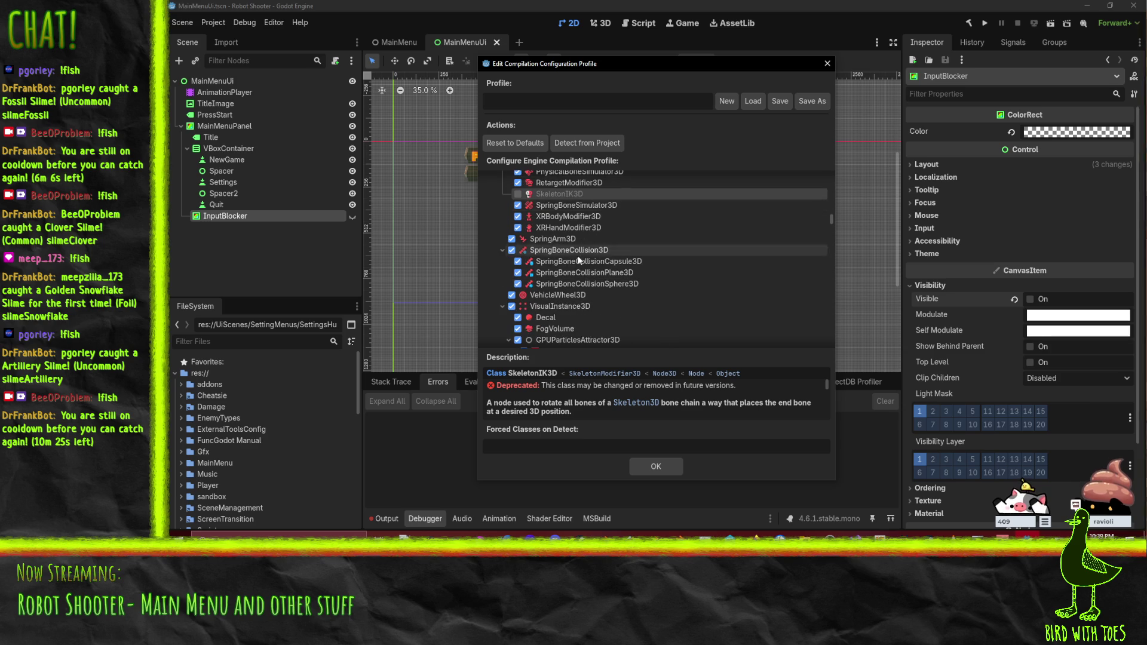
scroll(604, 281, "down", 8)
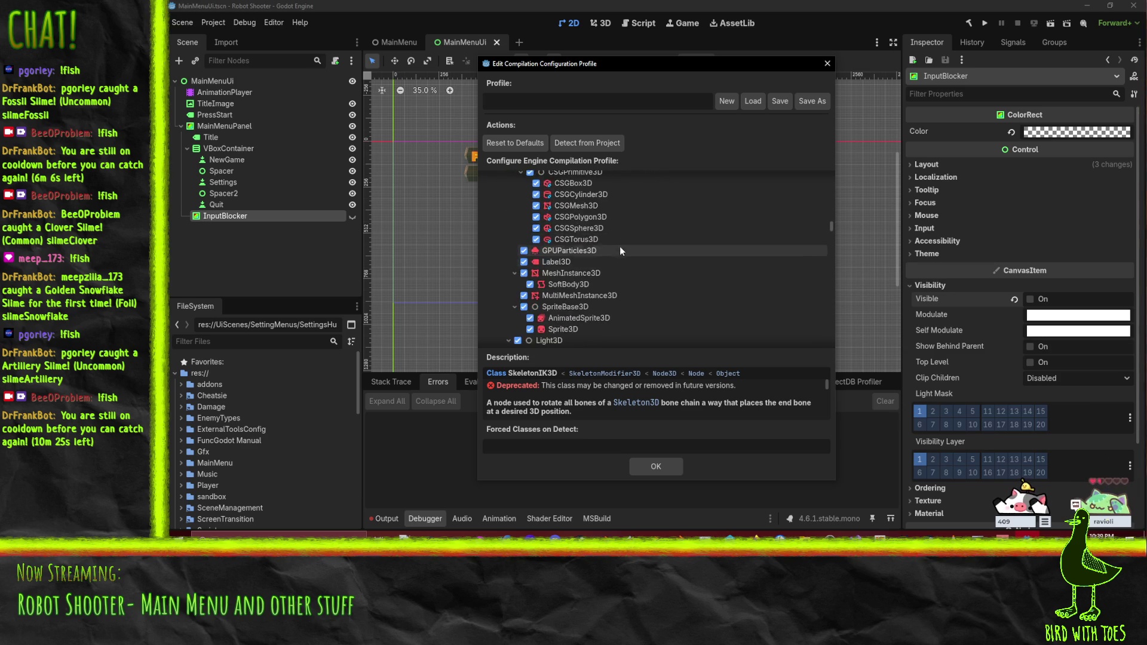
scroll(622, 233, "down", 3)
scroll(632, 231, "down", 3)
scroll(632, 231, "down", 5)
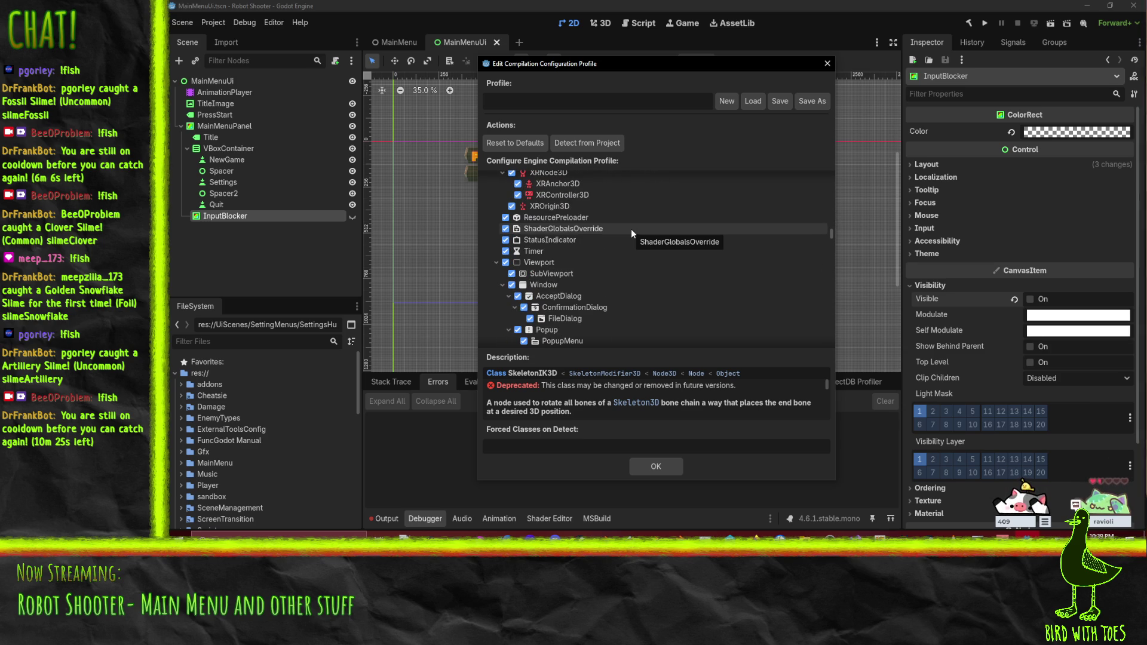
scroll(631, 229, "down", 1)
scroll(632, 233, "down", 5)
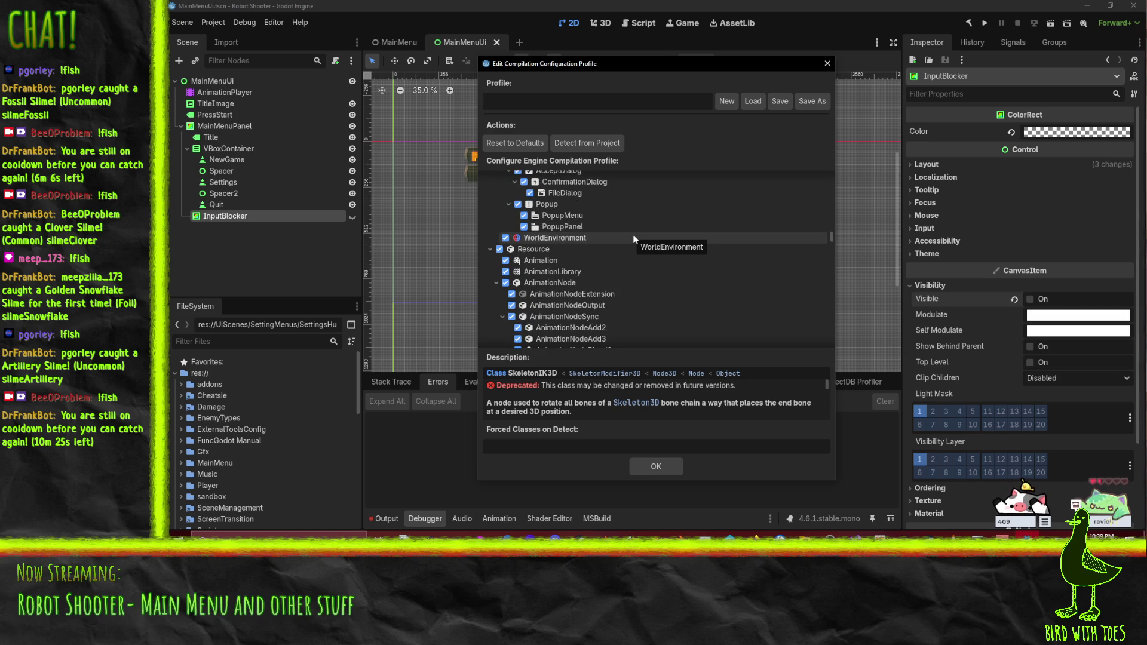
scroll(634, 239, "down", 2)
scroll(633, 234, "down", 7)
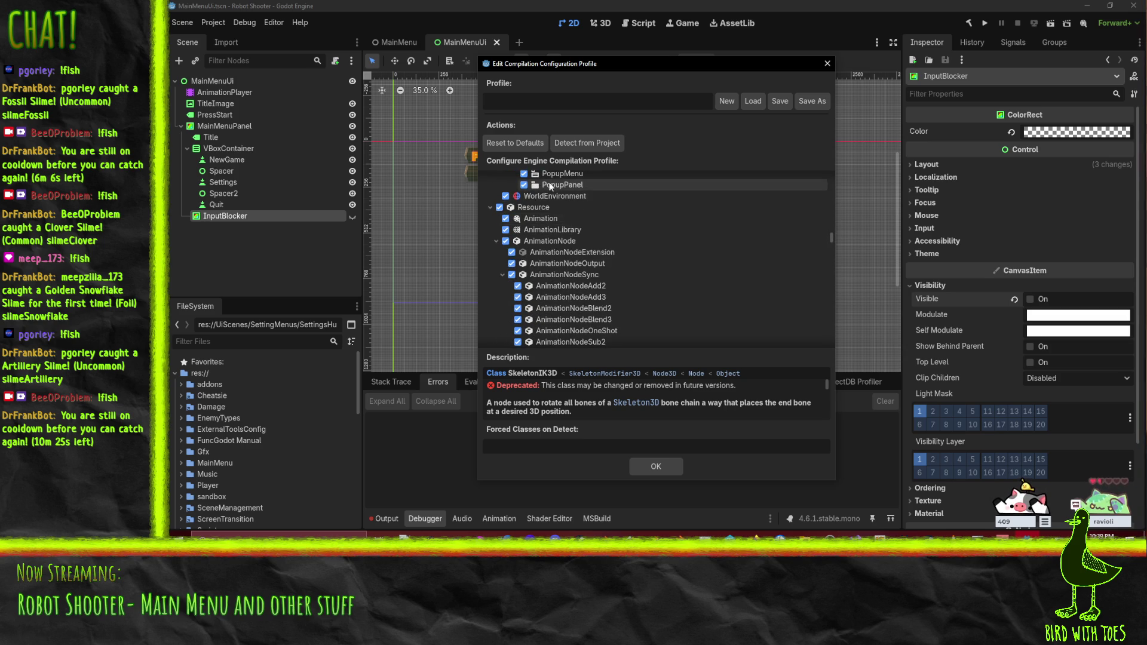
scroll(586, 255, "down", 15)
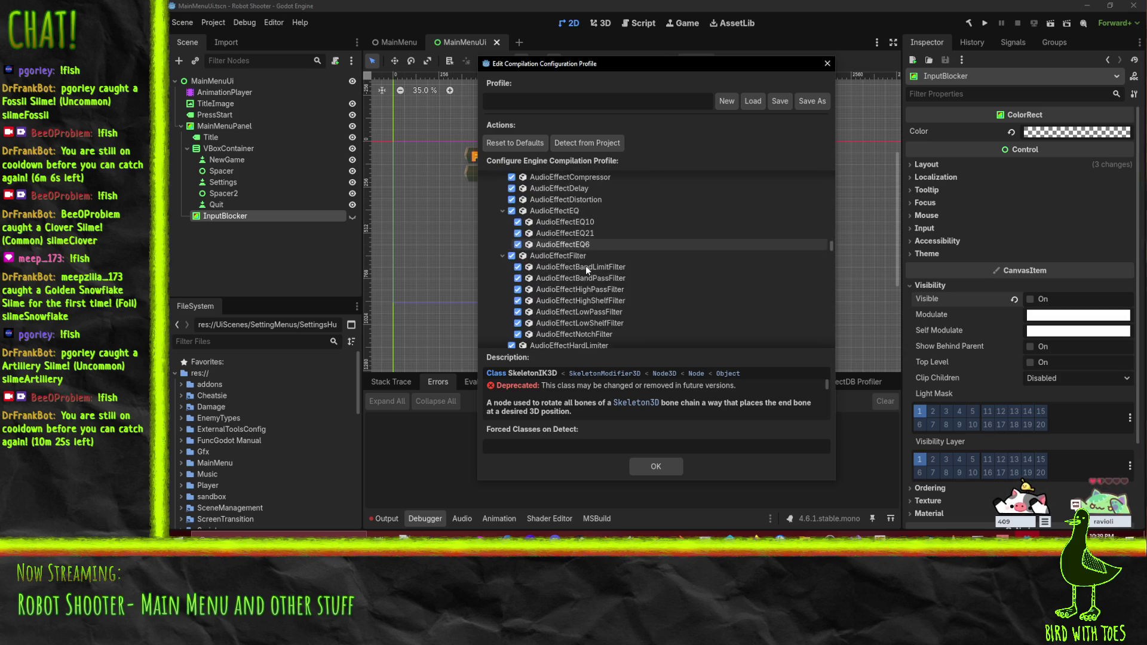
scroll(592, 273, "down", 5)
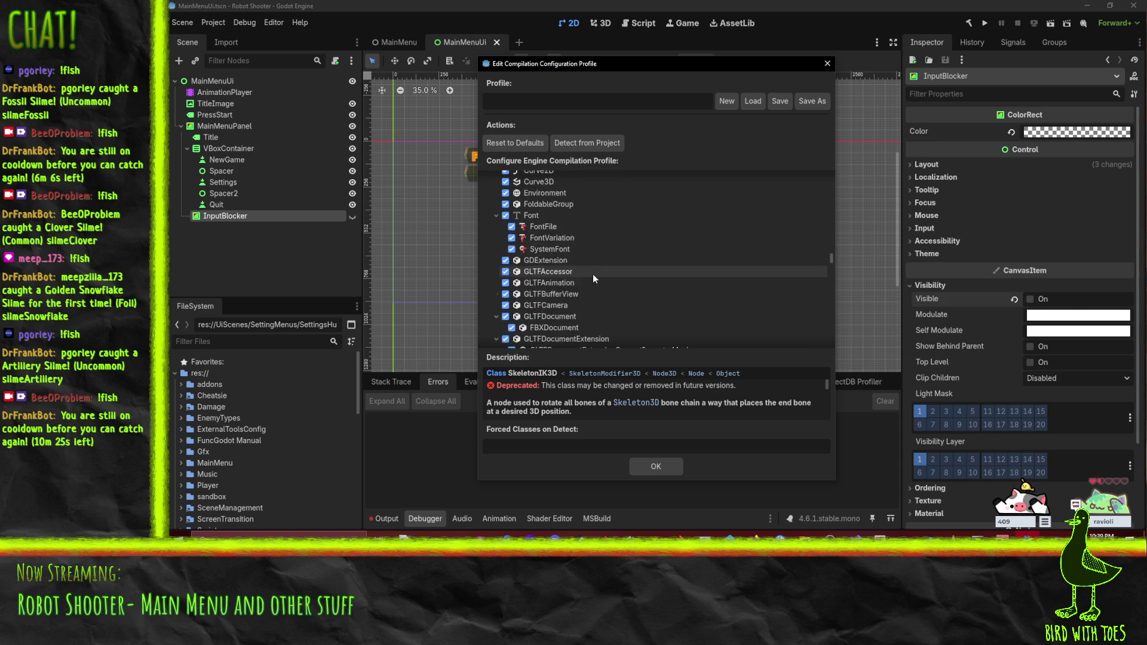
scroll(626, 227, "down", 10)
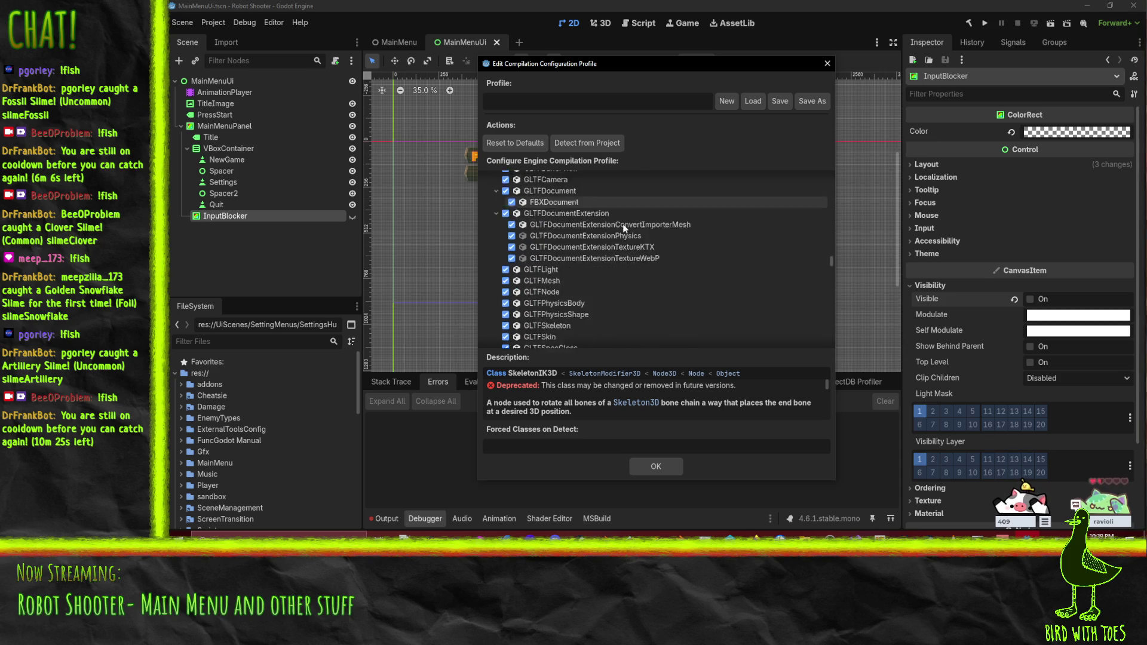
scroll(623, 233, "down", 15)
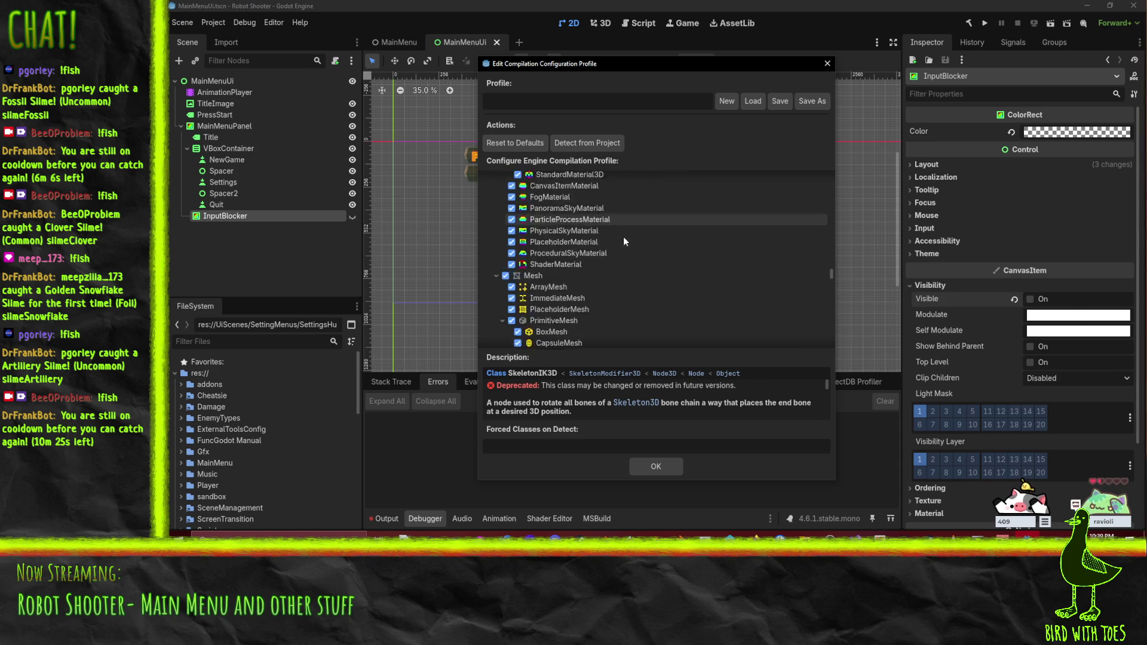
scroll(625, 237, "down", 2)
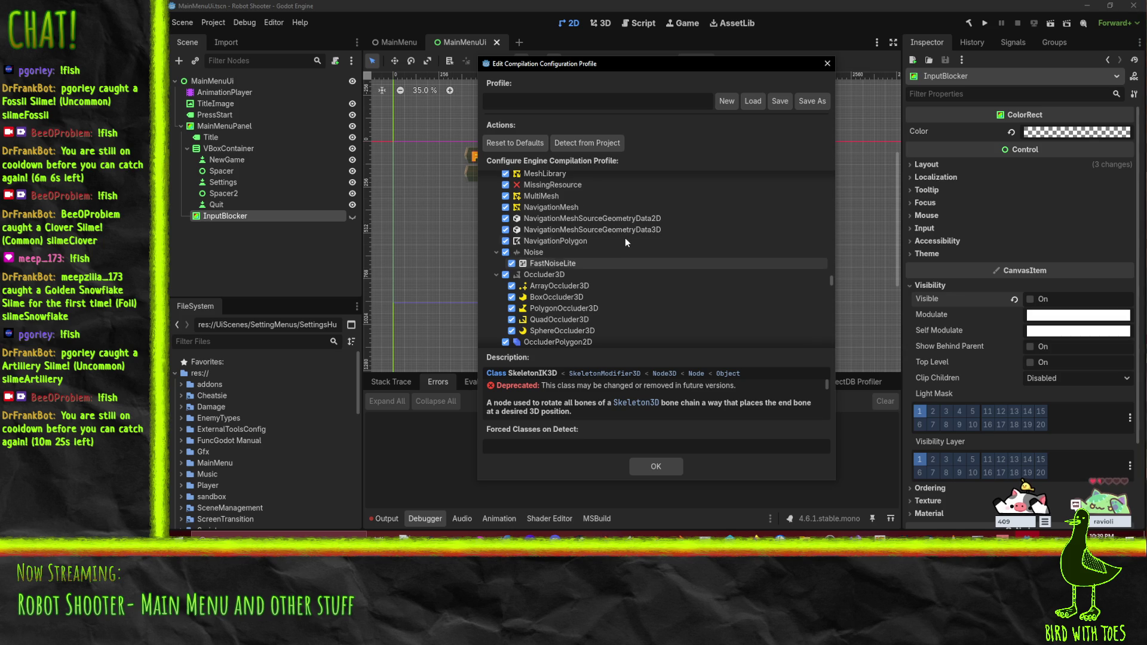
scroll(625, 238, "up", 2)
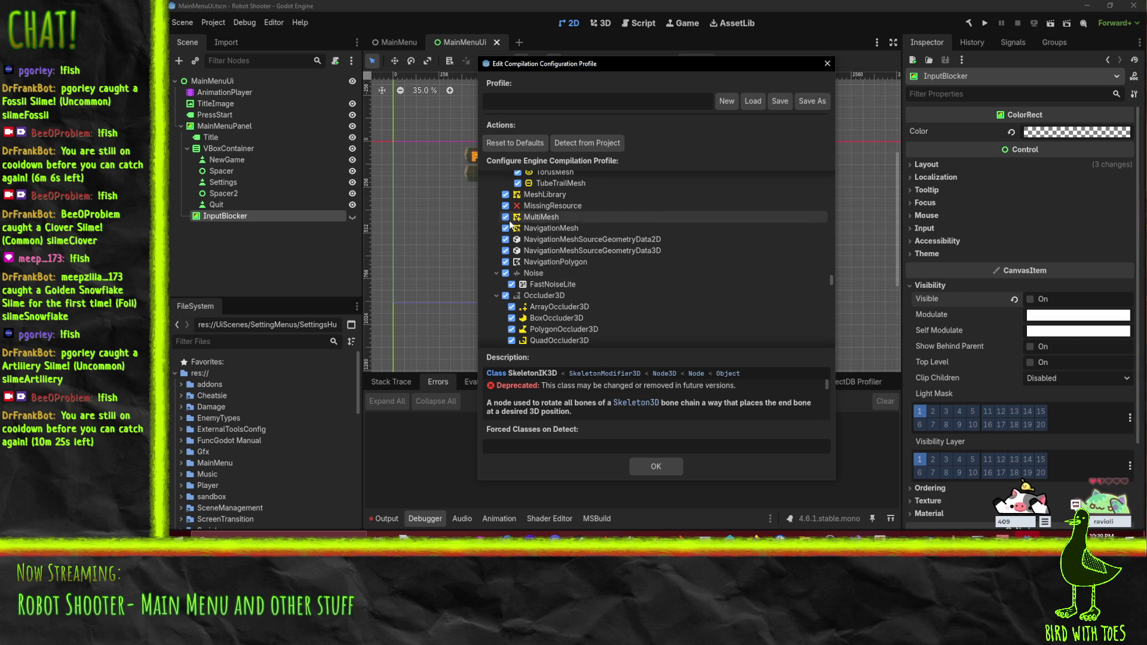
scroll(538, 242, "up", 2)
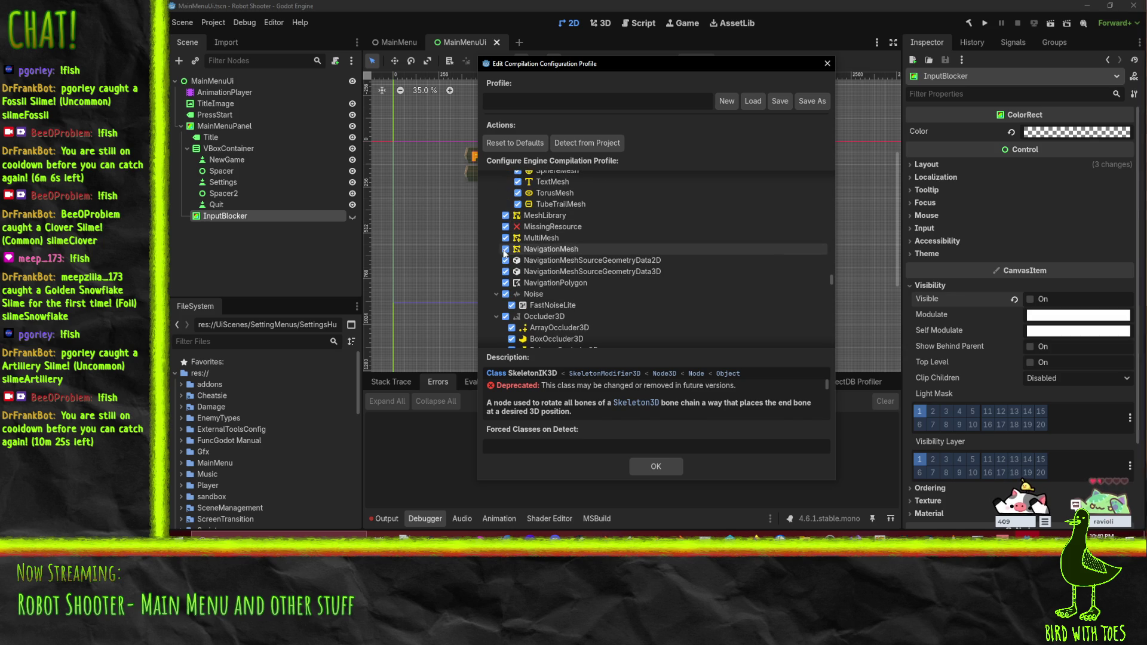
Step: Exclude NavigationMesh, NavigationMeshSourceGeometryData2D/3D and NavigationPolygon classes
left_click(505, 249)
left_click(505, 260)
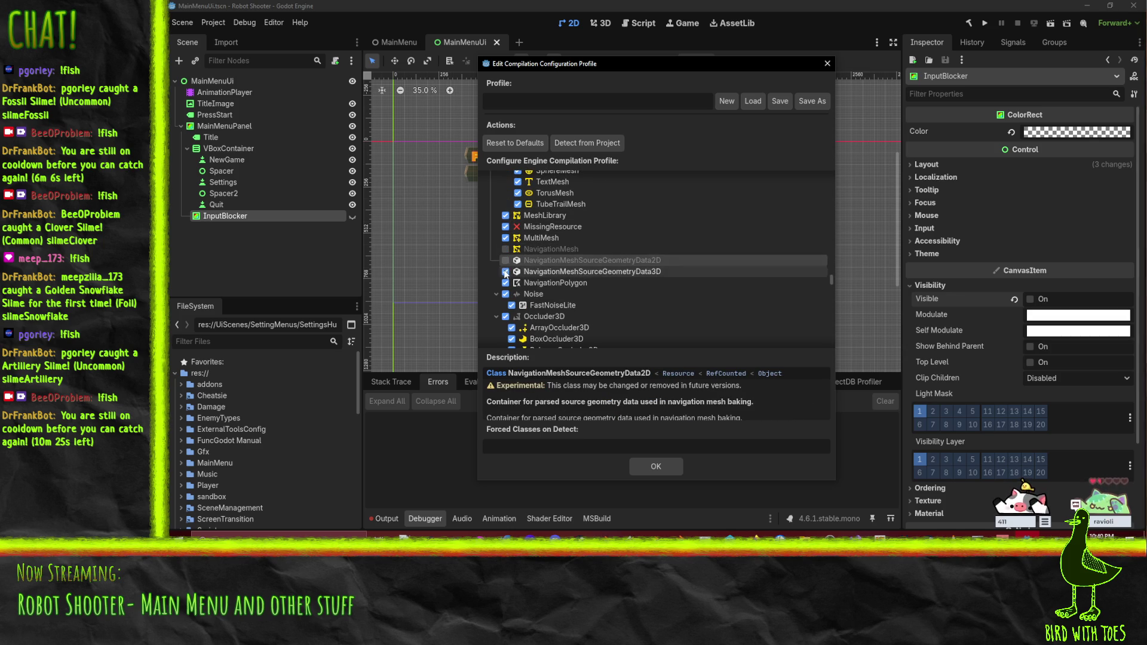
left_click(505, 272)
left_click(505, 283)
Step: Exclude the OpenXRAction, ActionMap, ActionSet, BindingModifier, HapticBase, IPBinding and InteractionProfile classes
scroll(655, 294, "down", 4)
scroll(656, 261, "down", 5)
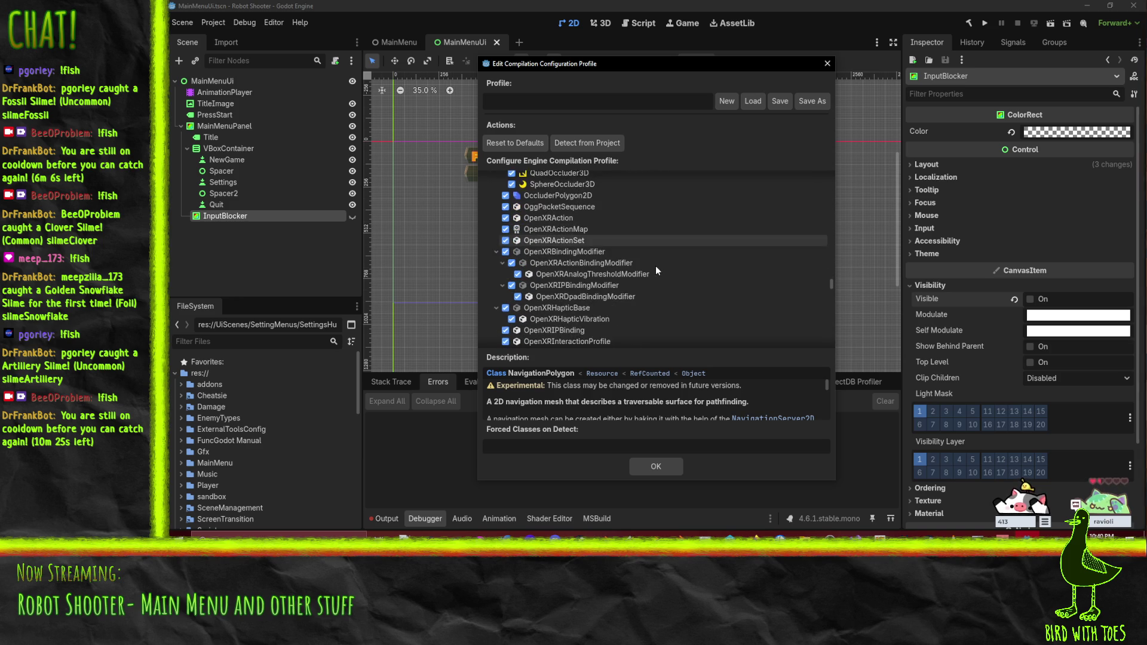
left_click(506, 230)
left_click(506, 217)
left_click(506, 240)
left_click(506, 251)
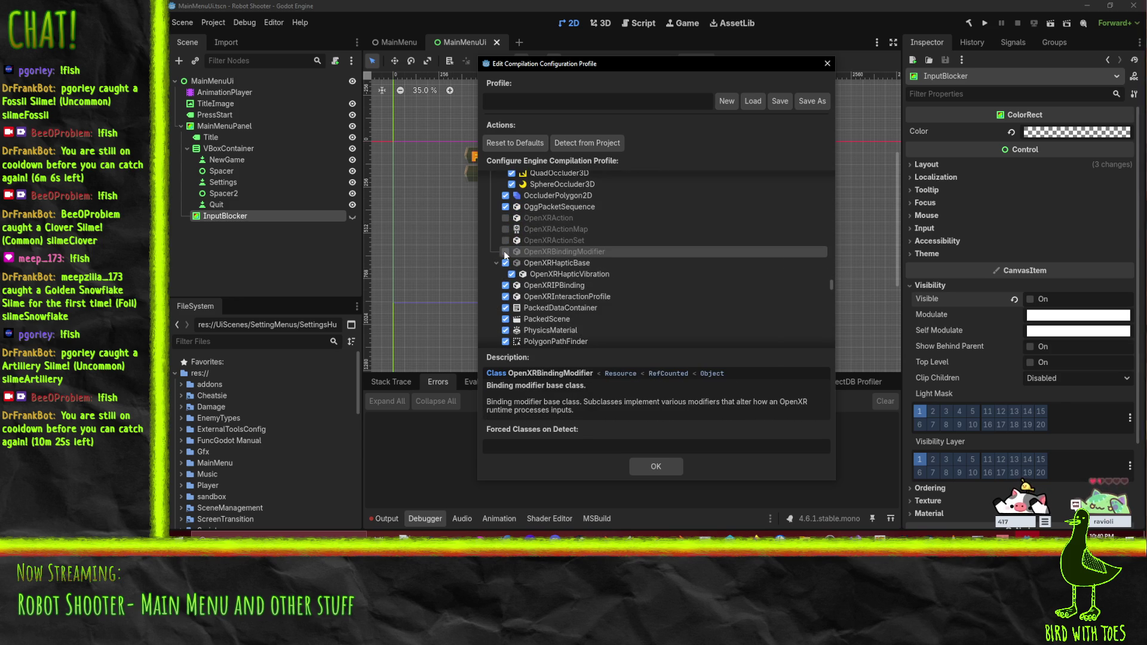
left_click(506, 263)
left_click(506, 274)
left_click(505, 285)
left_click(670, 275)
Step: Scroll through the remaining classes to X509Certificate, collapsing the Texture branch along the way
scroll(653, 286, "down", 4)
scroll(652, 281, "down", 2)
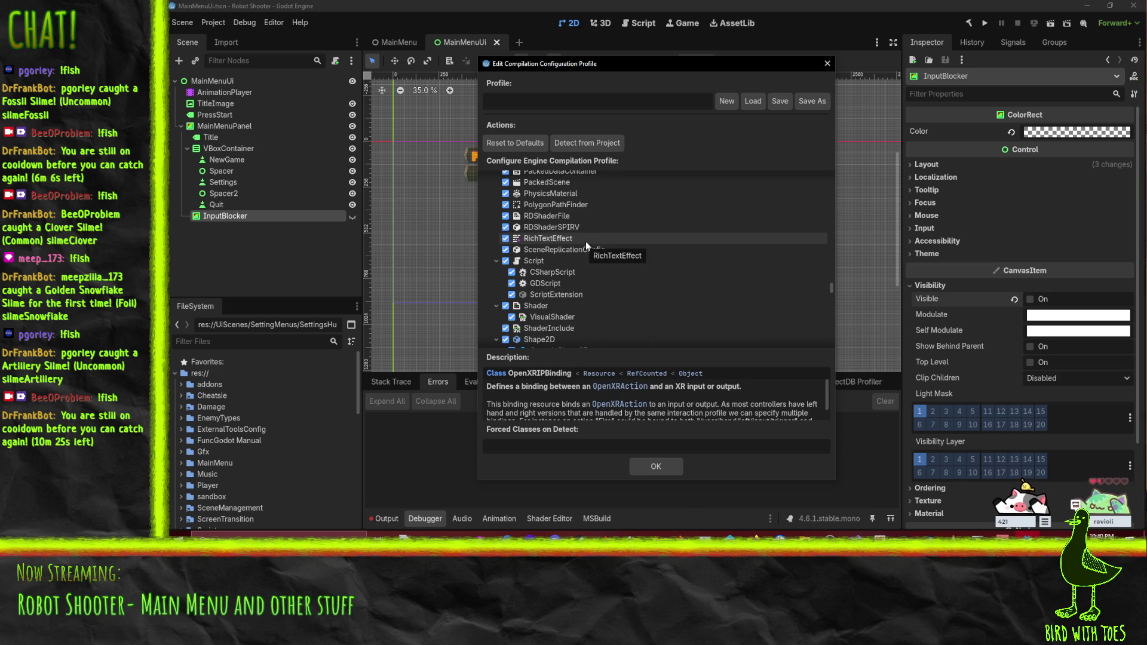
scroll(586, 240, "down", 8)
scroll(586, 239, "down", 5)
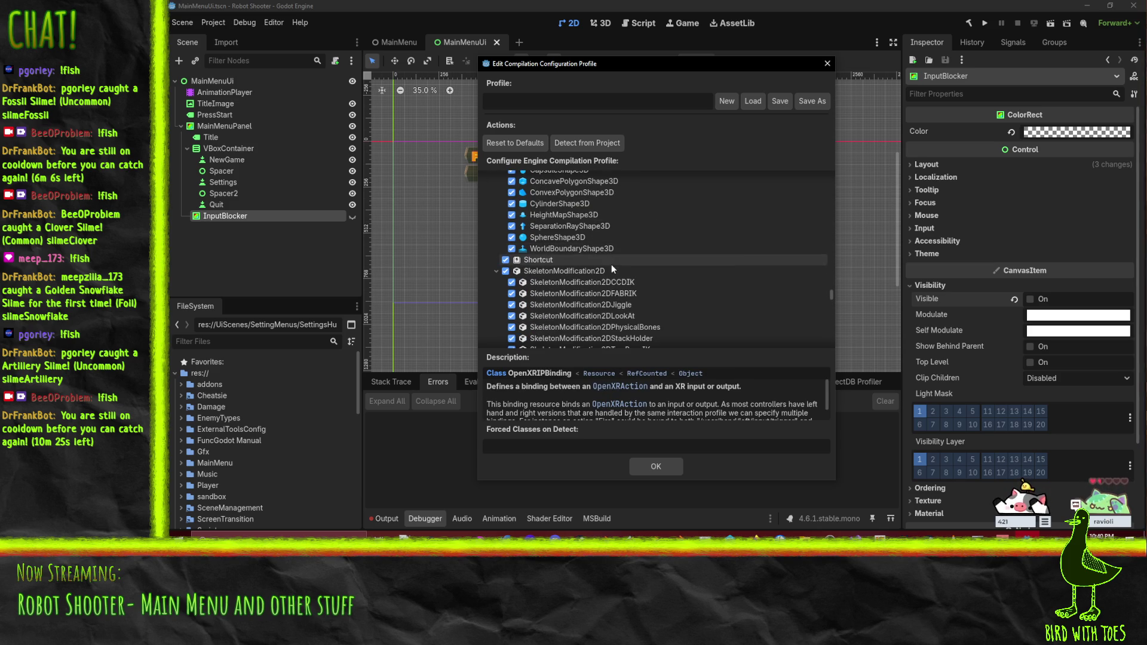
scroll(620, 254, "down", 7)
scroll(633, 257, "down", 4)
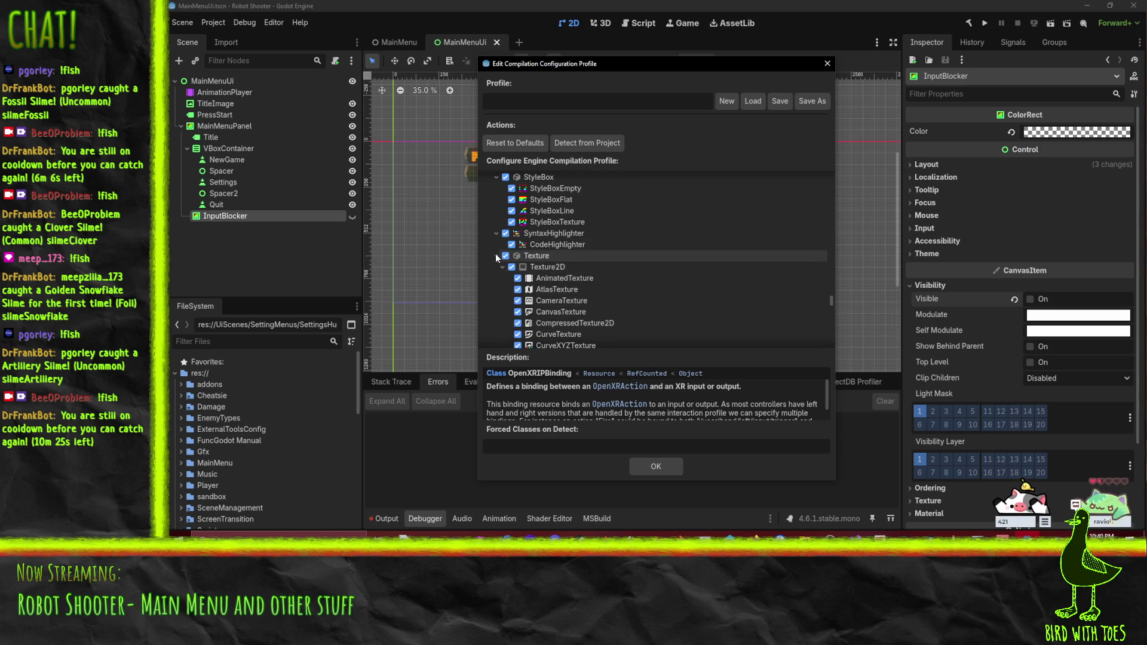
scroll(493, 279, "down", 1)
left_click(494, 235)
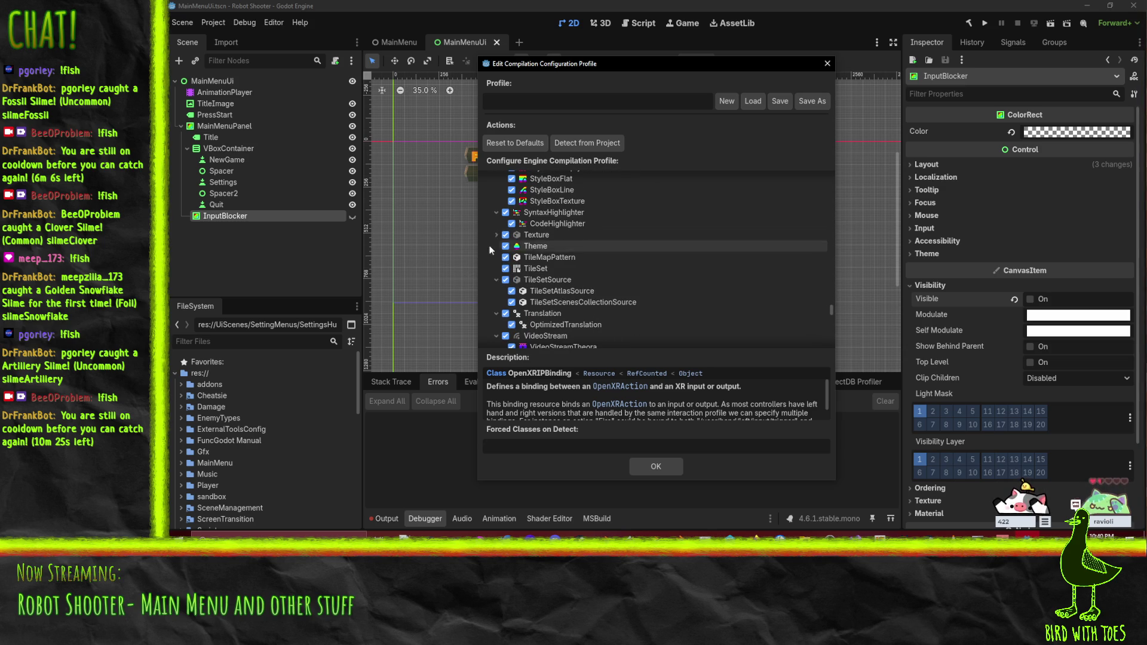
left_click(494, 238)
left_click(496, 235)
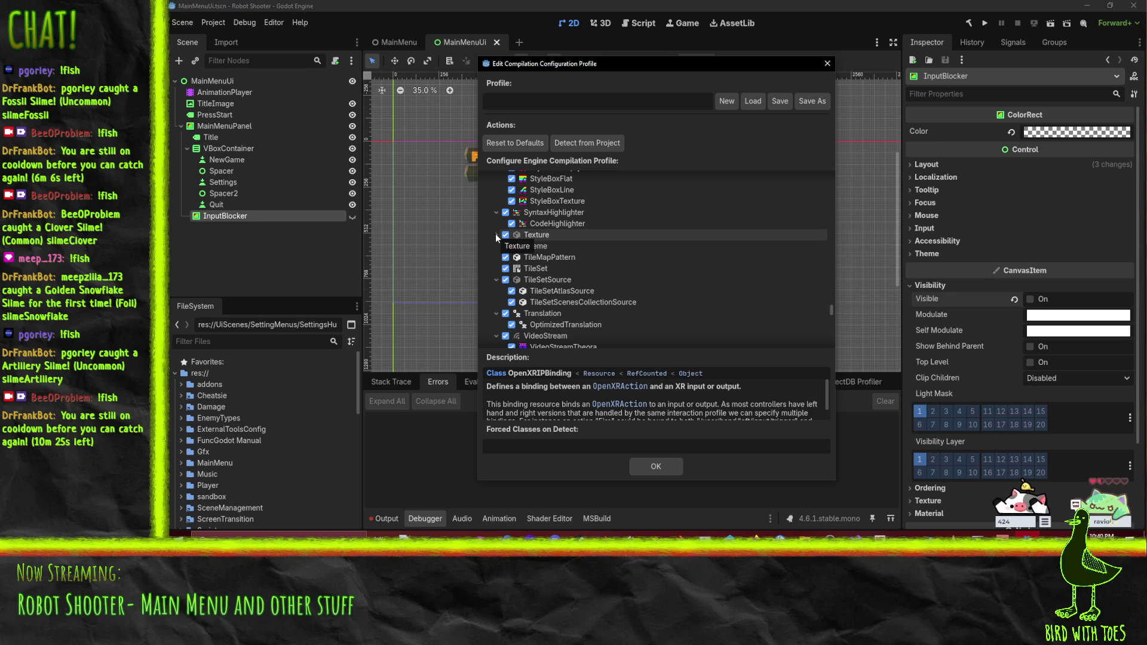
left_click(496, 234)
left_click(496, 234)
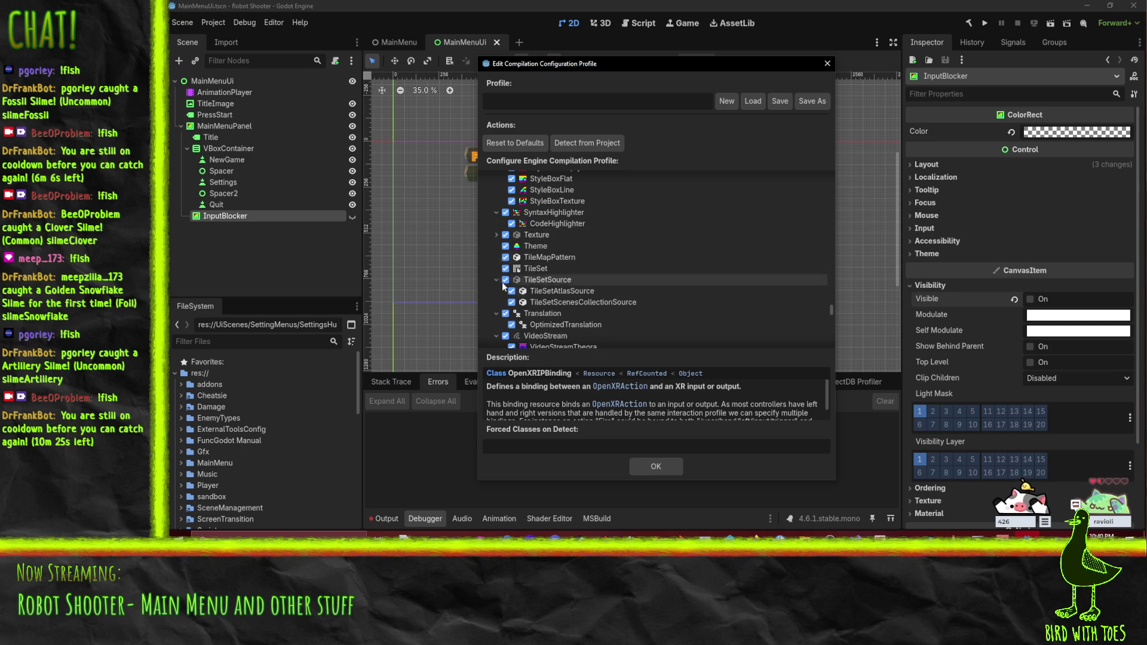
scroll(600, 246, "down", 1)
scroll(600, 248, "down", 5)
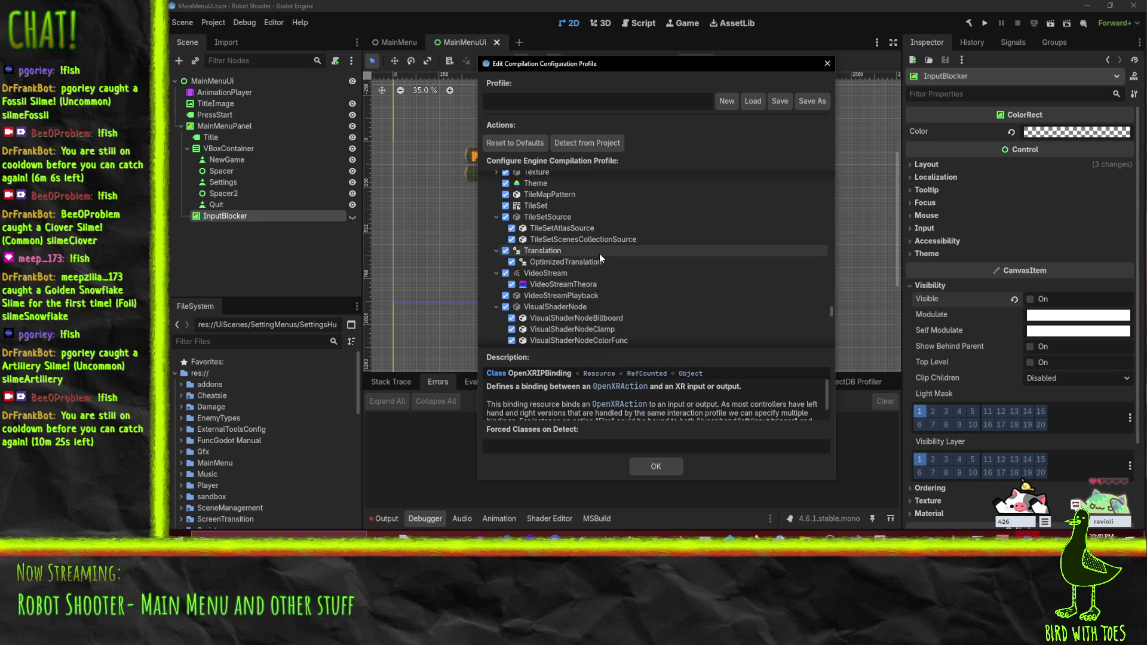
scroll(600, 259, "down", 3)
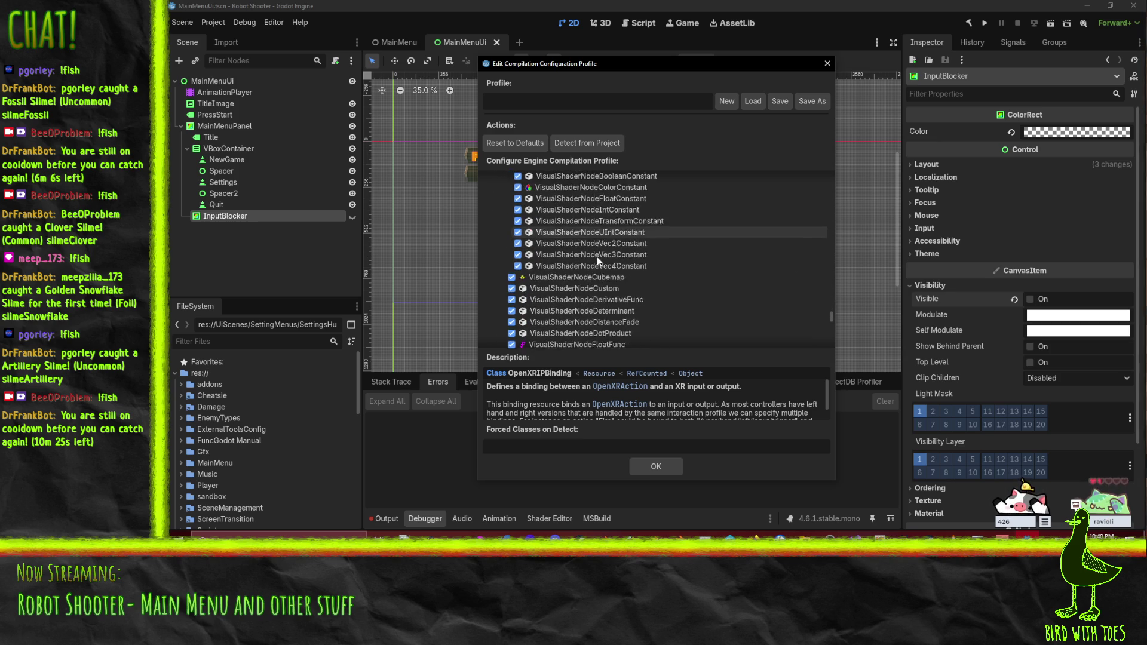
scroll(594, 254, "down", 12)
scroll(601, 252, "down", 15)
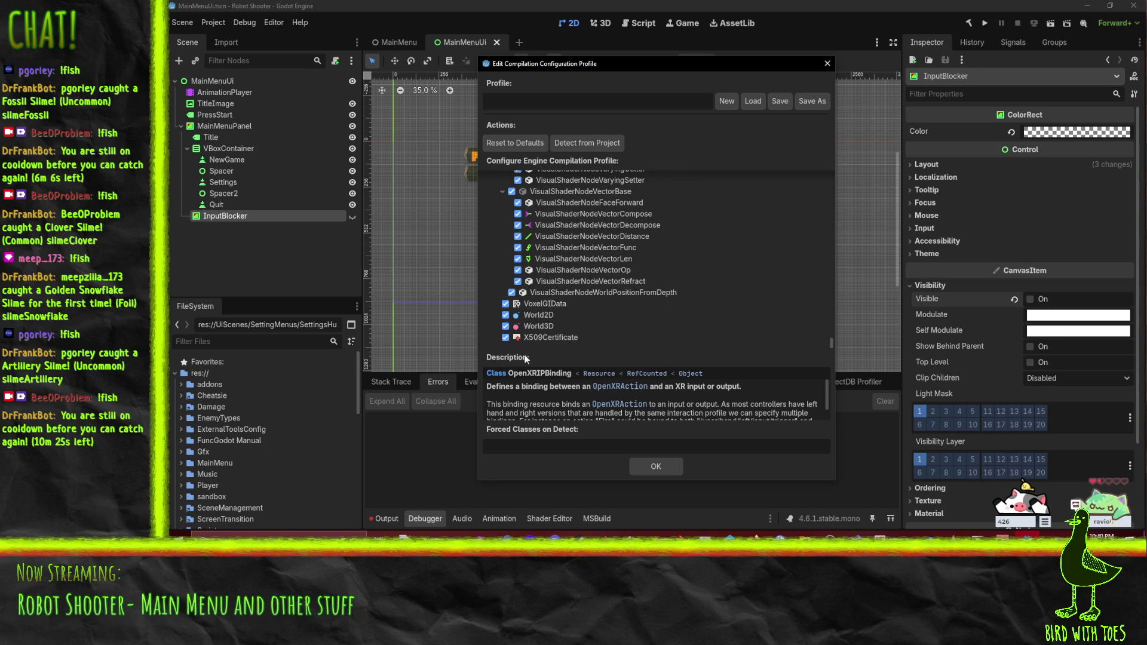
Step: Name the profile manual_shrink and open Save As, switching to another drive
left_click(572, 104)
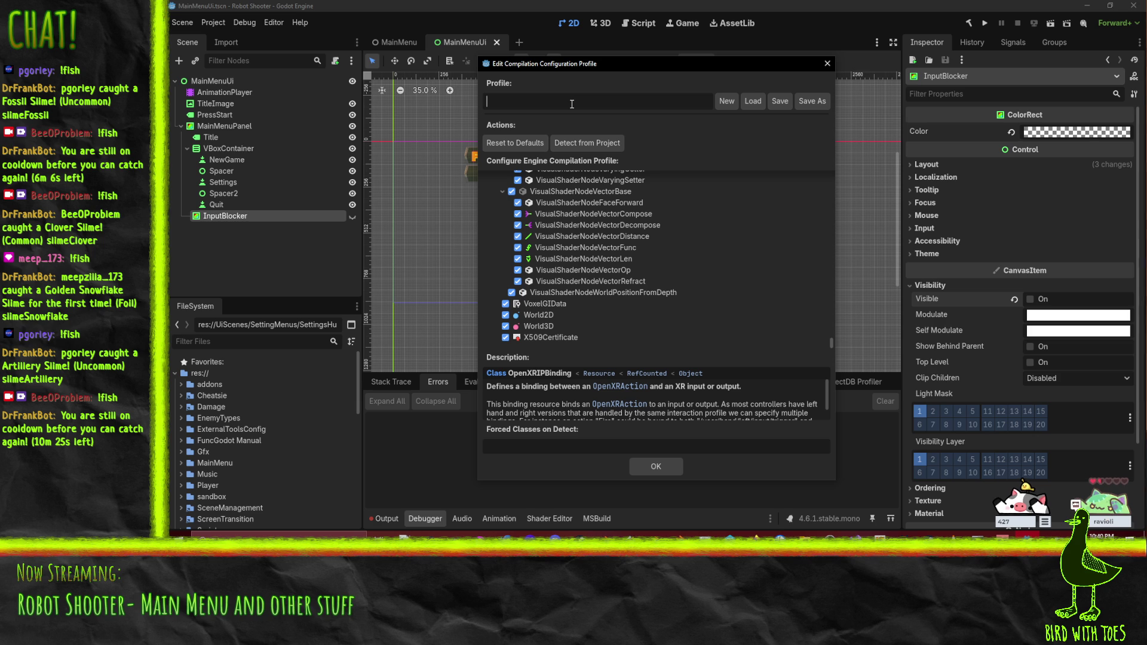
type("manual_shrink")
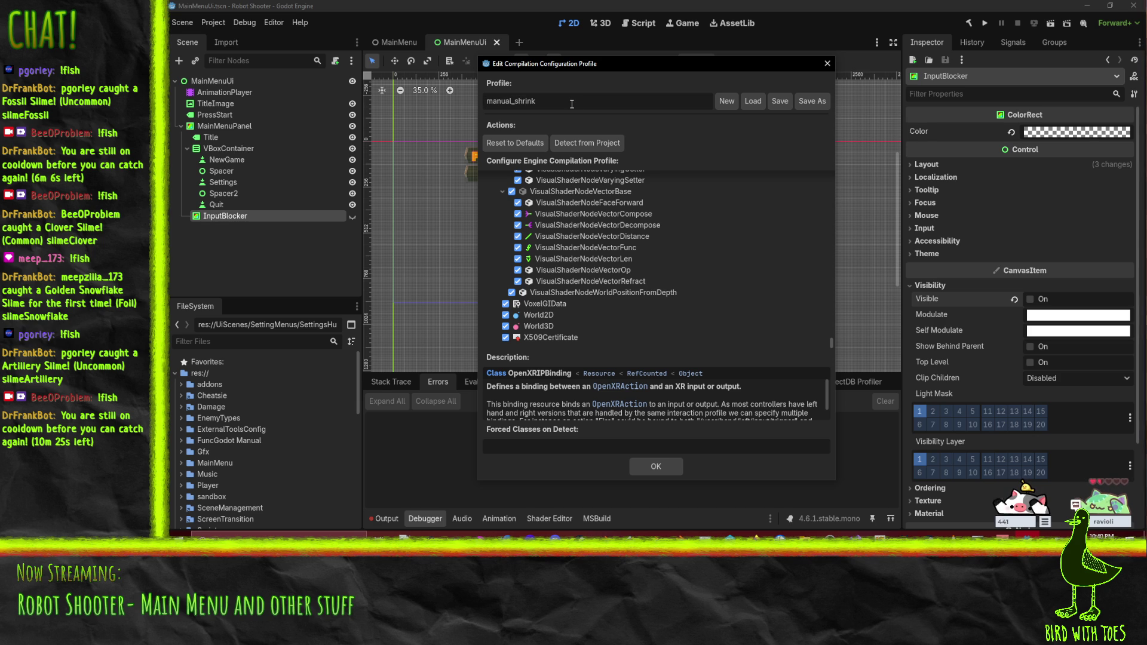
left_click(780, 101)
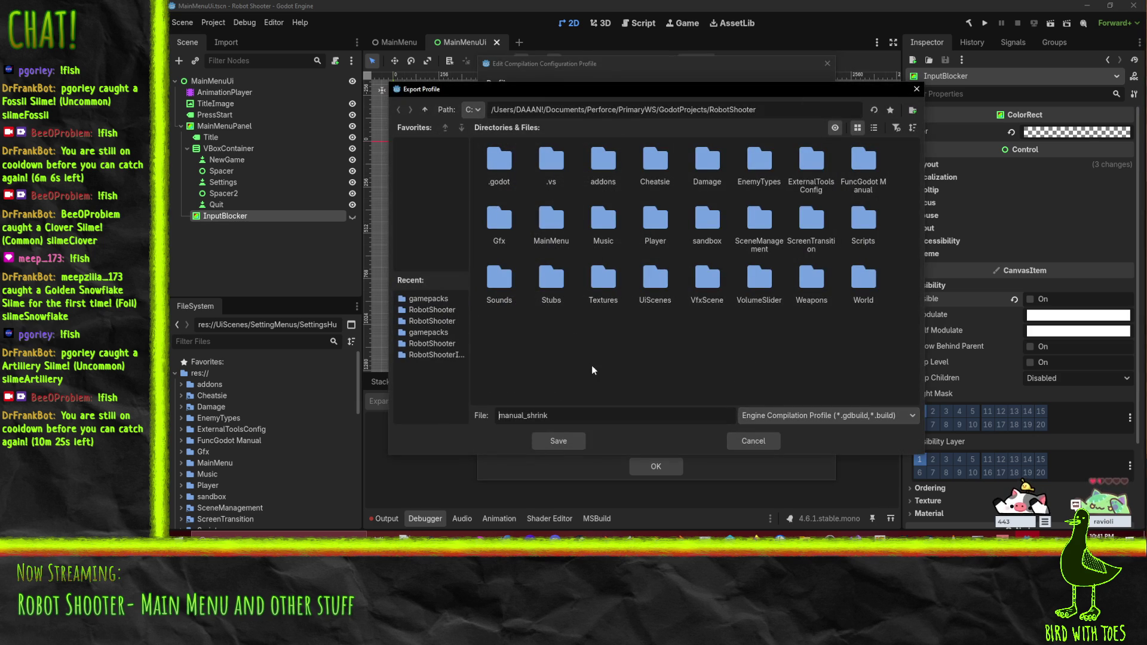
left_click(473, 110)
Step: Save the profile as F:/DAAAN/custom1.gdbuild, then accept scanning the project for used classes
left_click(478, 164)
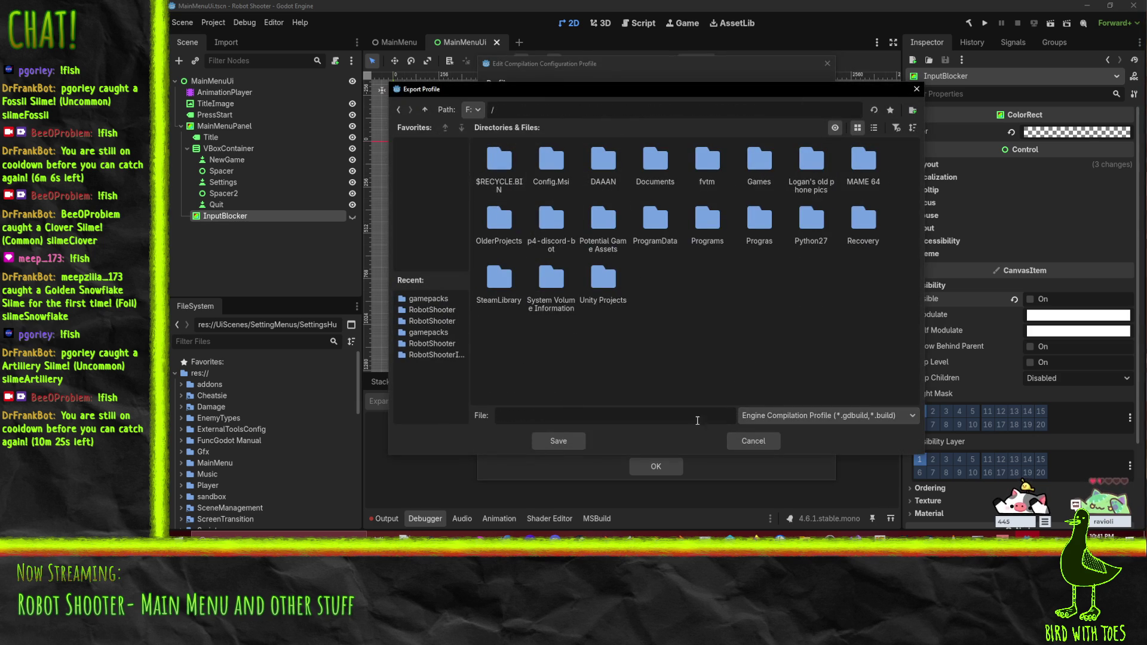
double_click(609, 167)
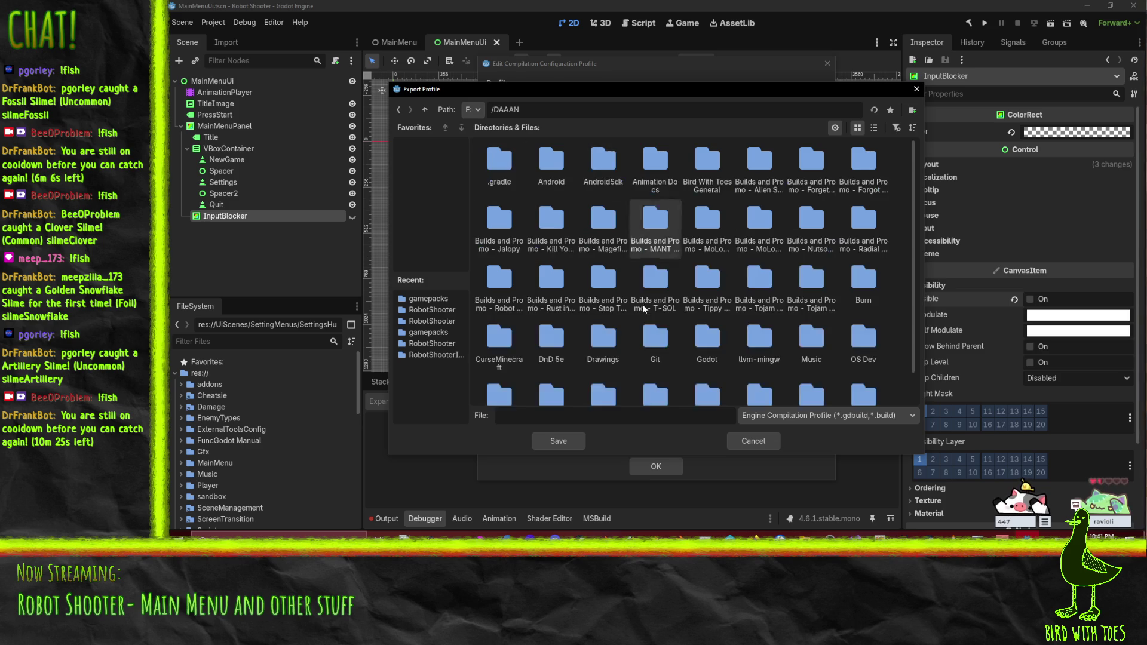
scroll(604, 347, "down", 1)
left_click(556, 445)
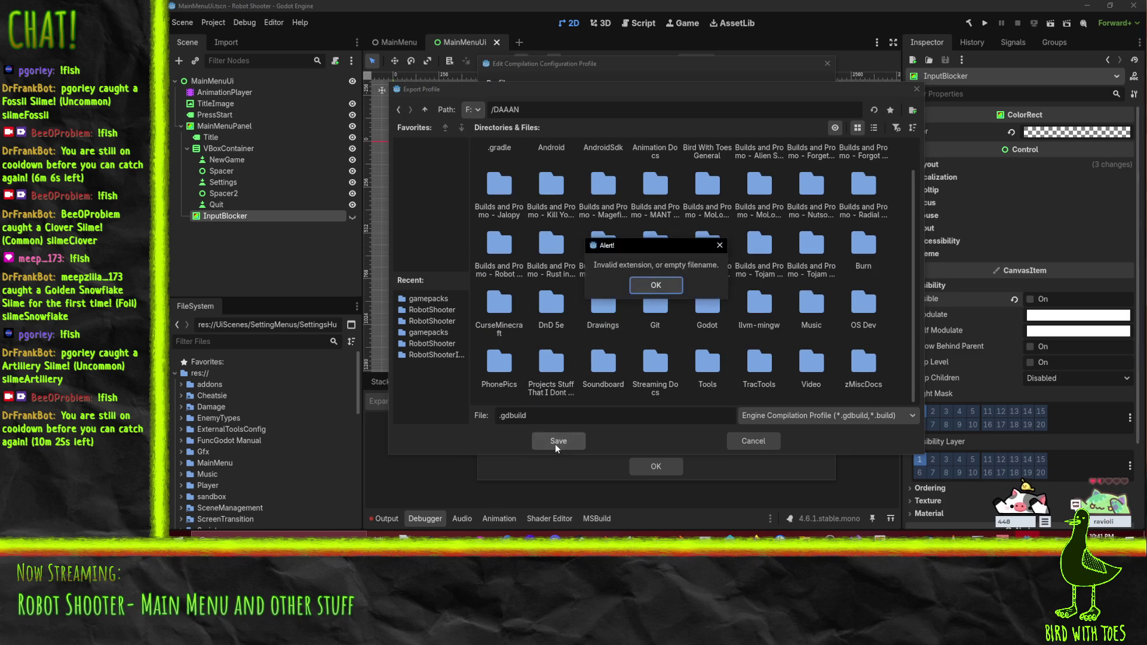
left_click(657, 286)
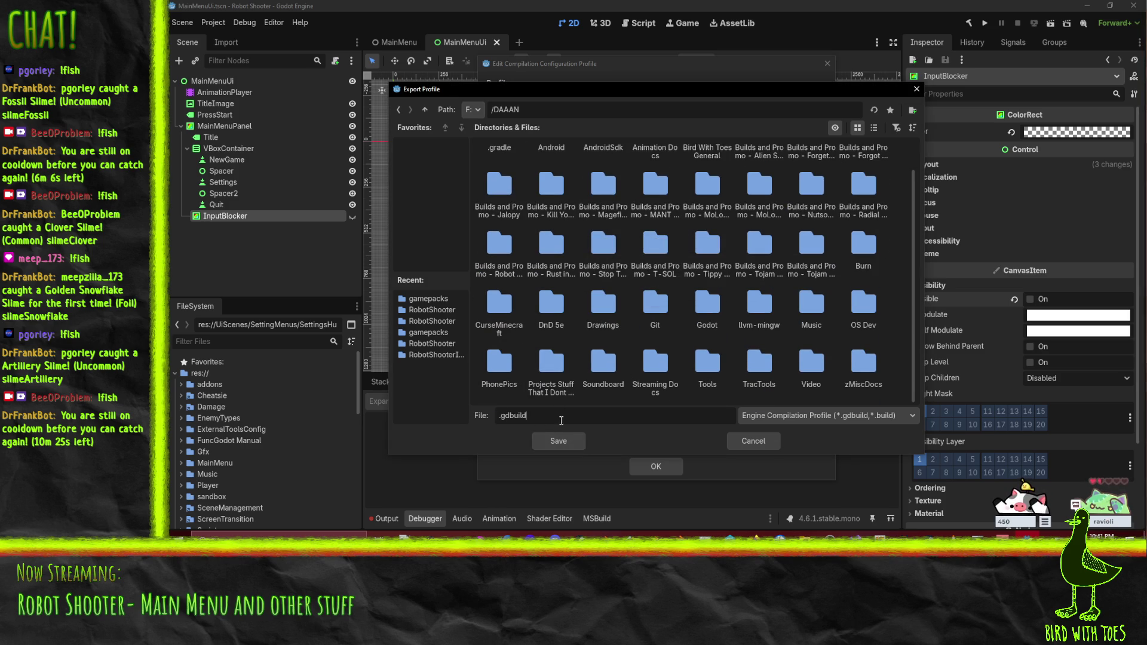
type("custom1")
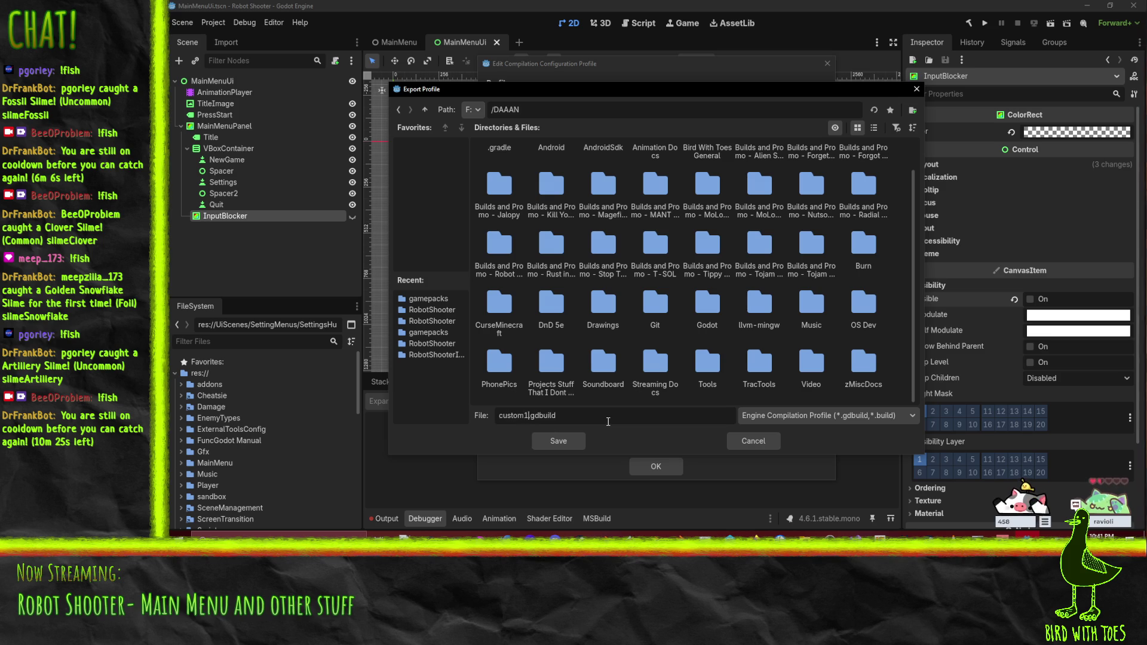
left_click(571, 444)
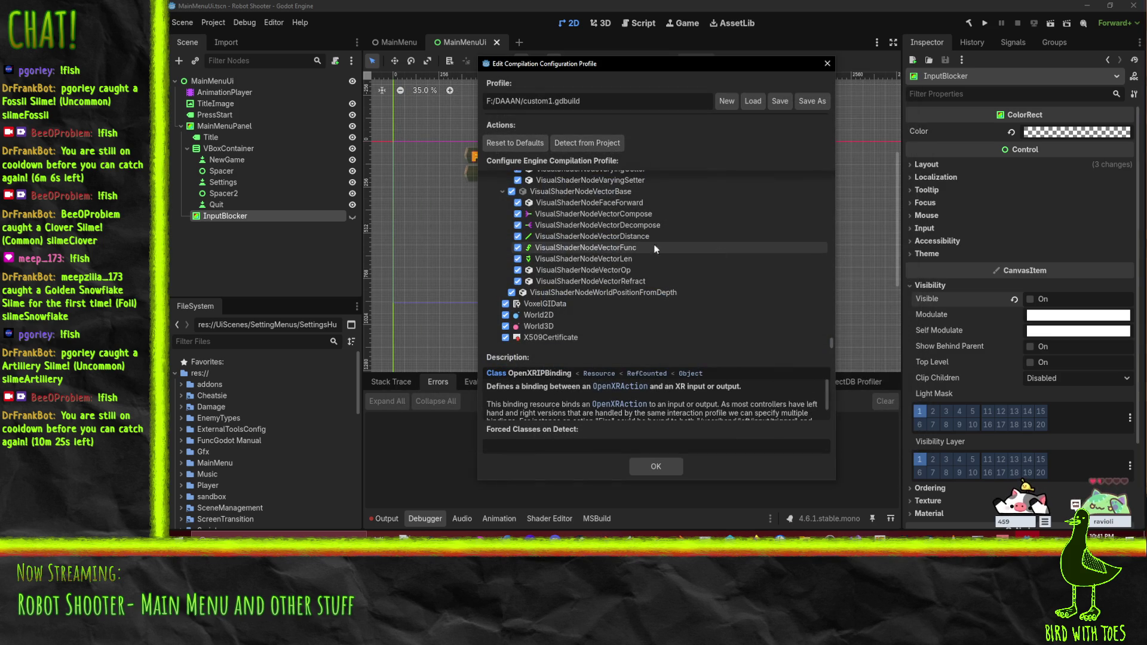
left_click(582, 142)
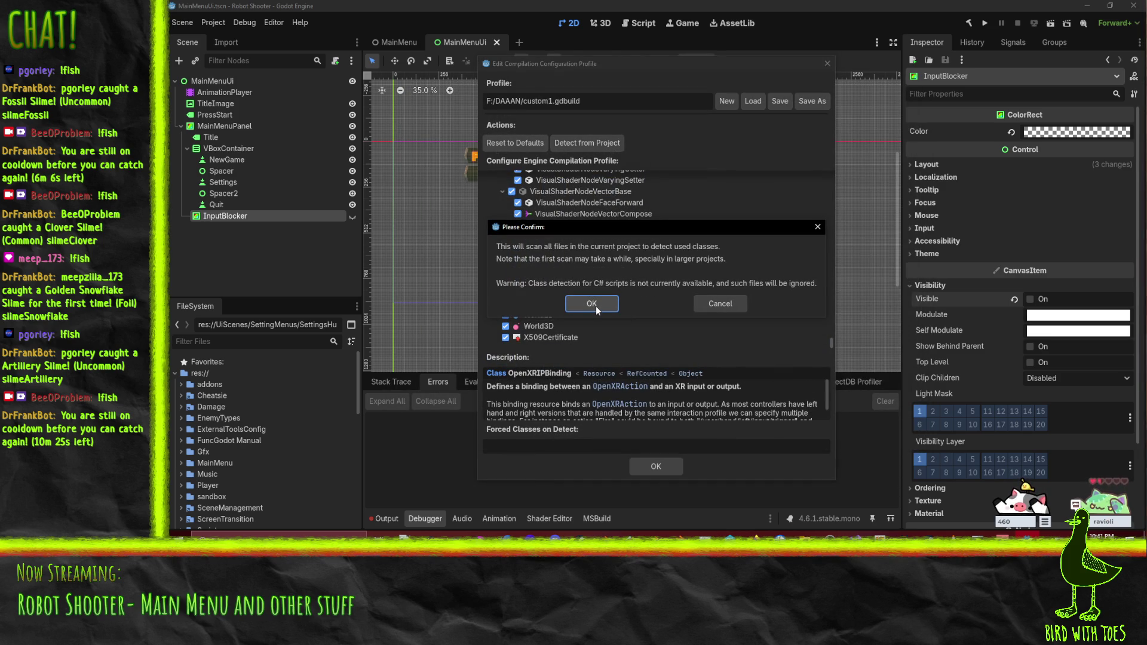
Step: Dismiss the project-scan confirmation, then uncheck Shape2D to exclude it and its 2D shape subclasses
left_click(739, 305)
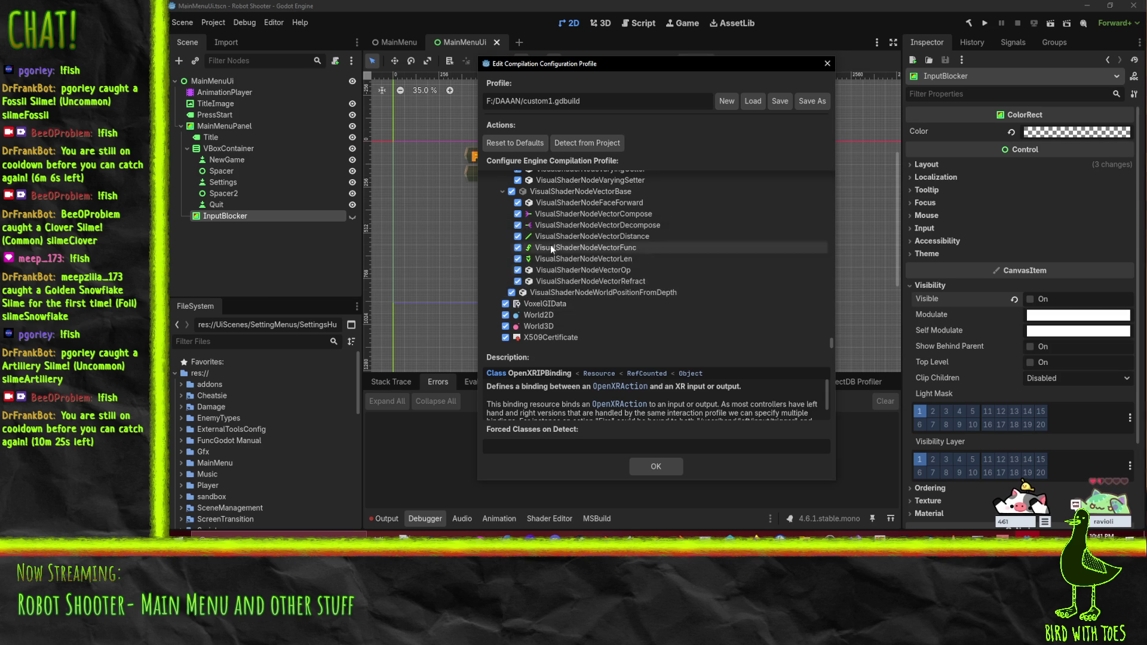
scroll(699, 332, "up", 5)
scroll(689, 345, "down", 5)
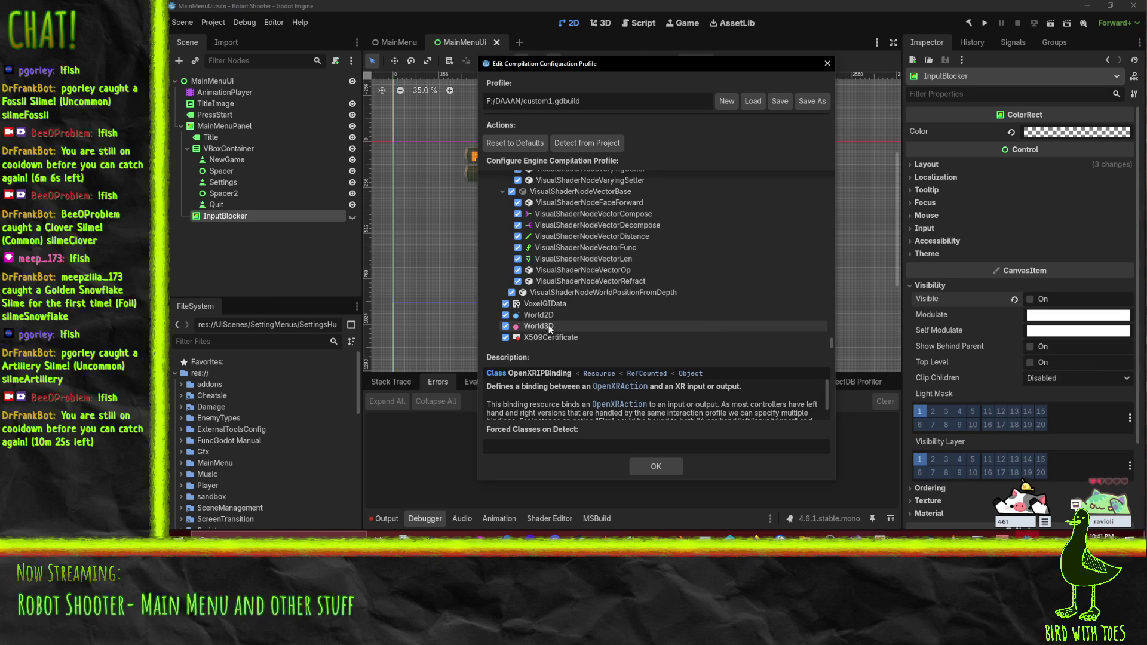
scroll(745, 309, "up", 4)
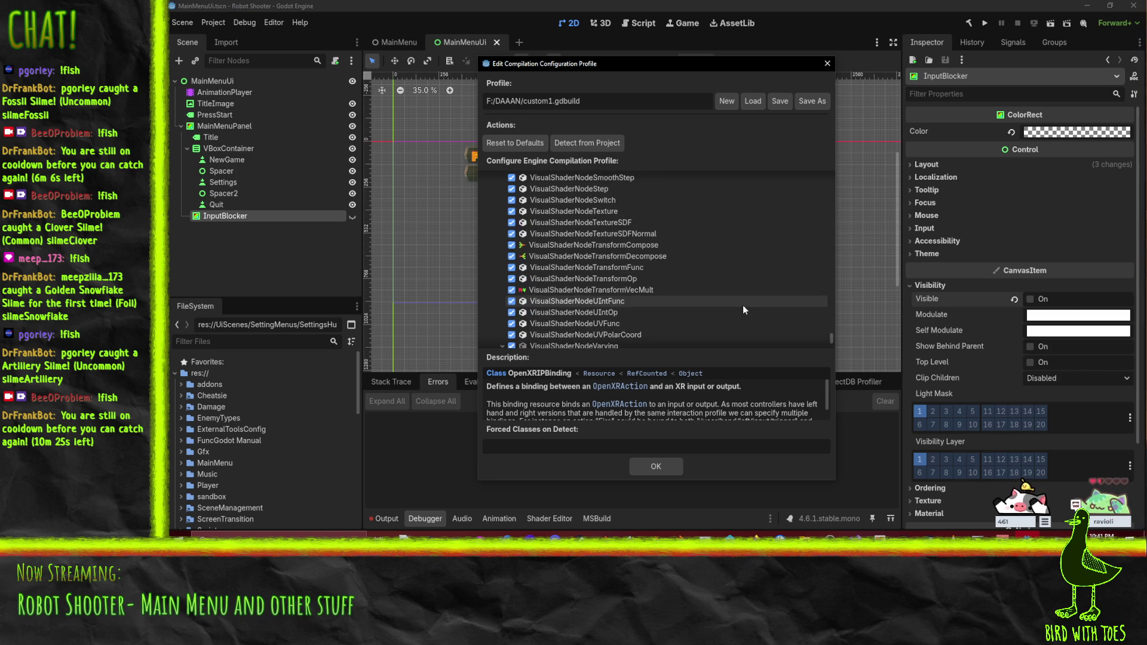
mouse_move(832, 343)
left_mouse_down()
mouse_move(835, 278)
mouse_move(847, 305)
left_mouse_up()
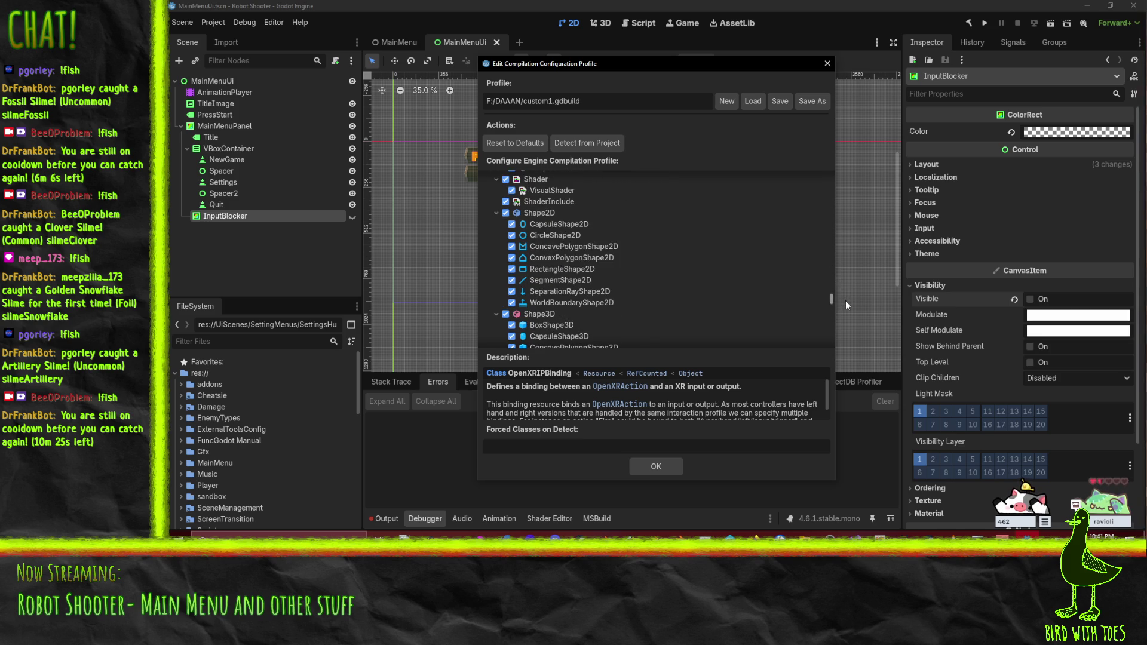
left_click(510, 215)
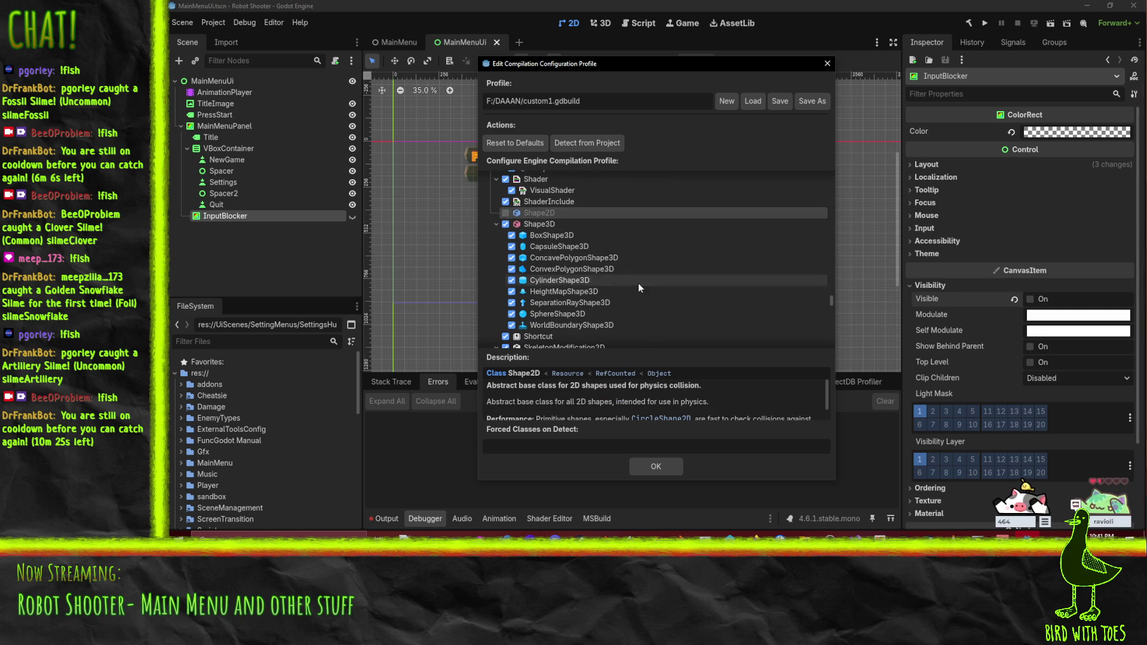
key("space")
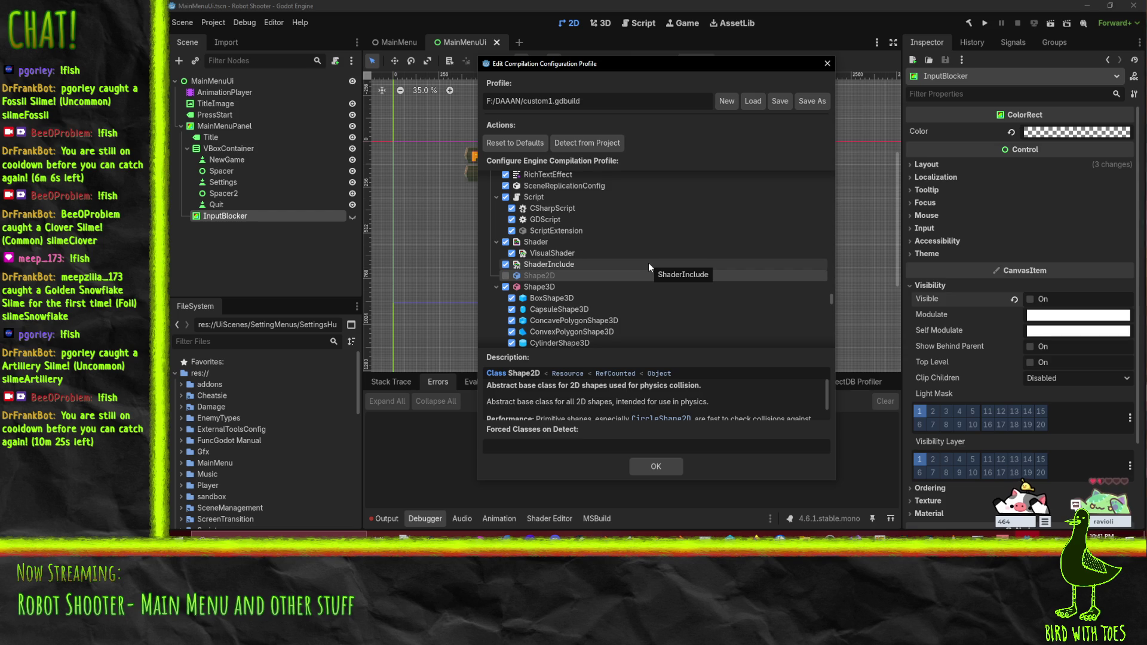
scroll(660, 234, "up", 5)
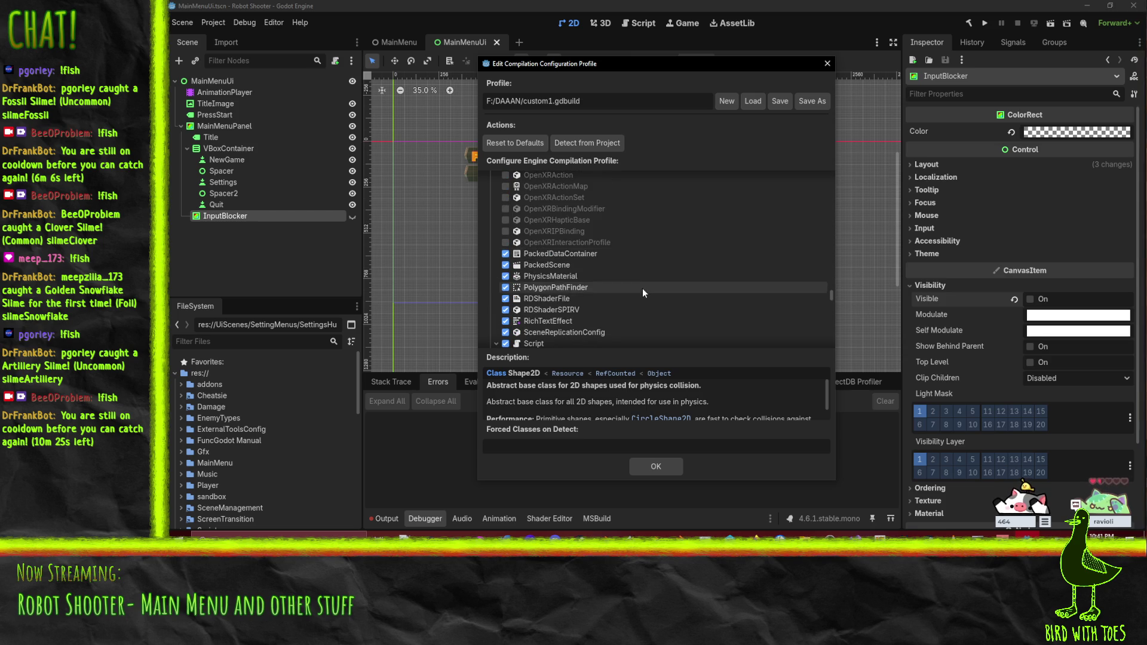
scroll(644, 288, "up", 5)
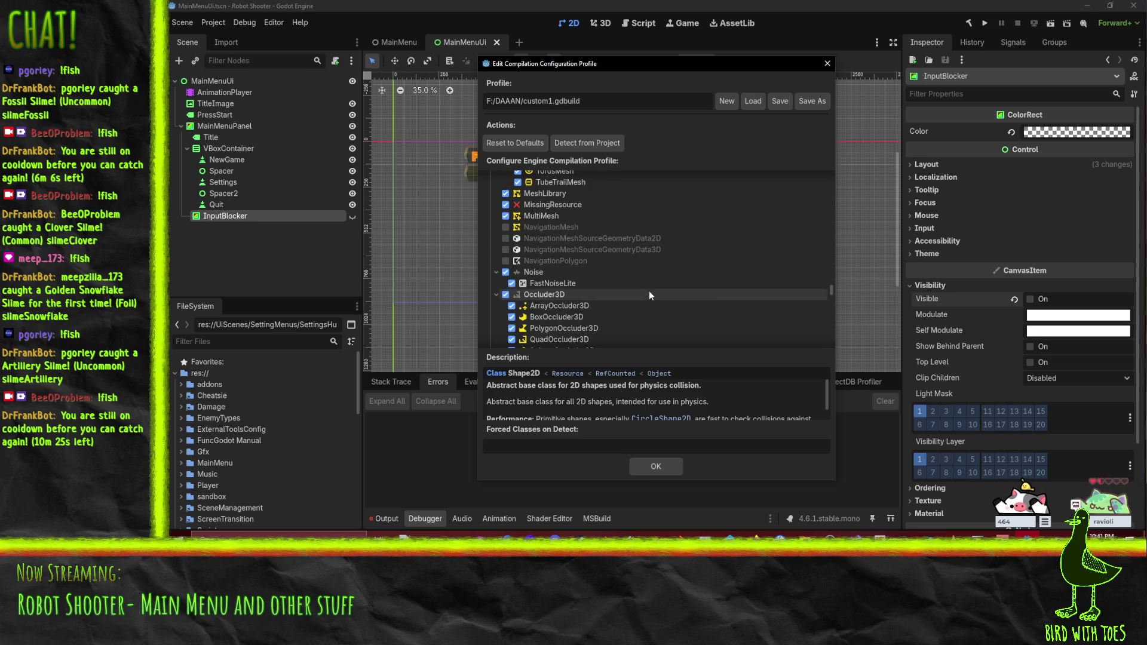
Step: Save the compilation profile over custom1.gdbuild, confirming the overwrite
left_click(781, 101)
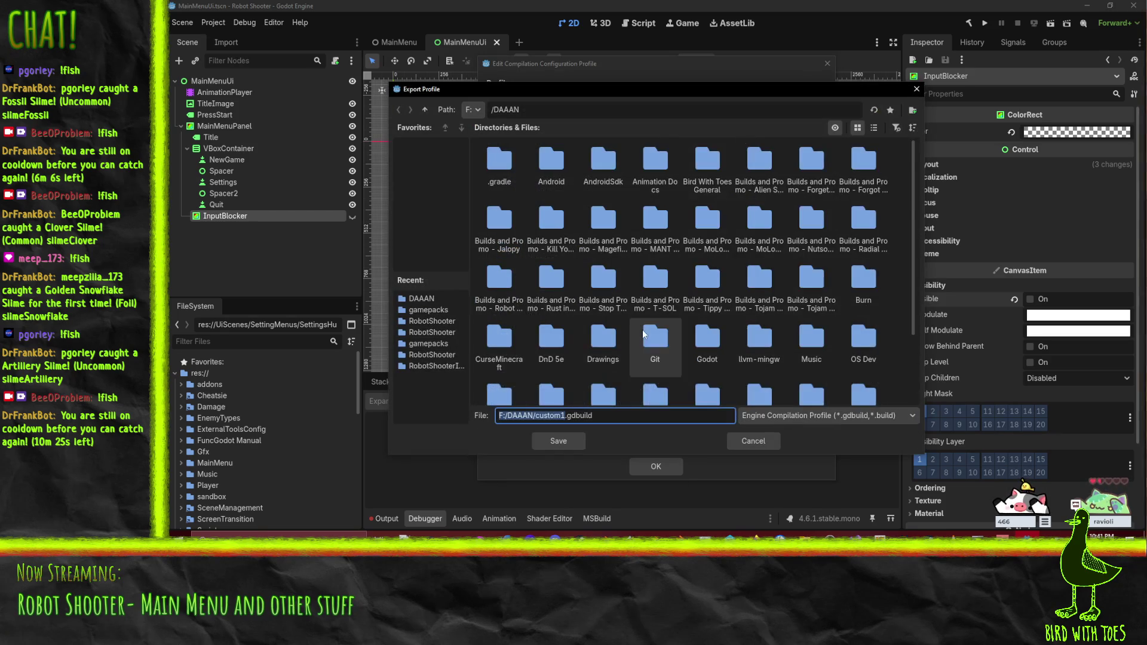
scroll(505, 335, "down", 1)
left_click(504, 364)
double_click(504, 364)
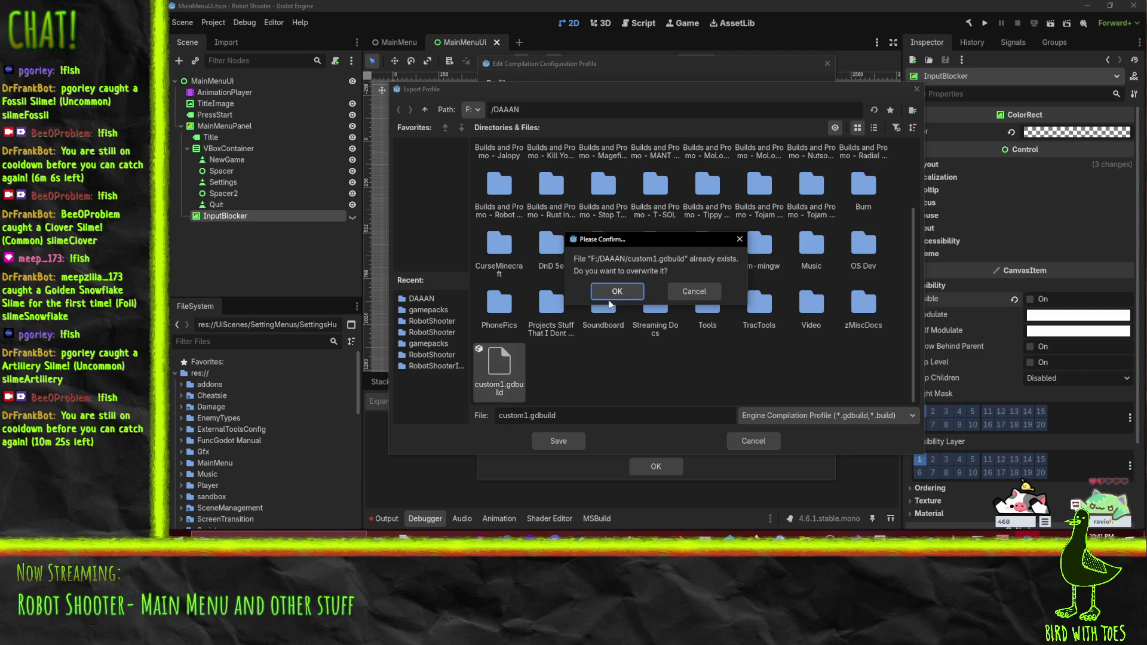
left_click(615, 296)
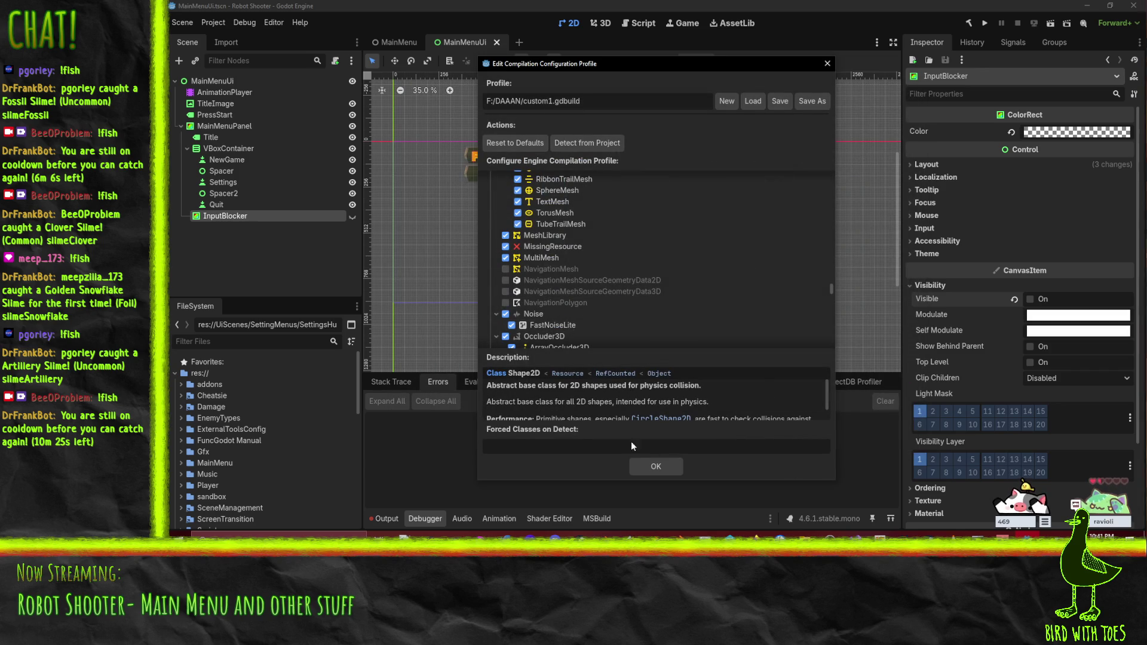
Step: Close the compilation profile editor and minimize Godot to reveal the build-size article
scroll(667, 317, "up", 3)
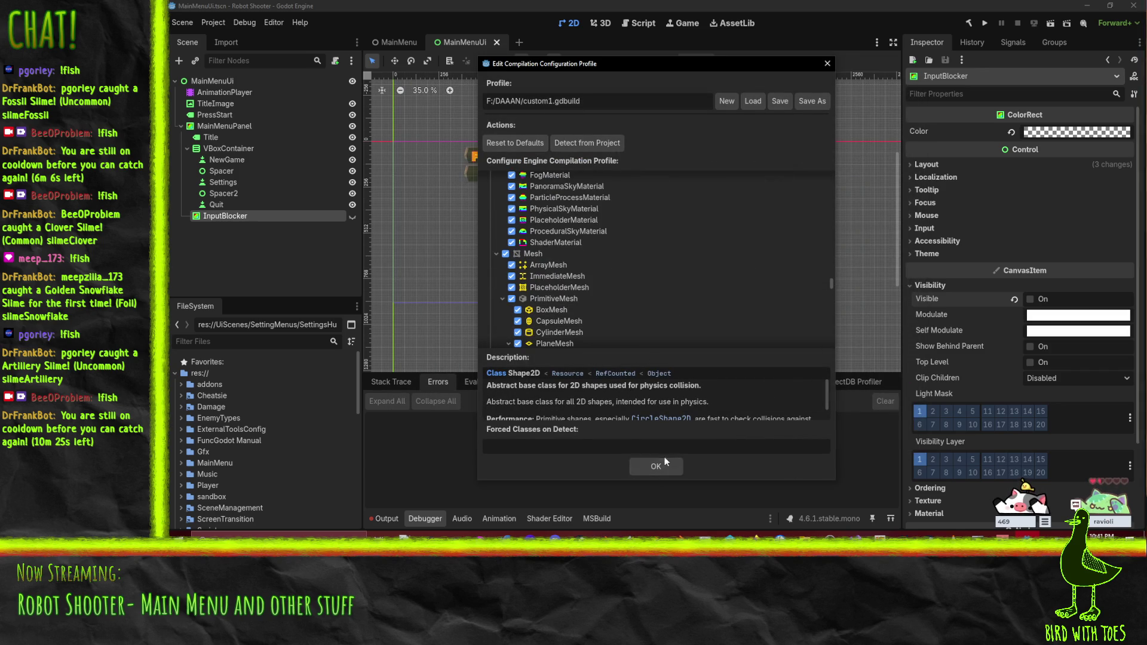
left_click(665, 463)
left_click(1091, 7)
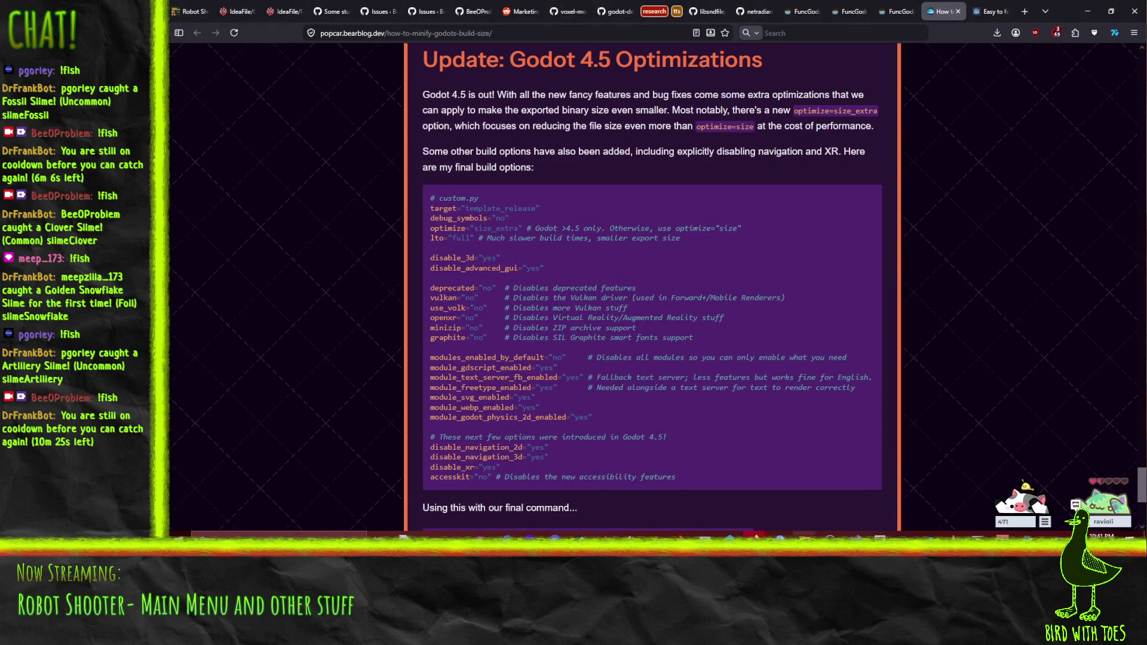
Step: Open DAAAN's custom1.gdbuild in Notepad++, select all its JSON, then return to the article
mouse_move(804, 538)
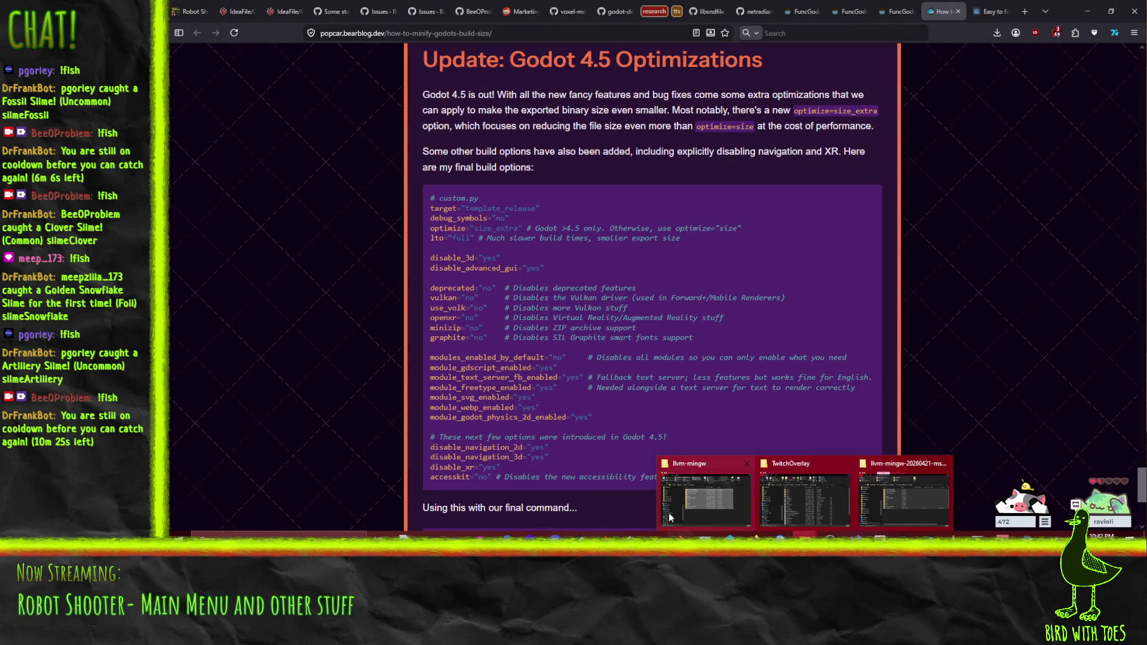
left_click(405, 537)
left_click(175, 21)
left_click(197, 45)
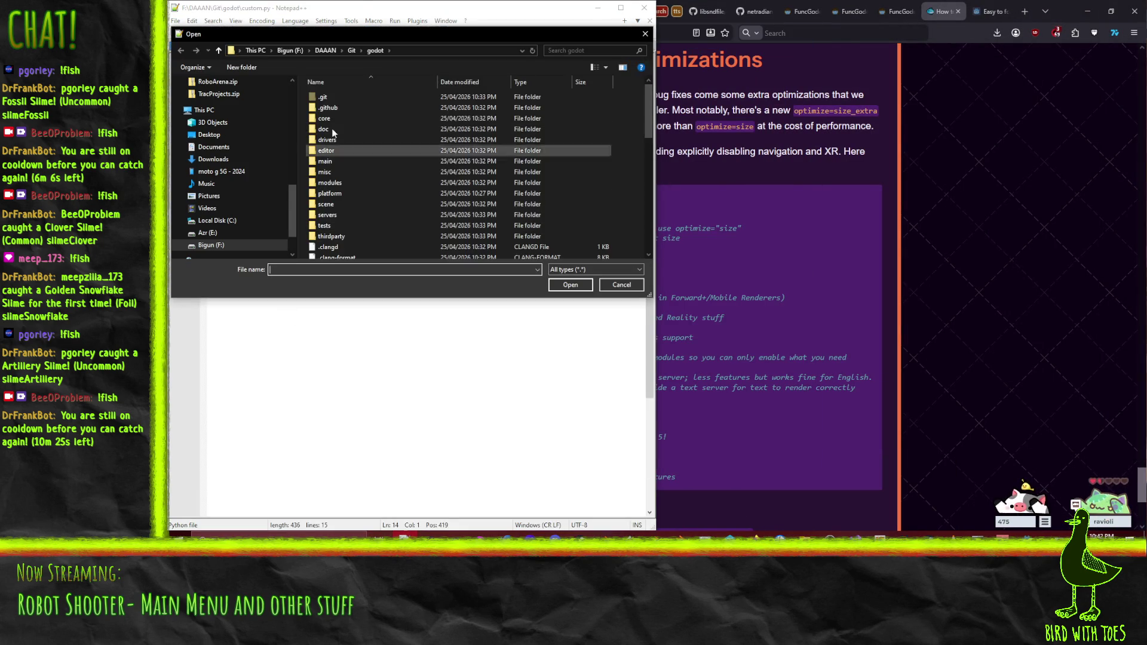
left_click(326, 50)
scroll(347, 180, "down", 5)
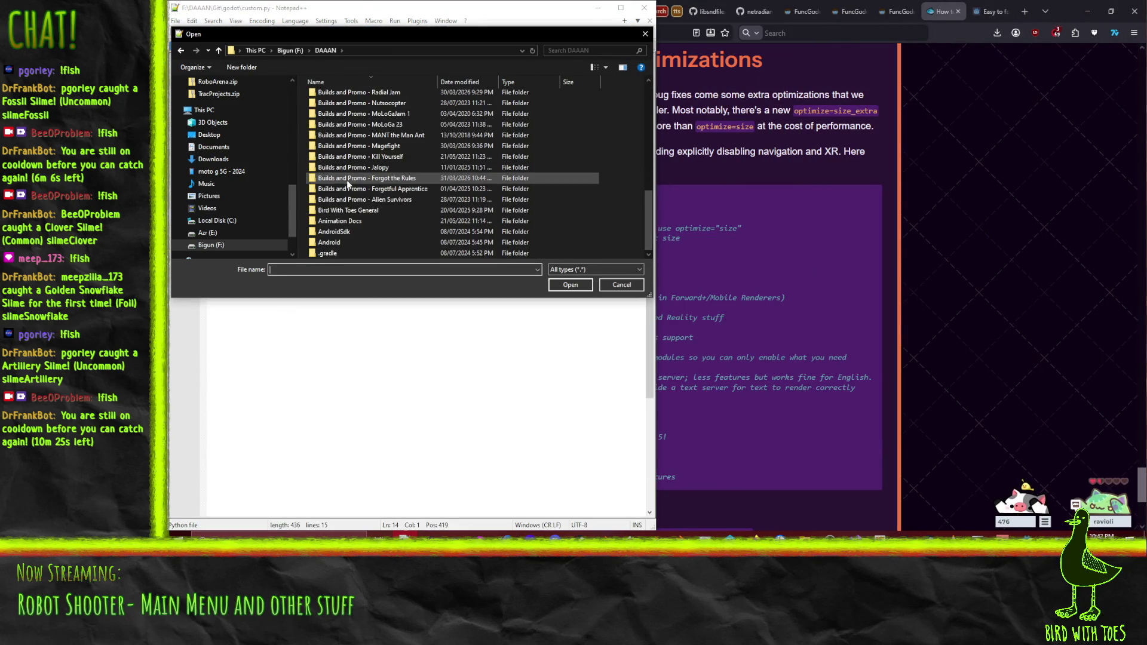
key("alt+Left")
double_click(371, 125)
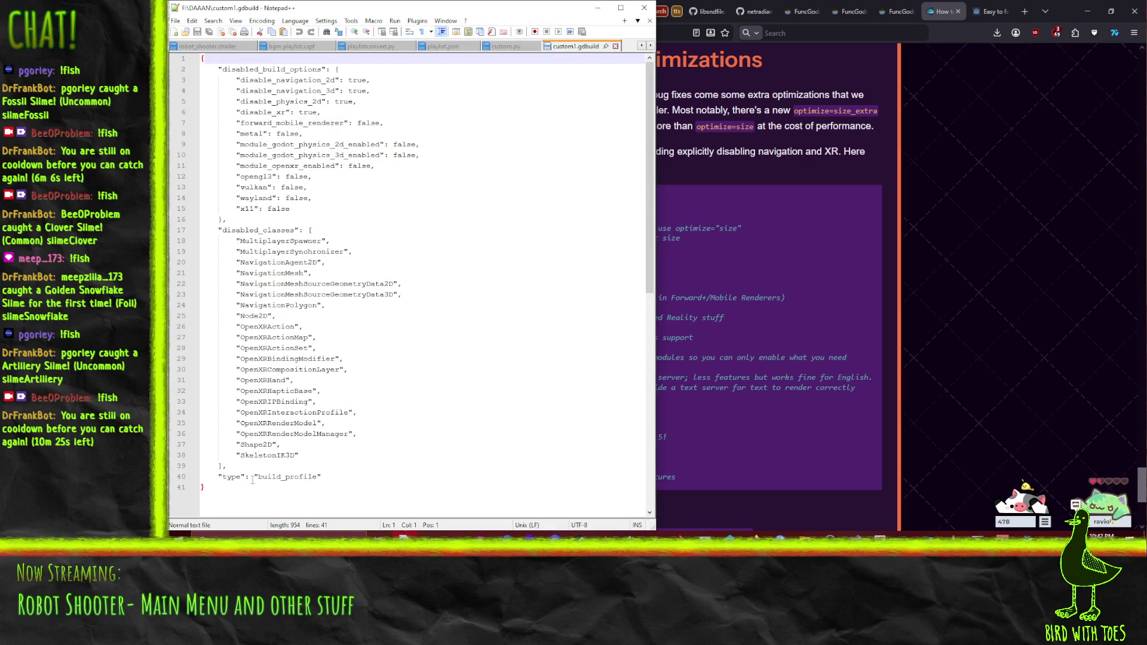
left_click_drag(214, 503, 203, 58)
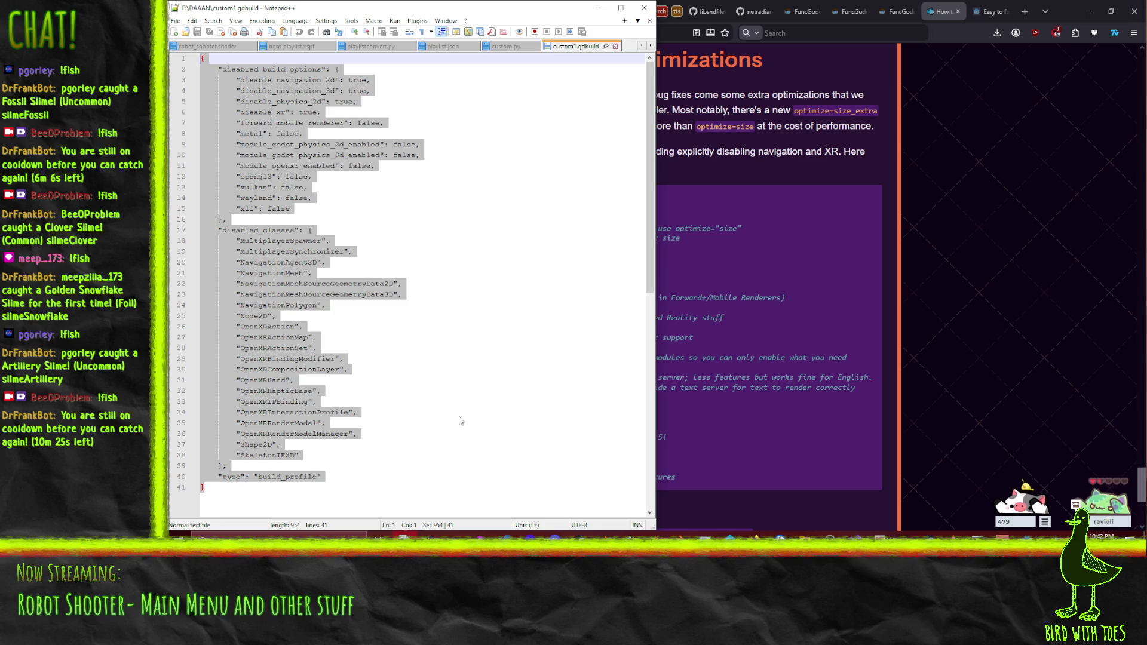
left_click(821, 399)
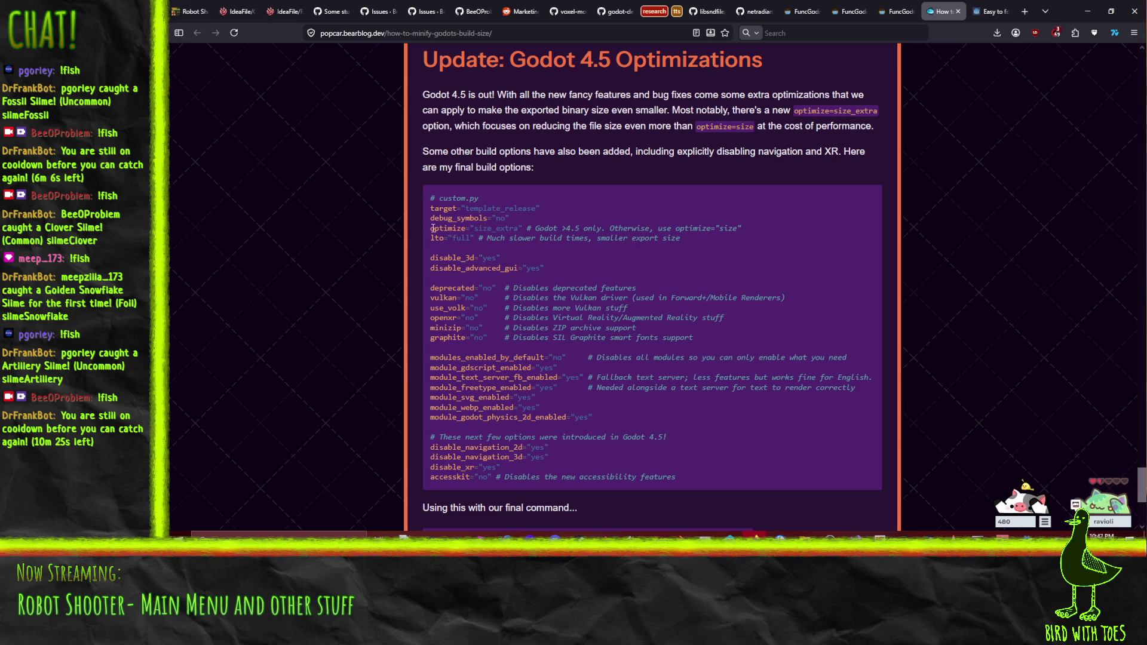
Step: Select size_extra in the optimize line, review the final scons command, then bring up llvm-mingw
double_click(496, 230)
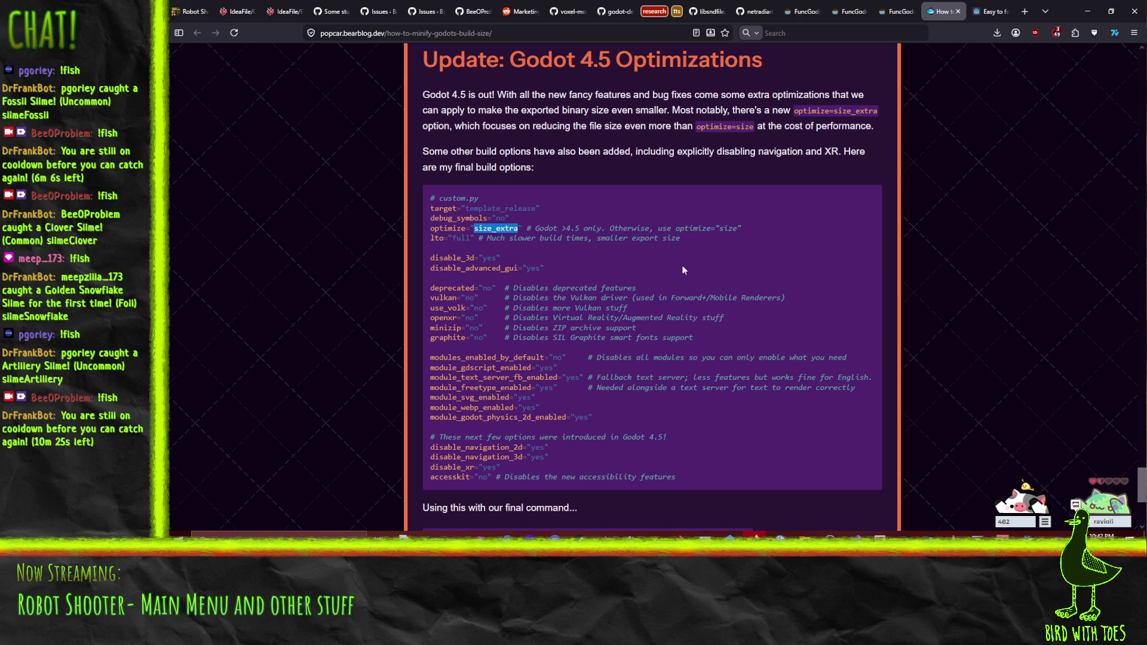
scroll(435, 264, "down", 5)
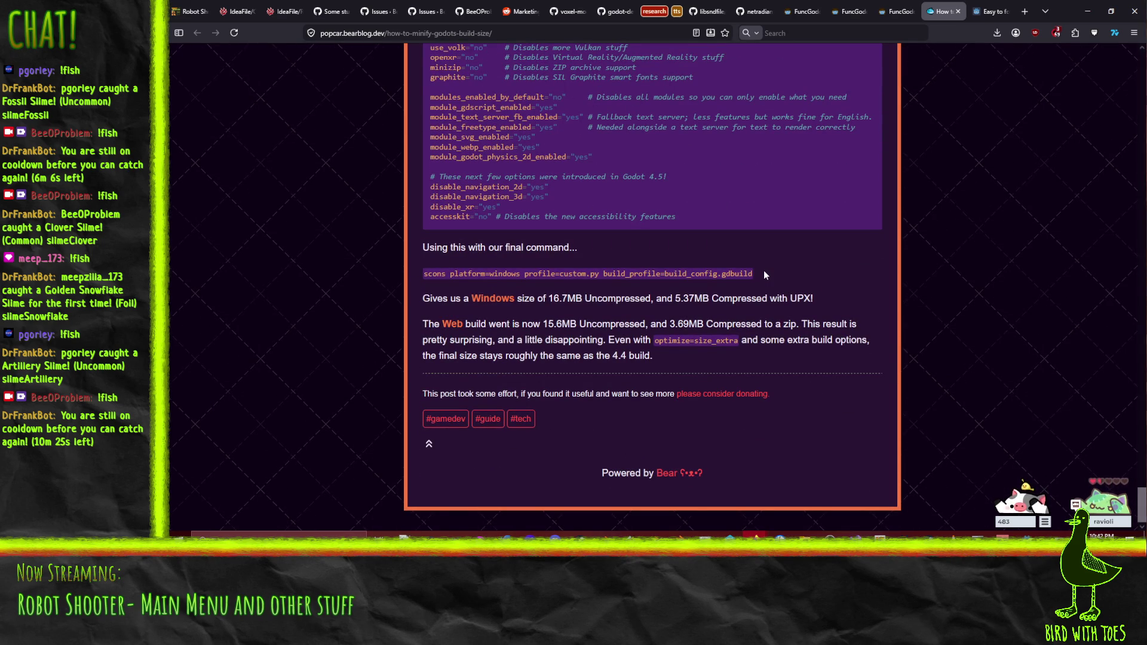
scroll(764, 272, "up", 2)
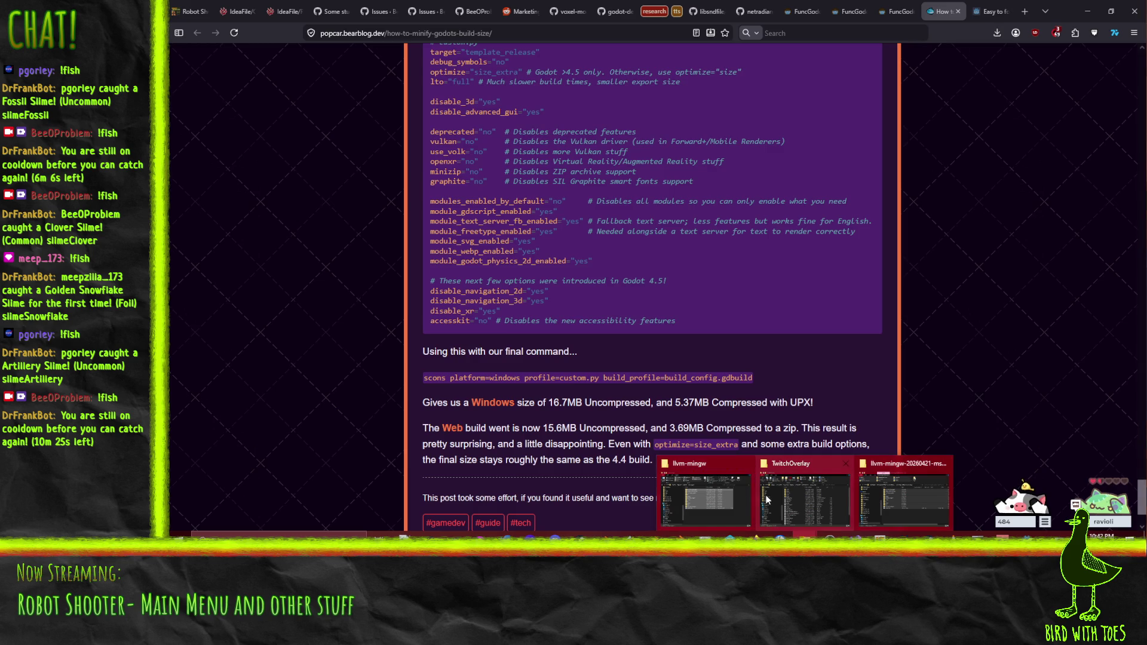
mouse_move(746, 495)
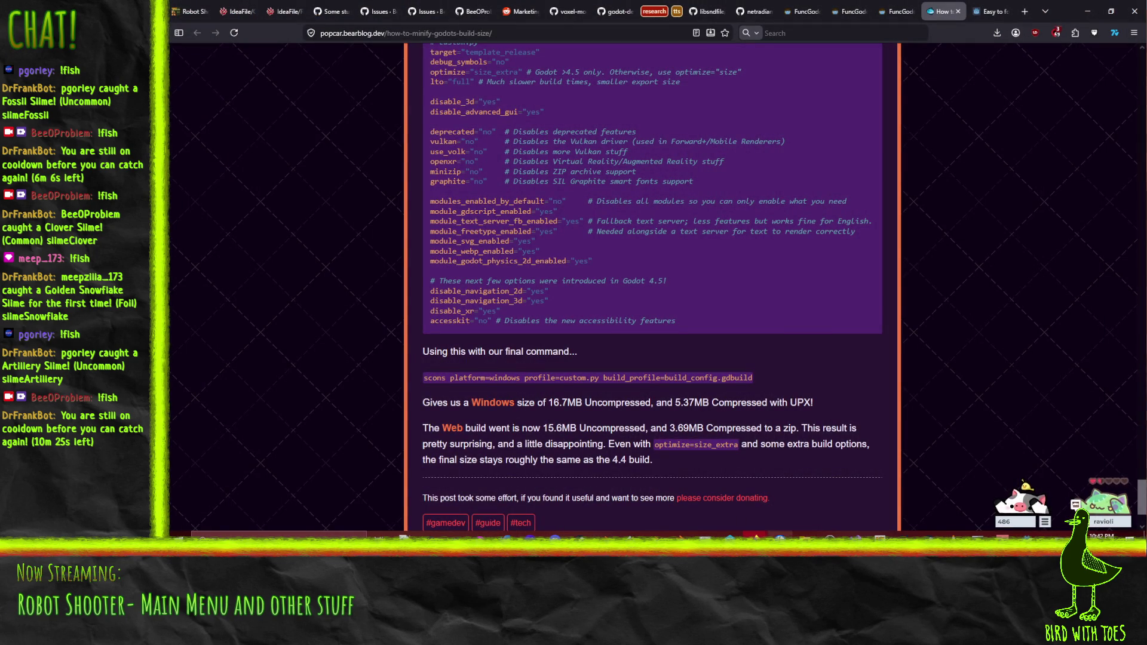
left_click(725, 507)
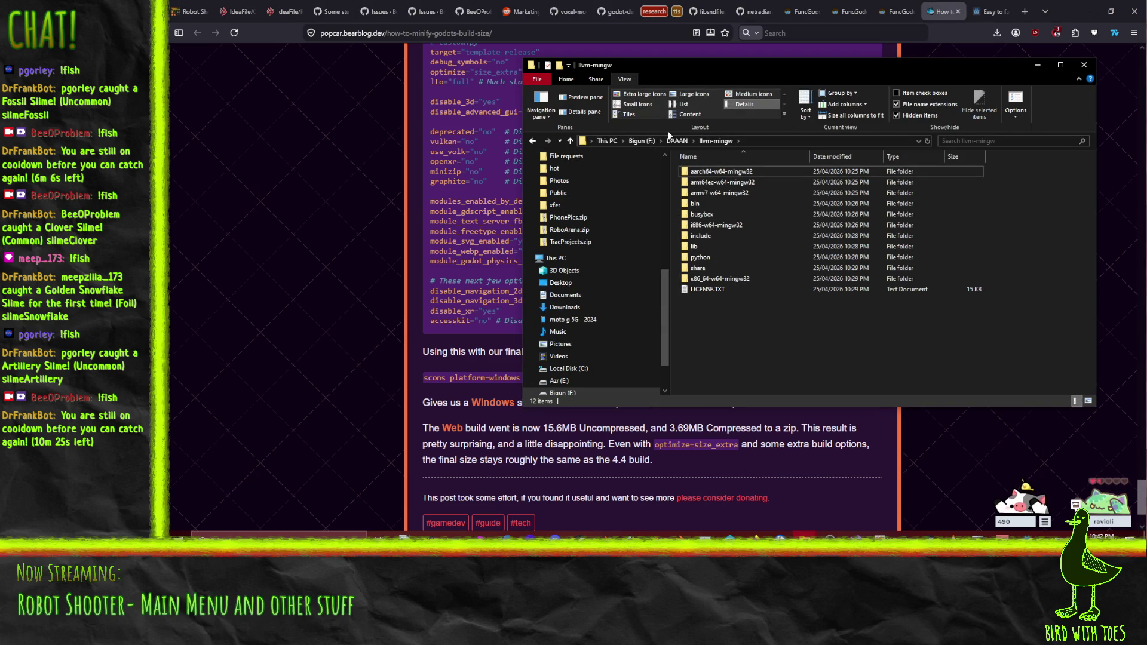
Step: Copy custom1.gdbuild from F:\DAAAN and paste it into the Git\godot source folder
left_click(642, 141)
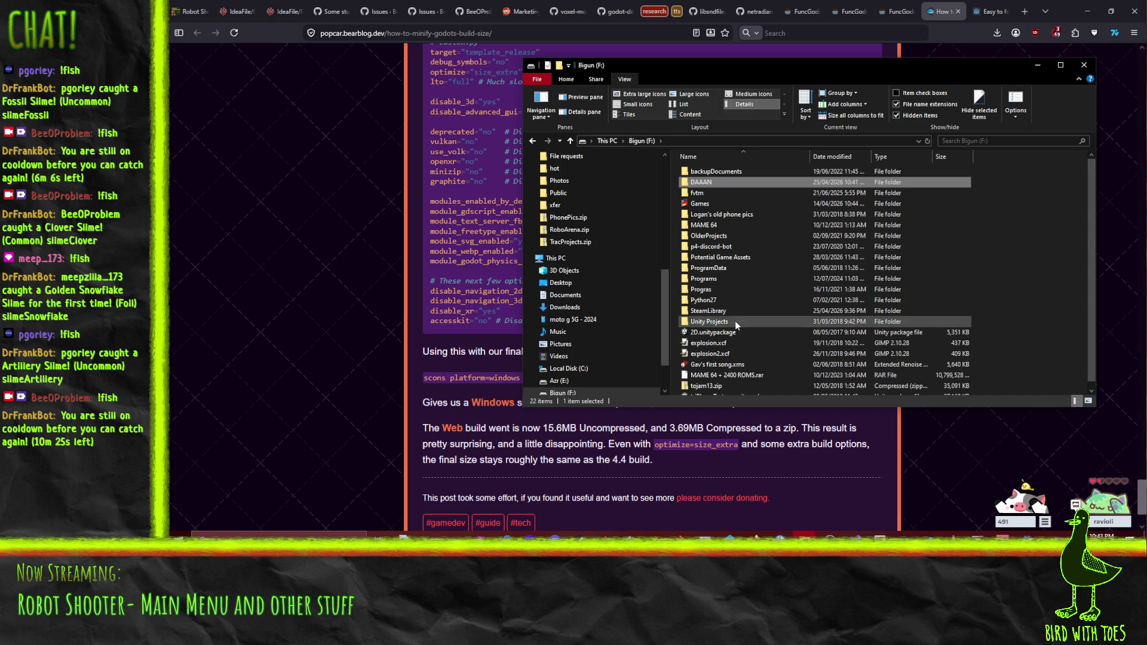
double_click(702, 183)
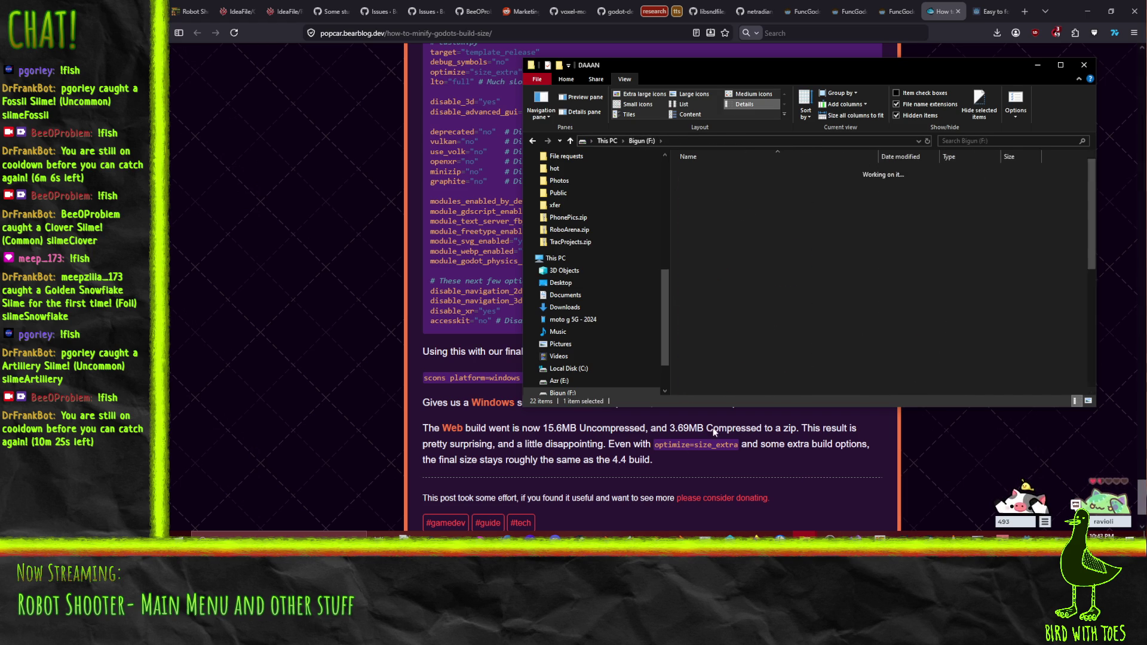
scroll(703, 295, "down", 8)
left_click(921, 359)
scroll(820, 339, "up", 2)
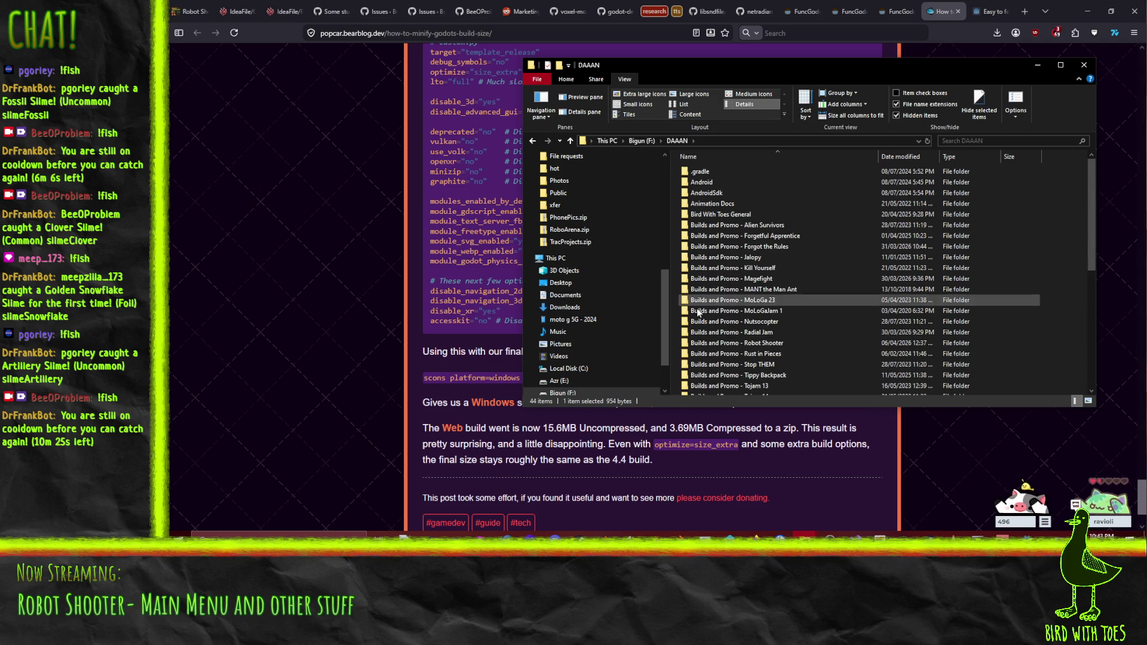
scroll(801, 327, "down", 2)
double_click(697, 217)
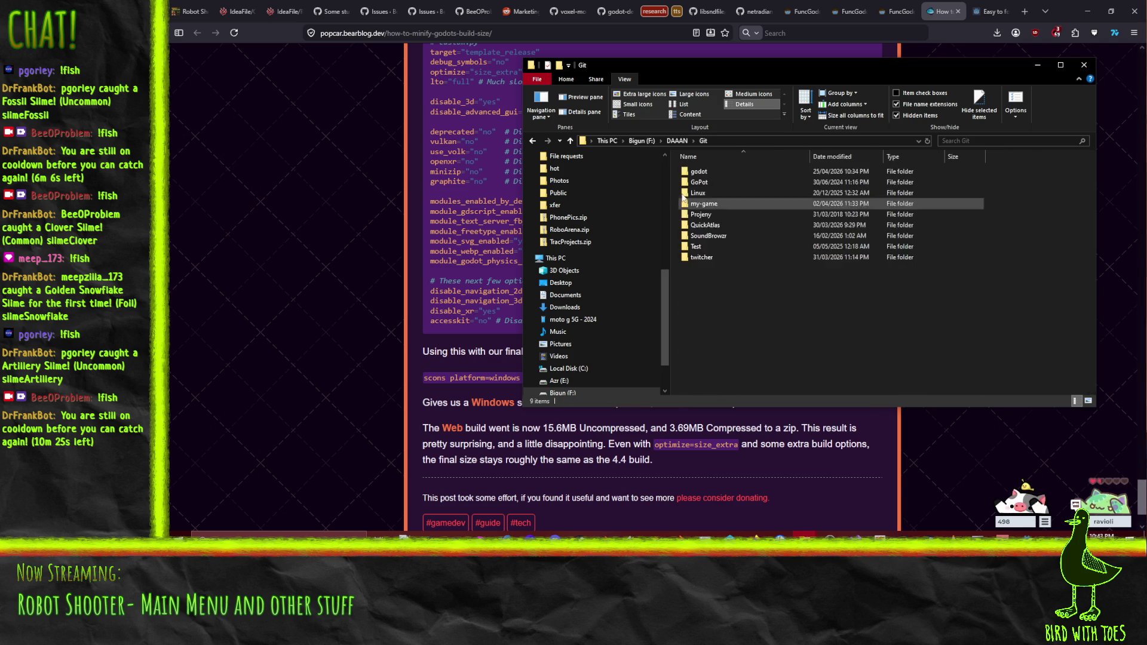
double_click(699, 172)
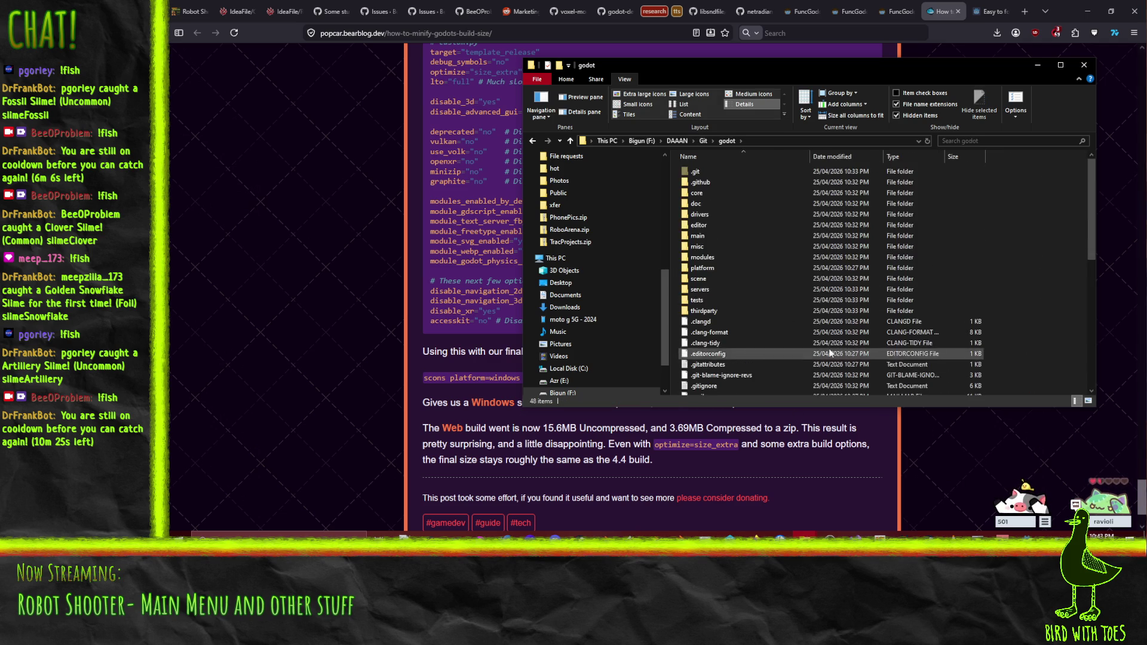
scroll(946, 329, "down", 8)
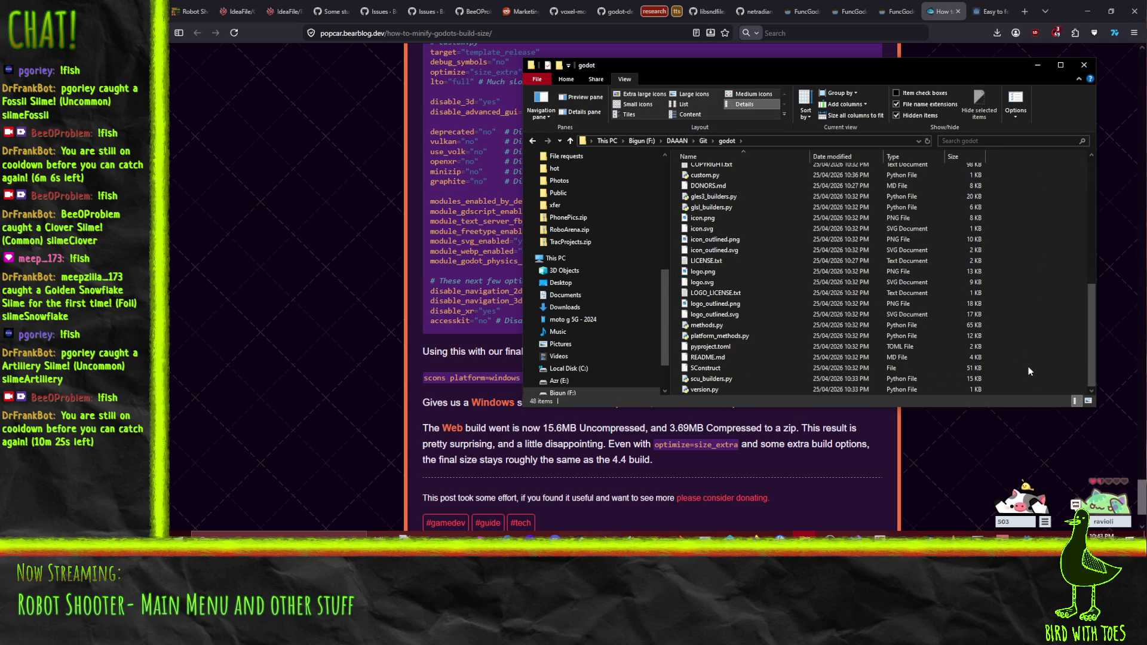
scroll(1002, 346, "up", 9)
scroll(1002, 346, "down", 9)
key("ctrl+v")
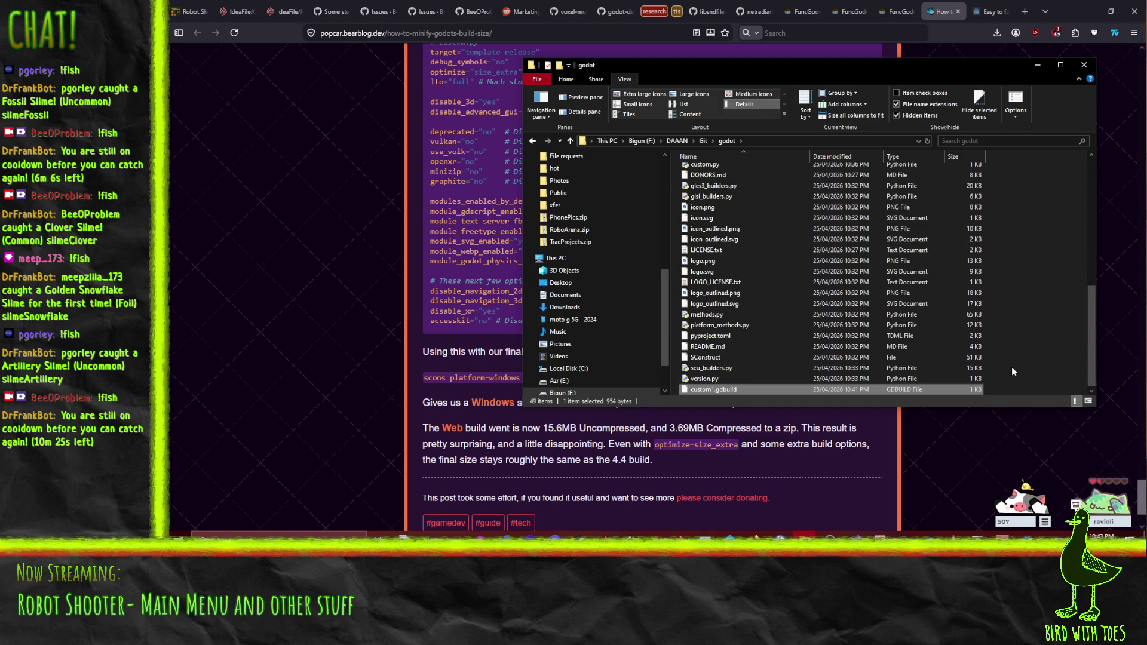
Step: Rename the pasted custom1.gdbuild to rs-custom.gdbuild
key("F2")
key("Right")
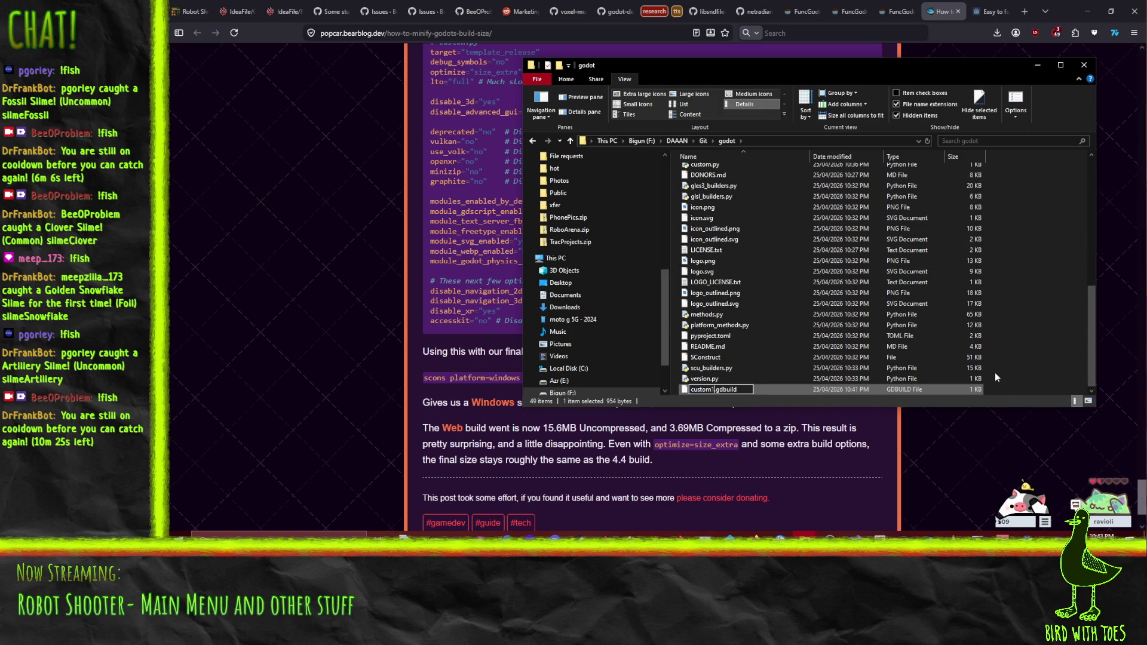
key("BackSpace")
key("Return")
scroll(1019, 362, "up", 5)
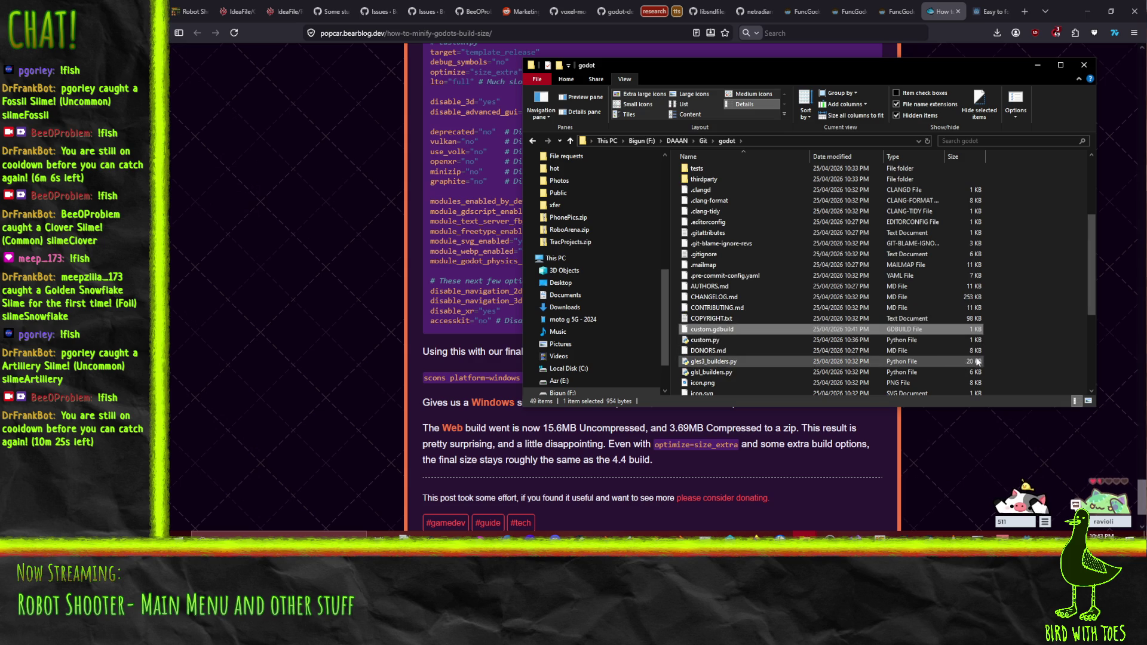
key("F2")
key("Home")
type("n")
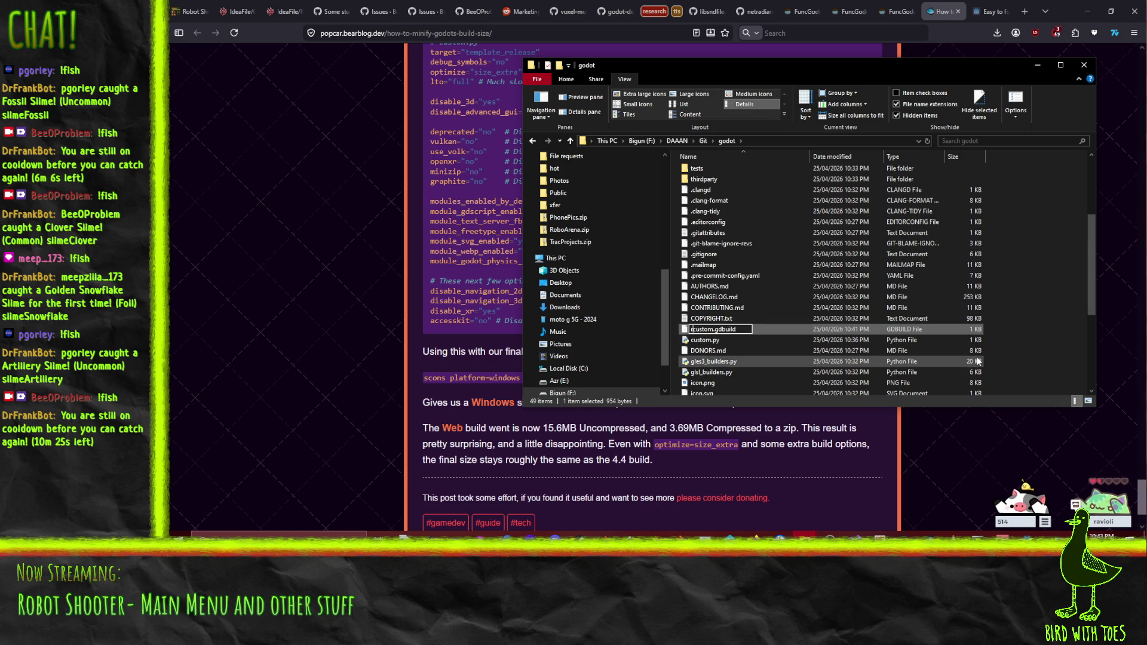
type("rs-")
key("Return")
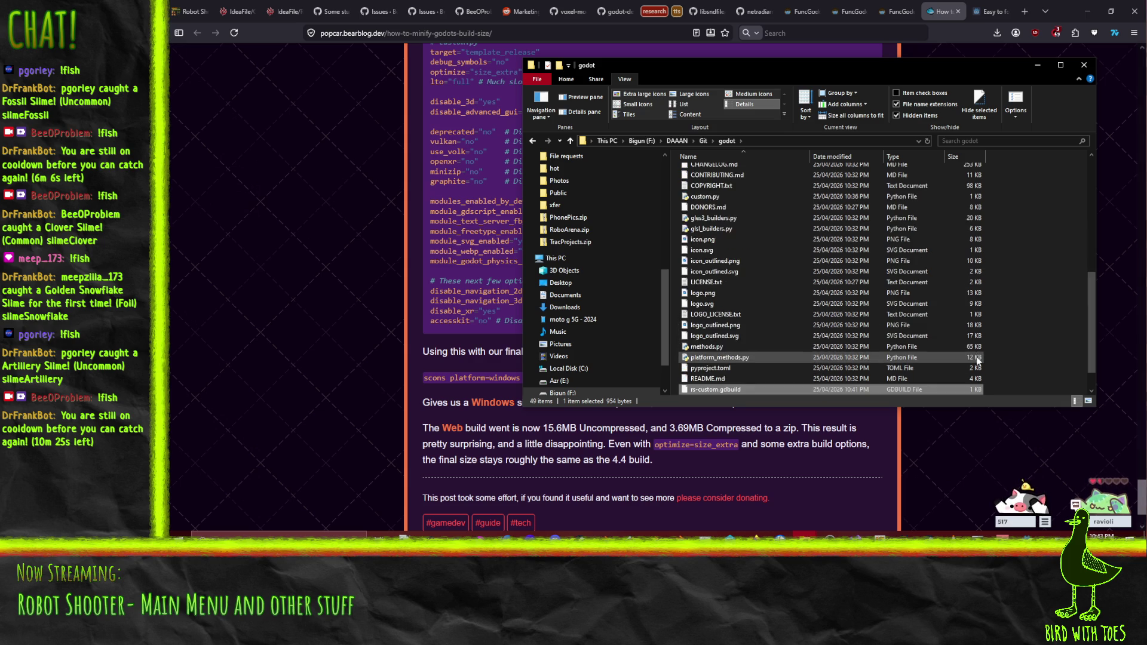
Step: Rename custom.py in the godot folder to rs-custom.py
scroll(776, 331, "up", 3)
scroll(780, 334, "up", 2)
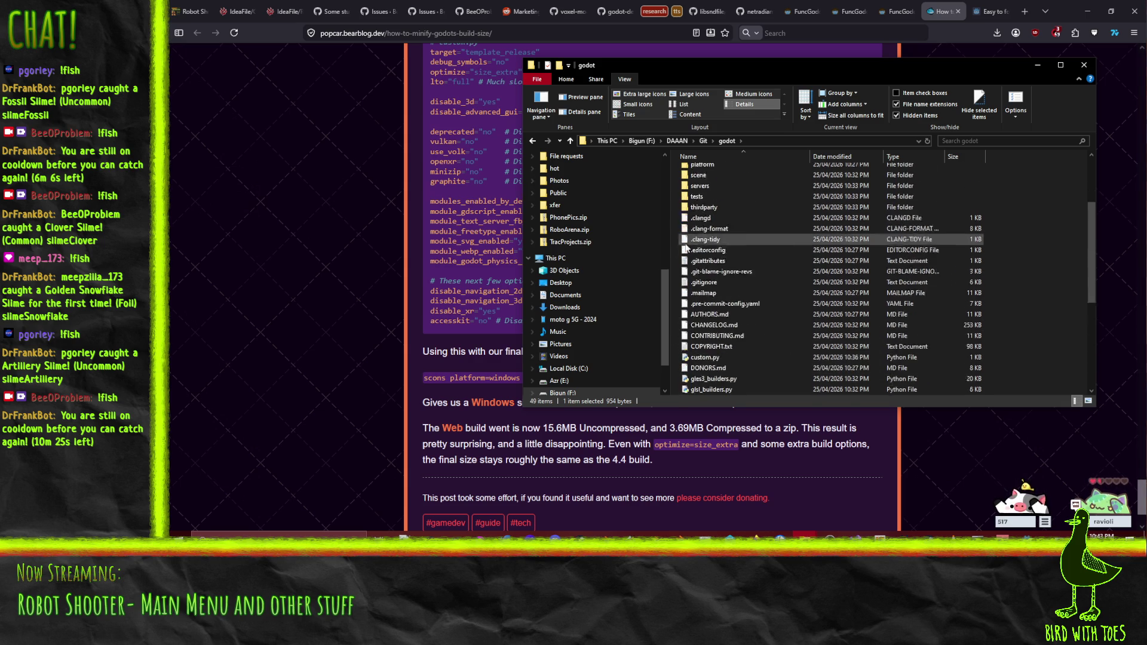
left_click(699, 325)
key("F2")
key("Home")
type("rs-")
key("Return")
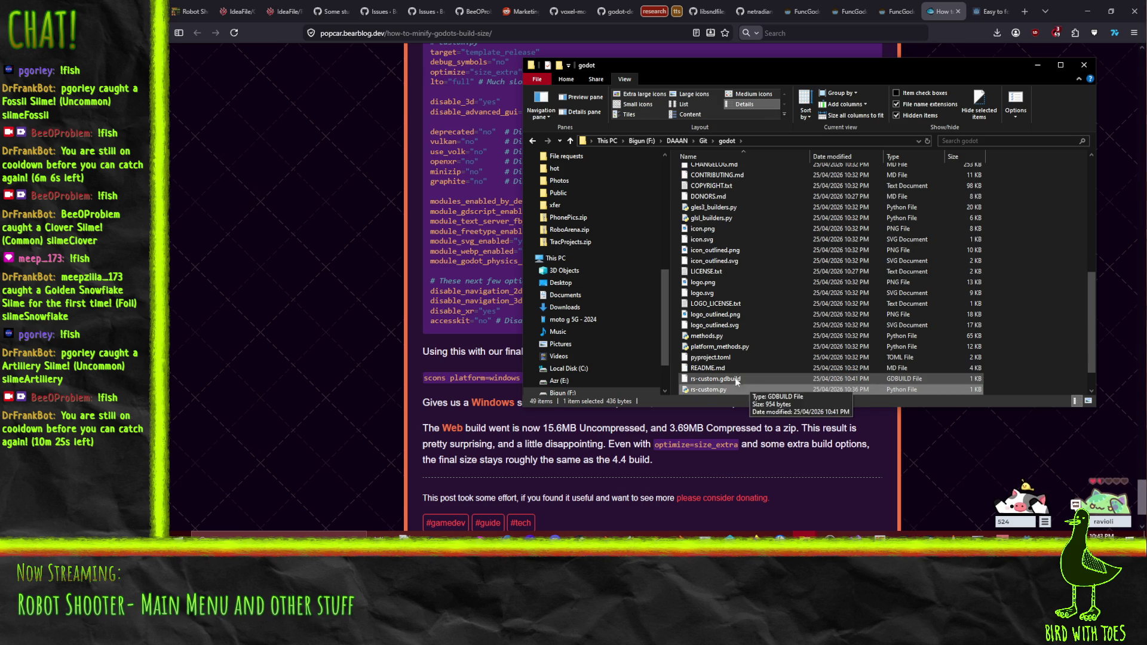
Step: Search the PCK encryption tutorial for 'environ' to reach the Environment Variables step, then minimize Firefox
left_click(896, 11)
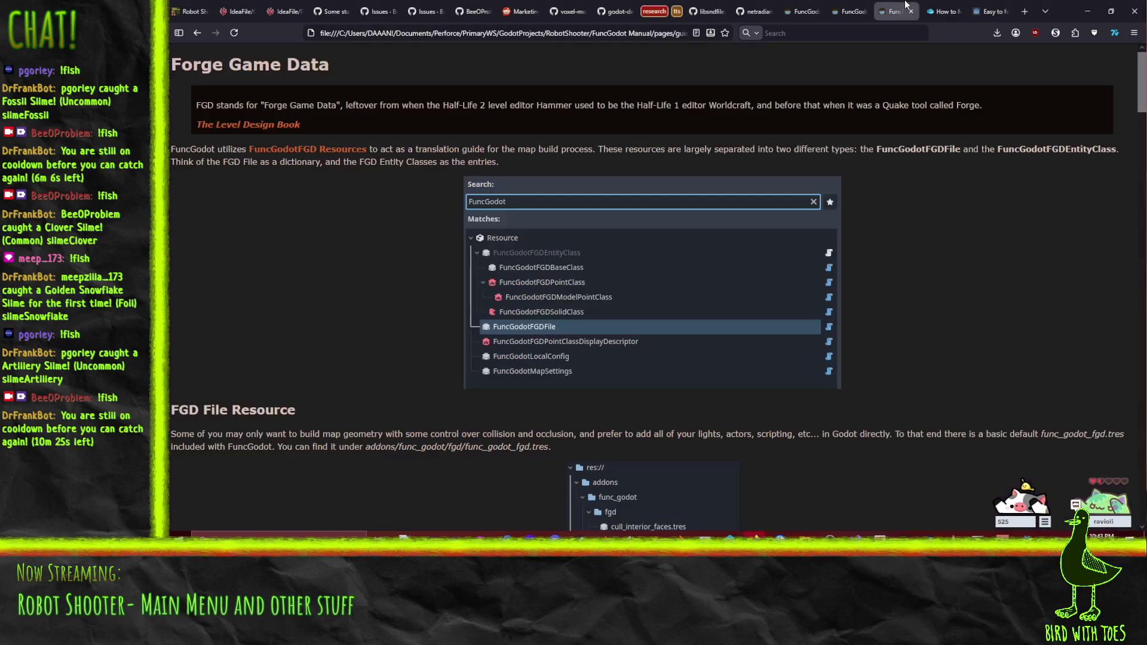
left_click(987, 11)
scroll(596, 340, "up", 3)
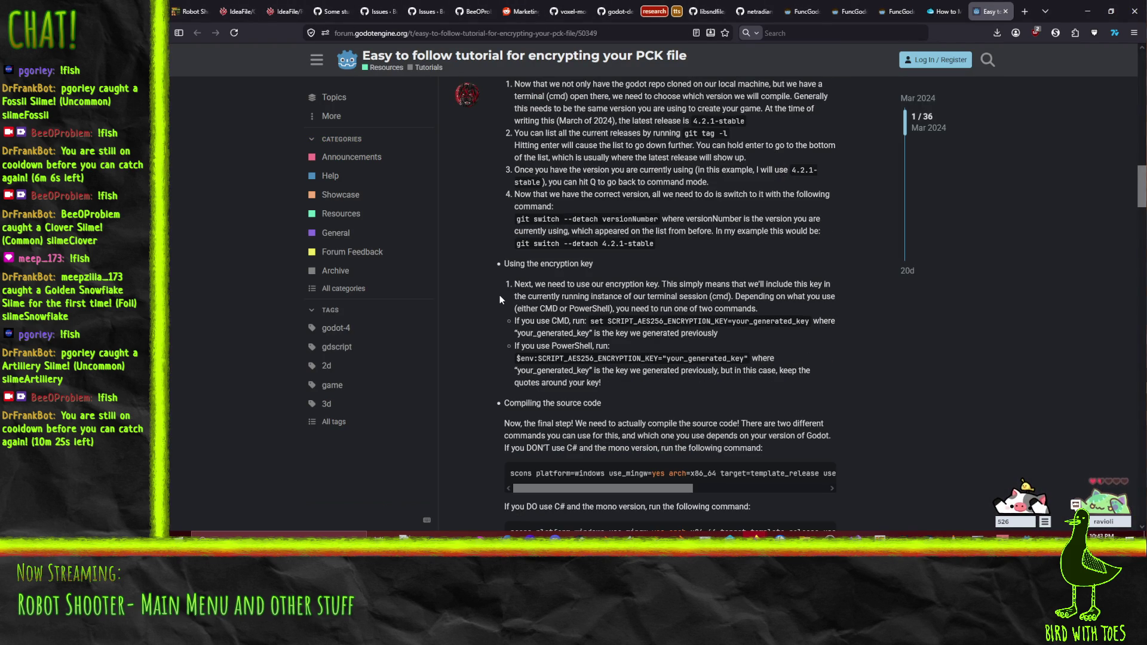
scroll(497, 393, "up", 3)
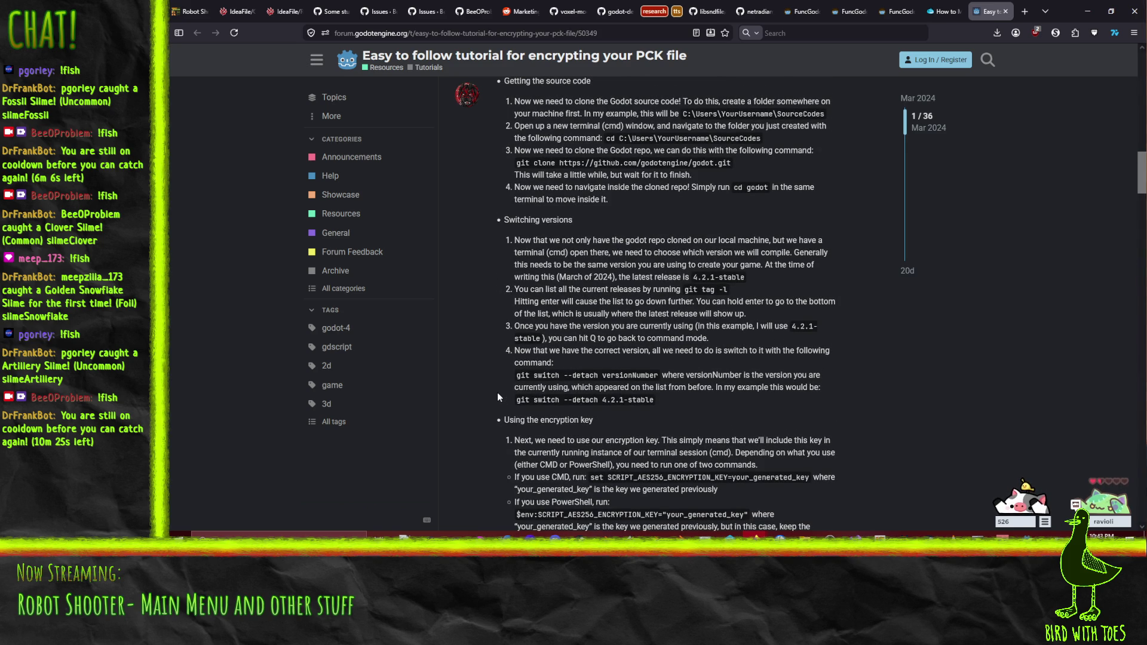
scroll(497, 392, "up", 3)
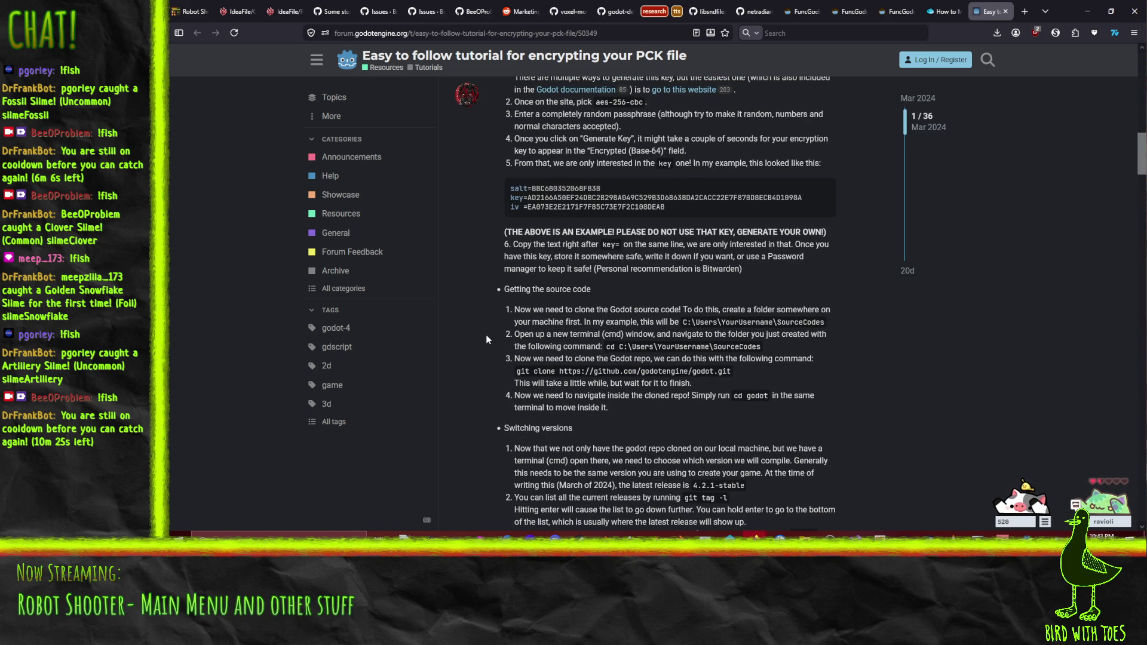
key("ctrl+f")
type("environ")
key("Return")
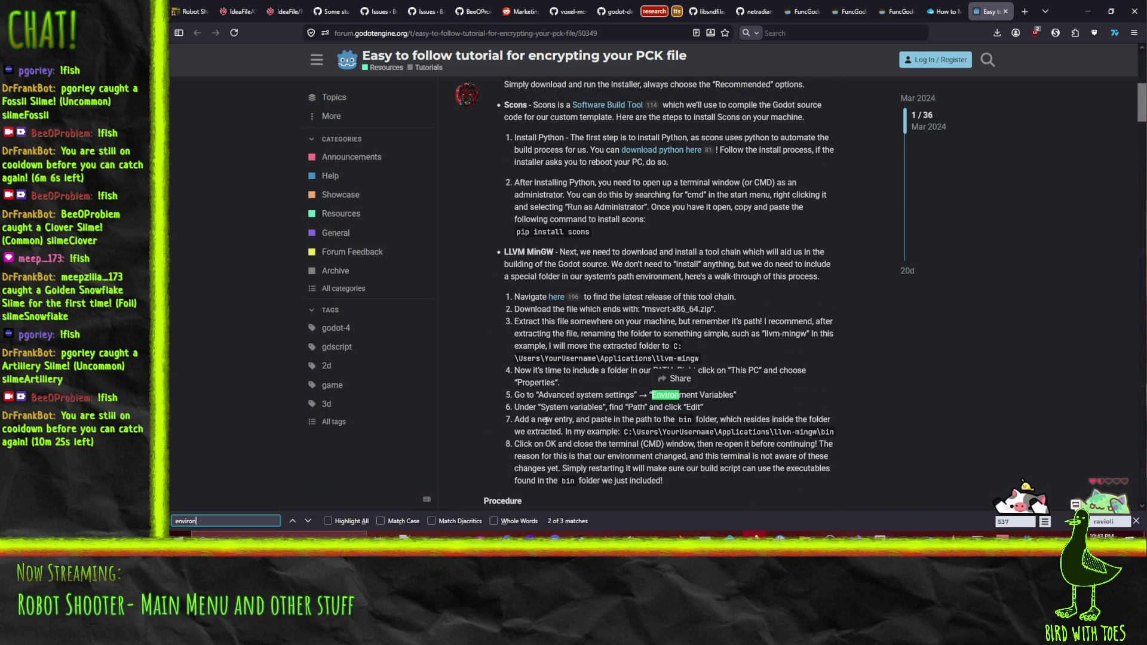
left_click(1083, 17)
left_click(532, 141)
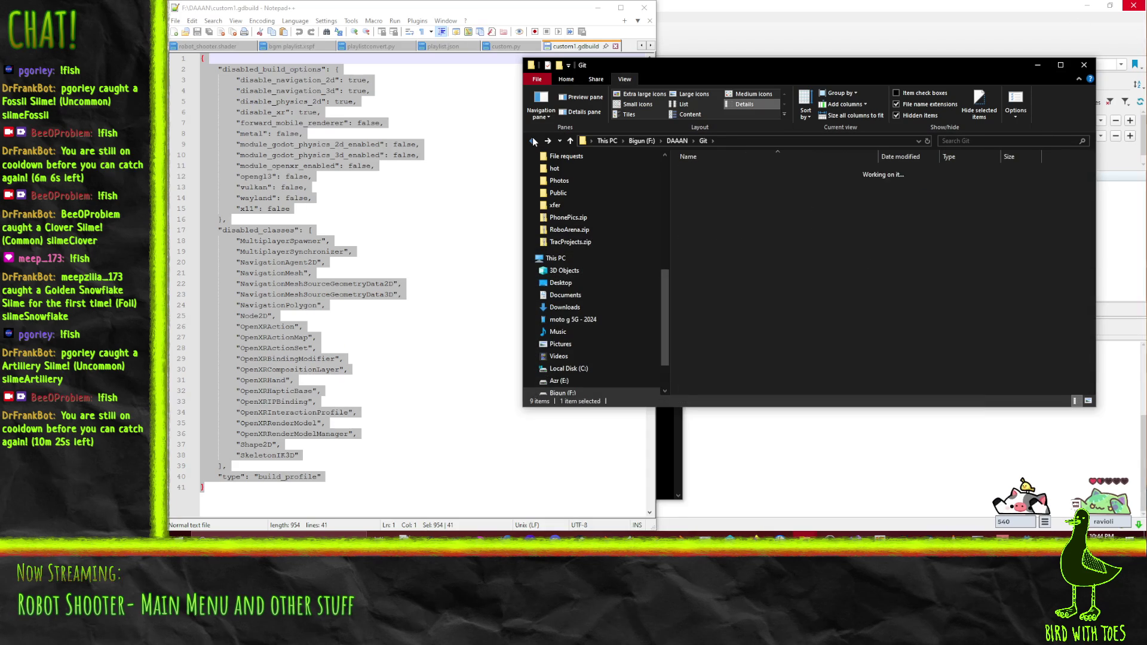
Step: Open F:\DAAAN\llvm-mingw\bin and show its full path in the address bar
left_click(532, 142)
left_click(532, 141)
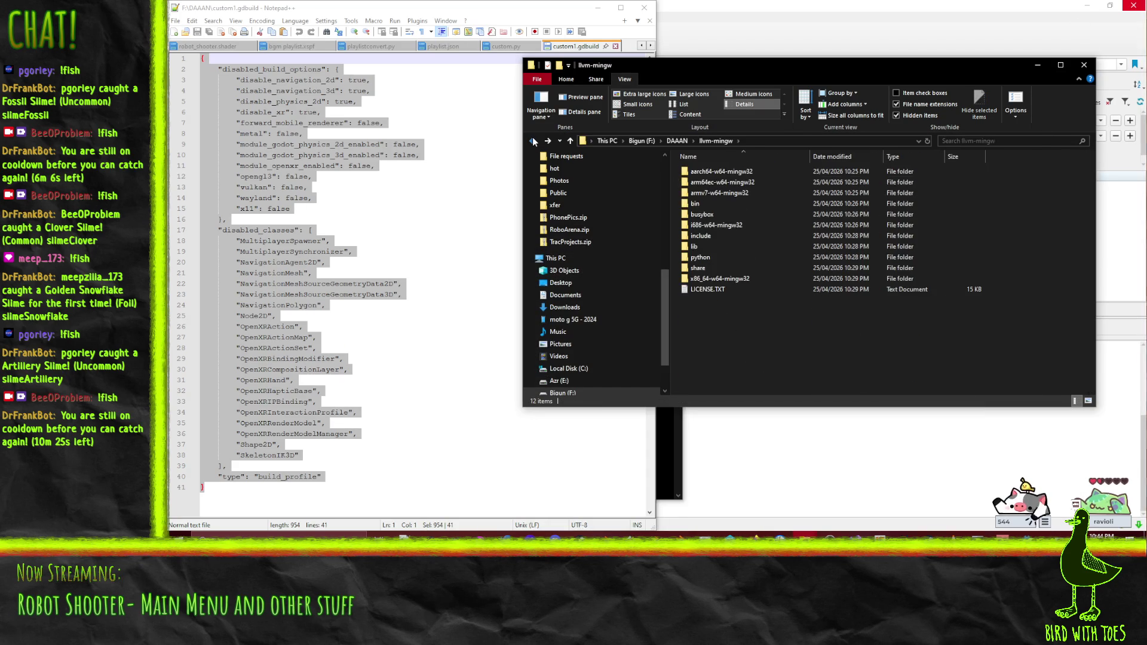
left_click(549, 141)
left_click(549, 141)
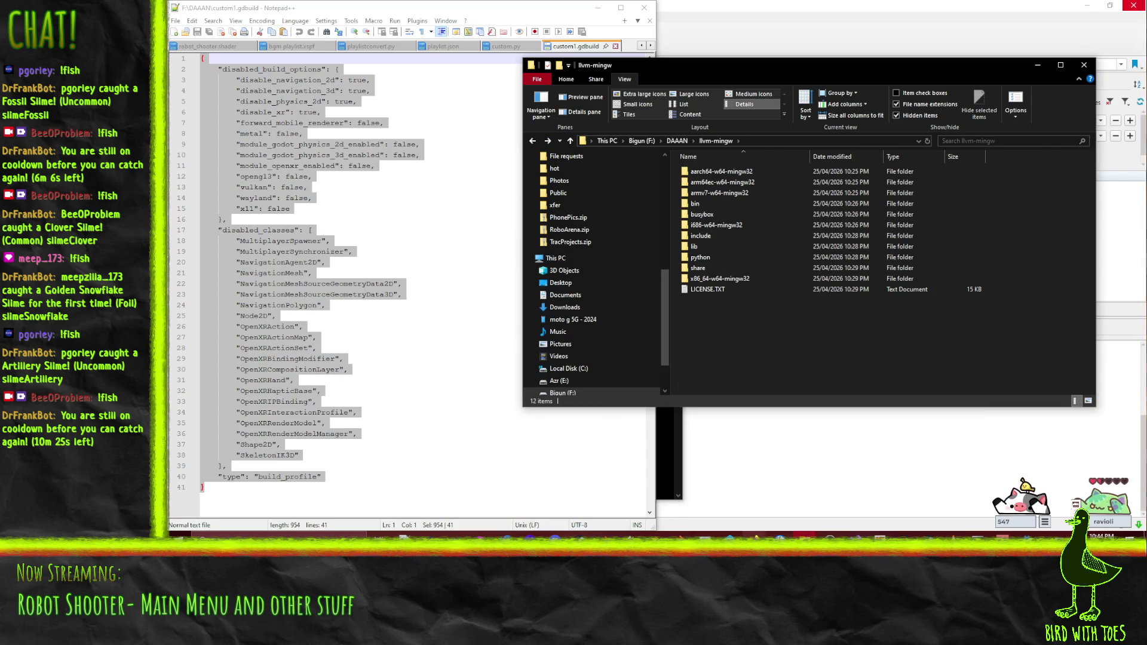
double_click(694, 204)
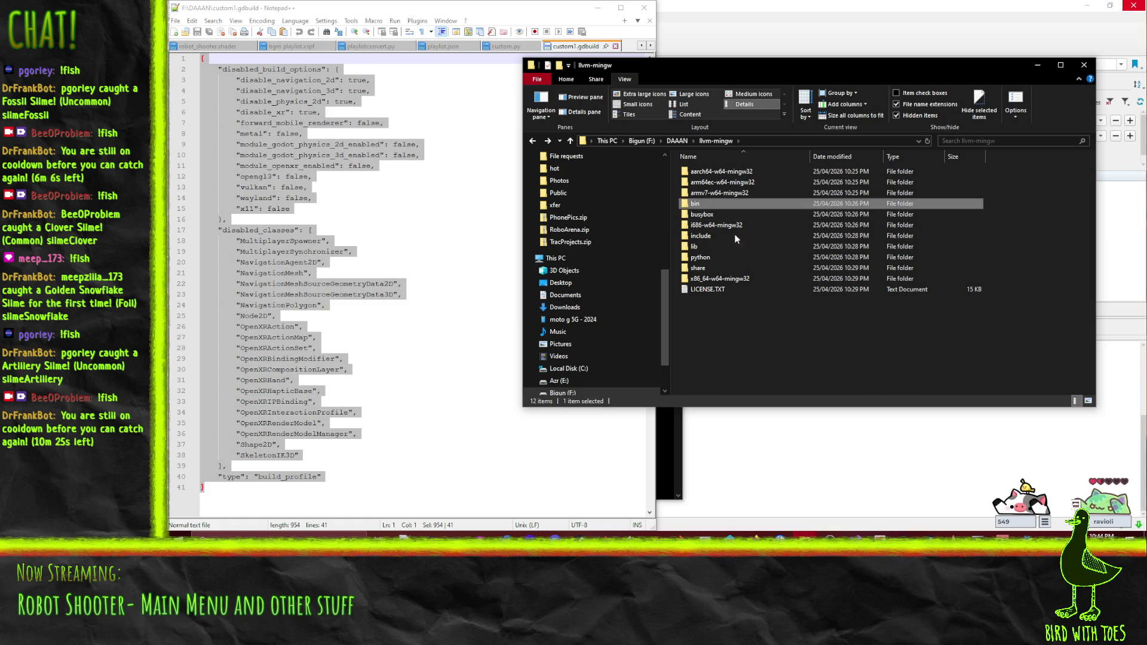
left_click(533, 141)
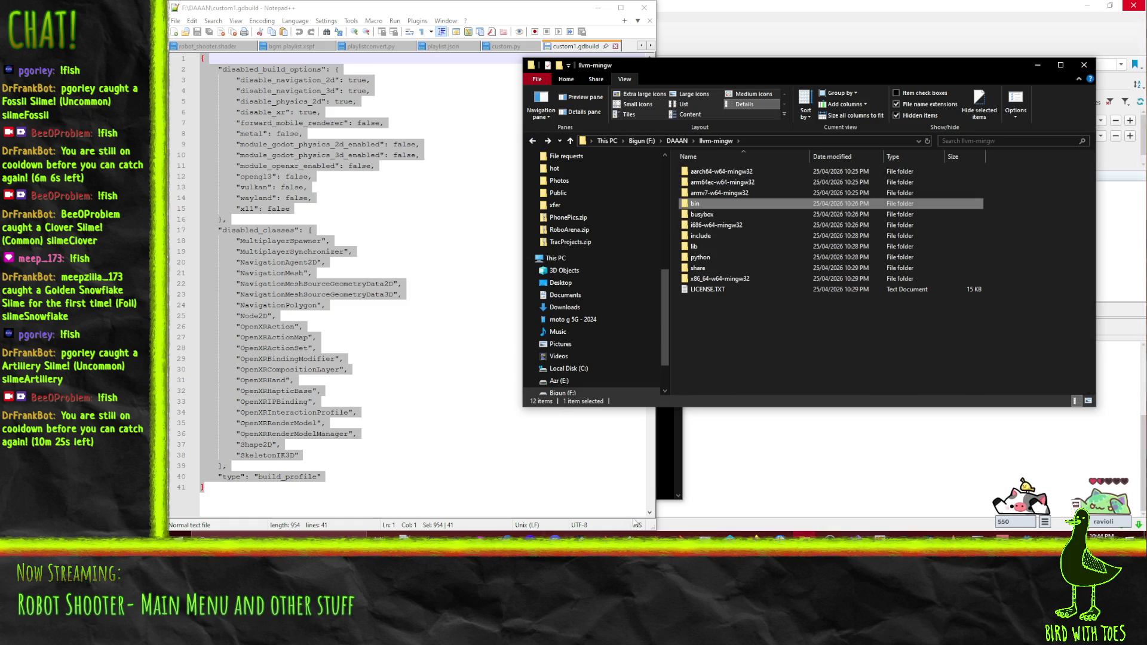
double_click(704, 203)
left_click(777, 141)
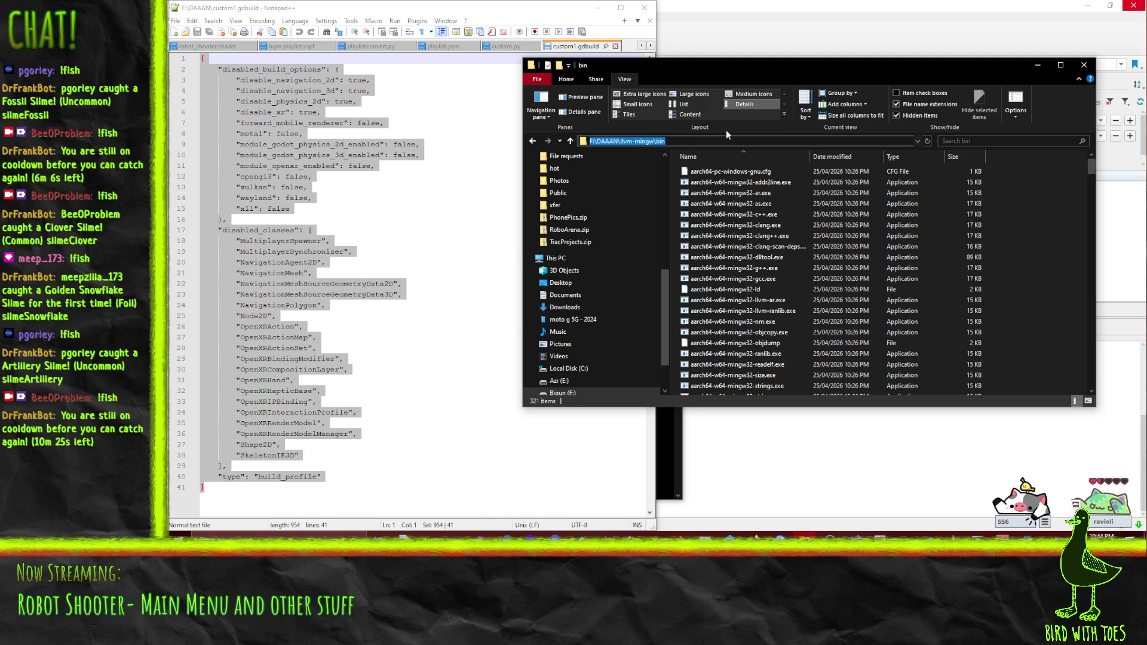
Step: Open This PC's system properties and return Explorer to the llvm-mingw folder
right_click(560, 258)
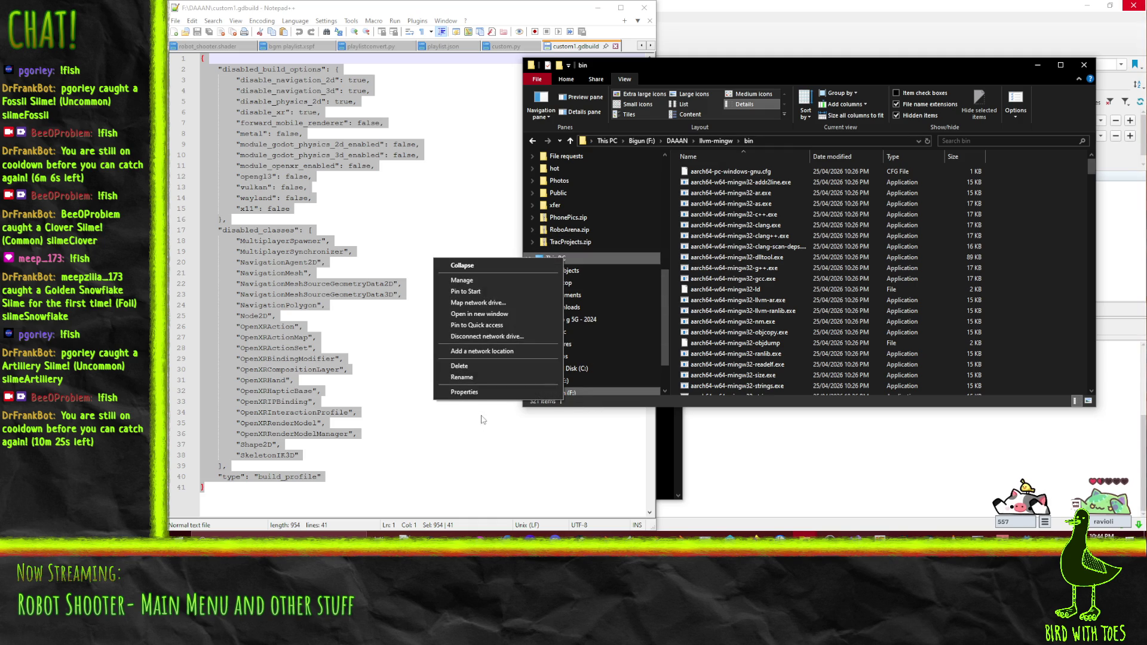
left_click(461, 394)
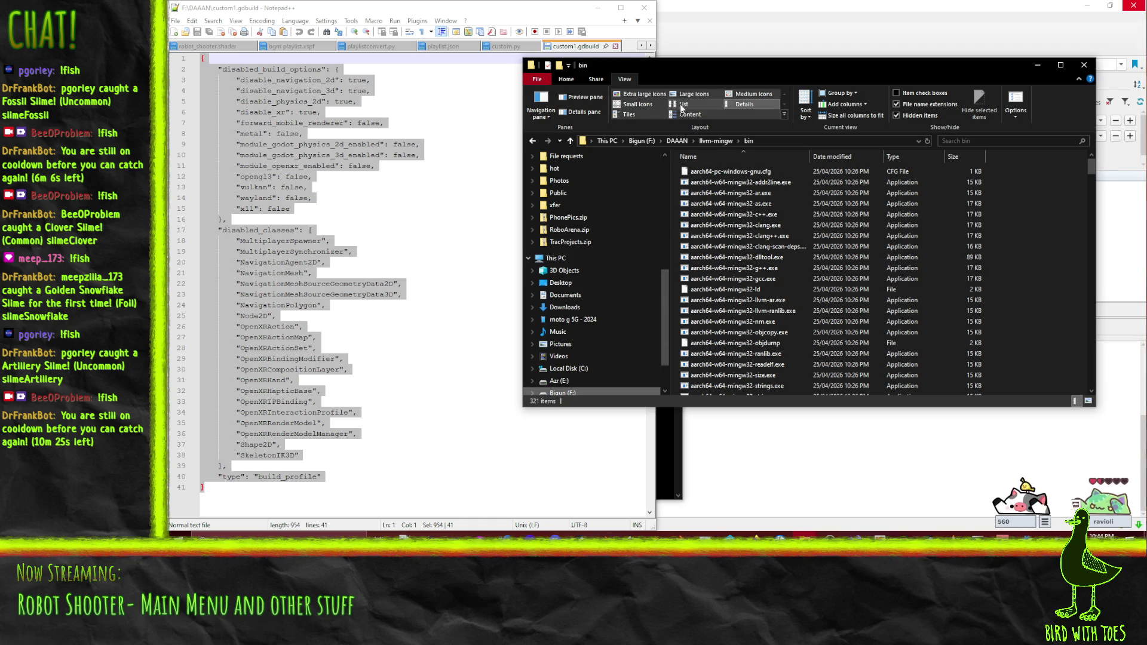
left_click(716, 141)
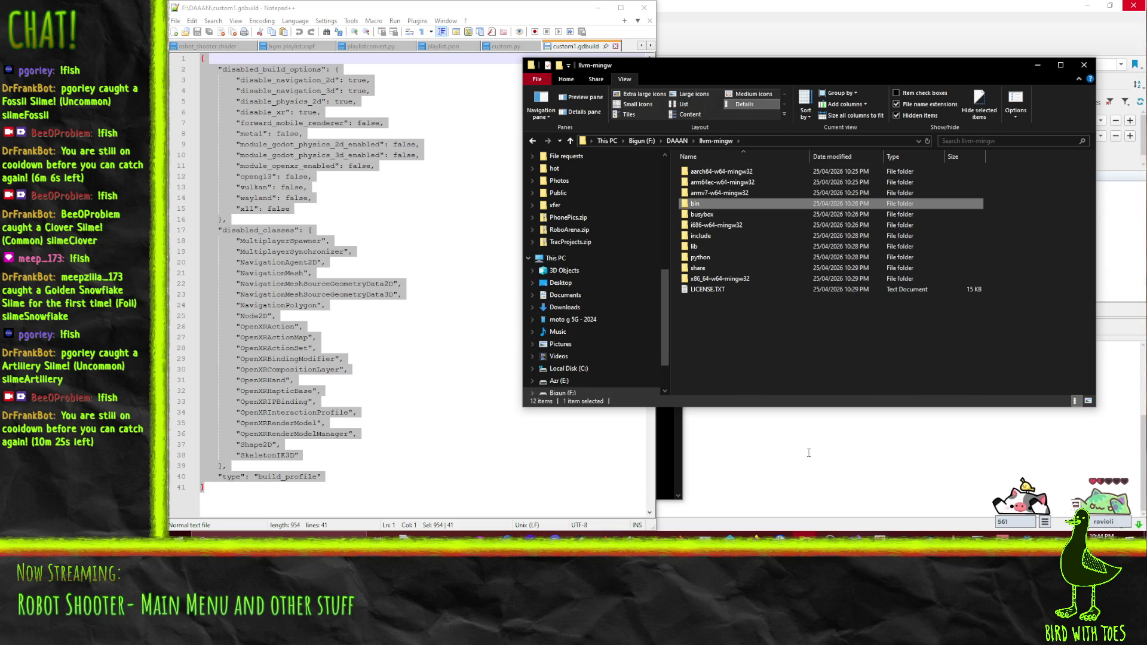
mouse_move(755, 535)
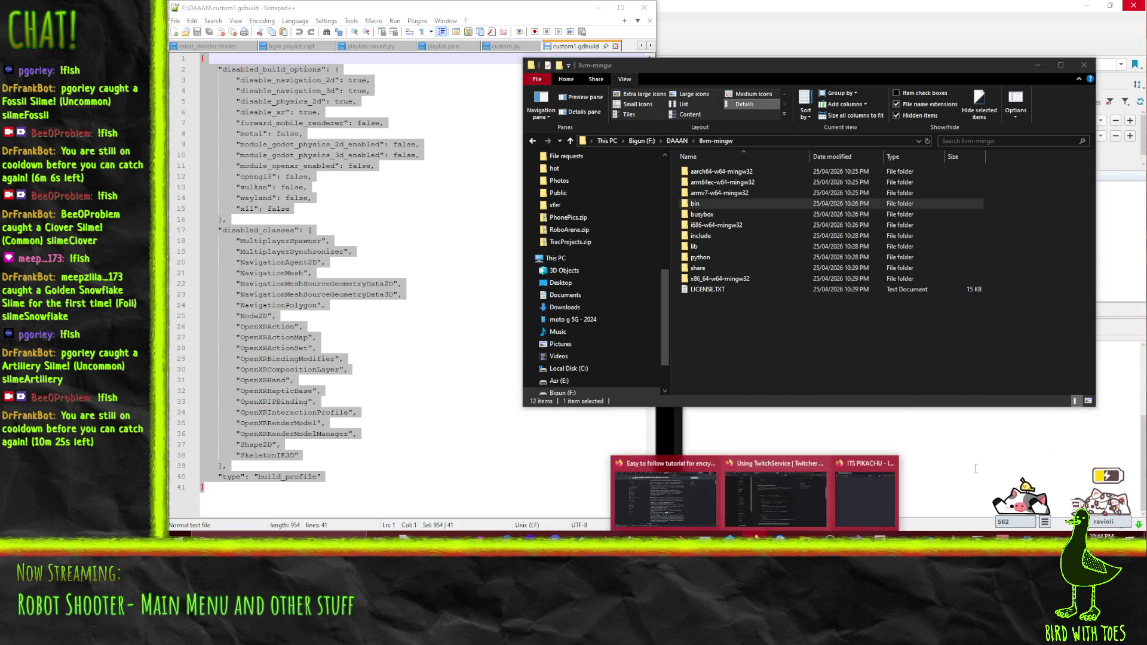
left_click(690, 484)
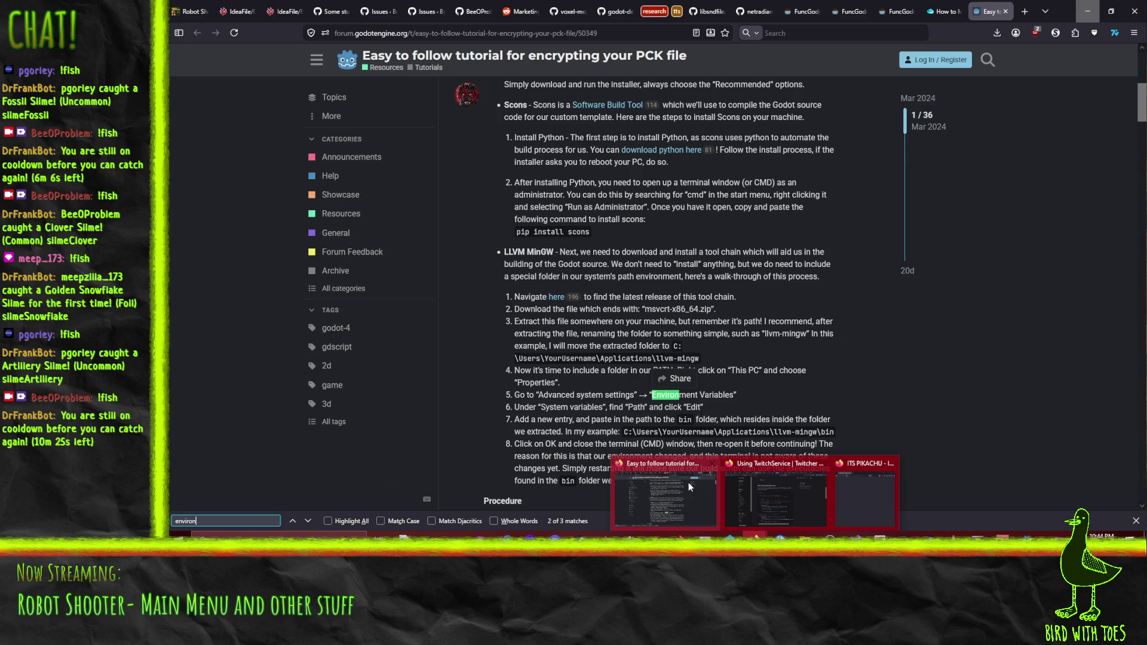
left_click(688, 482)
right_click(557, 260)
key("Escape")
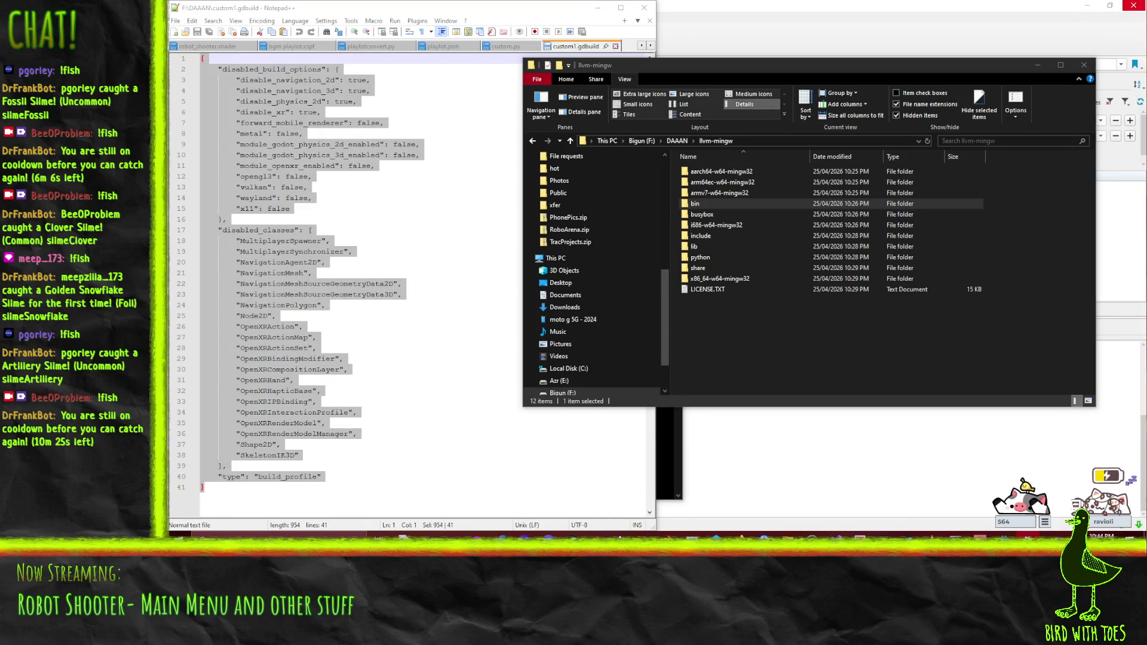
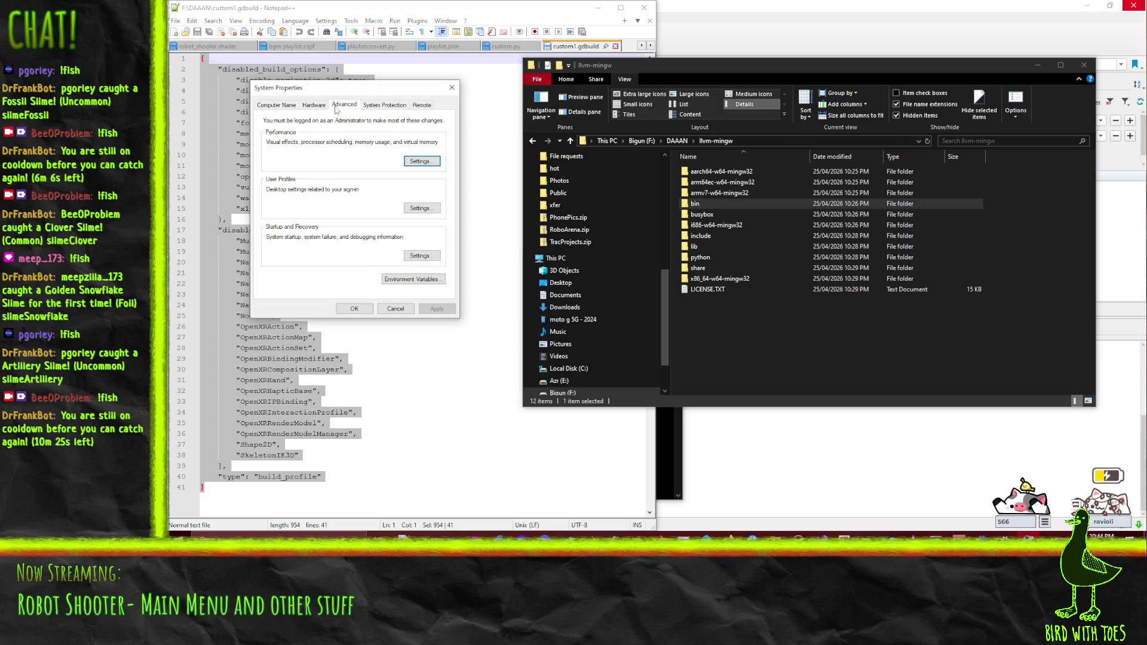
Step: Add F:\DAAAN\llvm-mingw\bin as a new user Path entry and close System Properties
left_click(428, 281)
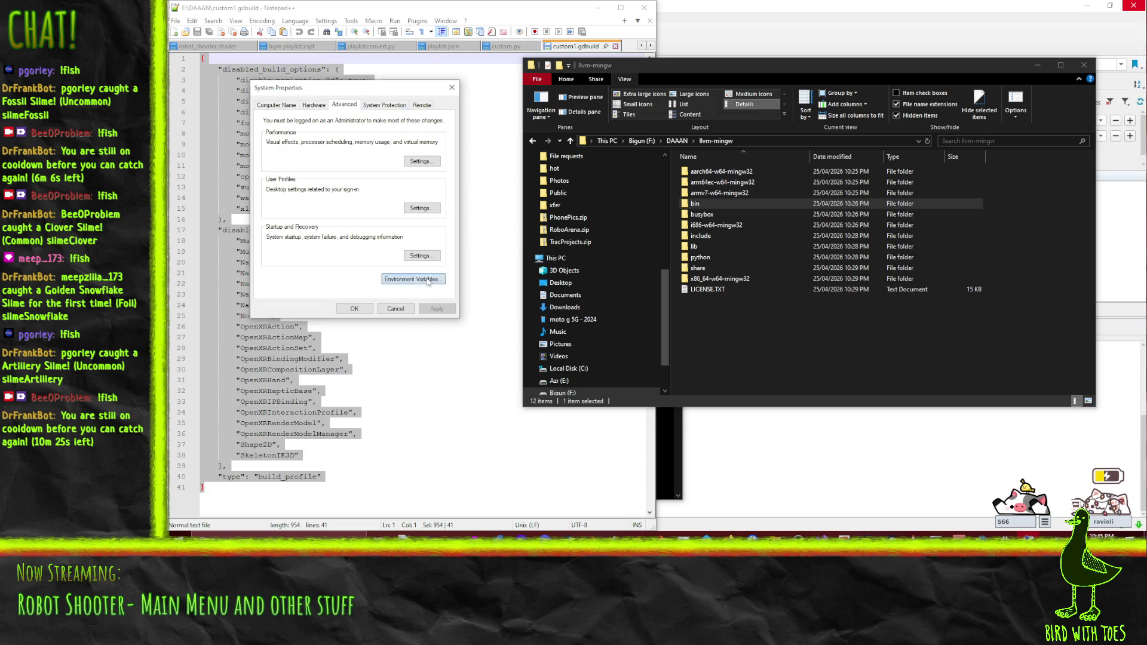
left_click(535, 202)
left_click(735, 250)
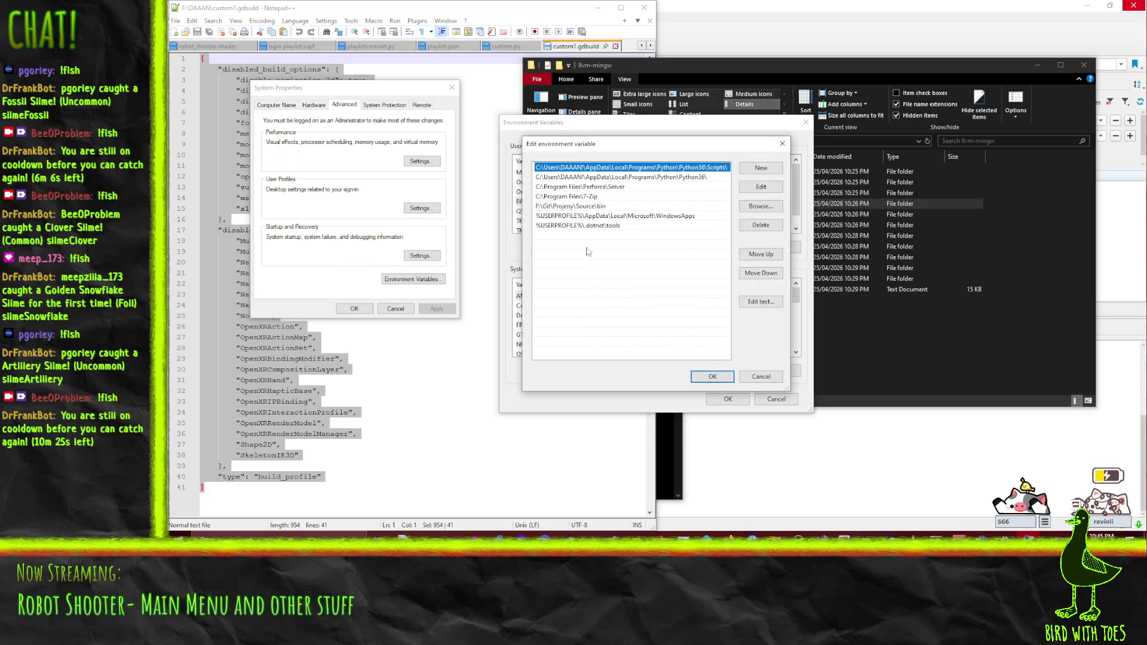
left_click(761, 168)
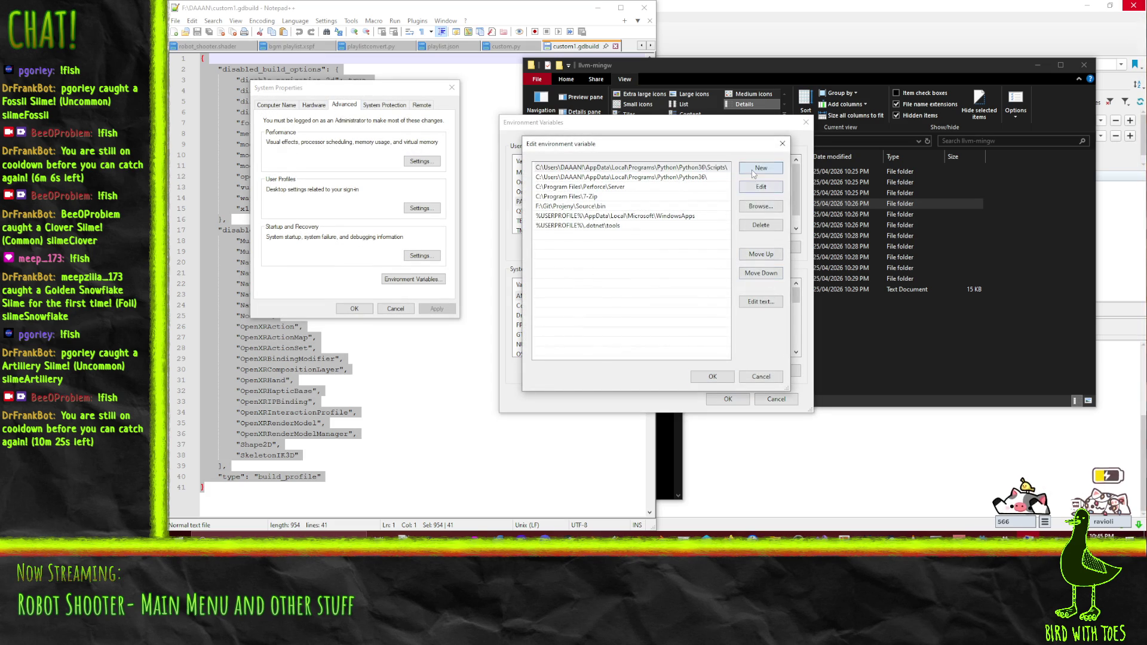
type("F:\\DAAAN\\llvm-mingw\\bin")
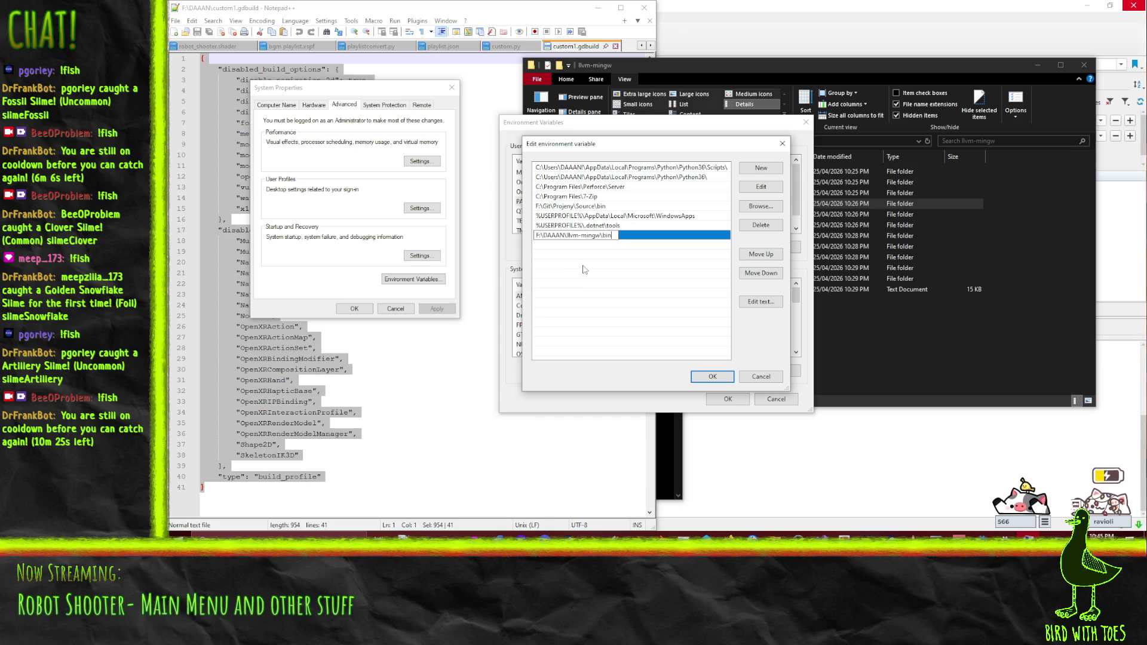
key("Return")
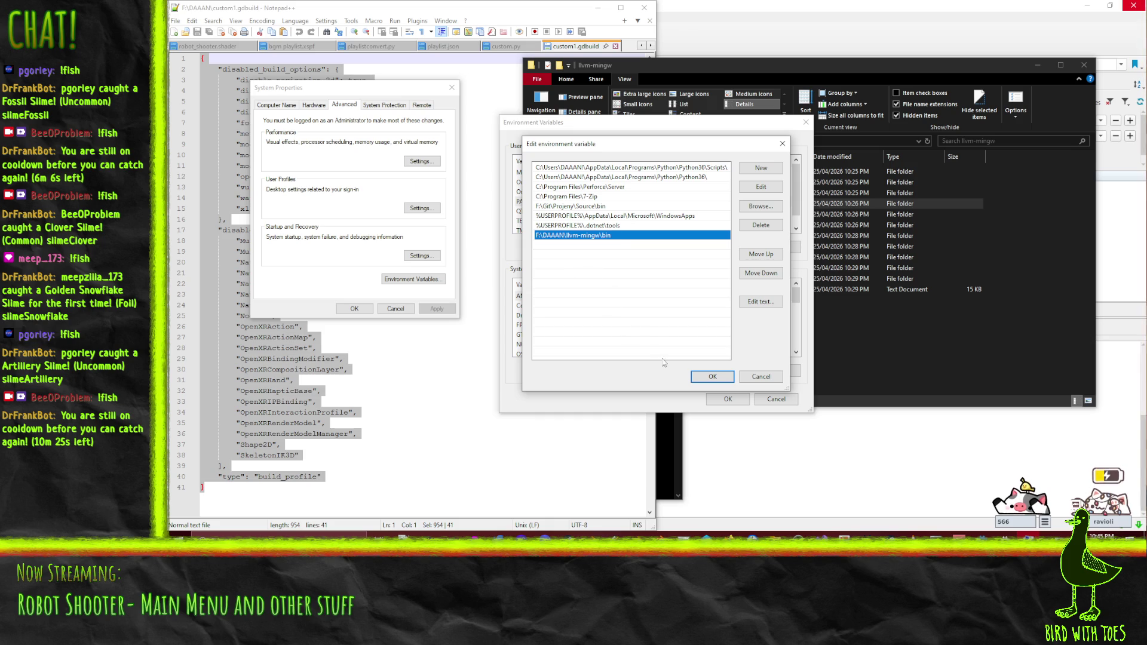
left_click(712, 376)
left_click(720, 398)
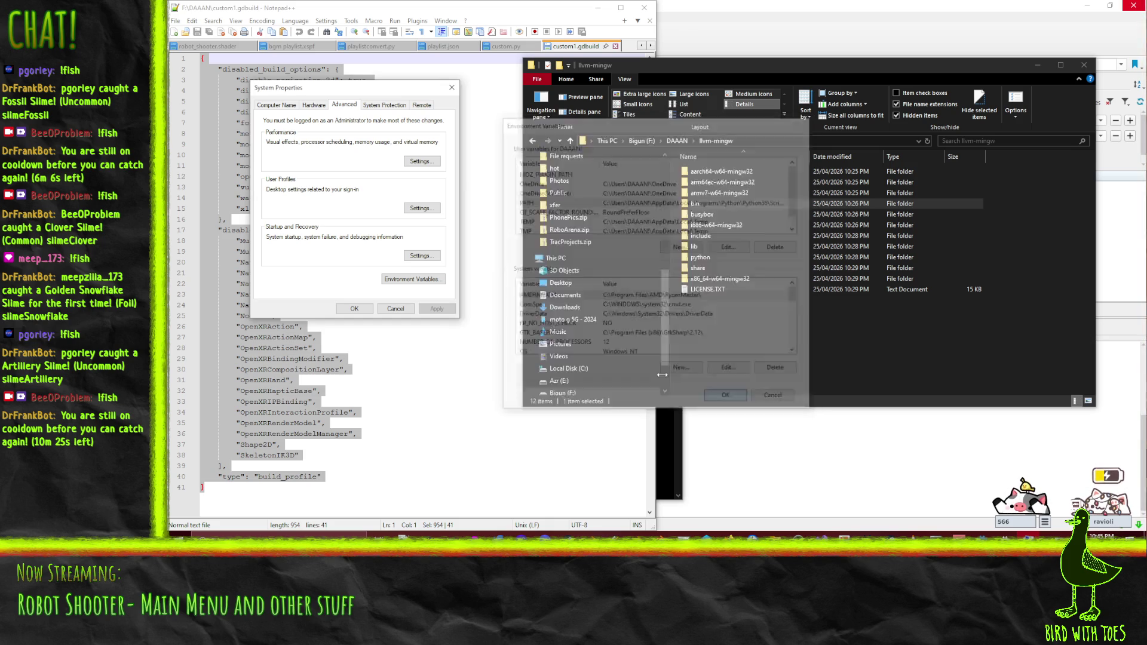
left_click(451, 87)
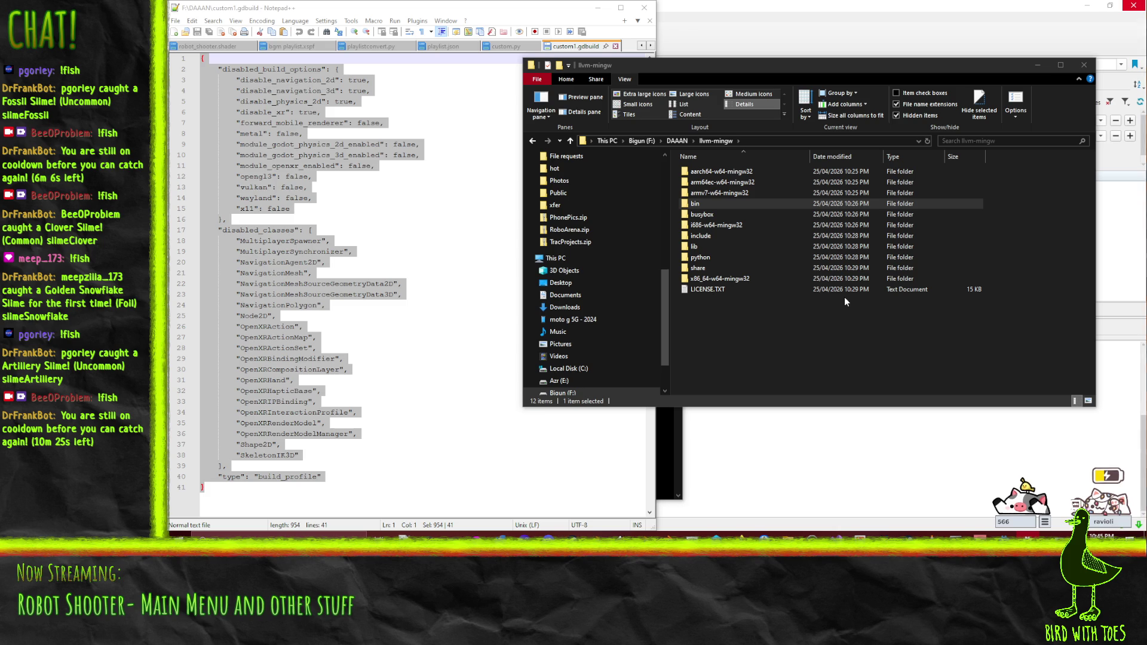
Step: Close the old Command Prompt and launch a fresh cmd window from the Start menu
left_click(667, 458)
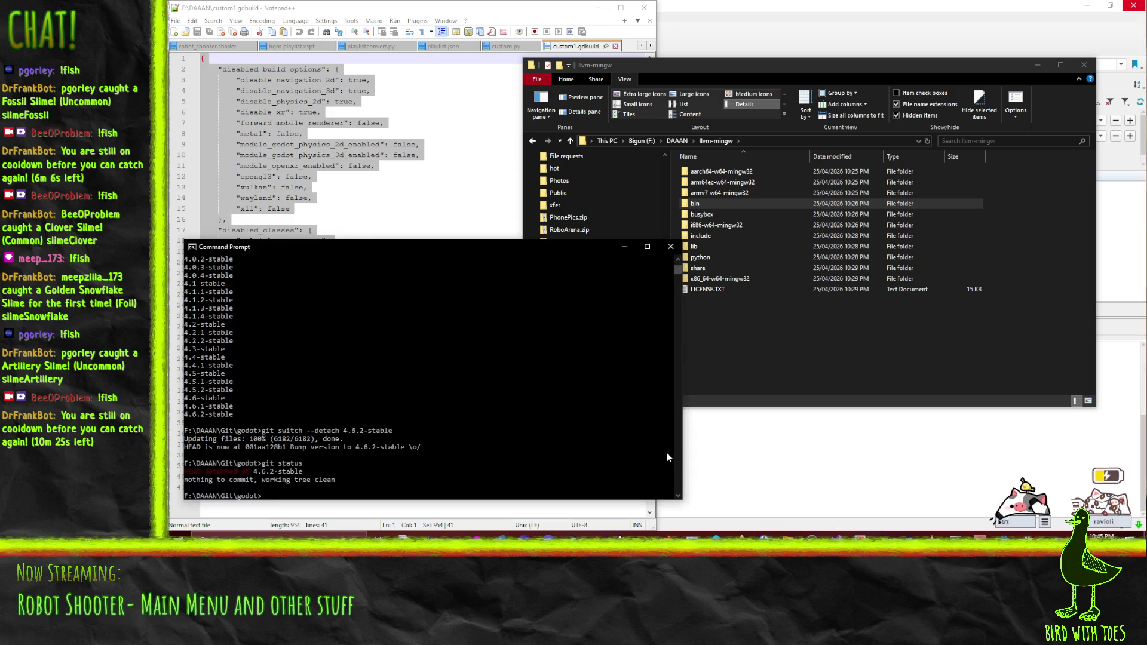
left_click(671, 247)
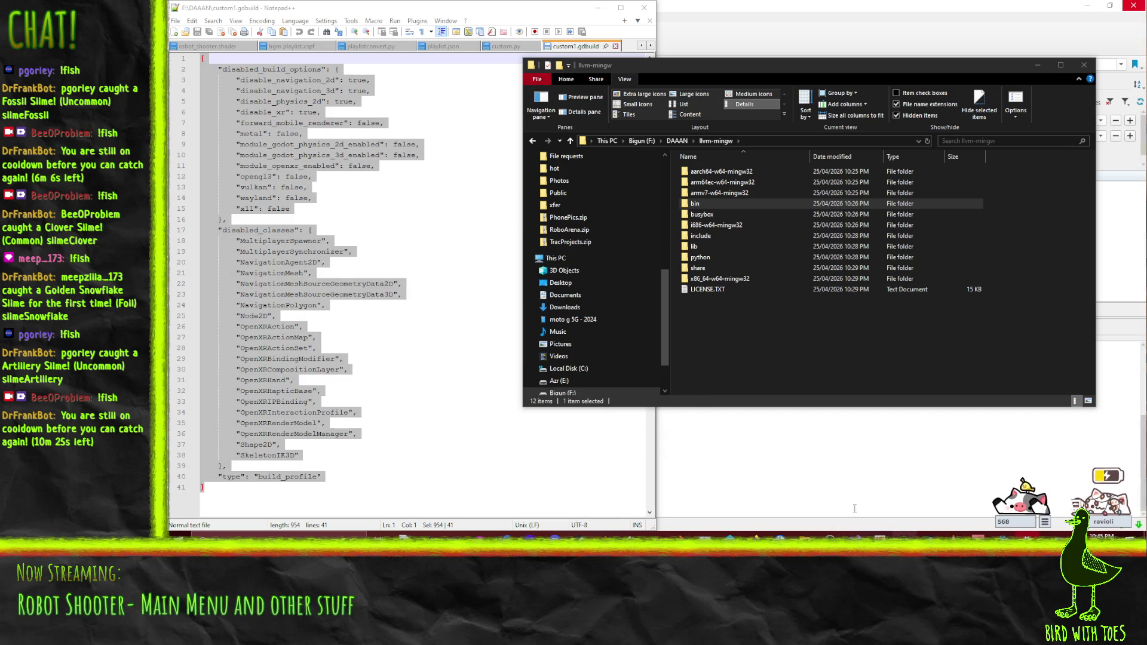
left_click(179, 536)
type("cmd")
key("Return")
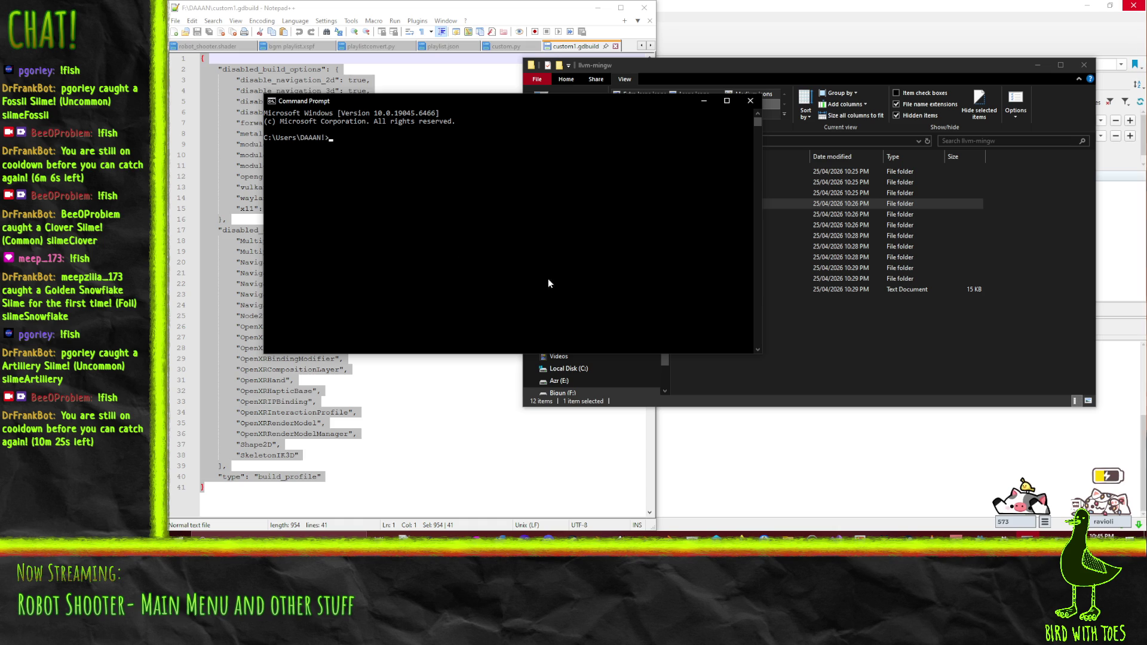
type("cd g")
Step: Move the new prompt into F:\DAAAN\Git\godot with Tab completion and start typing scons
key("Tab")
key("Tab")
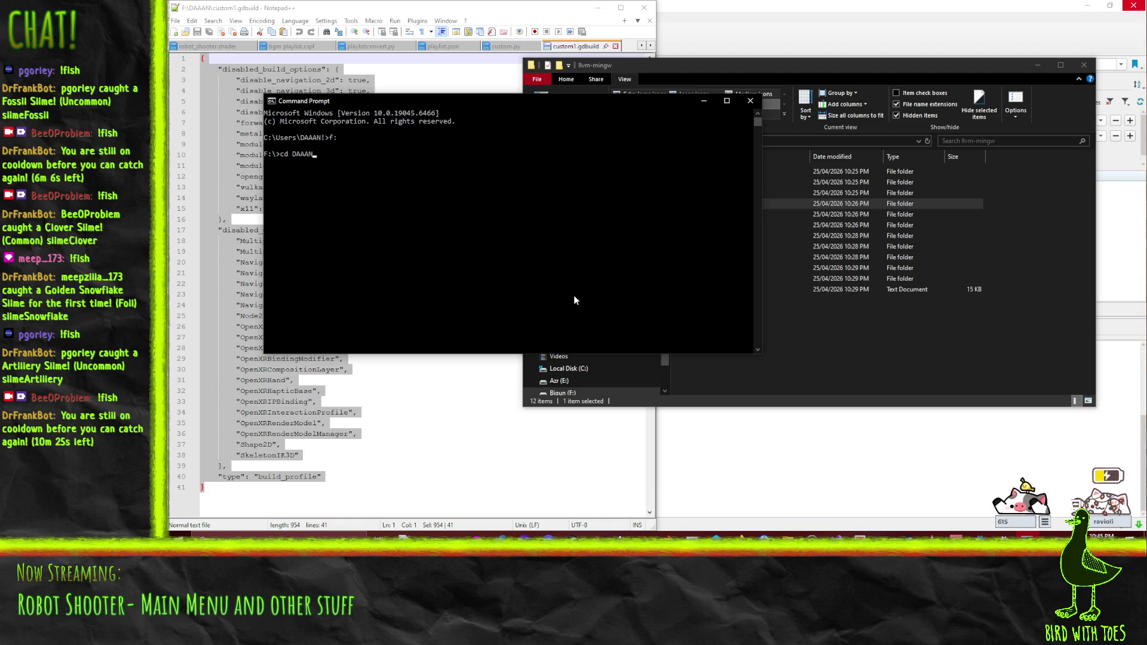
key("Tab")
type("g")
key("Tab")
key("Return")
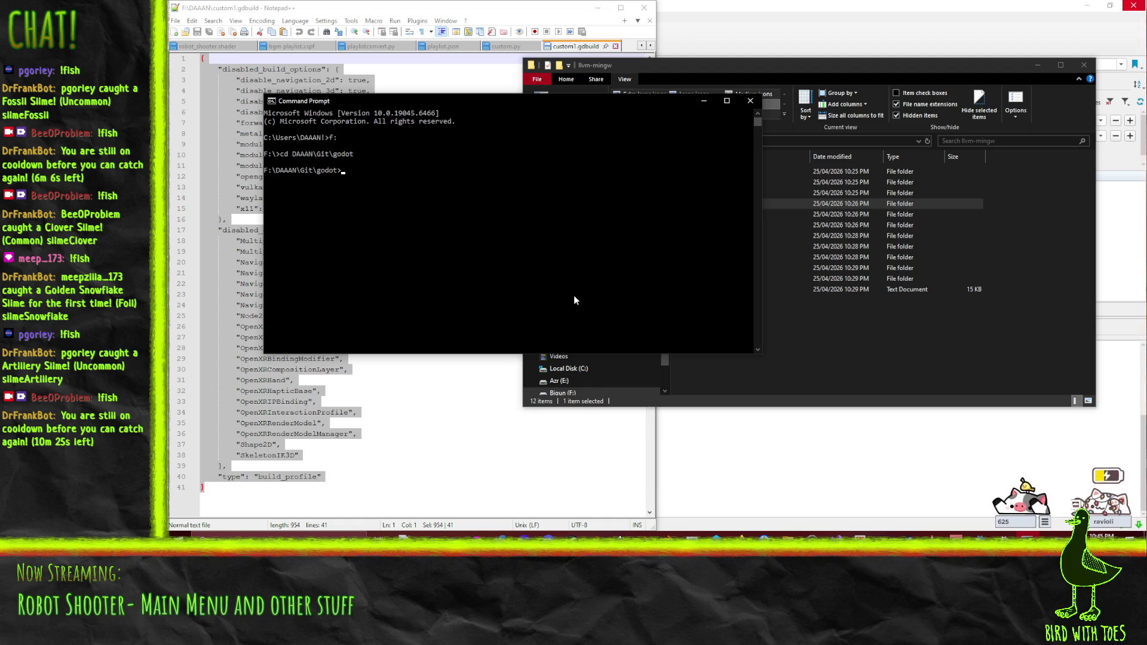
left_click_drag(446, 101, 752, 217)
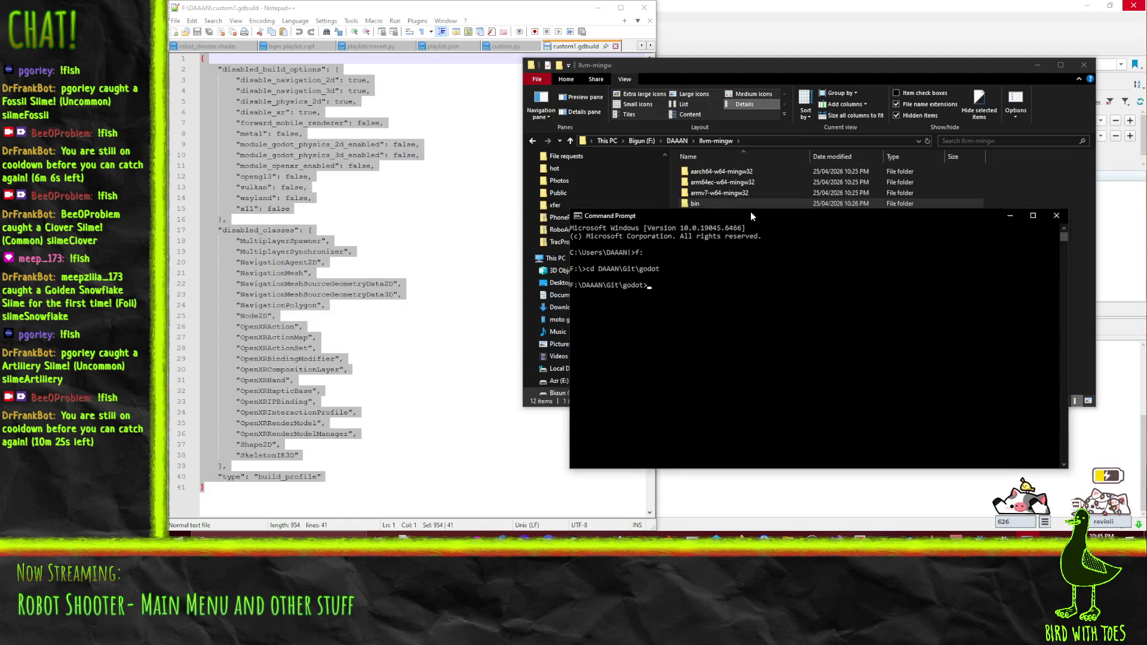
type("sconds")
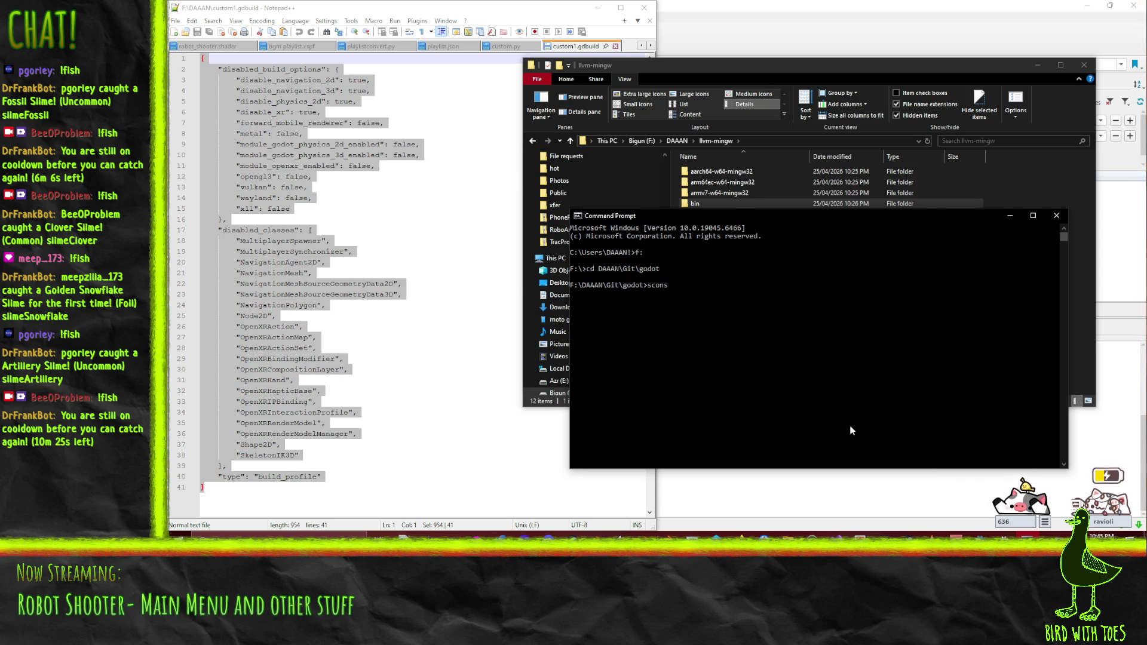
left_click(741, 534)
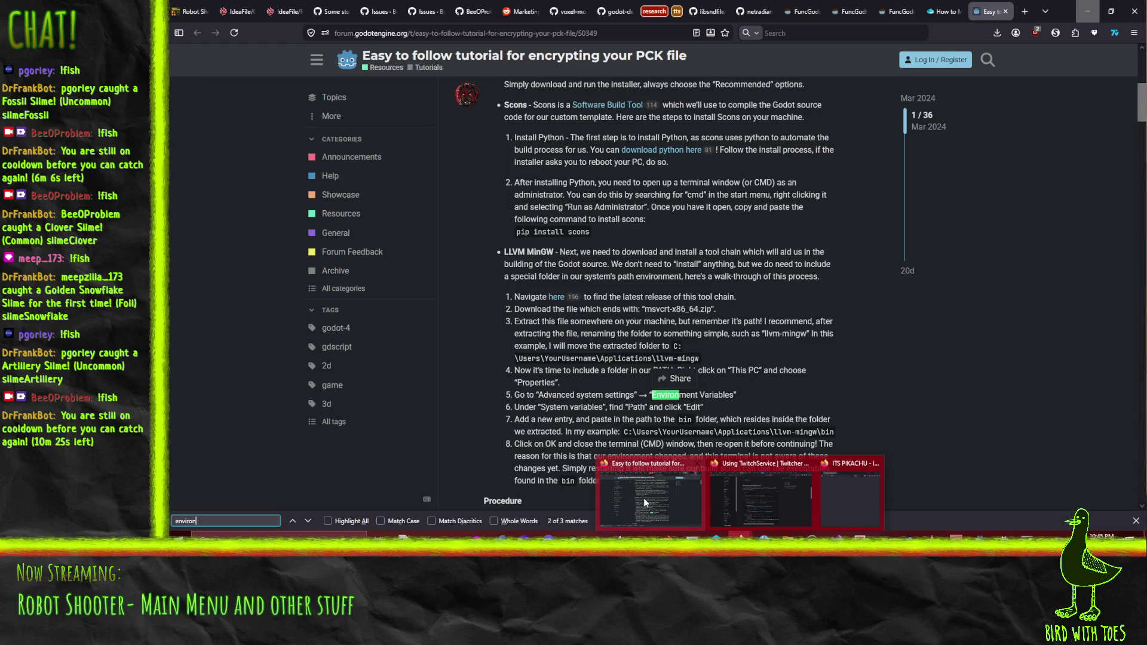
Step: Copy the final scons build command from the How to minify guide
left_click(644, 497)
key("ctrl+shift+Tab")
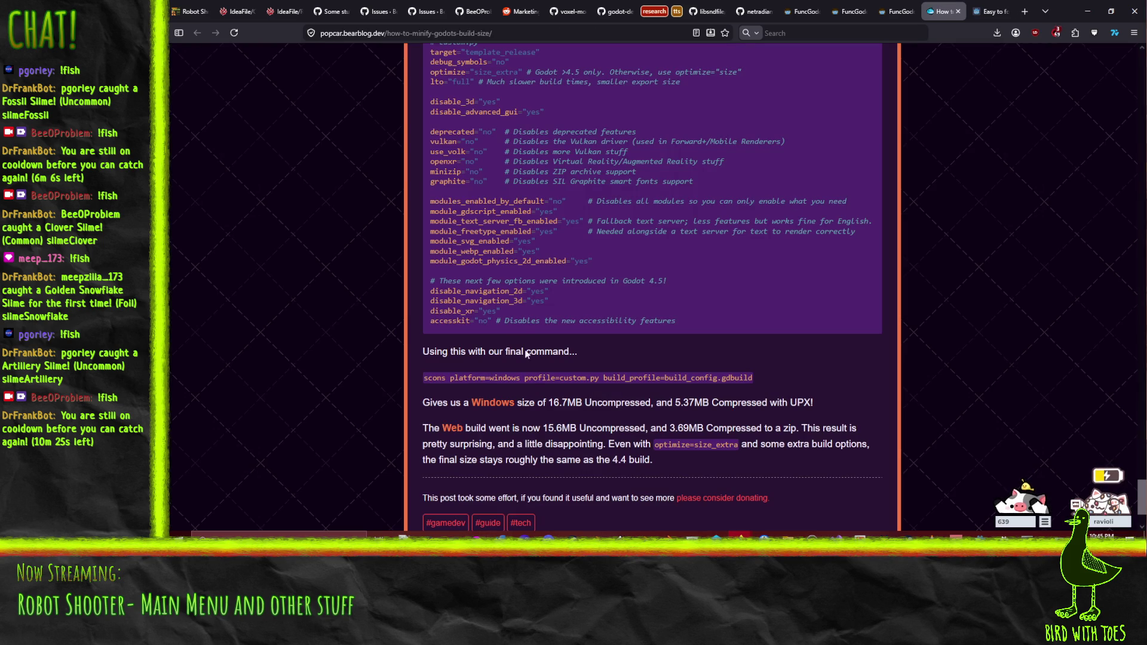
left_click_drag(426, 382, 752, 384)
right_click(687, 380)
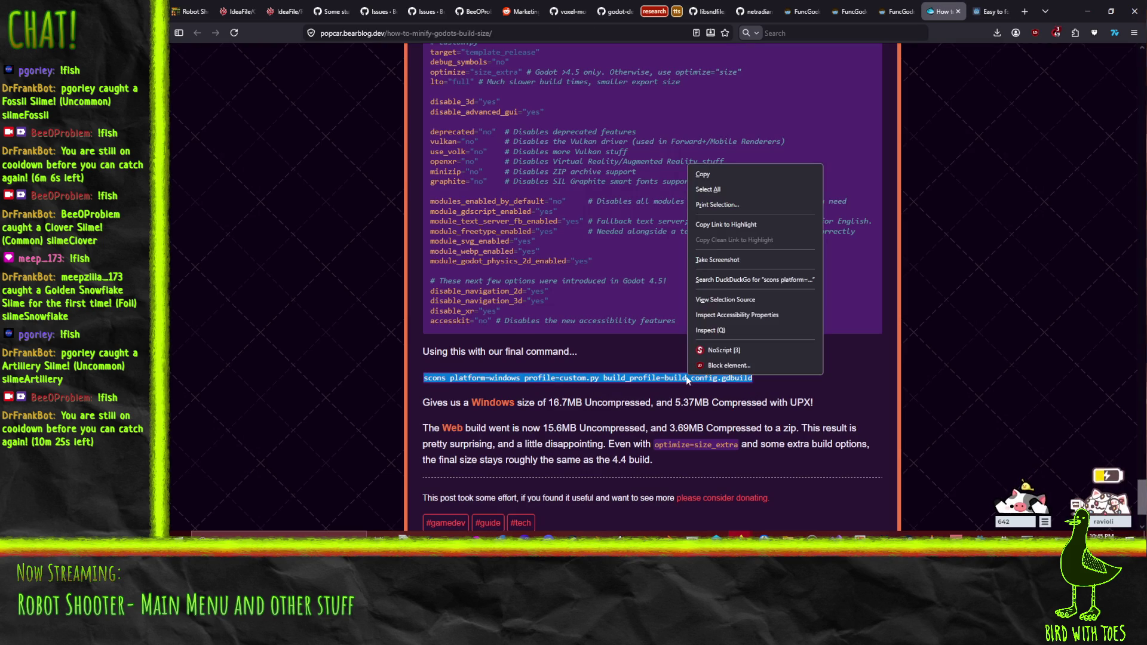
left_click(708, 175)
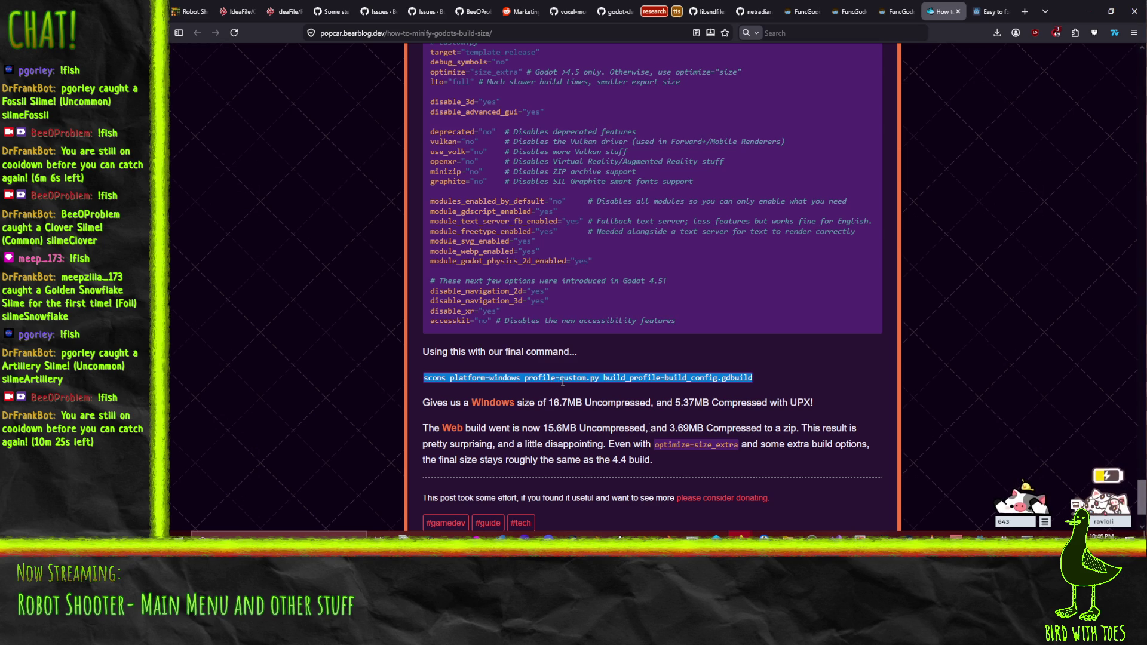
scroll(757, 389, "up", 5)
scroll(757, 389, "up", 10)
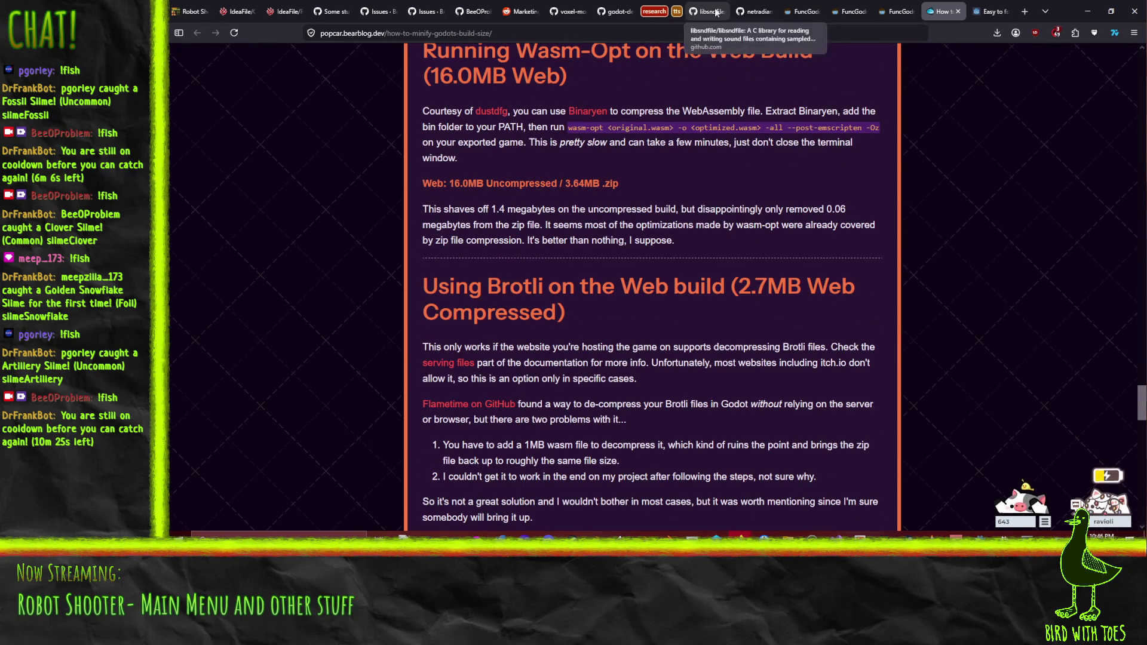
Step: Search the encryption tutorial forum page for 'mono' and select the mono compile commands
left_click(991, 11)
key("ctrl+f")
type("mono")
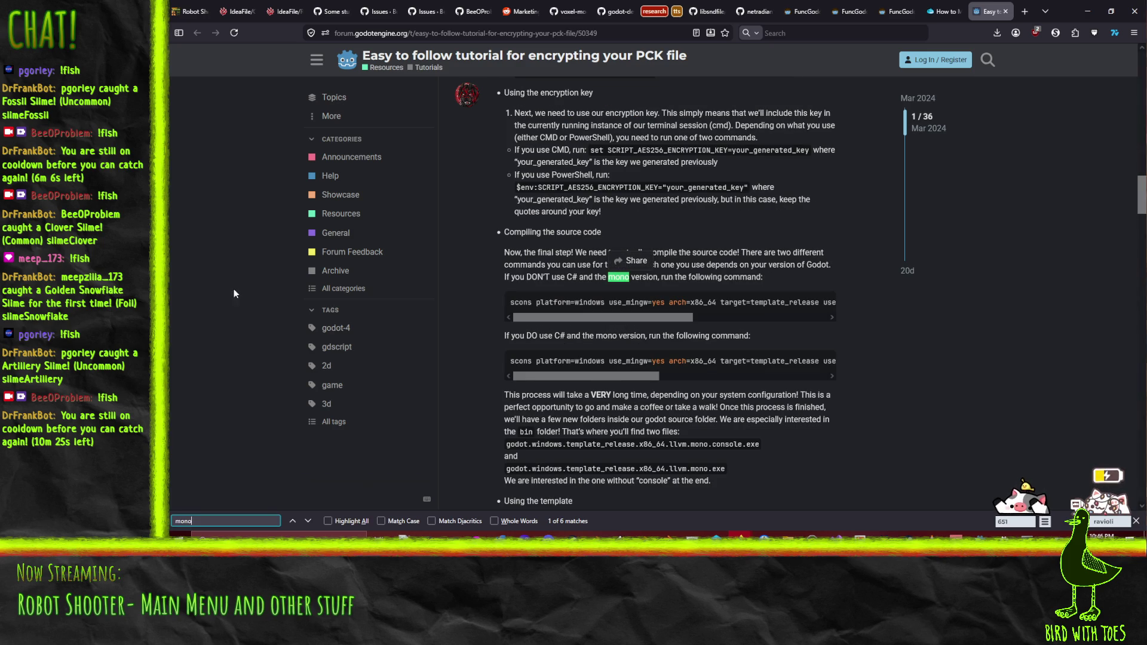
mouse_move(640, 317)
left_mouse_down()
mouse_move(804, 326)
mouse_move(582, 328)
left_mouse_up()
left_click_drag(564, 376, 738, 385)
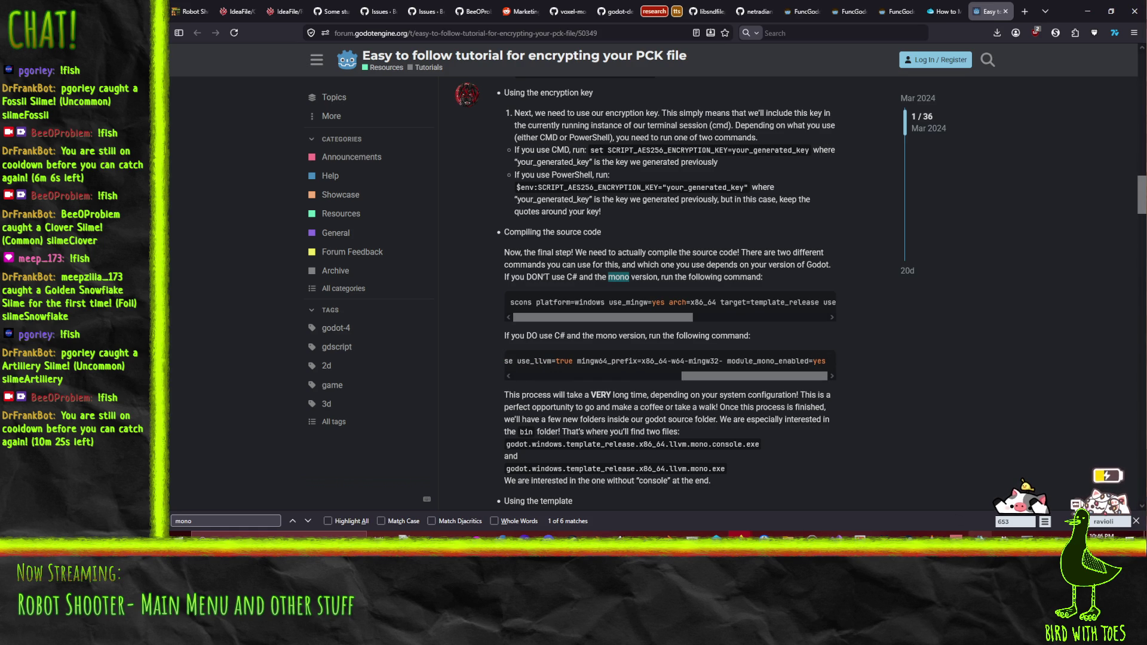
key("alt+Tab")
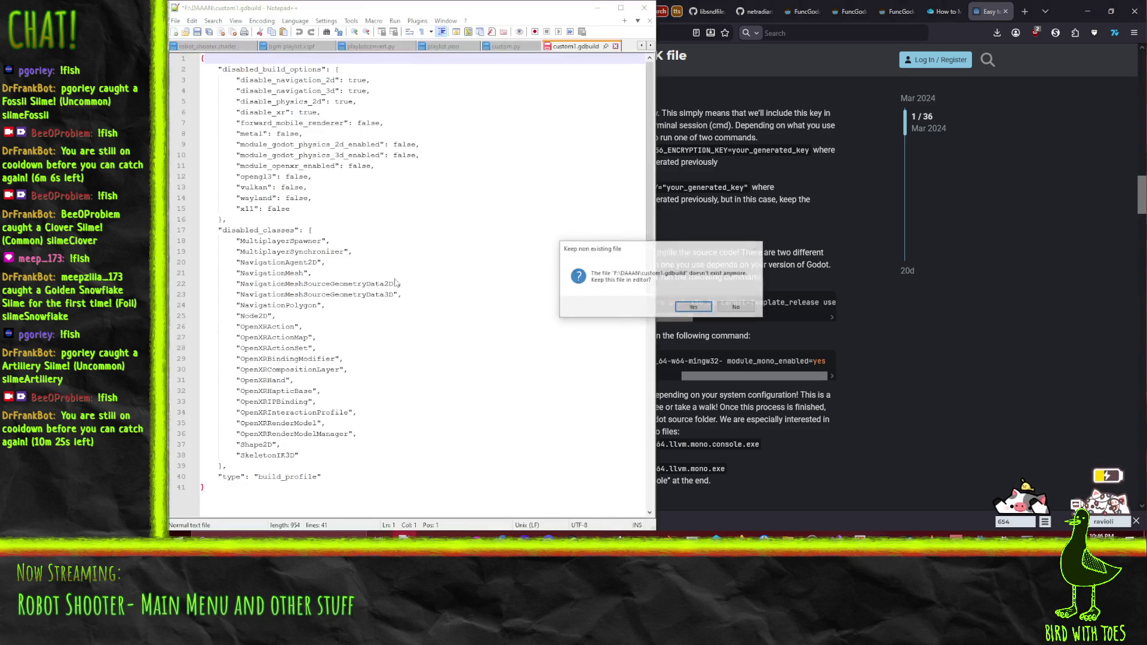
Step: Answer the missing-file prompts and open the rs-custom build files from F:\DAAAN\Git\godot
left_click(704, 305)
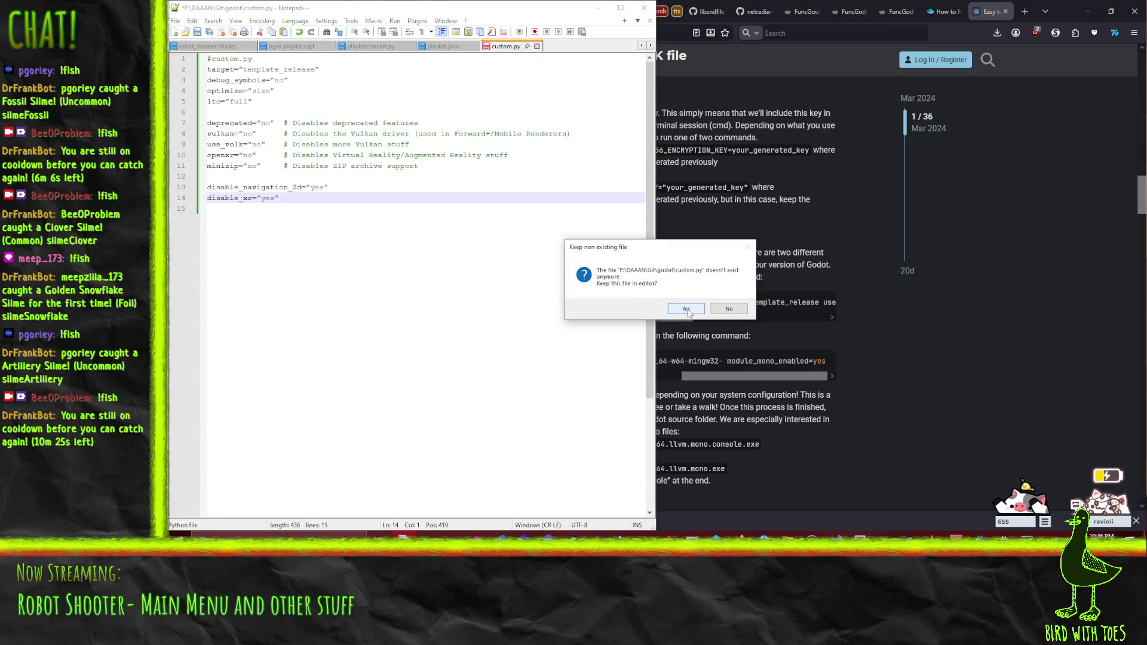
left_click(717, 310)
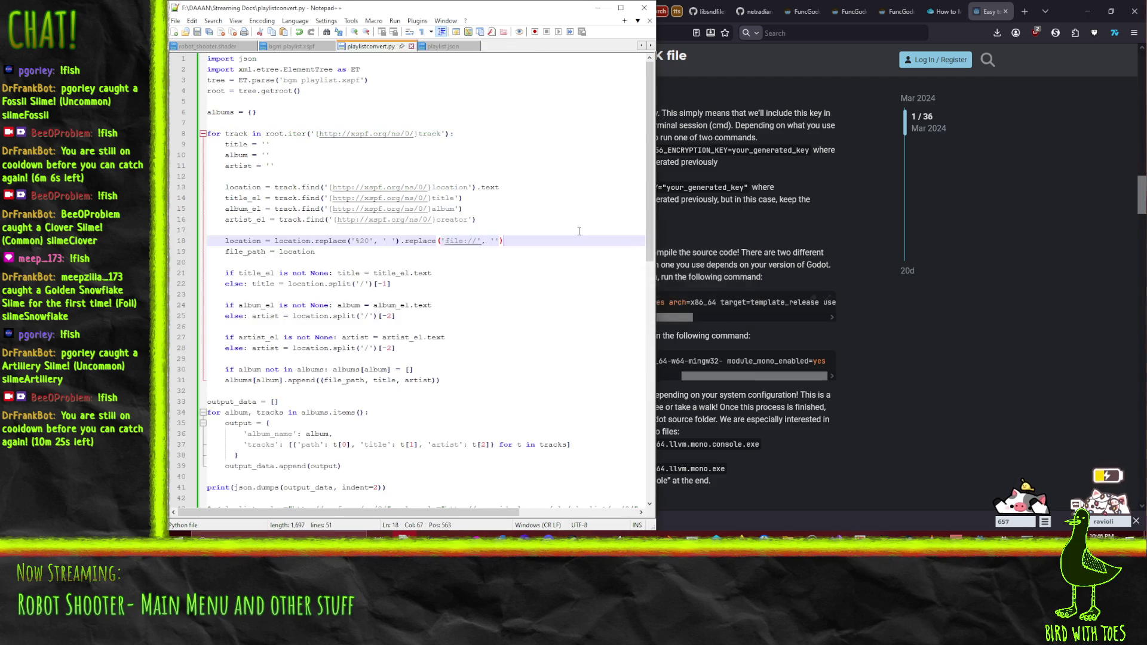
left_click(176, 21)
left_click(197, 44)
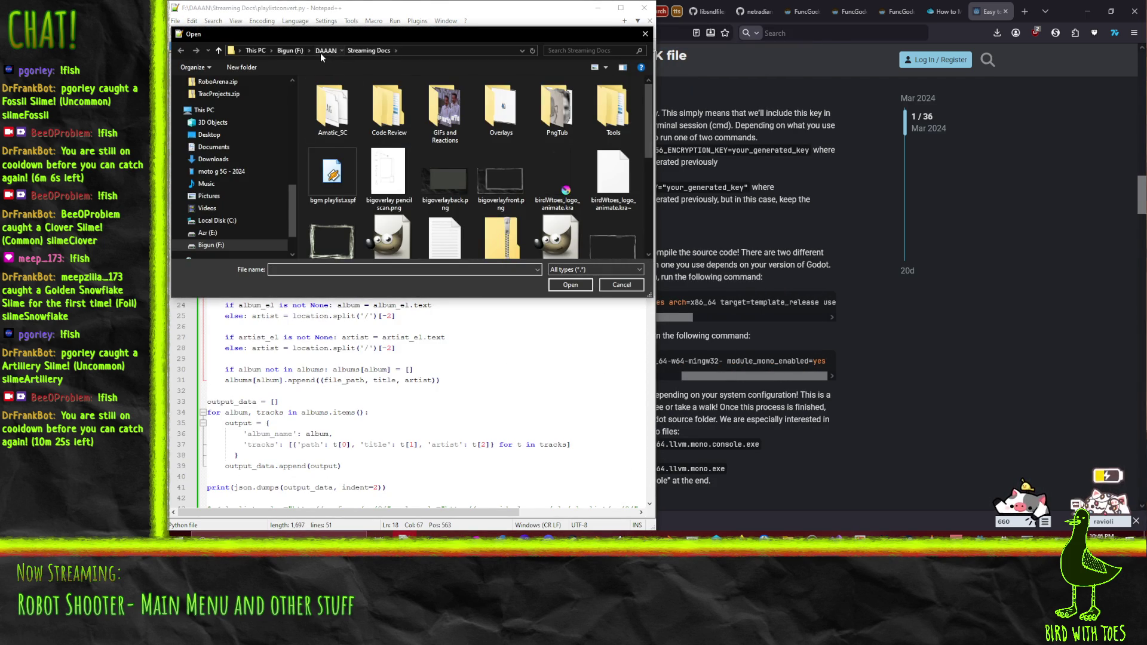
left_click(323, 51)
scroll(339, 253, "down", 1)
double_click(339, 252)
double_click(327, 99)
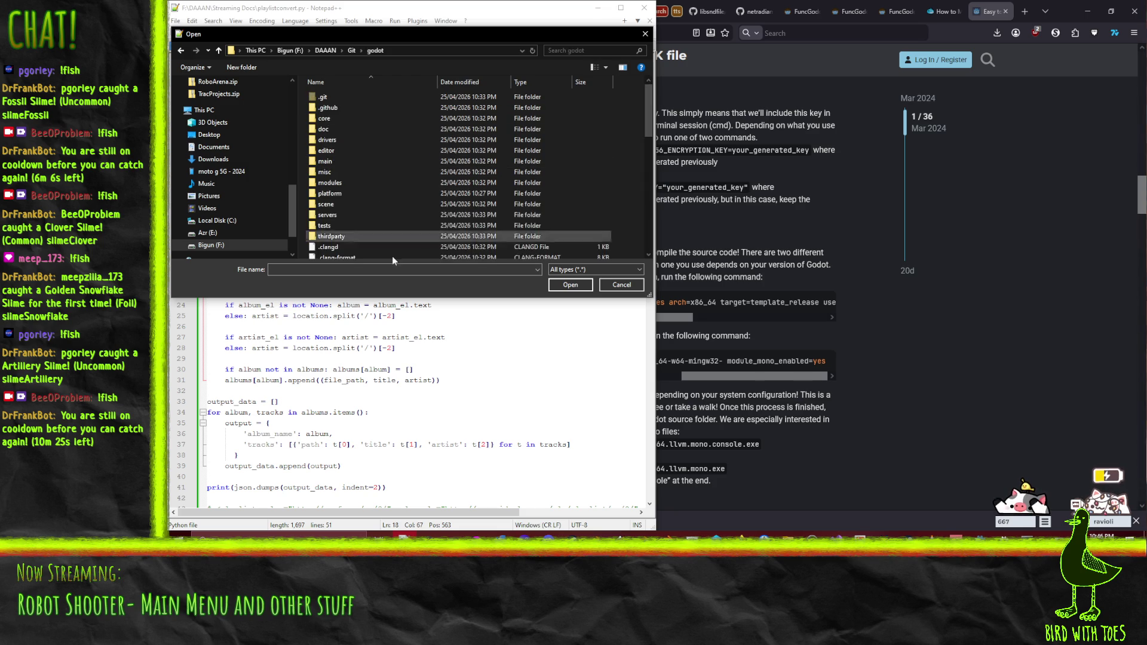
scroll(392, 255, "down", 5)
left_click(406, 200)
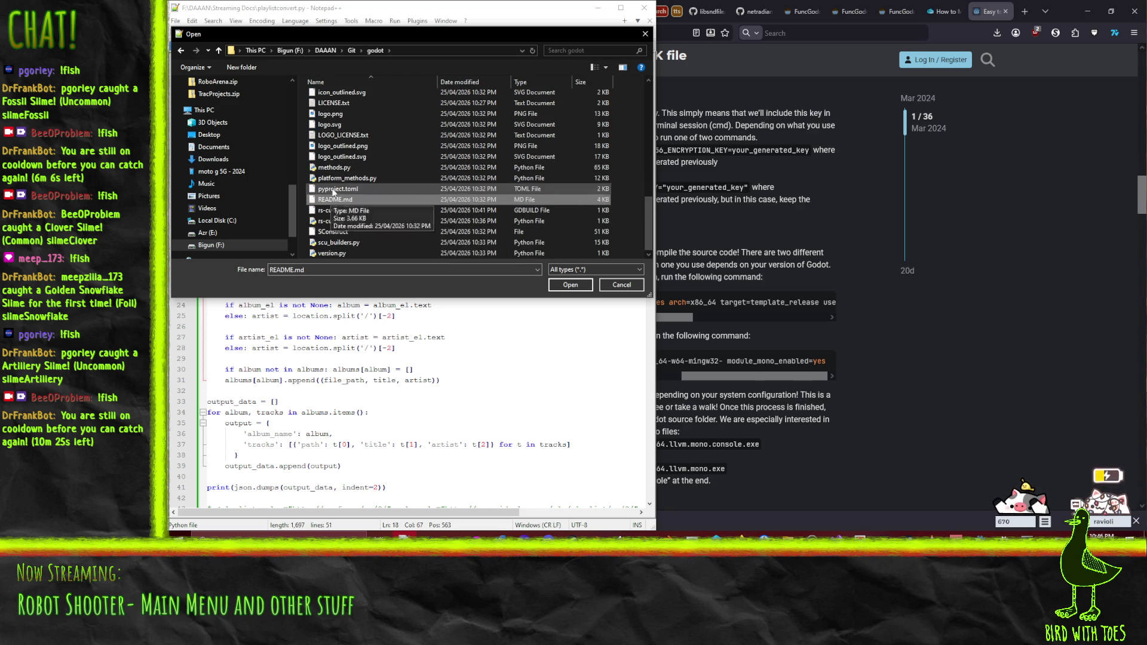
left_click(351, 221)
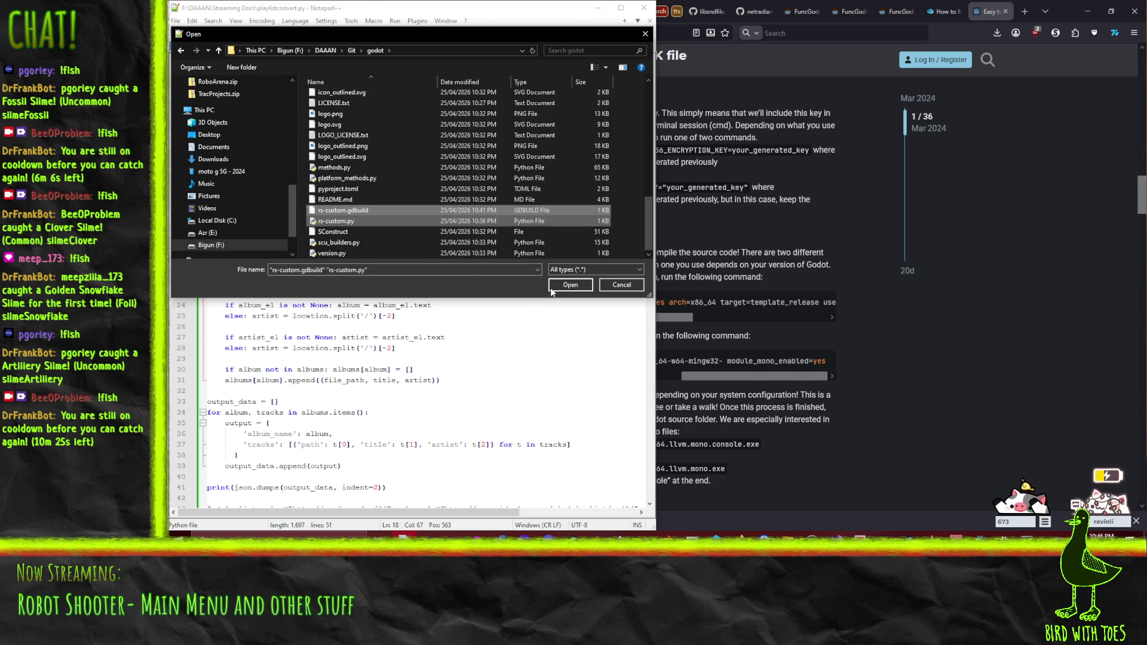
left_click(553, 286)
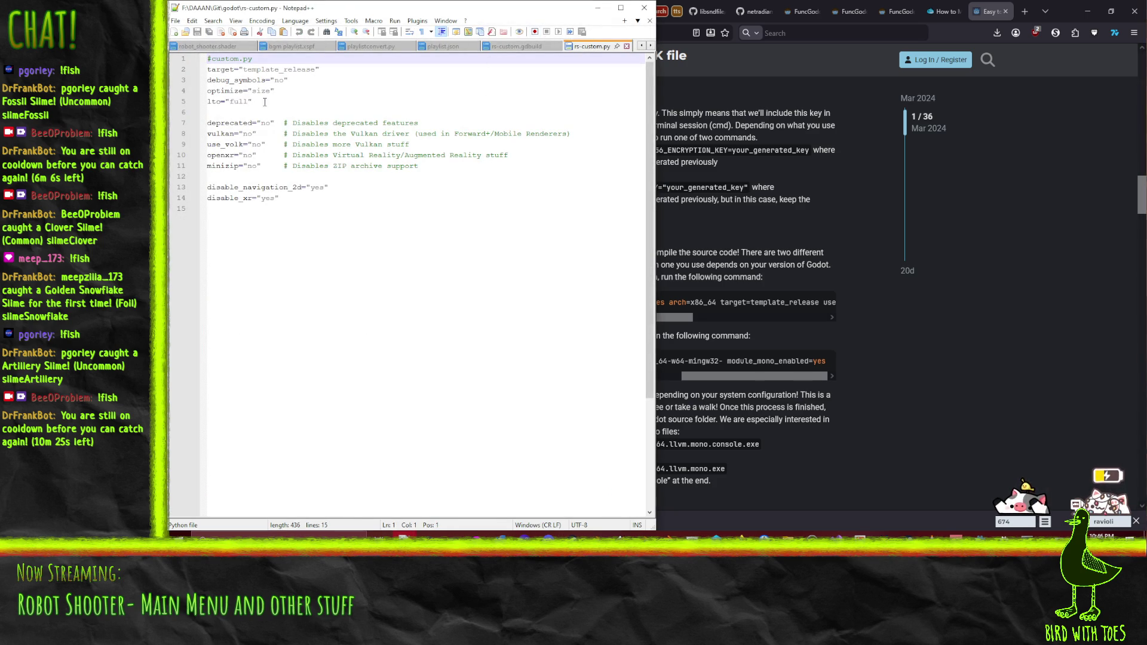
Step: Insert module_mono_enabled="yes" as the second line and save the file
key("End")
key("Return")
type("\\")
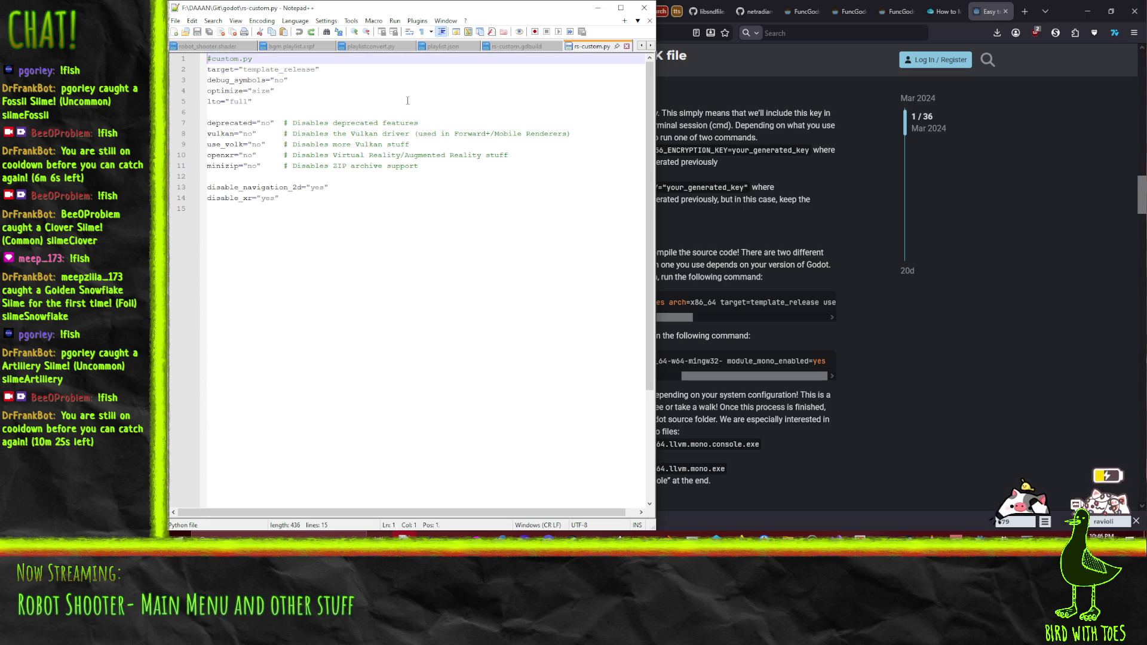
type("module_mono_enal")
key("BackSpace")
type("bled=\"yes\"")
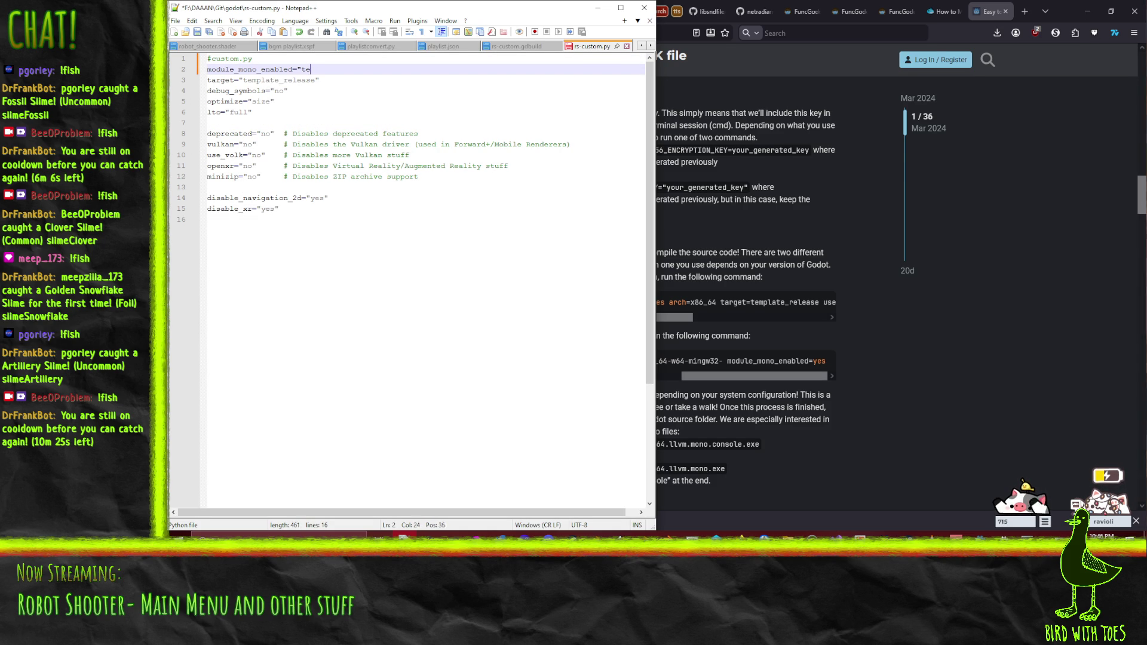
key("ctrl+s")
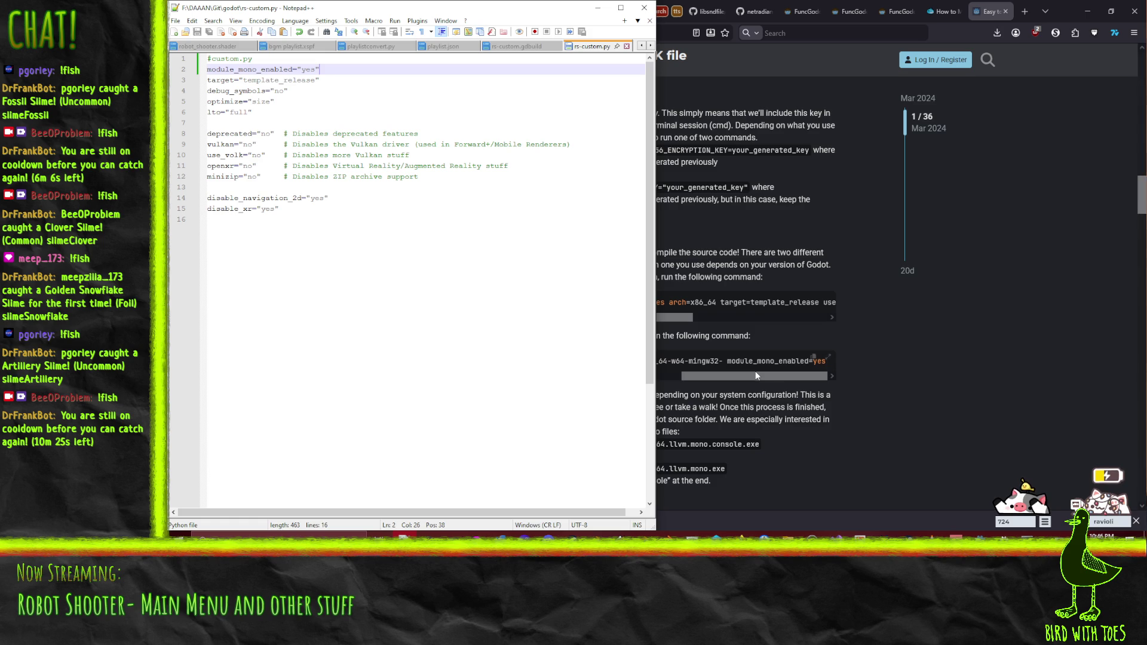
left_click(1004, 536)
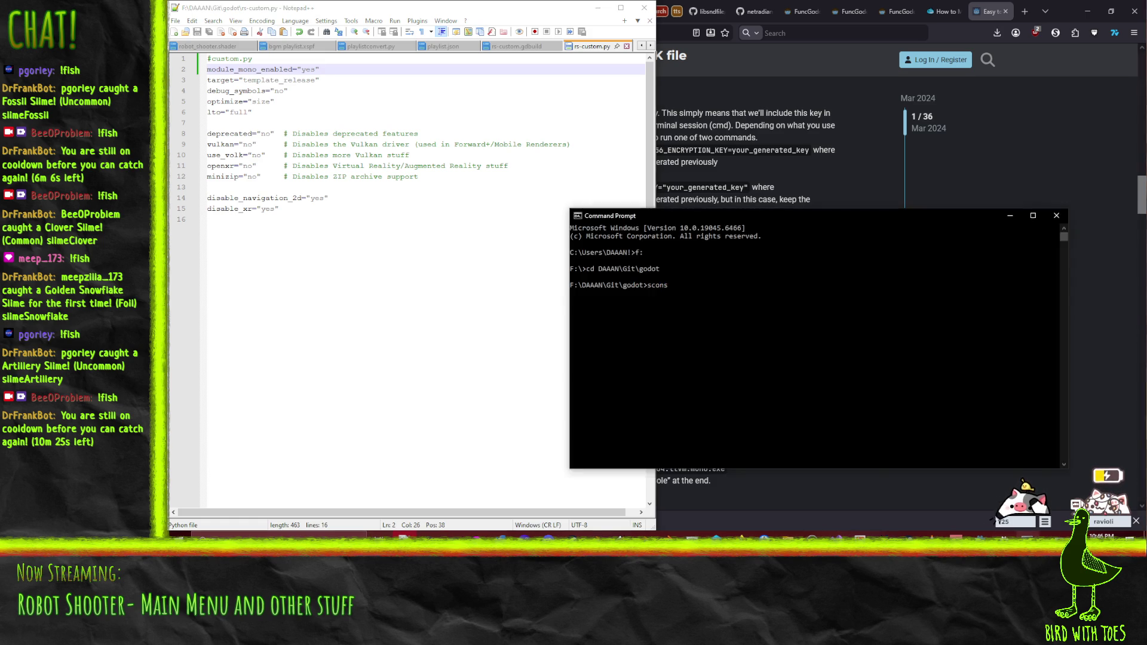
Step: Run the pasted scons build command with the duplicate word removed; scons isn't recognized
key("Up")
key("Home")
key("Delete")
key("Delete")
key("Delete")
key("Return")
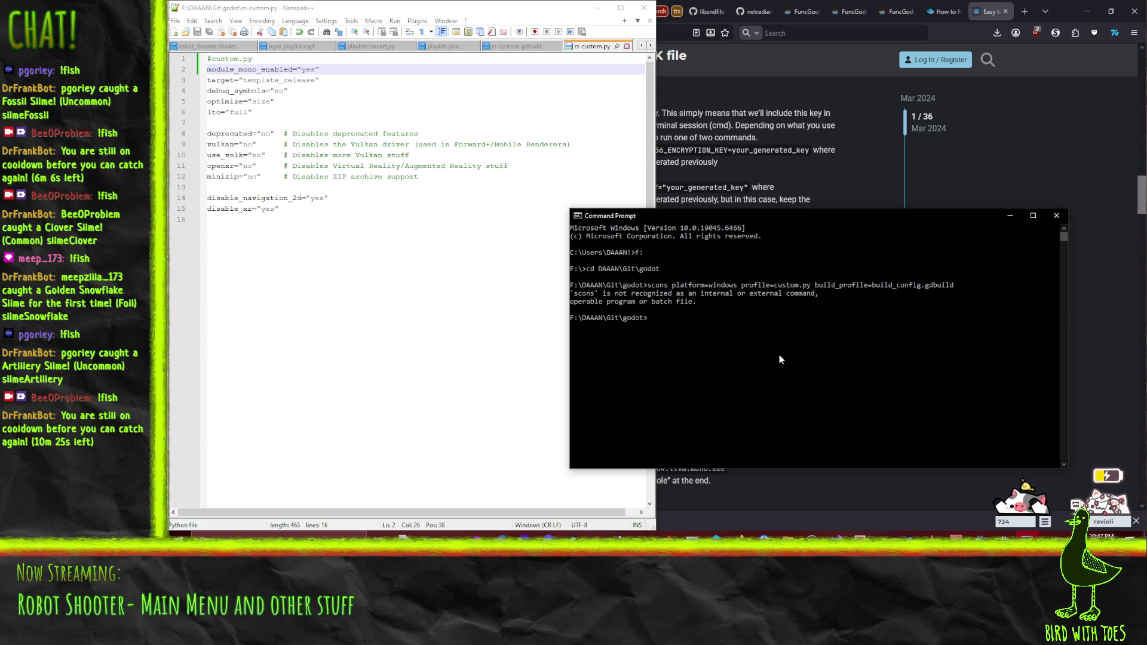
Step: Start Python, import sys and print sys.path to see the Python313 paths
type("python")
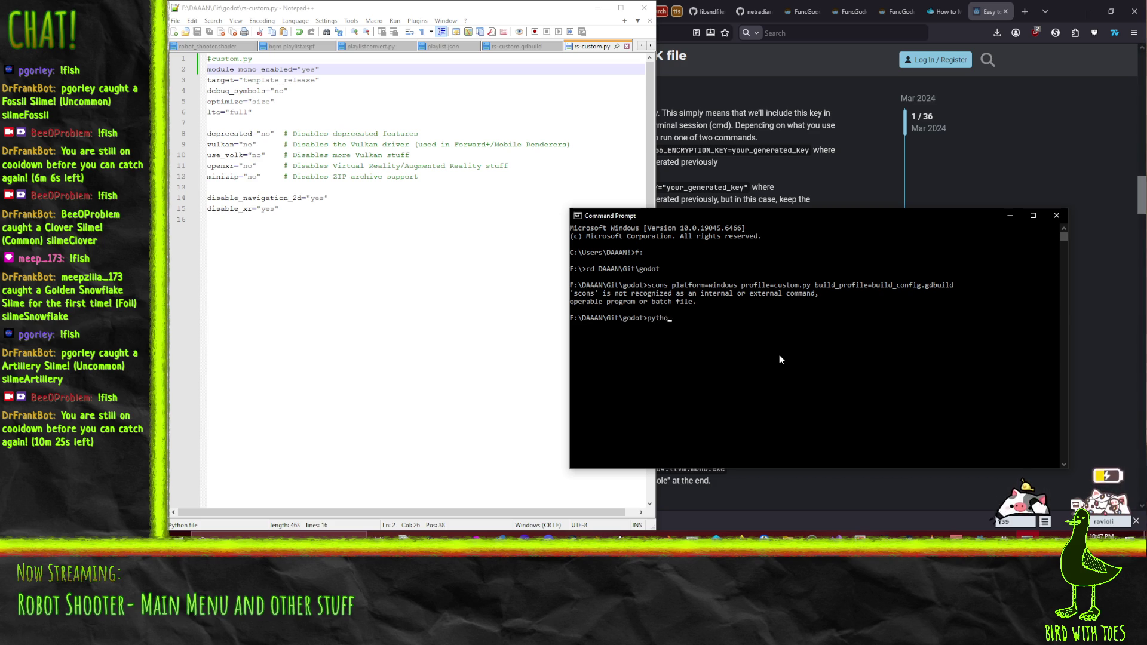
key("Return")
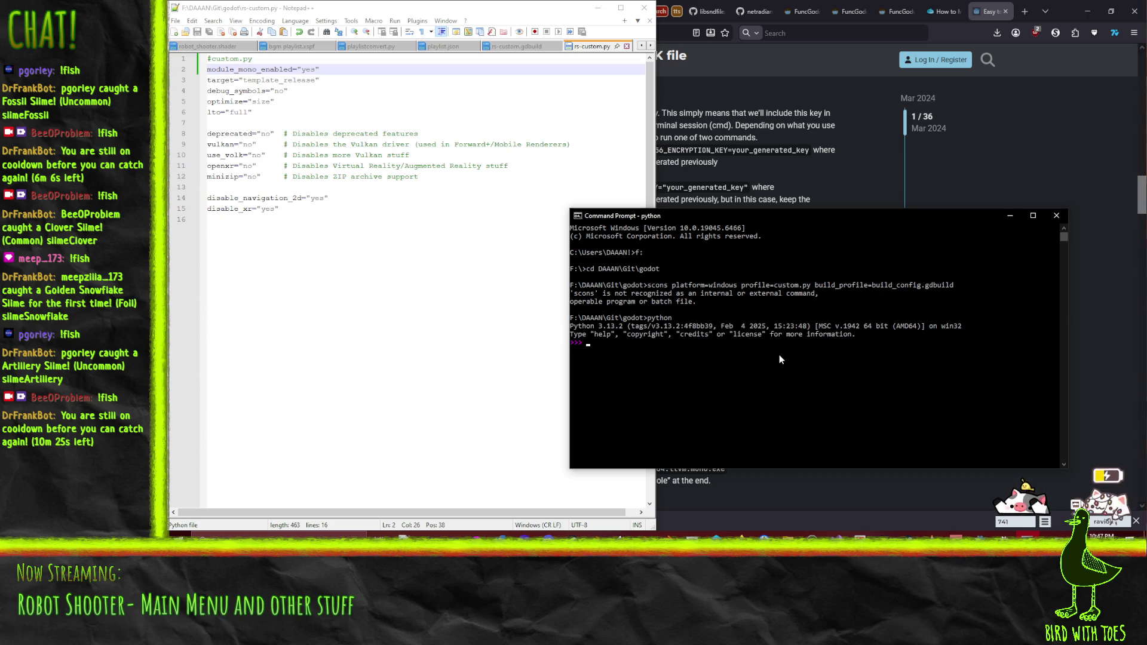
type("sys")
key("Return")
type("im")
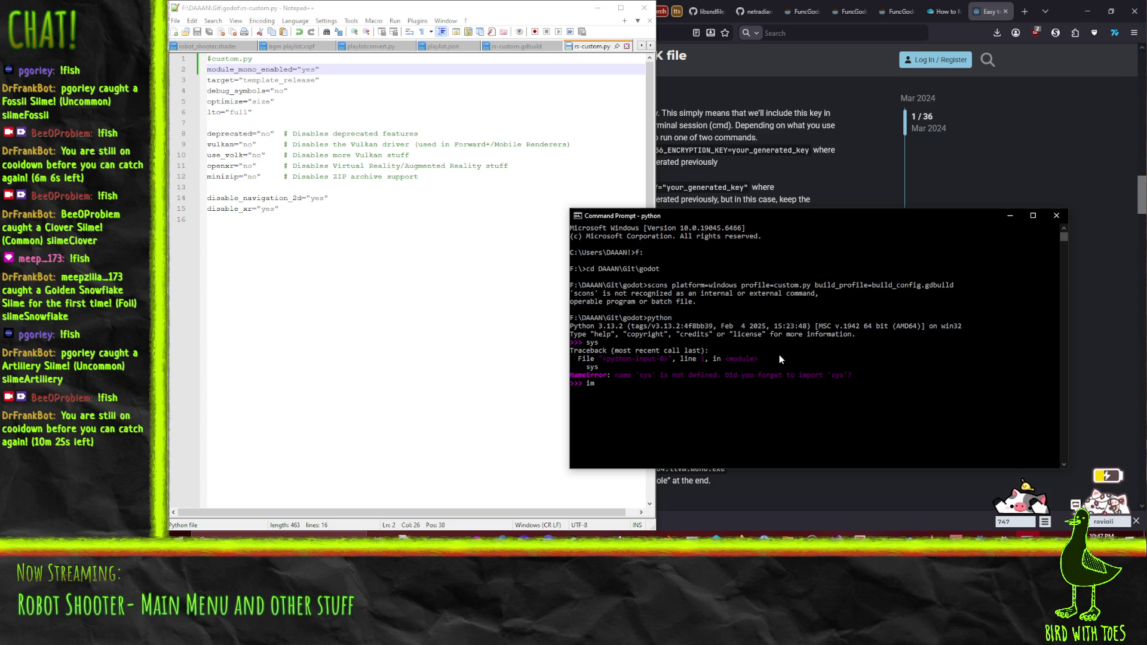
type("port sys")
key("Return")
type("sys.path")
key("Return")
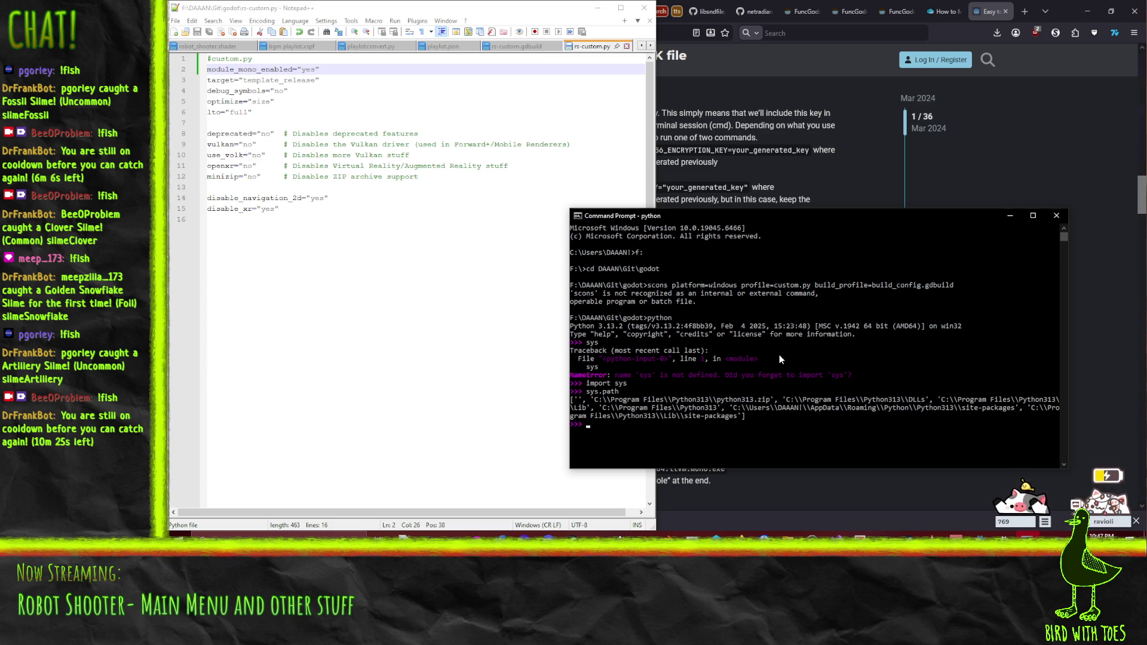
Step: Exit Python and list "C:\Program Files\Python313\Scripts", which only holds pip
key("ctrl+d")
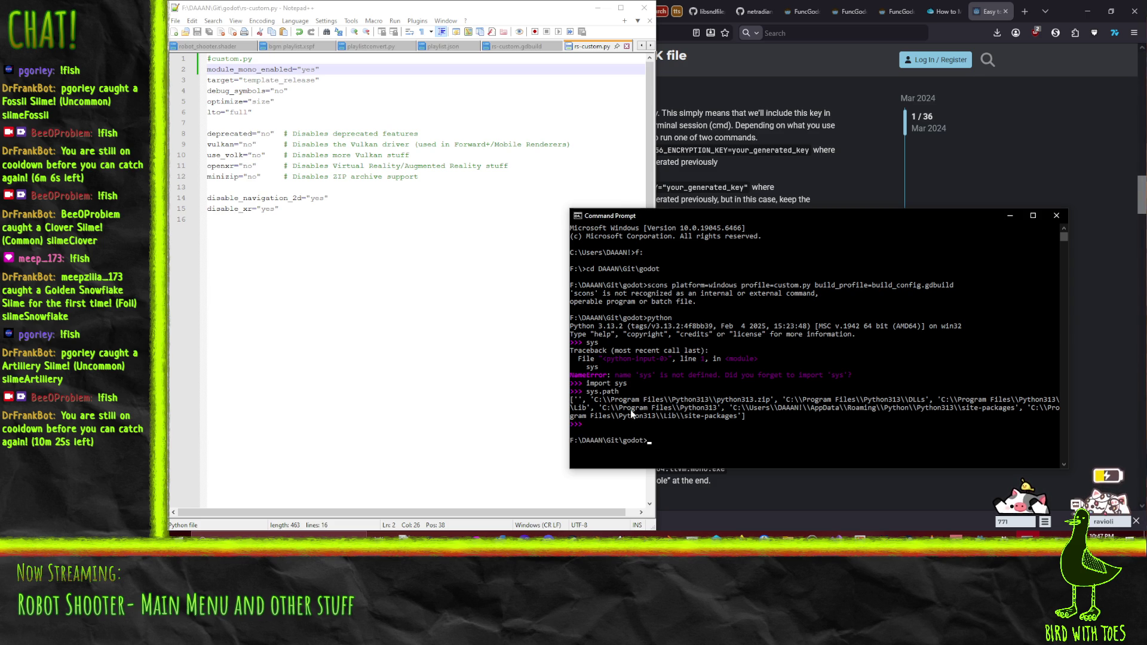
type("\"c:\\Program Files\\Python313\\Scripts\"")
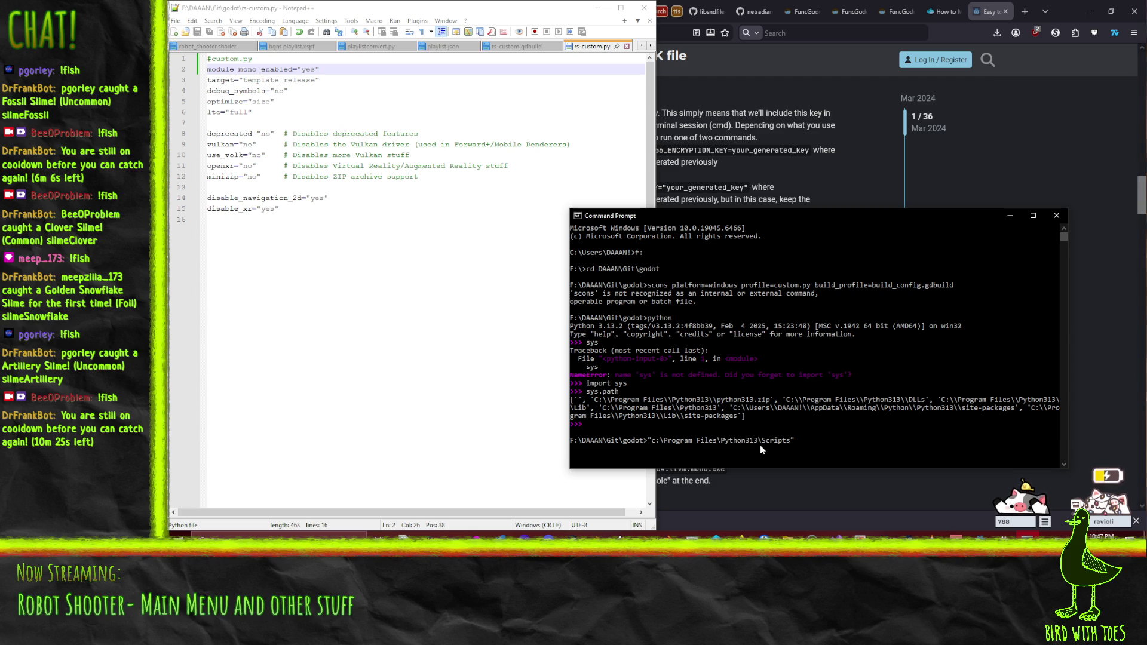
key("Home")
type("dir")
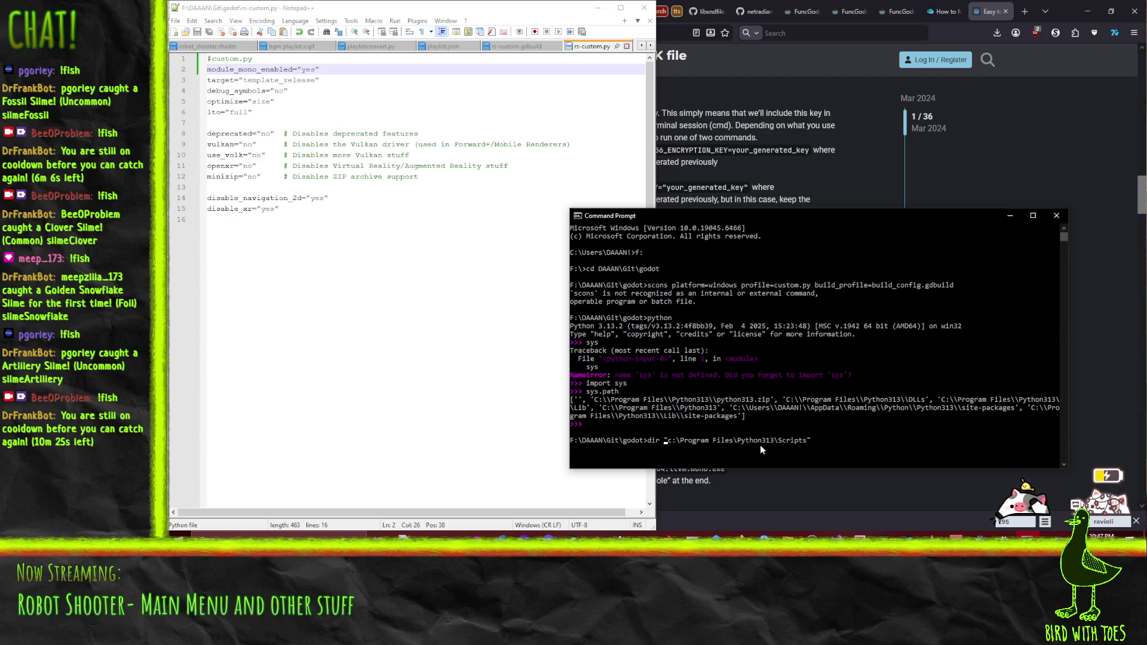
key("Return")
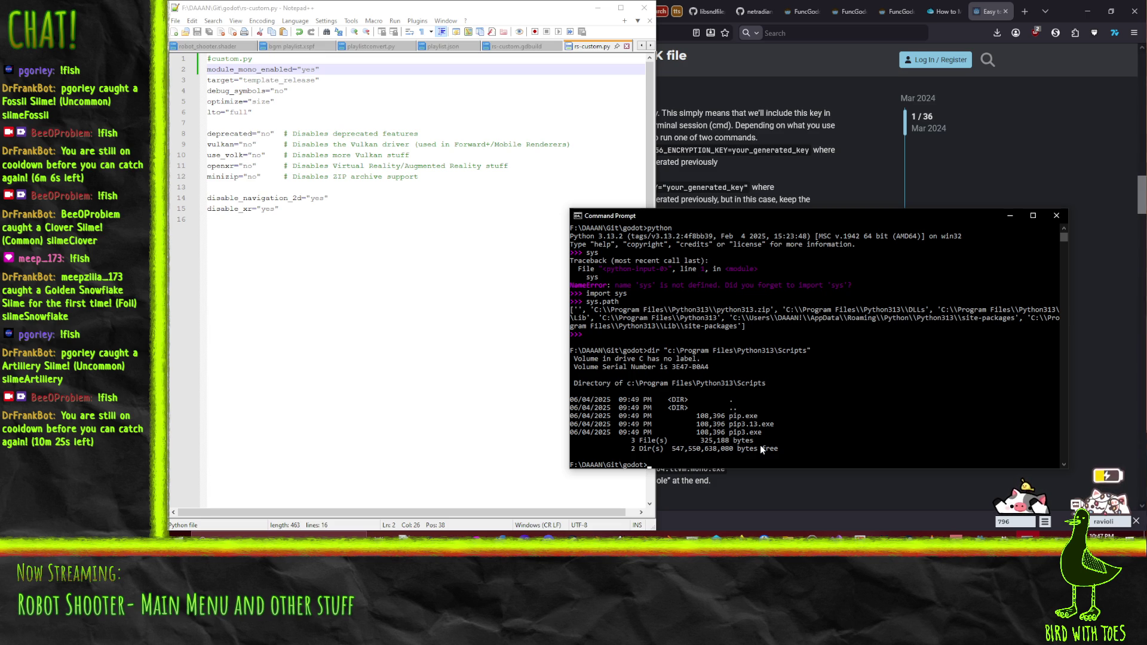
Step: List the user's AppData\Roaming\Python\Python313 folder using Tab completion
key("Up")
type("\"")
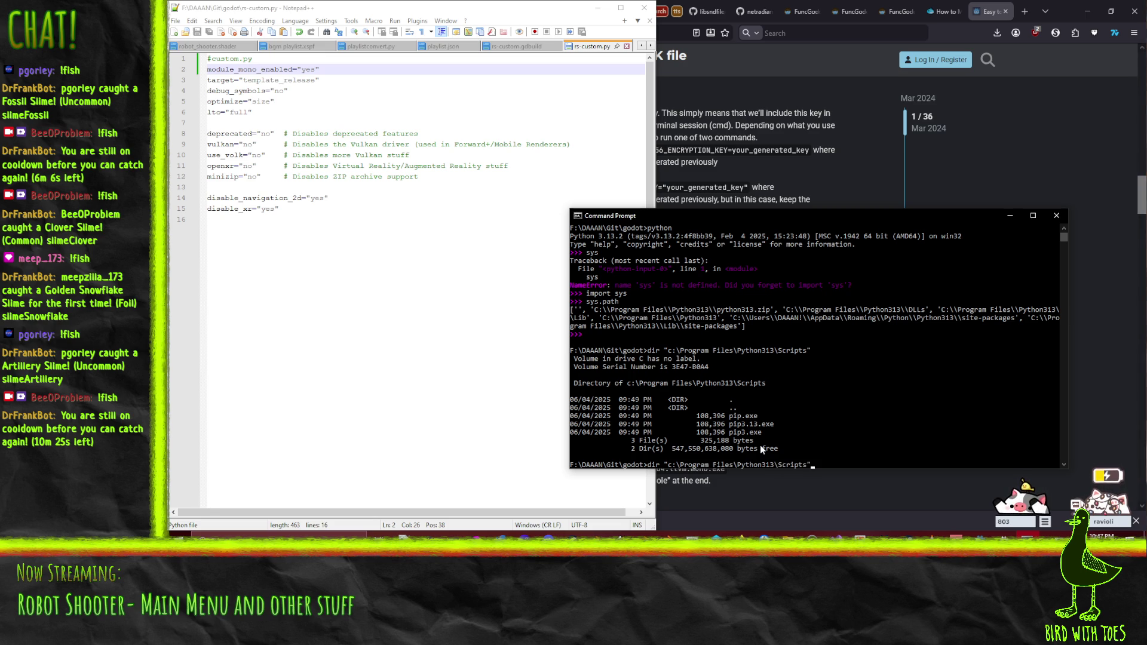
key("BackSpace")
key("BackSpace")
key("BackSpace")
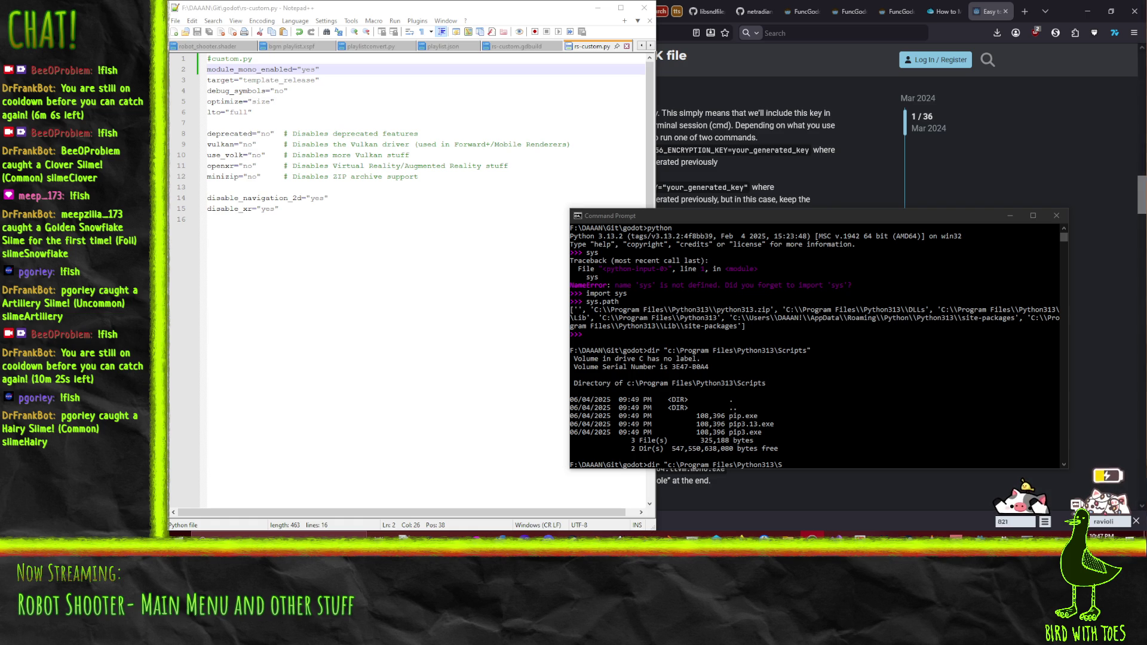
left_click(848, 227)
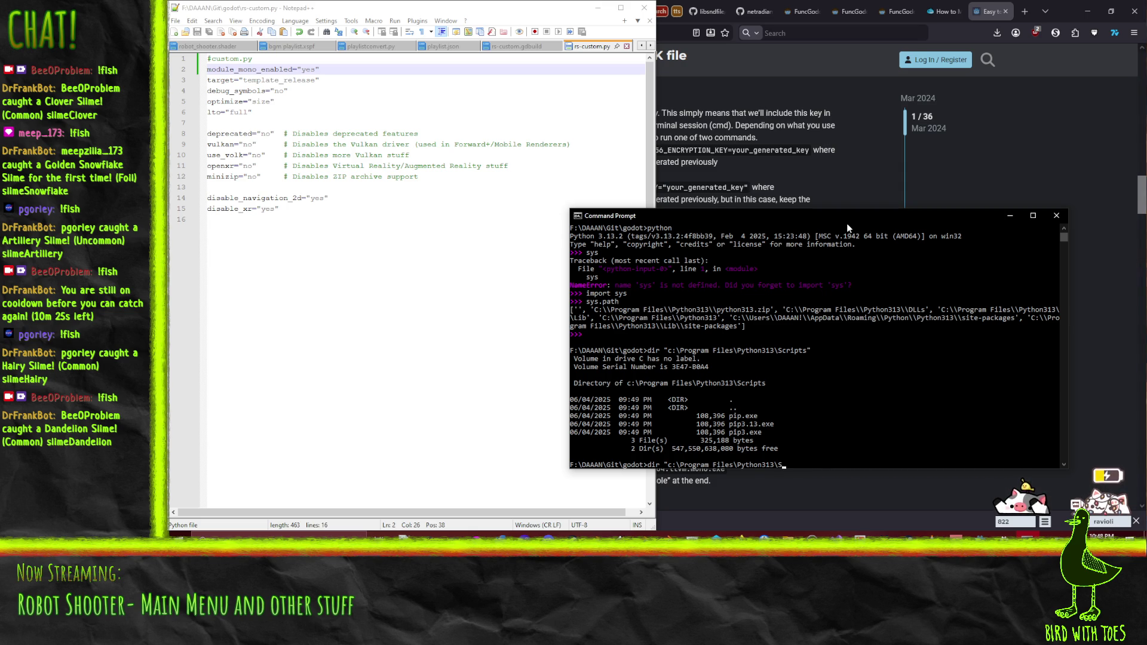
key("BackSpace")
key("BackSpace")
key("BackSpace")
key("BackSpace")
key("BackSpace")
type("Users\\da")
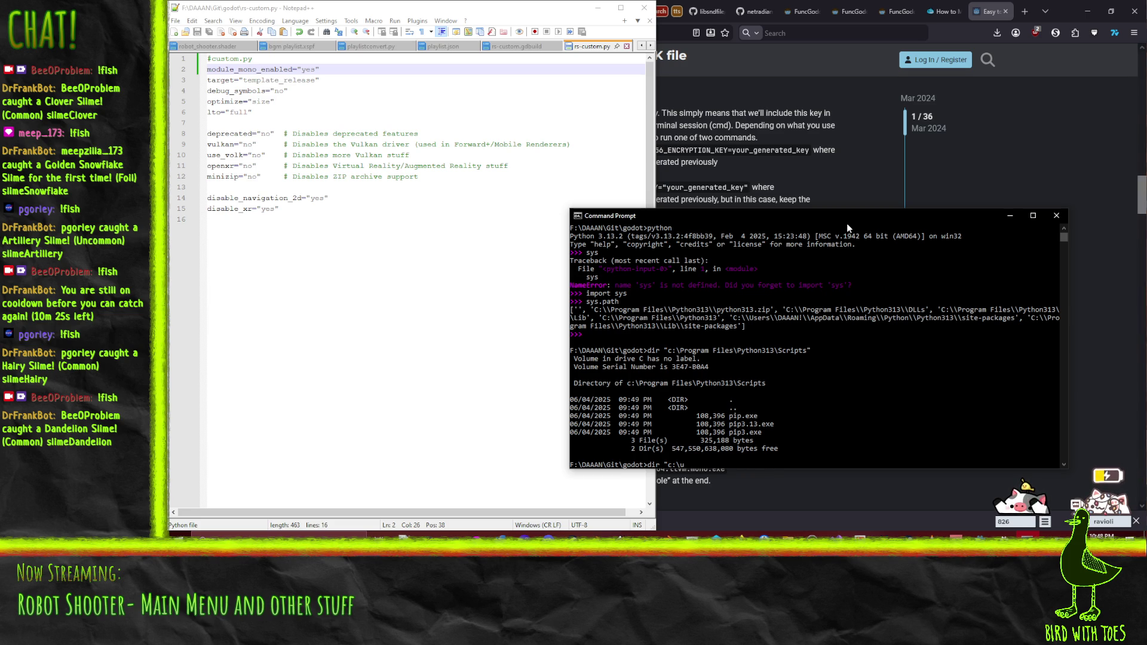
key("Tab")
type("\\")
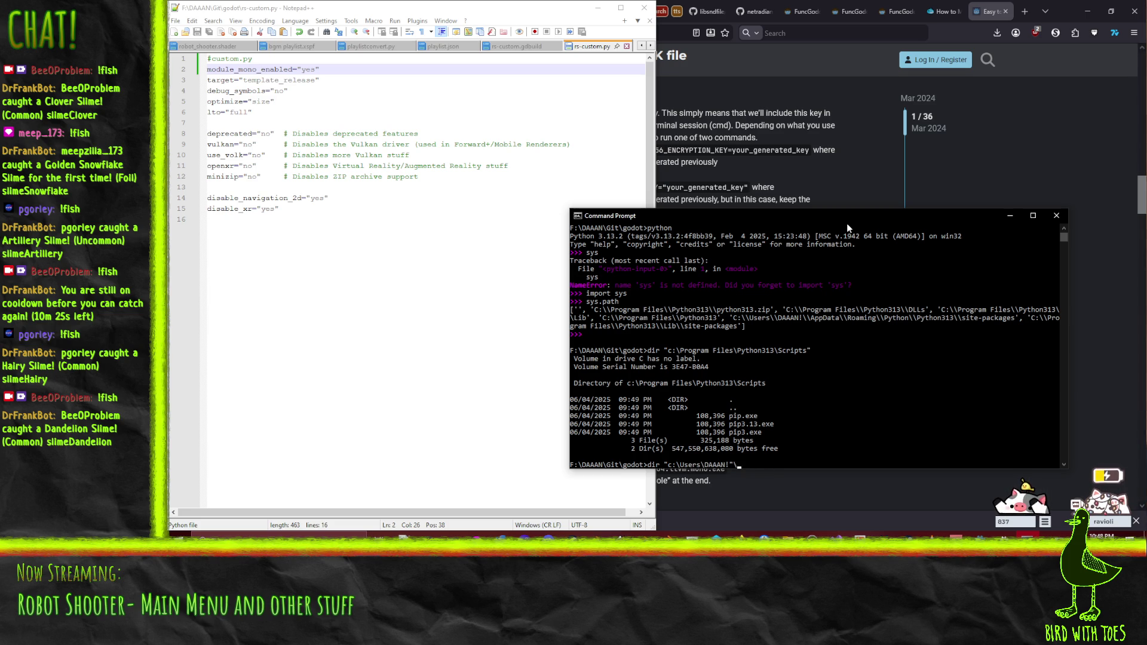
key("Tab")
key("Tab")
key("Tab")
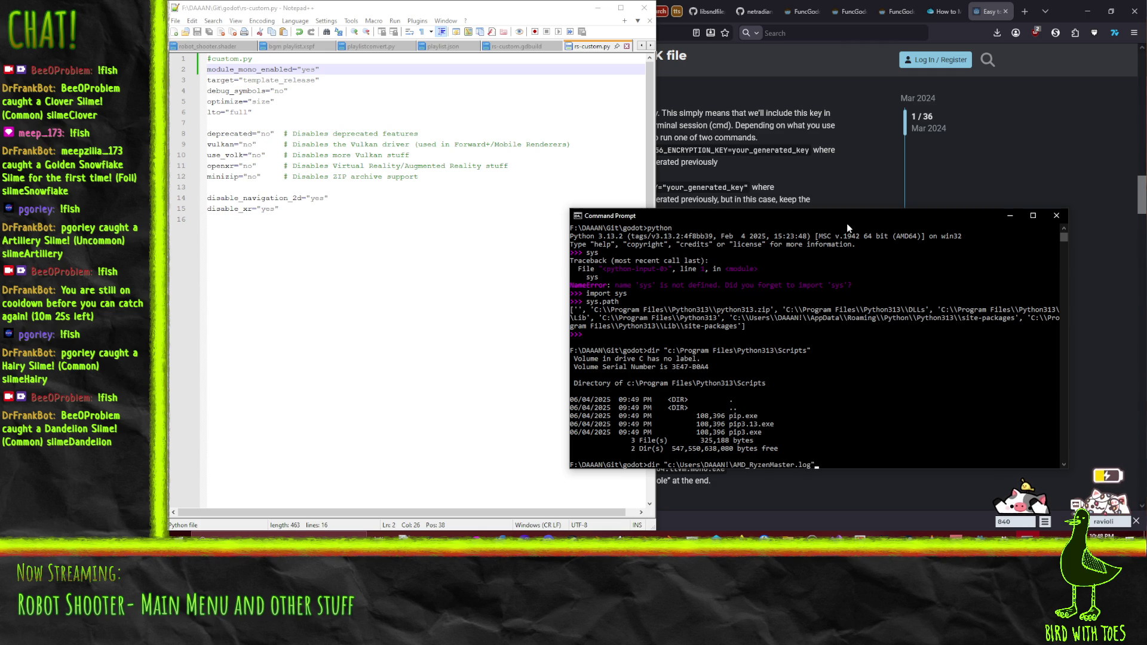
key("BackSpace")
key("BackSpace")
key("BackSpace")
key("BackSpace")
type("p")
key("Tab")
key("Tab")
type("\\p")
key("Tab")
type("\\p")
key("Tab")
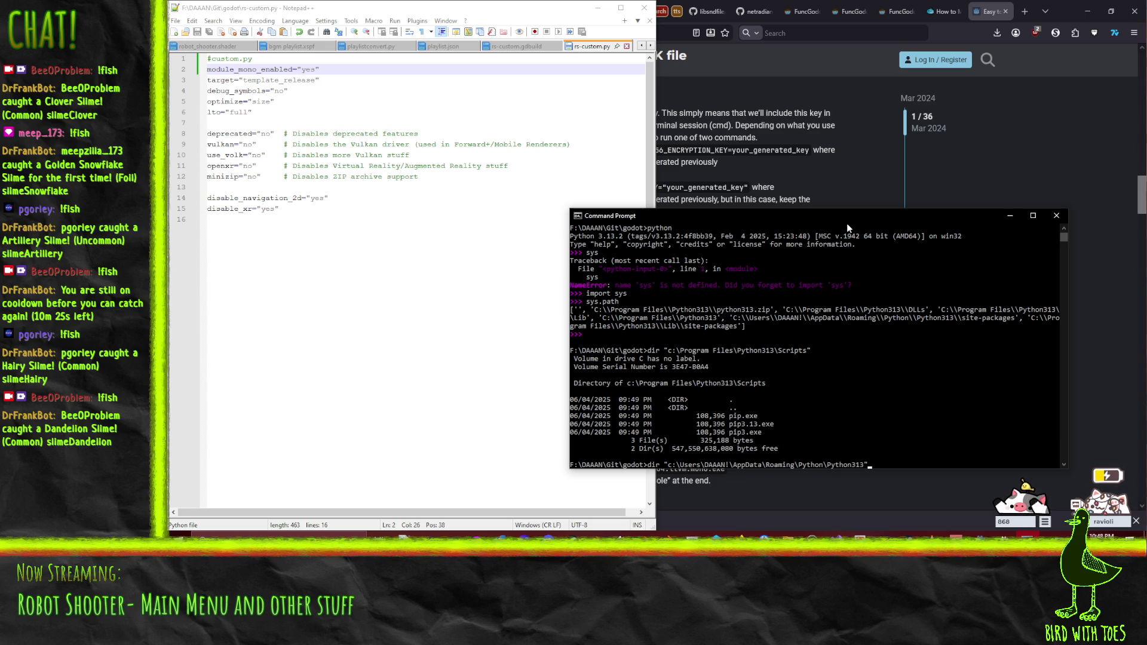
key("Return")
Step: List the roaming Python313\Scripts folder and complete the command to scons.exe
key("Up")
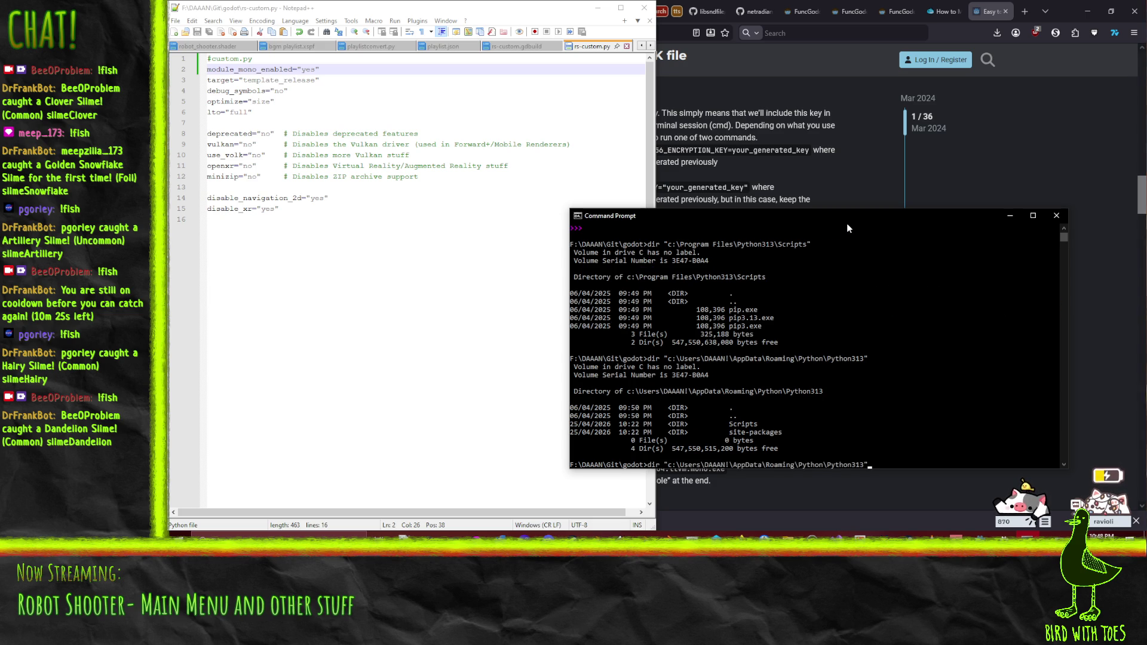
key("BackSpace")
key("Tab")
key("Return")
key("Up")
type("\\sco")
key("Tab")
key("Tab")
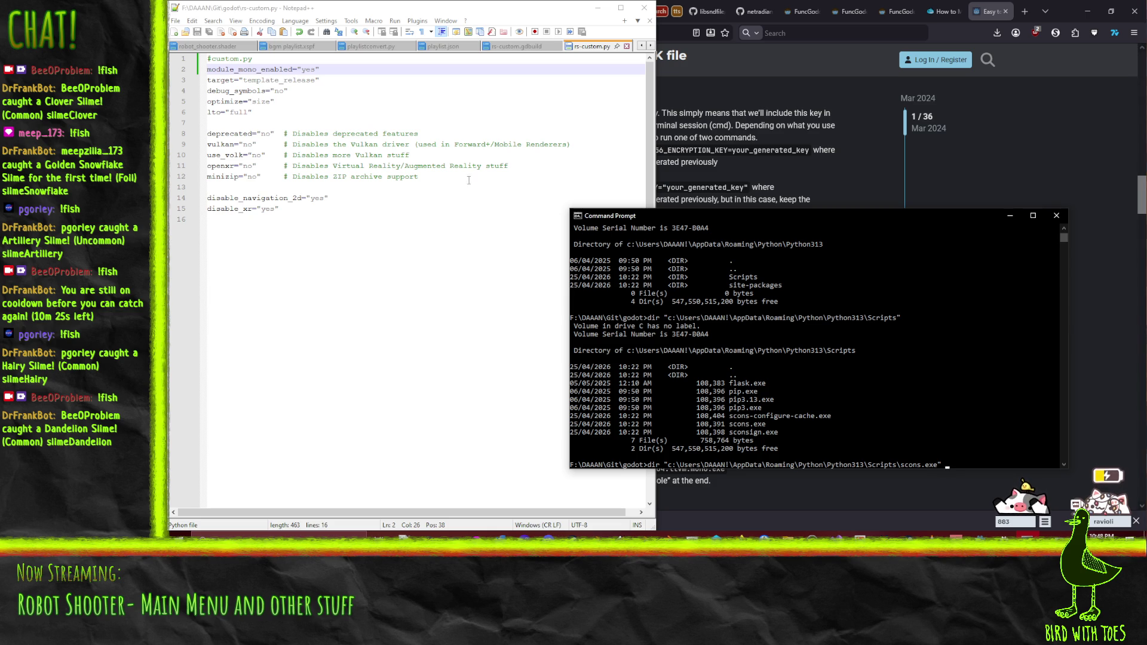
left_click(802, 56)
Step: Paste the blog's platform=windows profile=custom.py build_profile=build_config.gdbuild arguments after the scons.exe path
key("ctrl+shift+Tab")
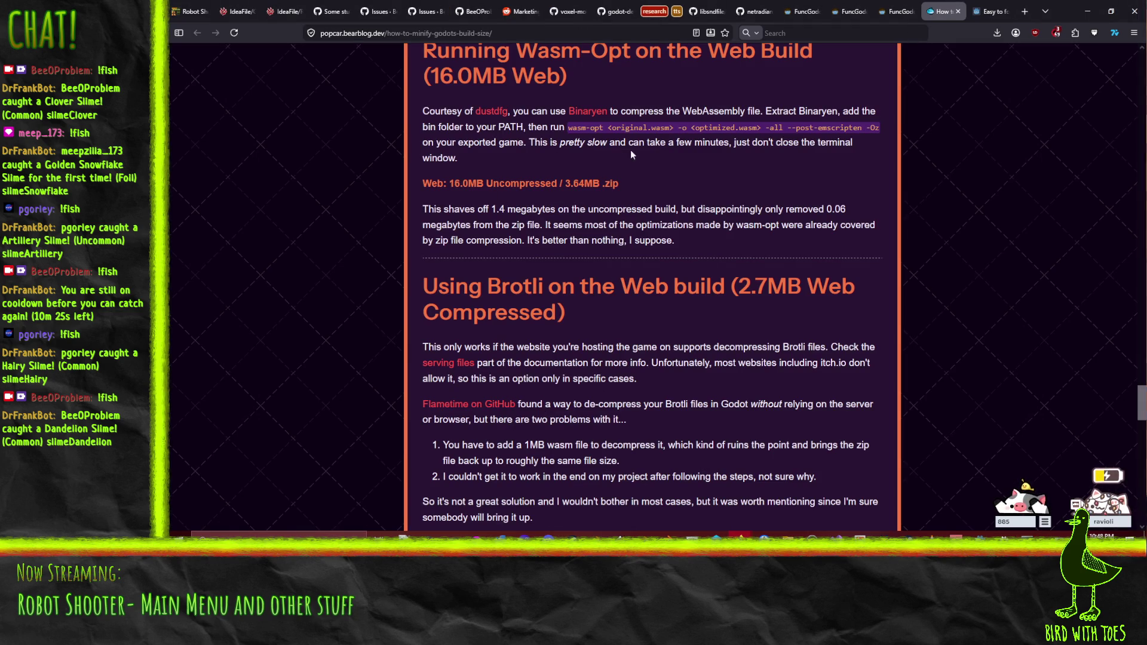
scroll(694, 269, "down", 15)
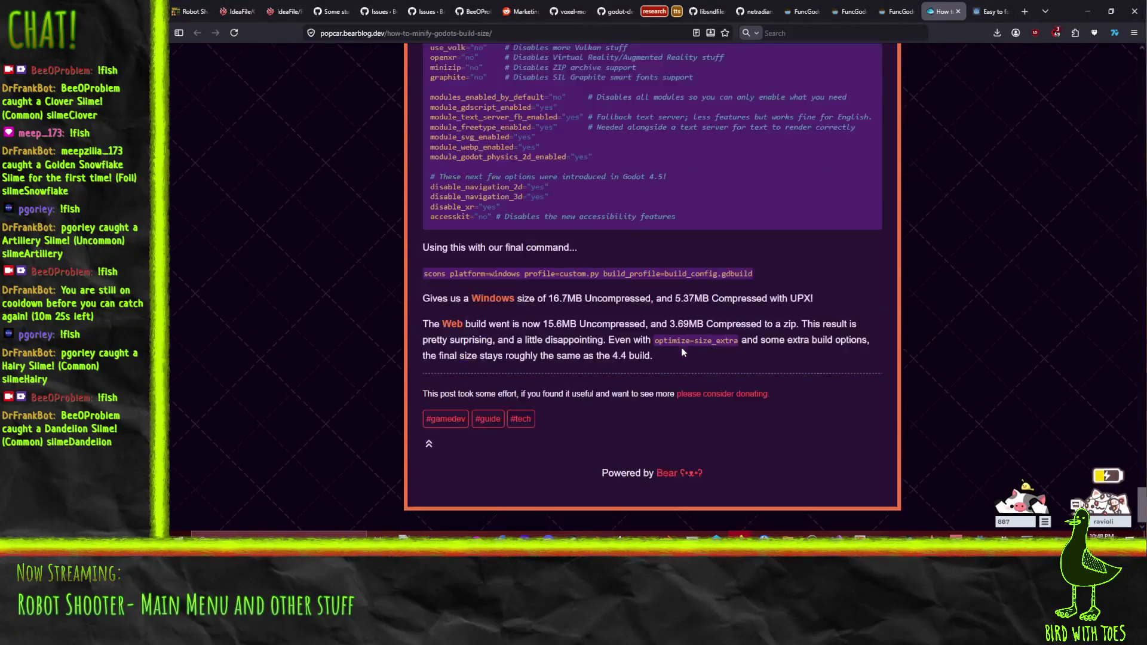
scroll(685, 349, "up", 2)
scroll(511, 396, "down", 4)
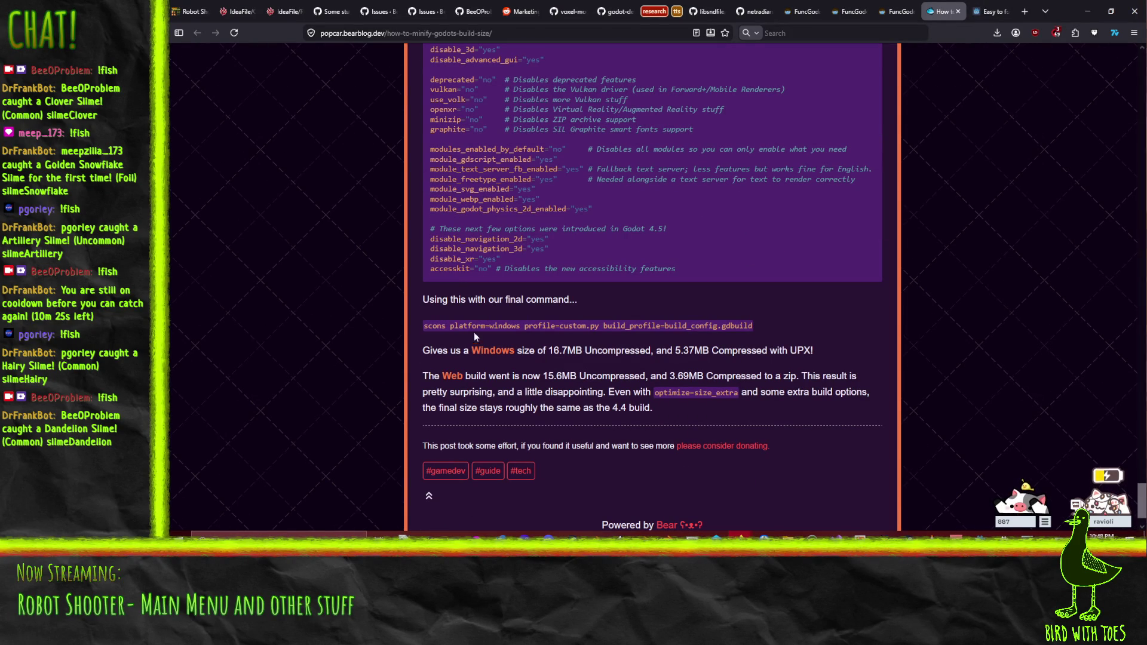
left_click_drag(450, 326, 754, 326)
key("ctrl+c")
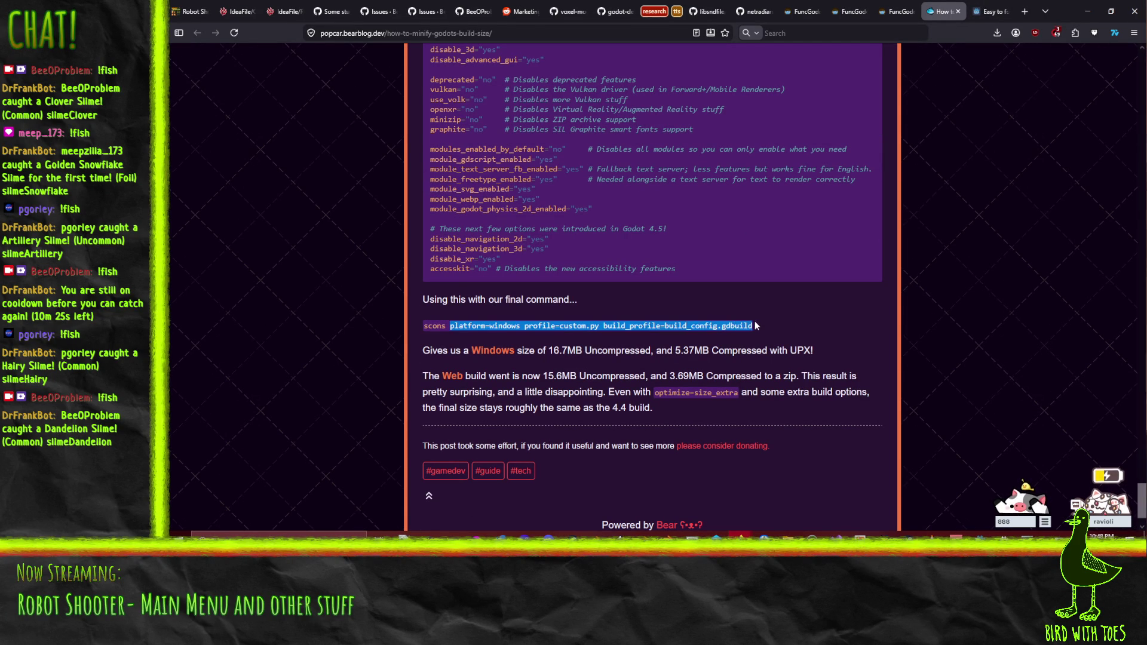
scroll(711, 361, "up", 1)
scroll(711, 361, "down", 1)
key("alt+Tab")
key("ctrl+v")
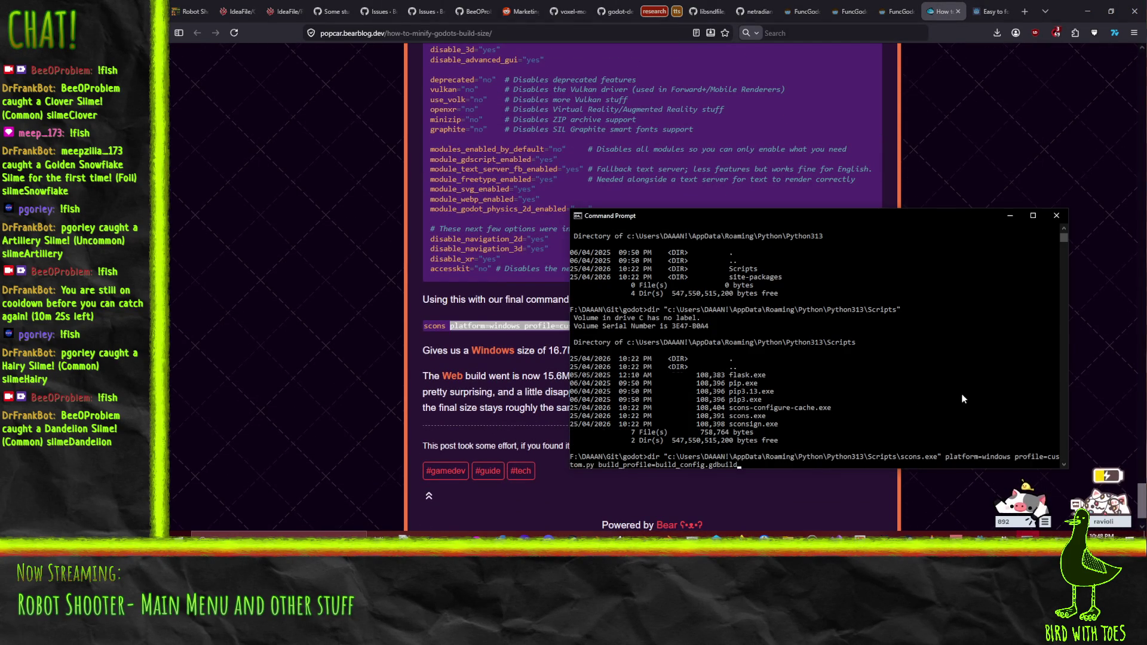
Step: Run scons.exe with the build_config.gdbuild profile, which fails with FileNotFoundError
key("Return")
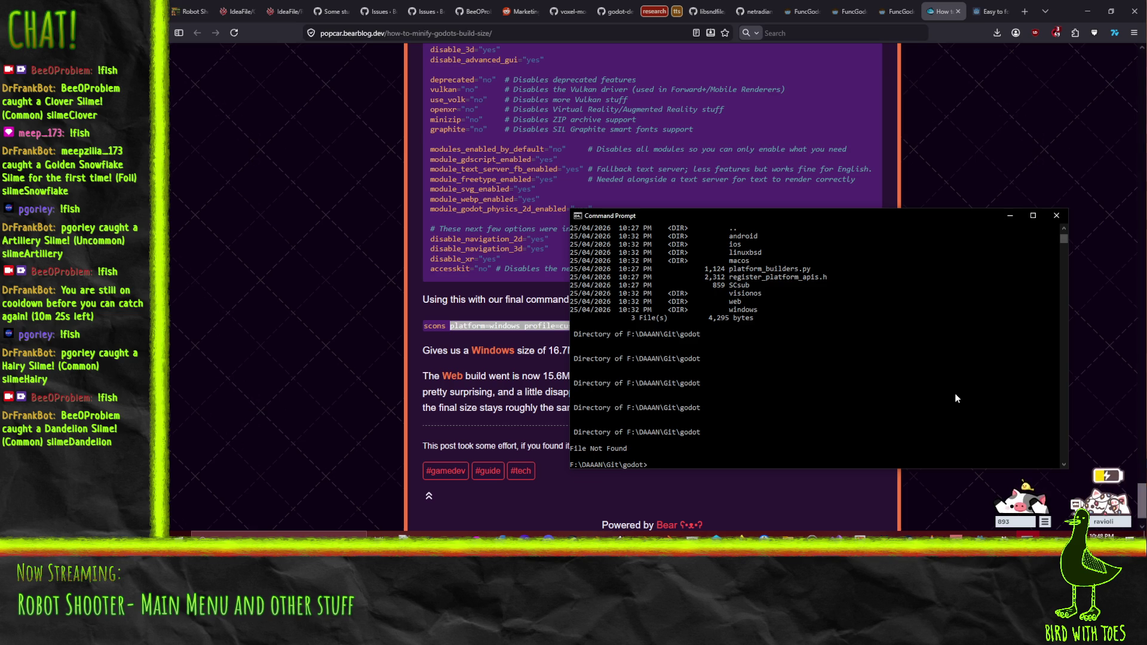
scroll(813, 393, "up", 4)
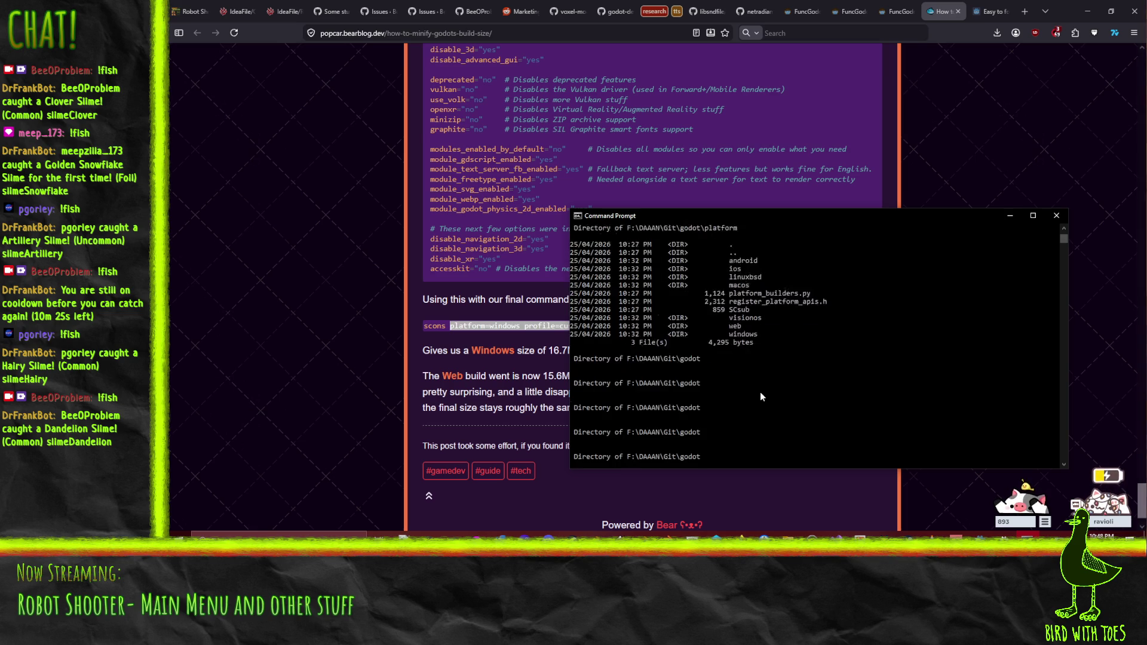
scroll(785, 405, "down", 5)
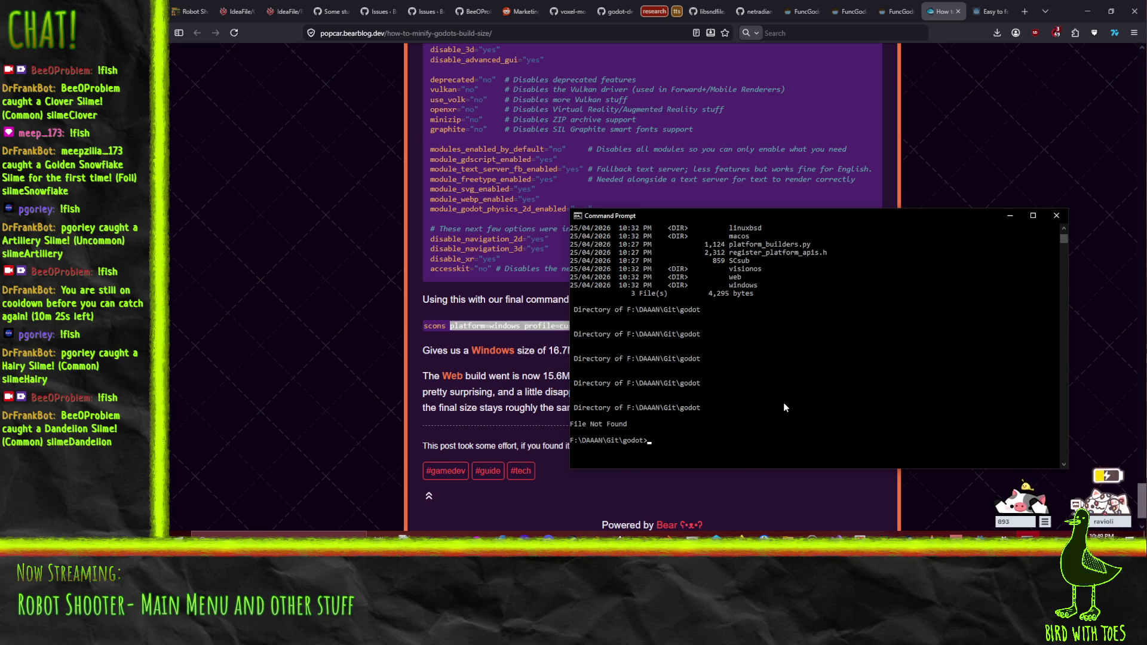
scroll(784, 408, "up", 8)
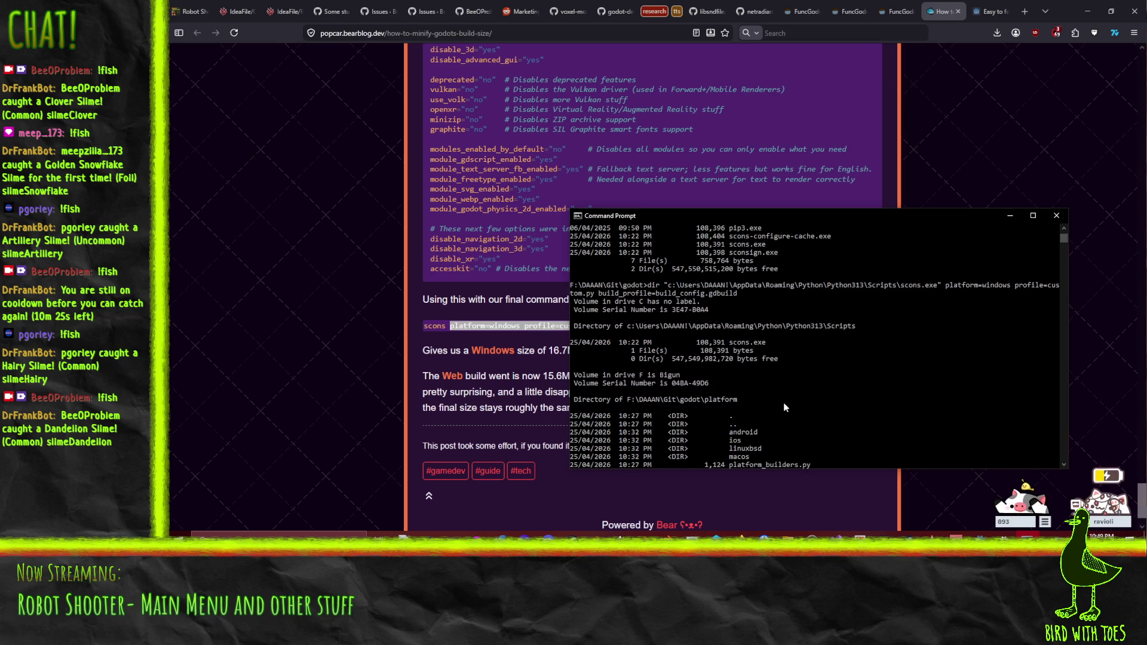
scroll(784, 407, "down", 8)
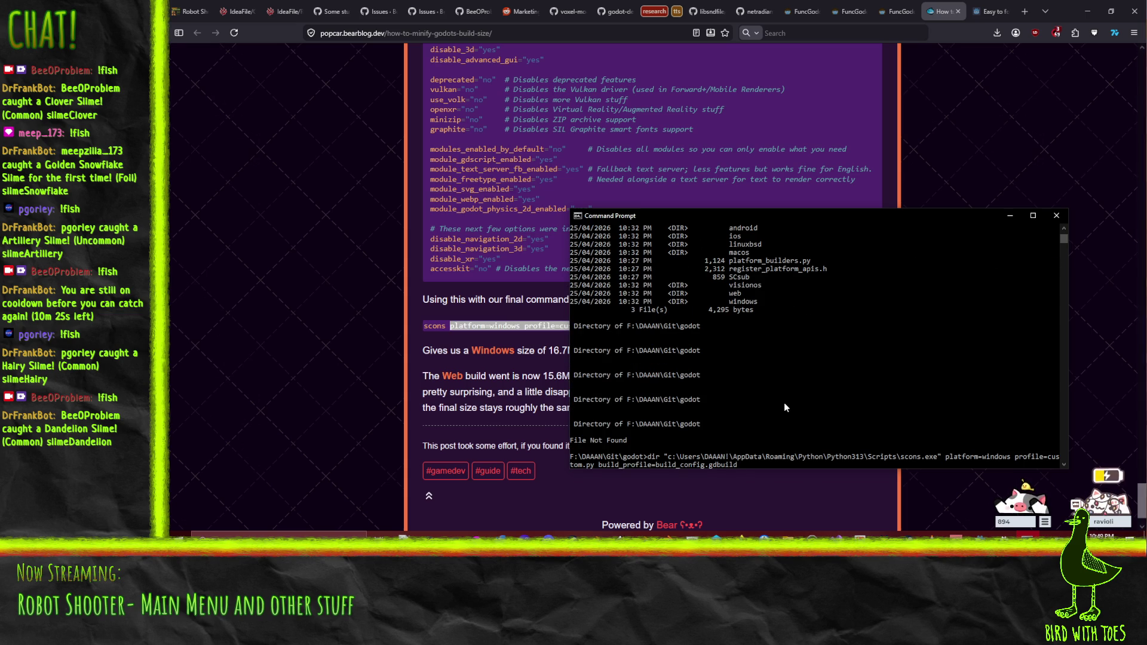
key("Delete")
key("Delete")
key("Delete")
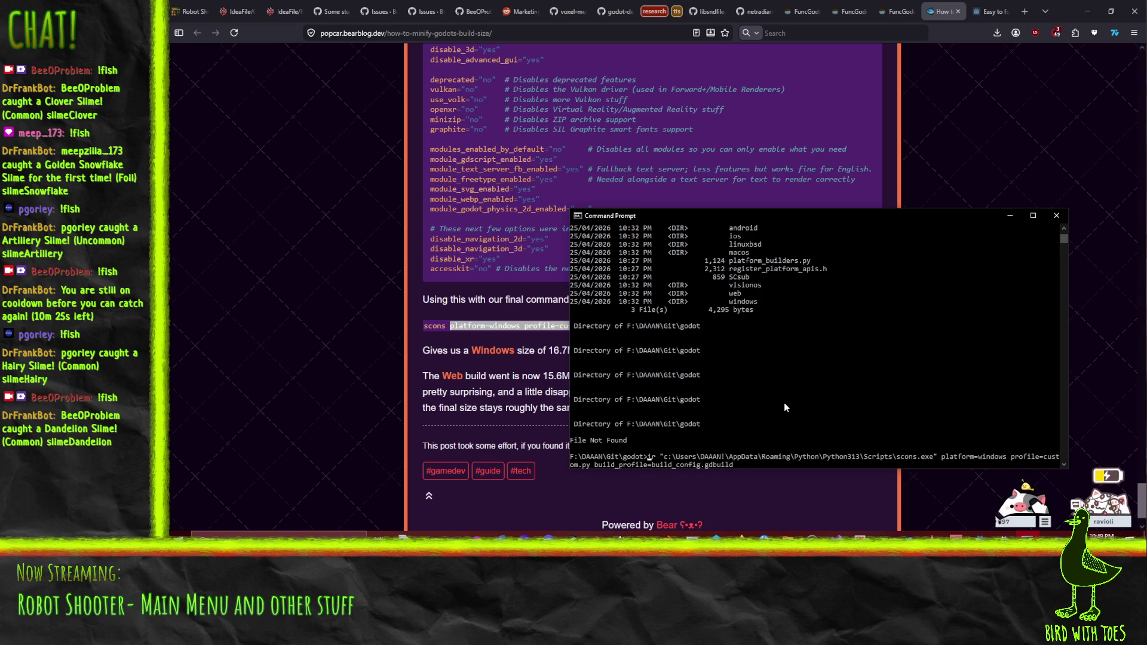
key("Return")
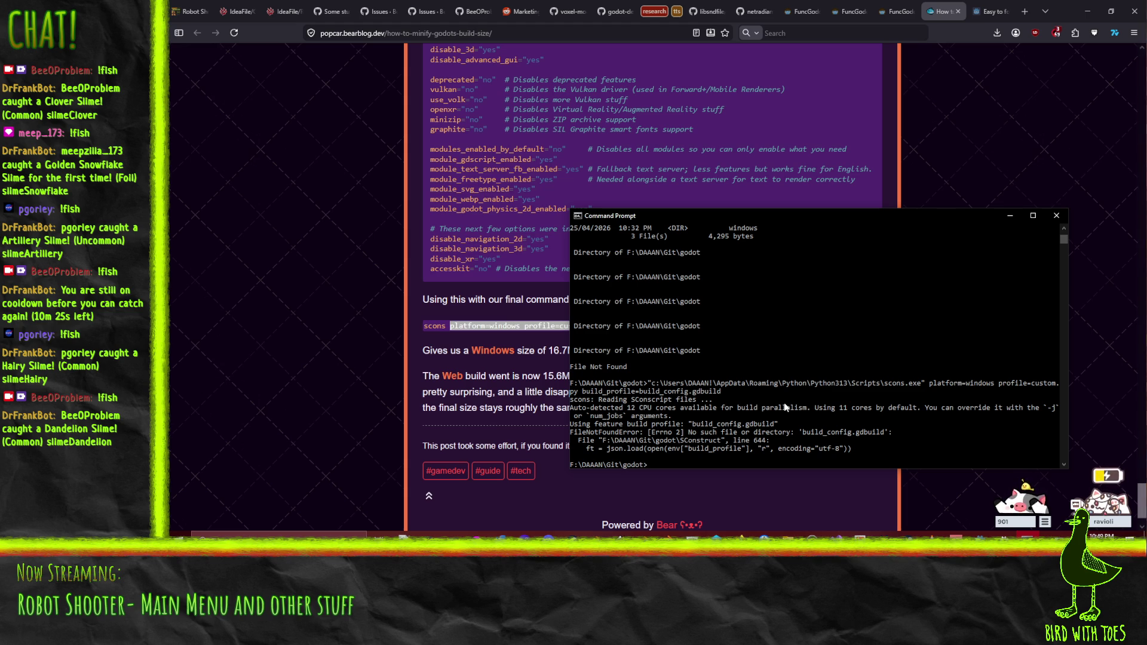
Step: Rerun the build with profile=rs-custom.py and build_profile=rs-custom.gdbuild, then select the suggested Direct3D 12 command
key("Up")
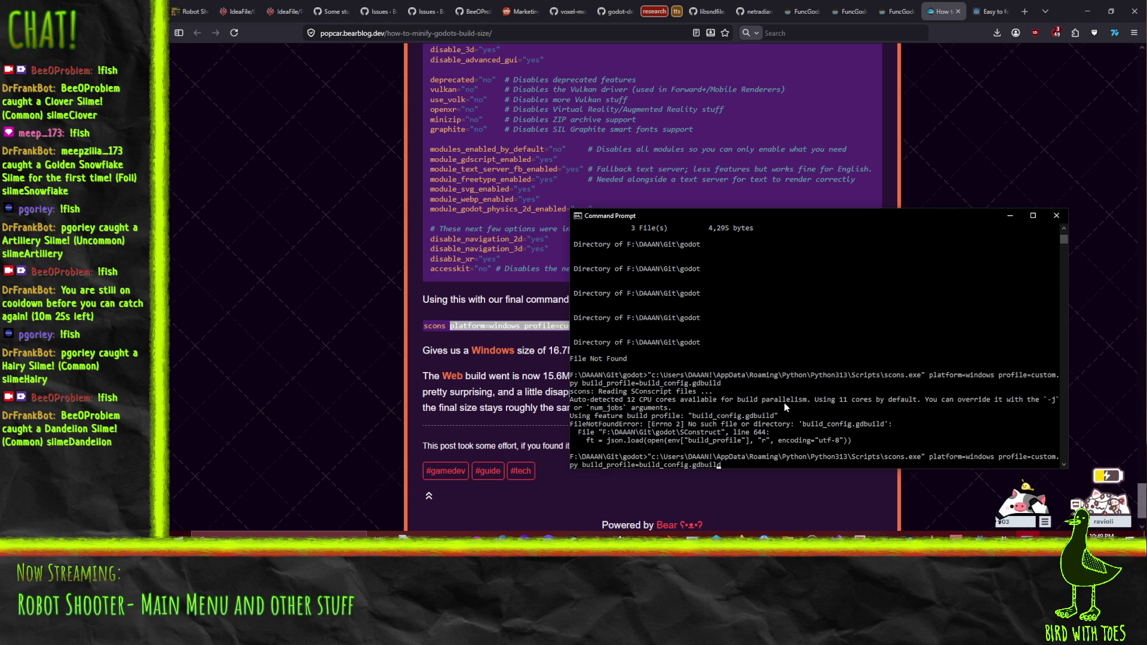
key("BackSpace")
key("BackSpace")
key("BackSpace")
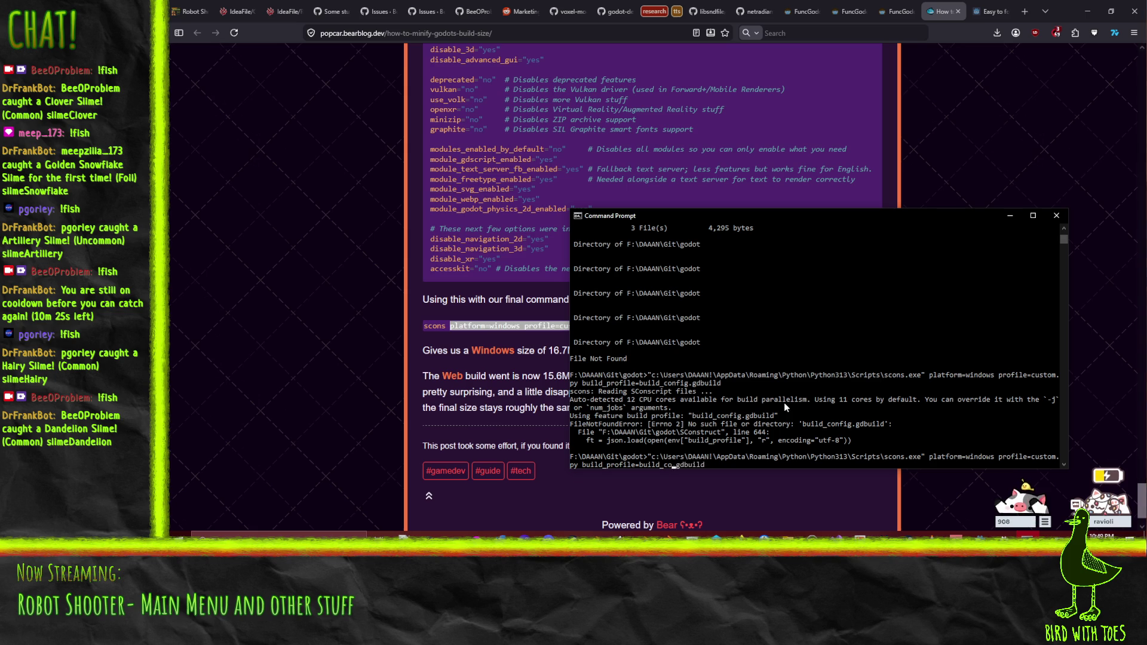
key("BackSpace")
key("BackSpace")
type("rs-custom")
key("End")
type("ts-")
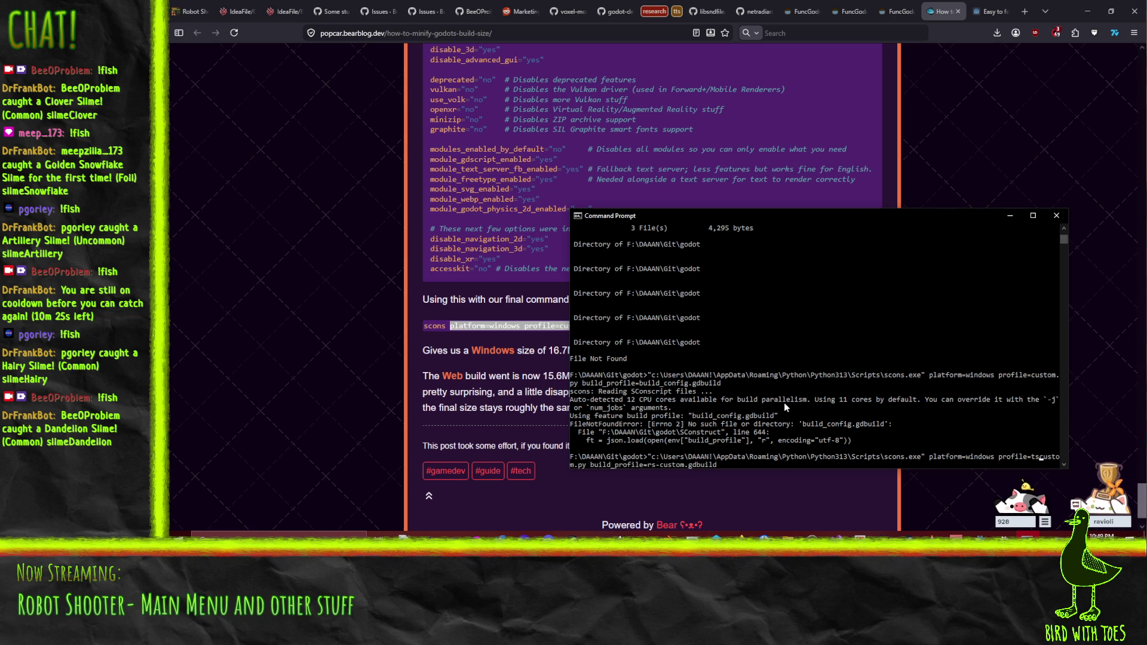
key("Return")
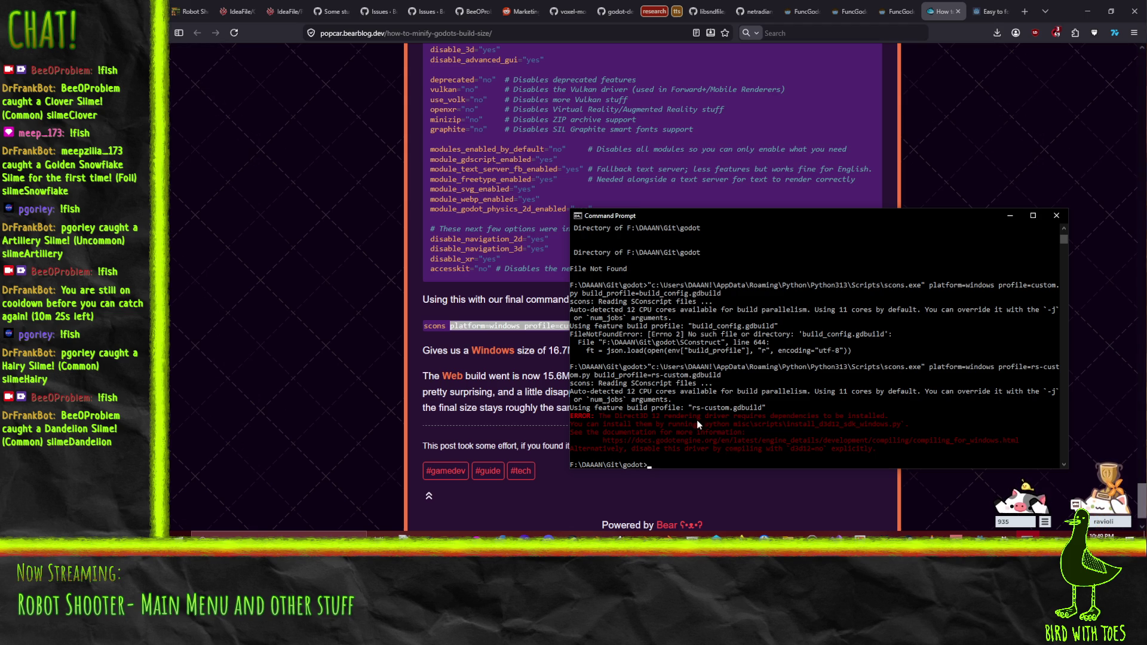
left_click_drag(707, 424, 867, 432)
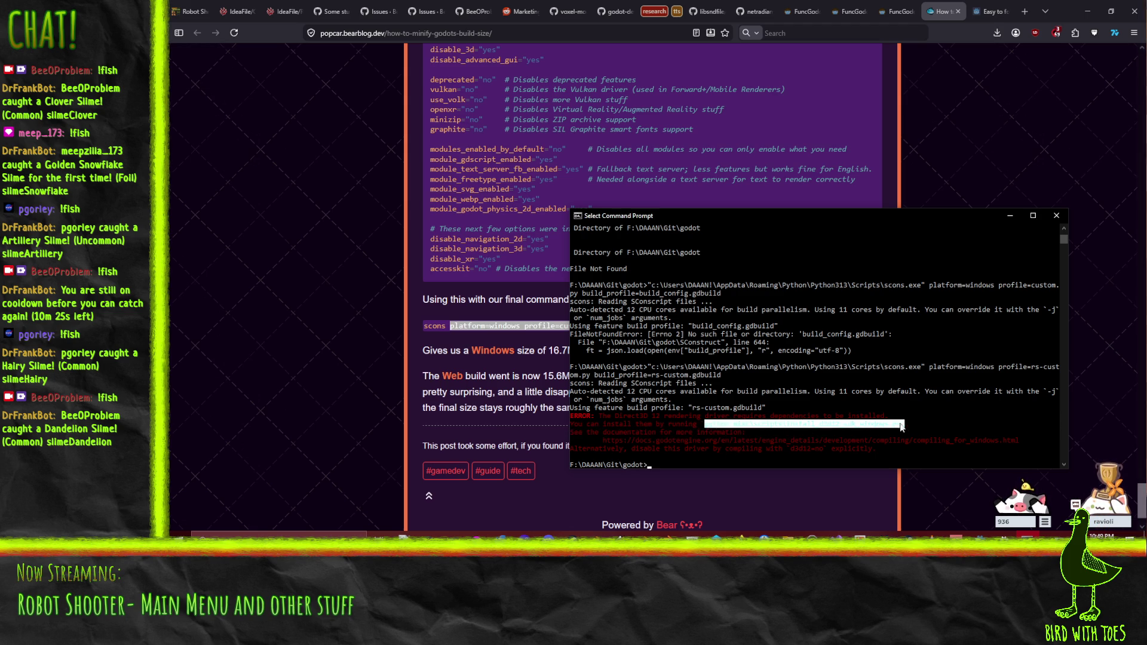
Step: Run install_d3d12_sdk_windows.py to install the Direct3D 12 SDK, then restart the rs-custom build
right_click(839, 471)
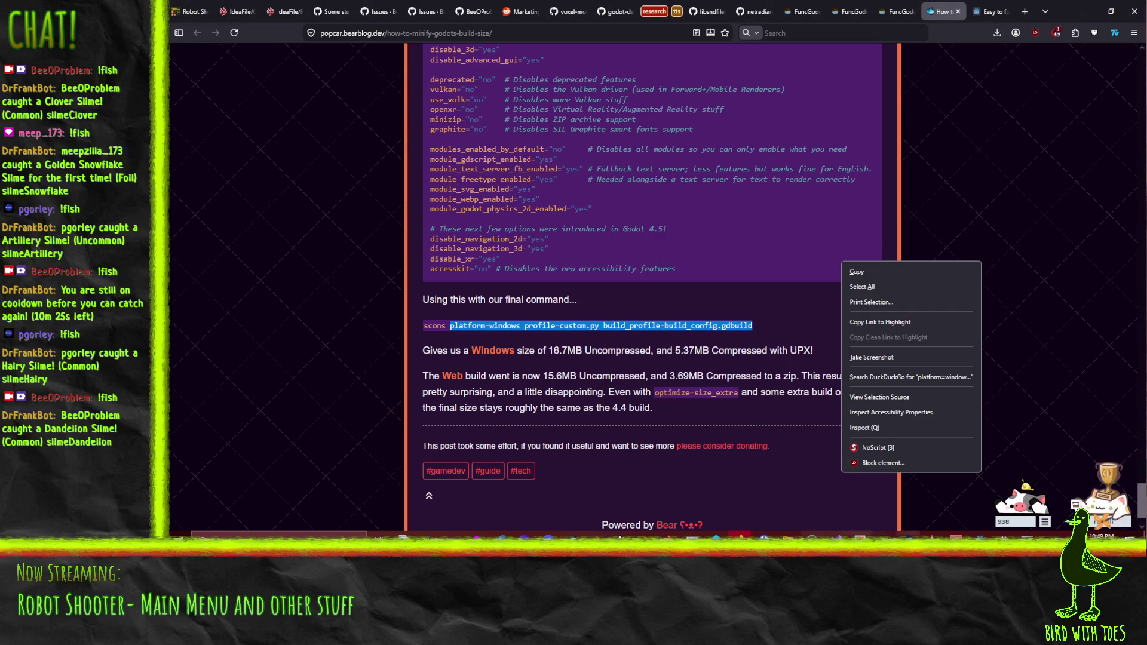
key("alt+Tab")
right_click(886, 416)
key("Return")
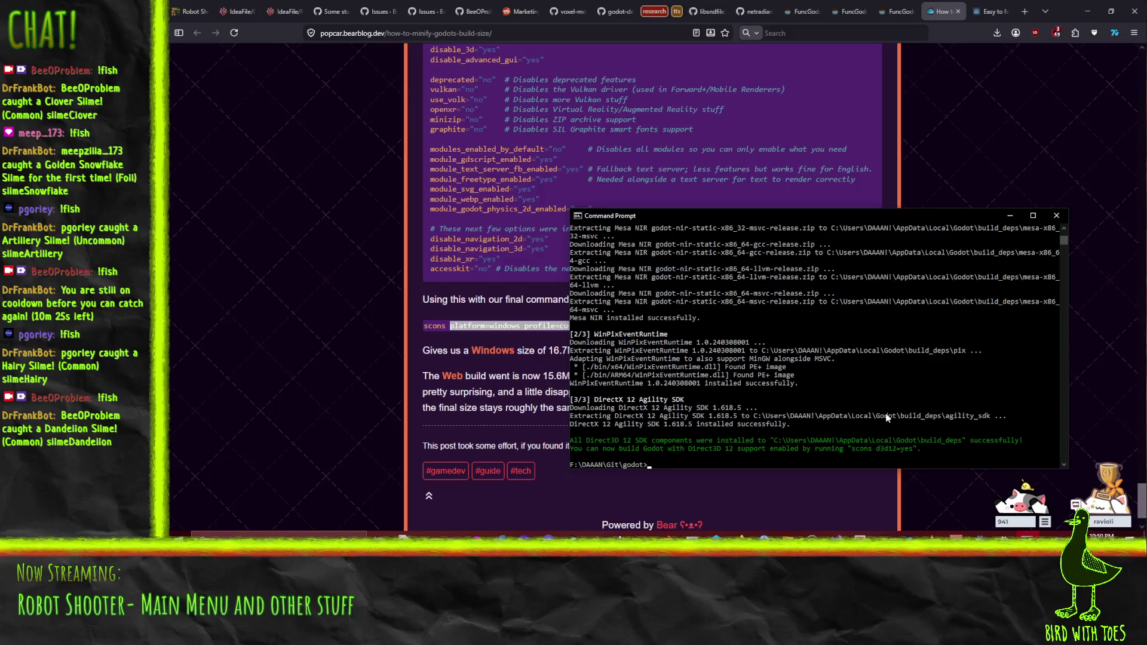
key("Up")
key("Up")
key("Return")
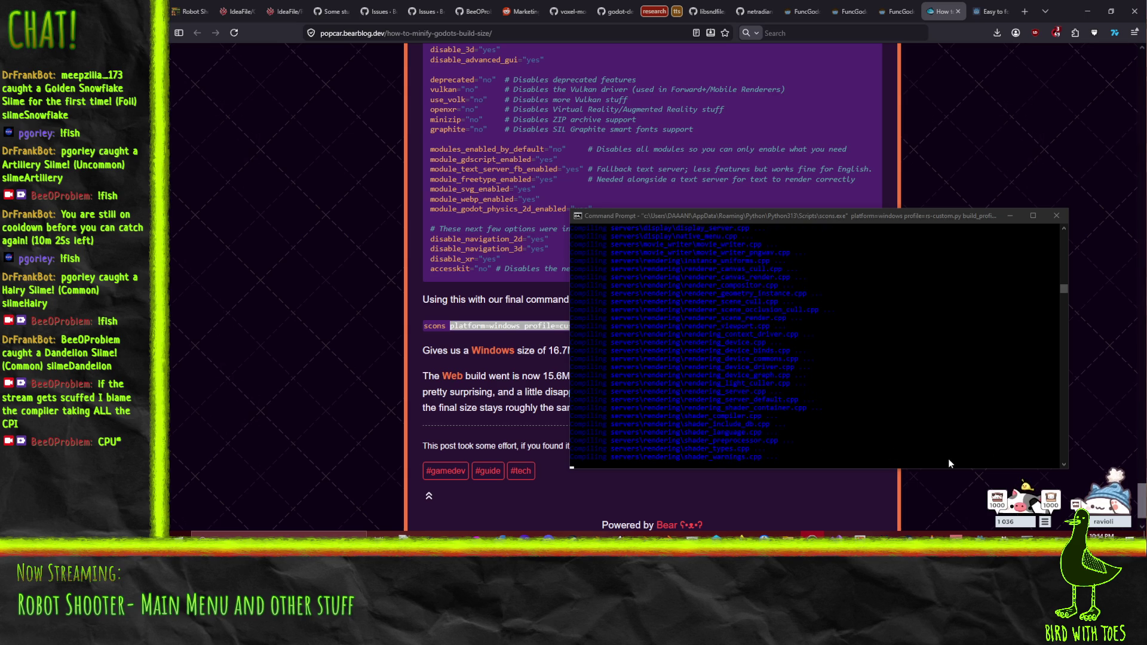
Step: Stretch the compiling console taller and move it up-right, then bring the build-size article back to the front
left_click(1019, 501)
left_click(996, 497)
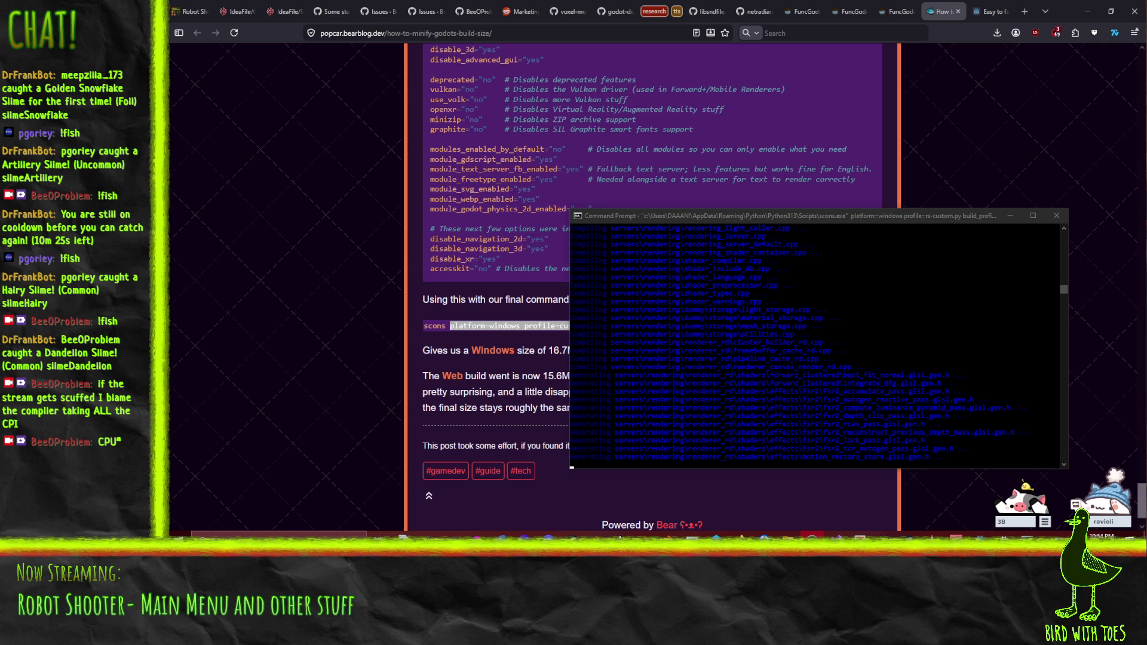
left_click_drag(747, 215, 795, 169)
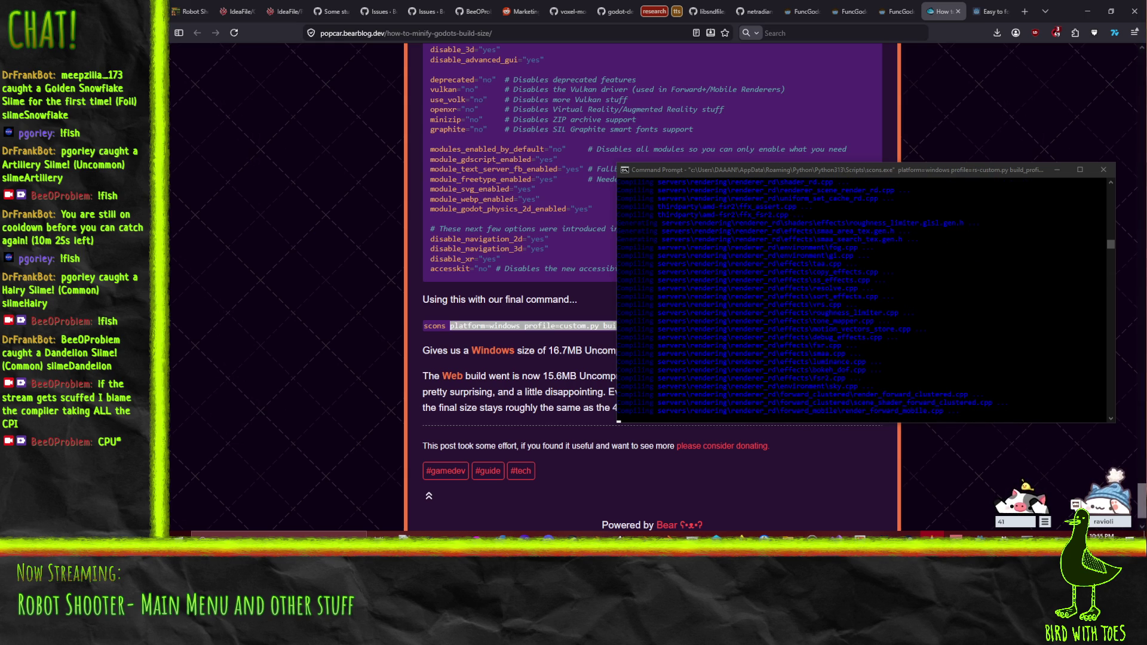
left_click_drag(938, 165, 938, 50)
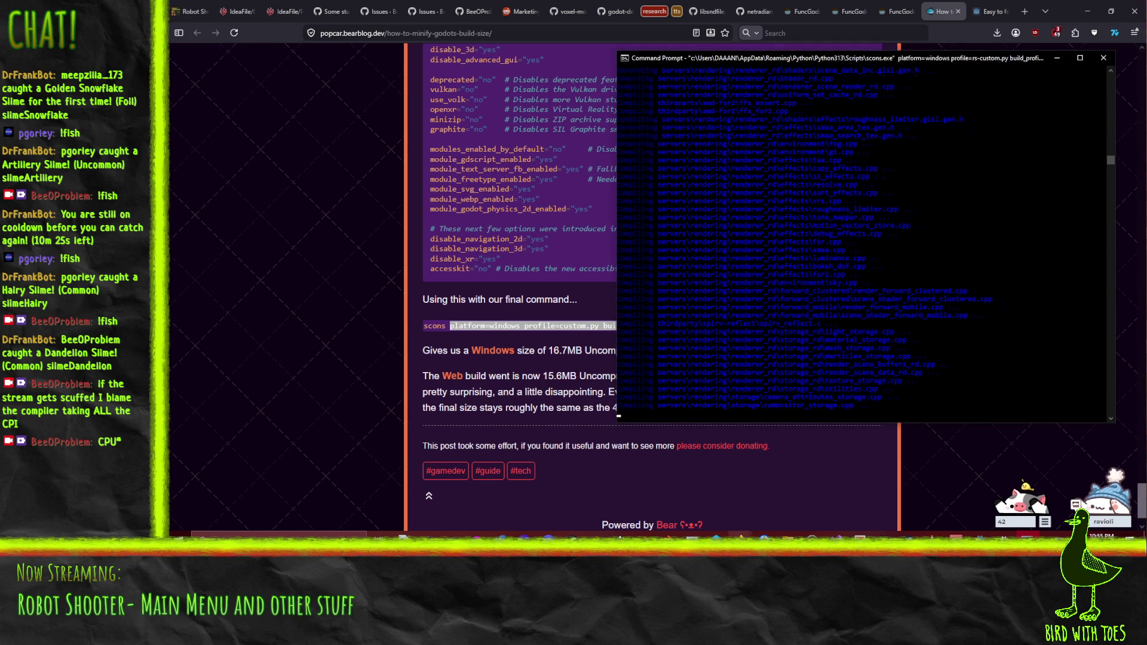
left_click_drag(763, 422, 763, 530)
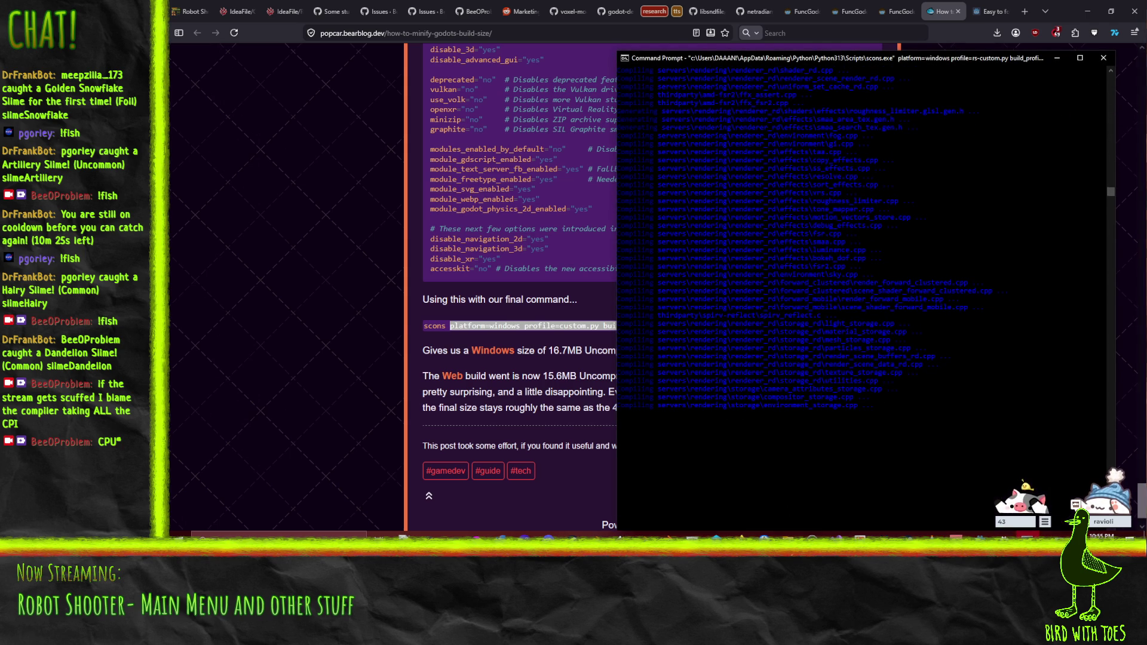
left_click_drag(852, 59, 873, 29)
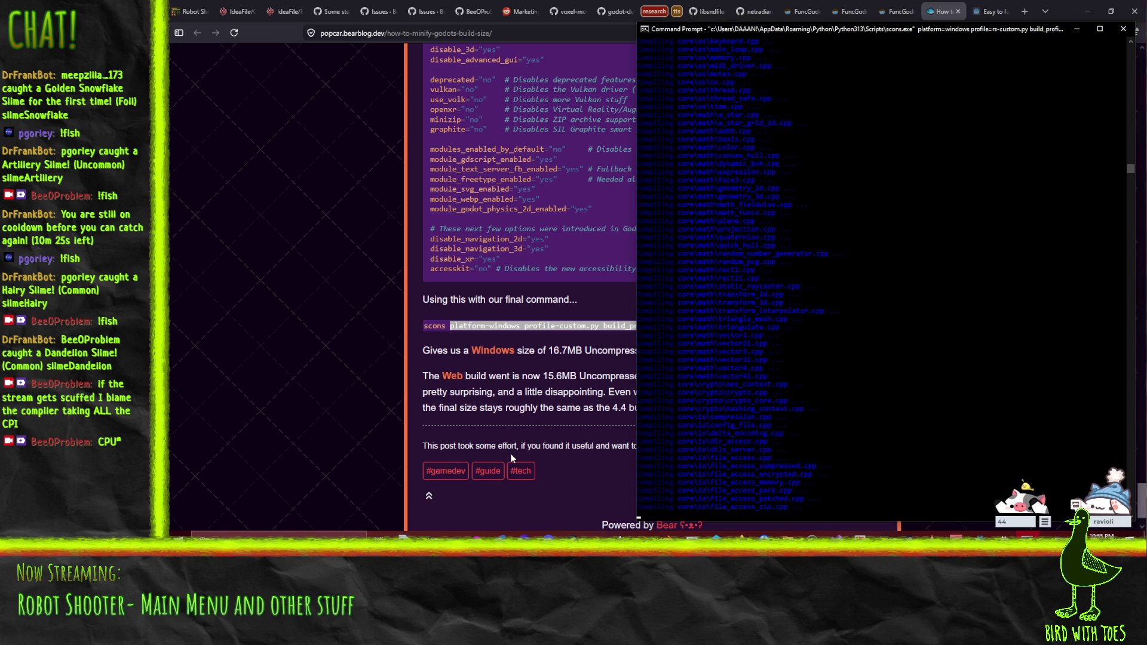
left_click(787, 535)
left_click(345, 385)
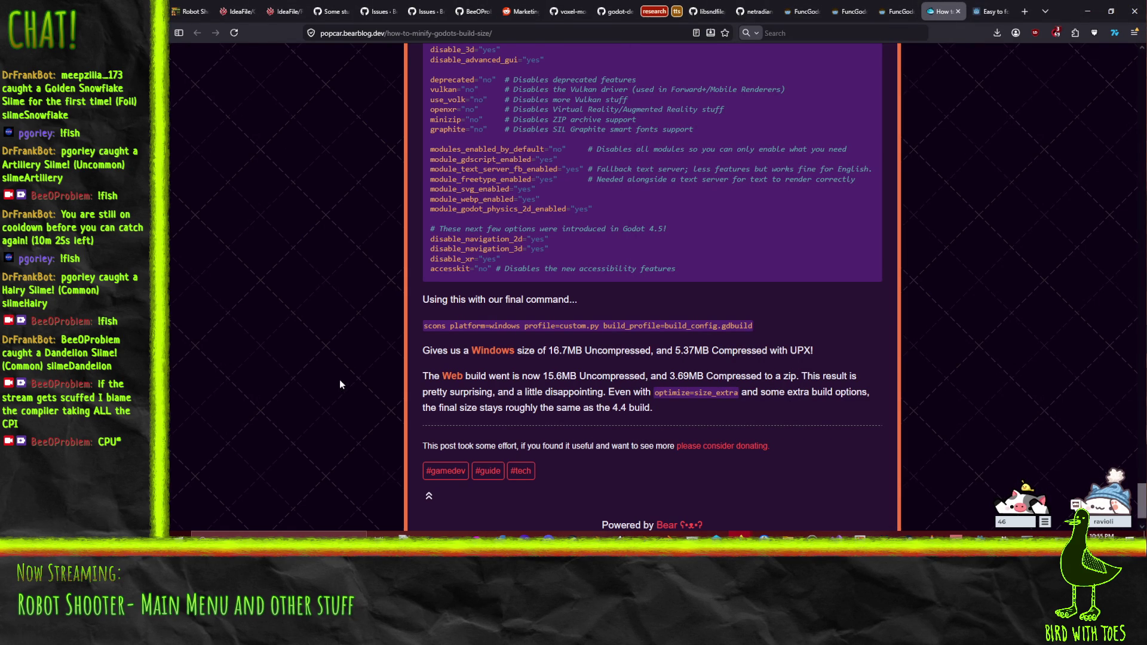
Step: Snap the Godot editor to the left with the Command Prompt console on the right, then adjust their widths
left_click(981, 538)
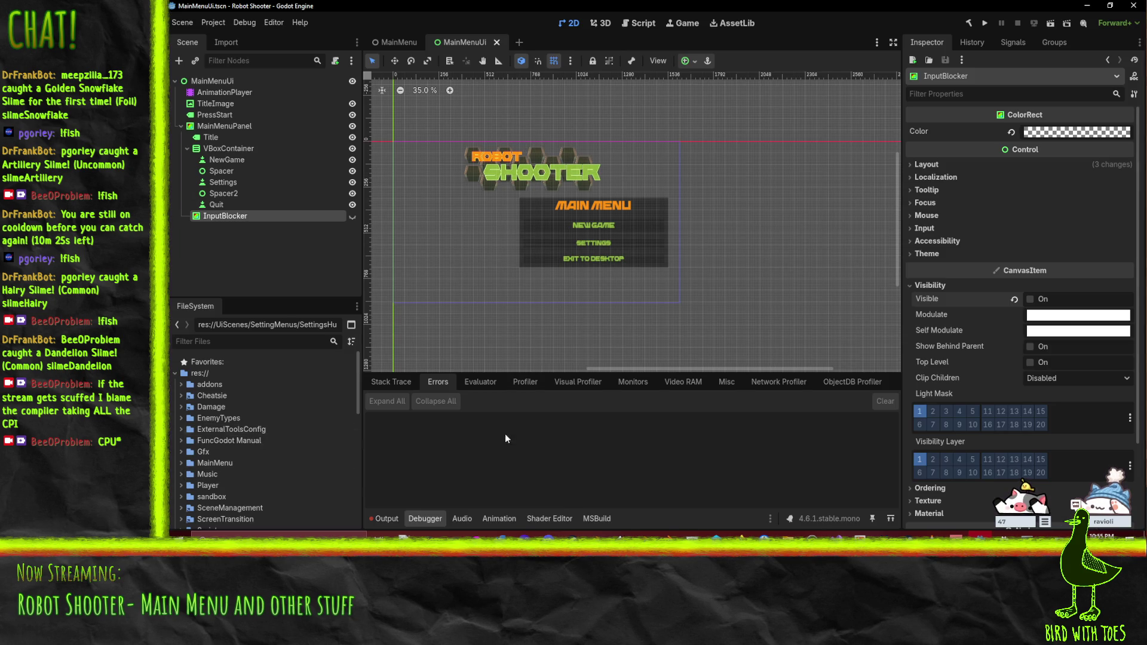
mouse_move(798, 13)
left_mouse_down()
mouse_move(967, 7)
mouse_move(520, 8)
mouse_move(191, 239)
mouse_move(169, 239)
left_mouse_up()
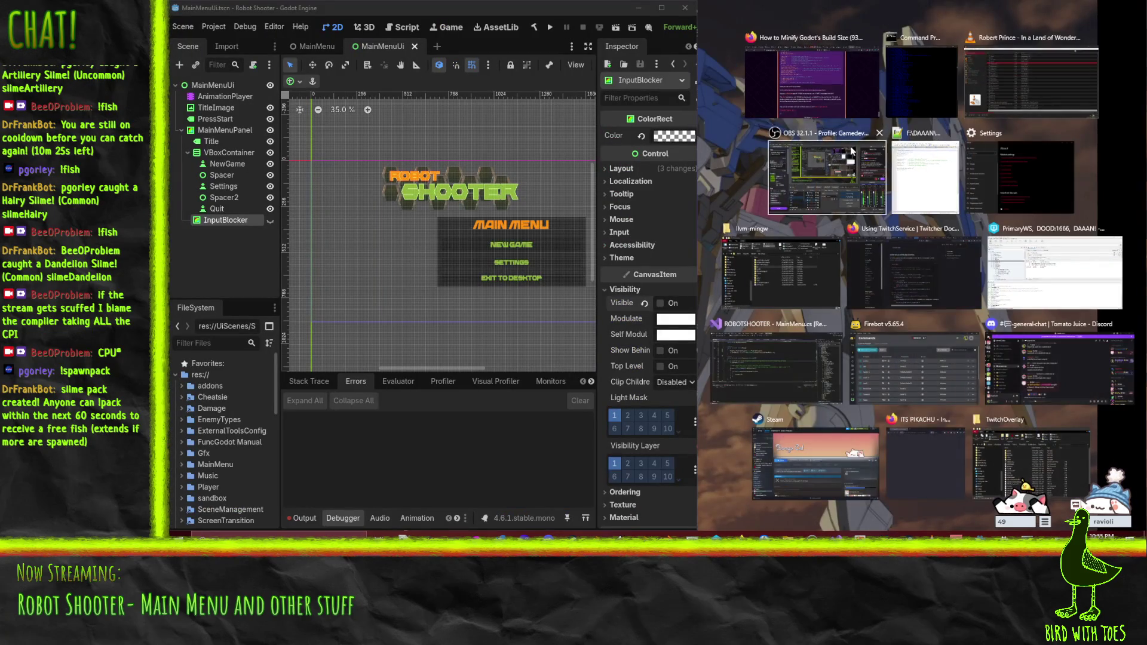
left_click(920, 84)
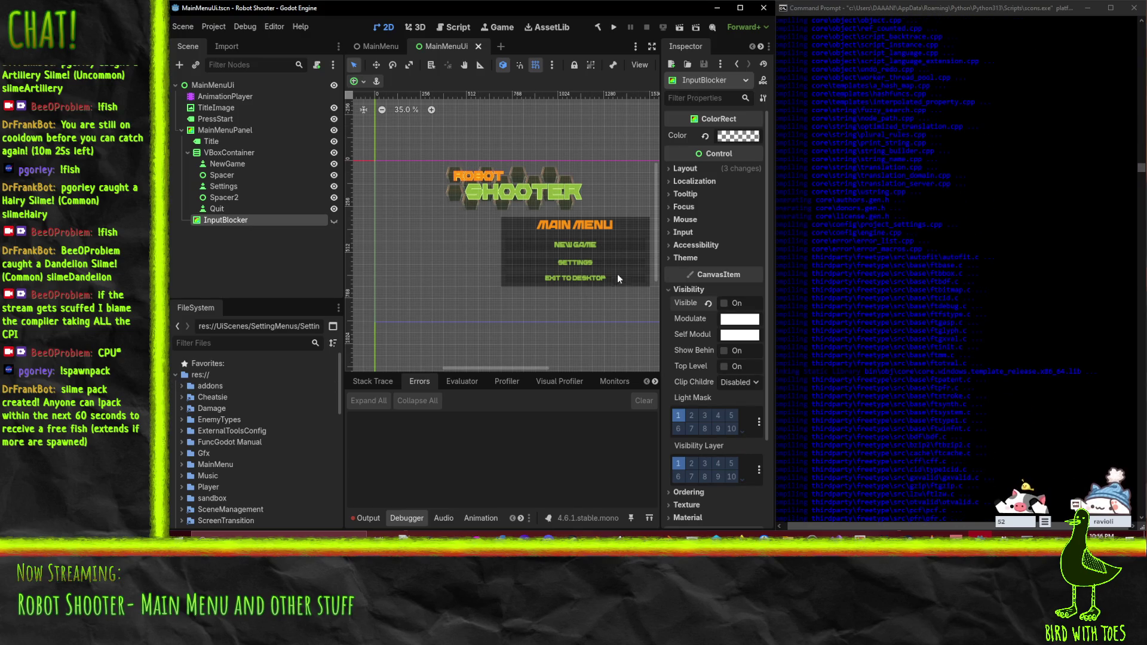
left_click(867, 12)
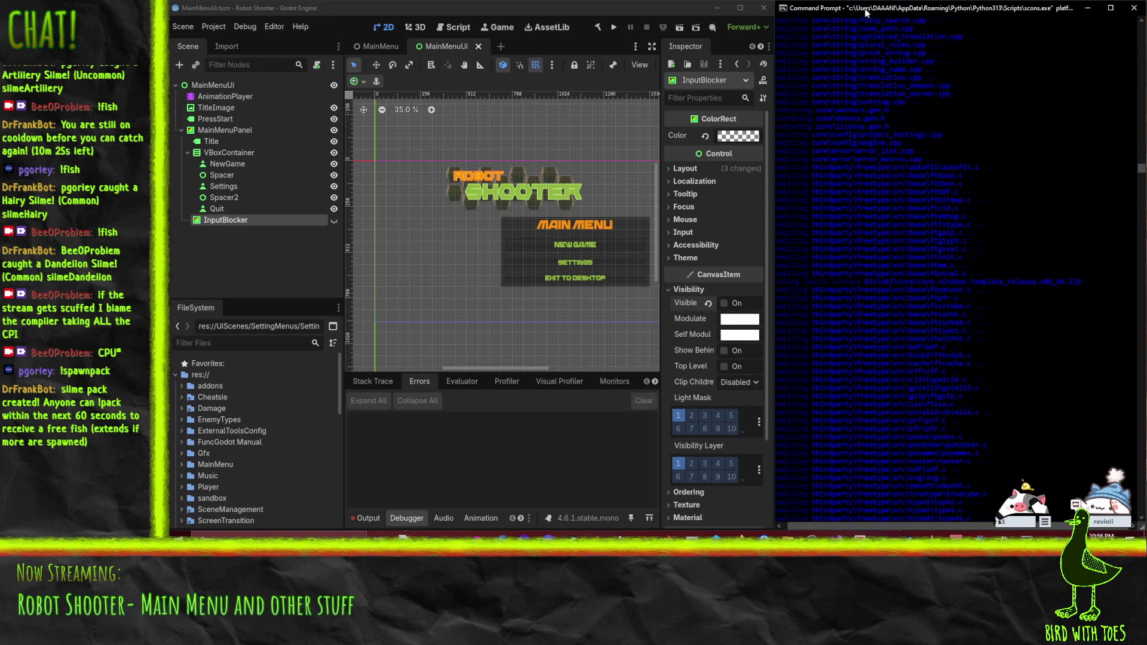
mouse_move(819, 66)
left_mouse_down()
mouse_move(953, 66)
mouse_move(816, 64)
left_mouse_up()
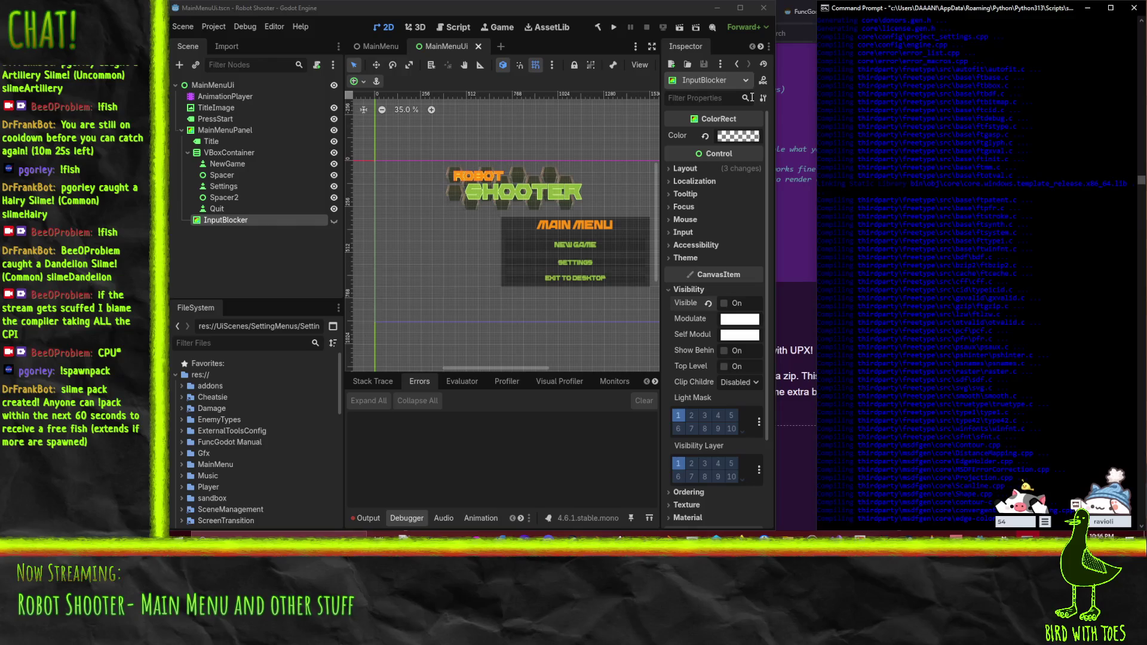
mouse_move(778, 109)
left_mouse_down()
mouse_move(831, 105)
mouse_move(820, 103)
left_mouse_up()
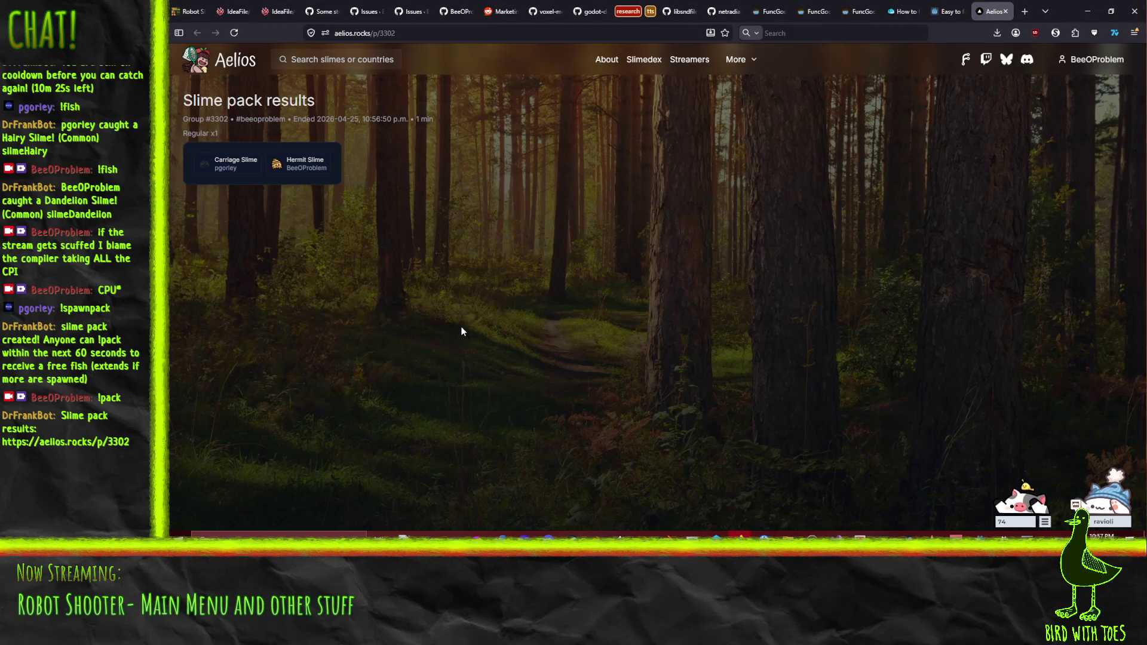
Step: View the Hermit Slime catch details, close the Aelios tab, and return to Godot
left_click(303, 166)
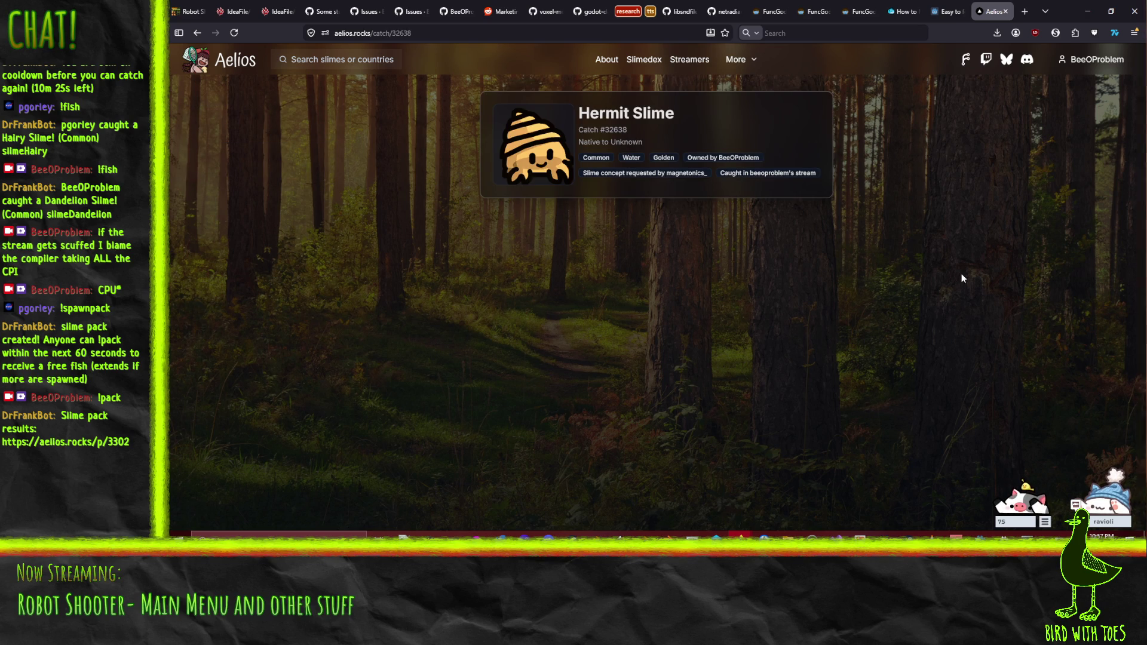
left_click(1007, 12)
left_click(1087, 10)
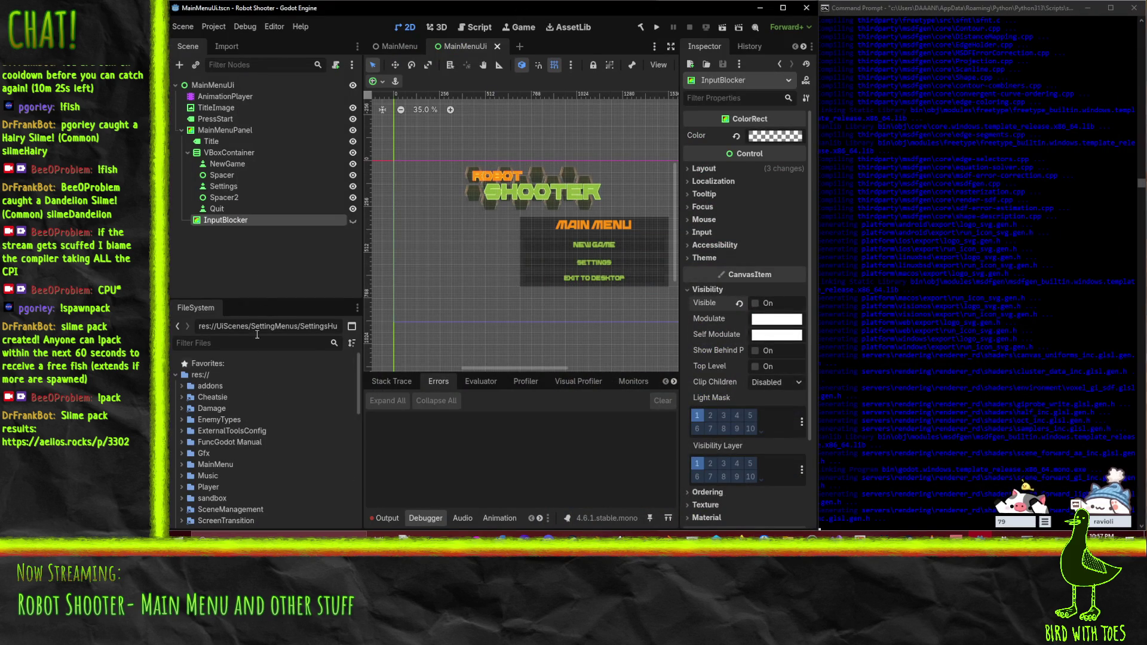
Step: Collapse UiScenes and expand ExternalToolsConfig and World, browsing the maps and scripts folders
scroll(258, 409, "down", 5)
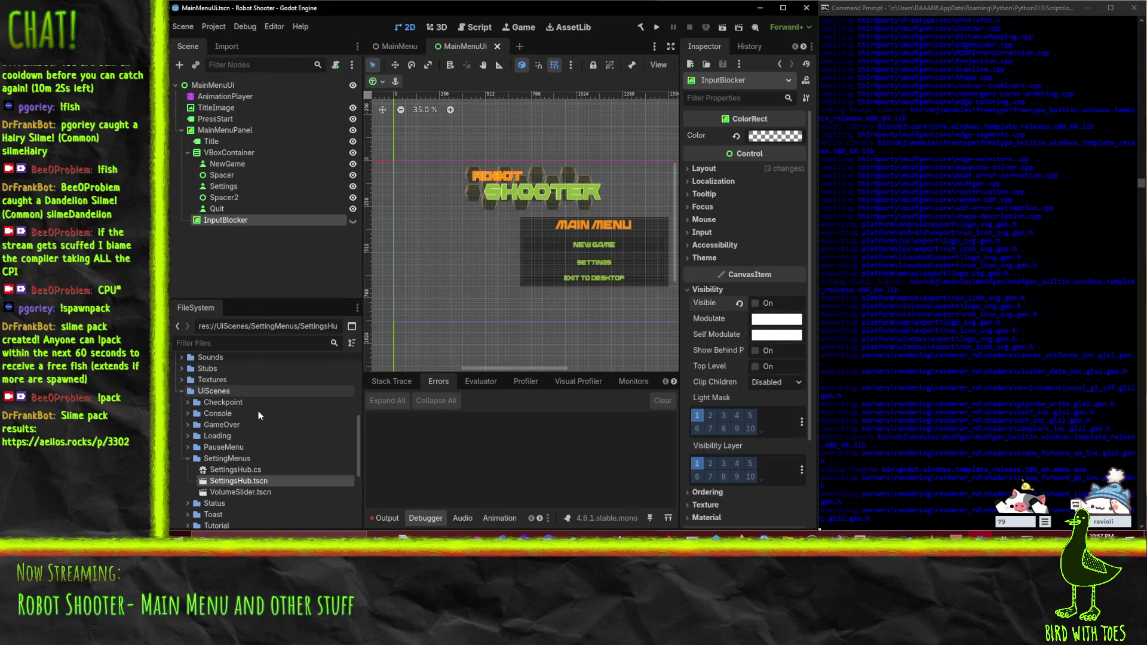
left_click(178, 390)
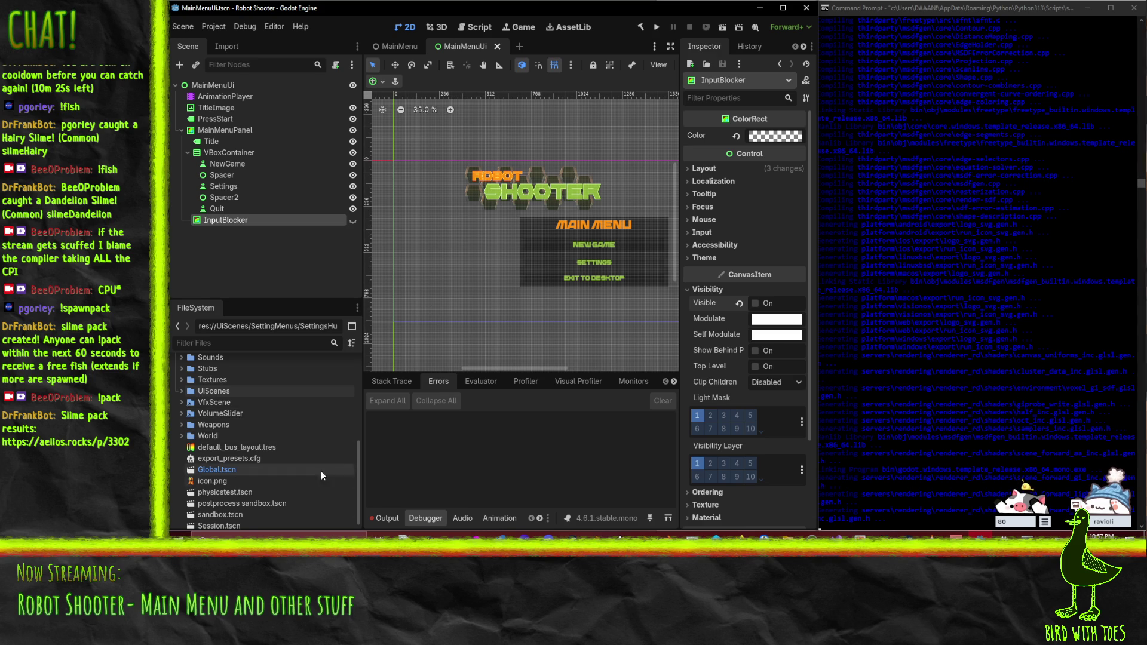
scroll(340, 464, "down", 1)
scroll(336, 465, "up", 5)
scroll(311, 481, "up", 5)
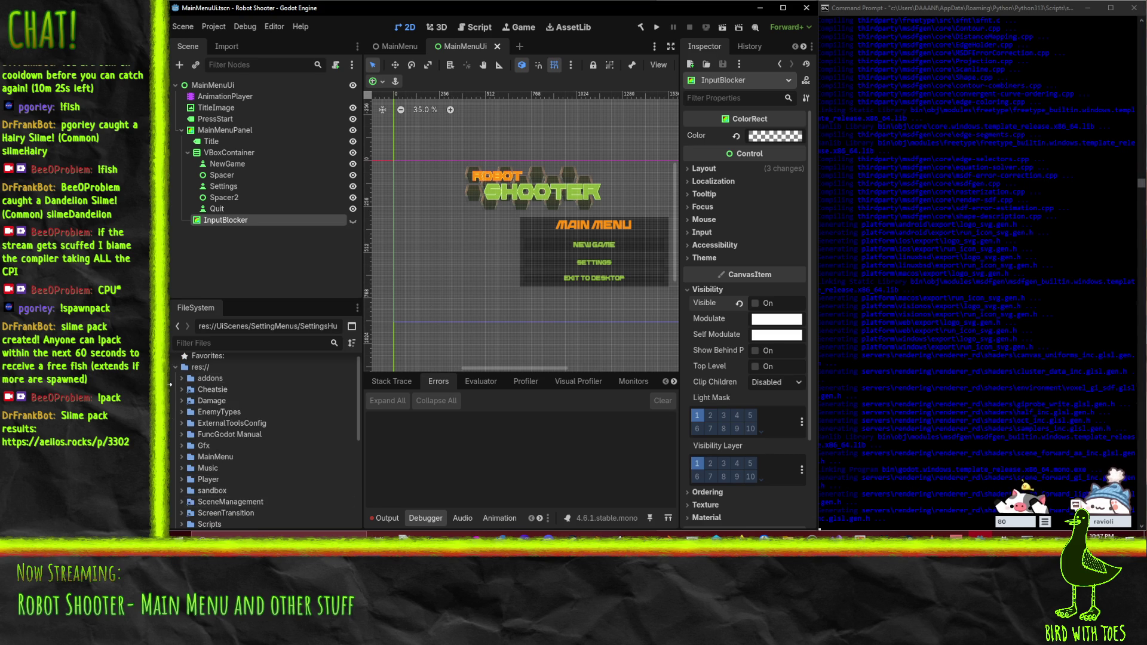
left_click(183, 424)
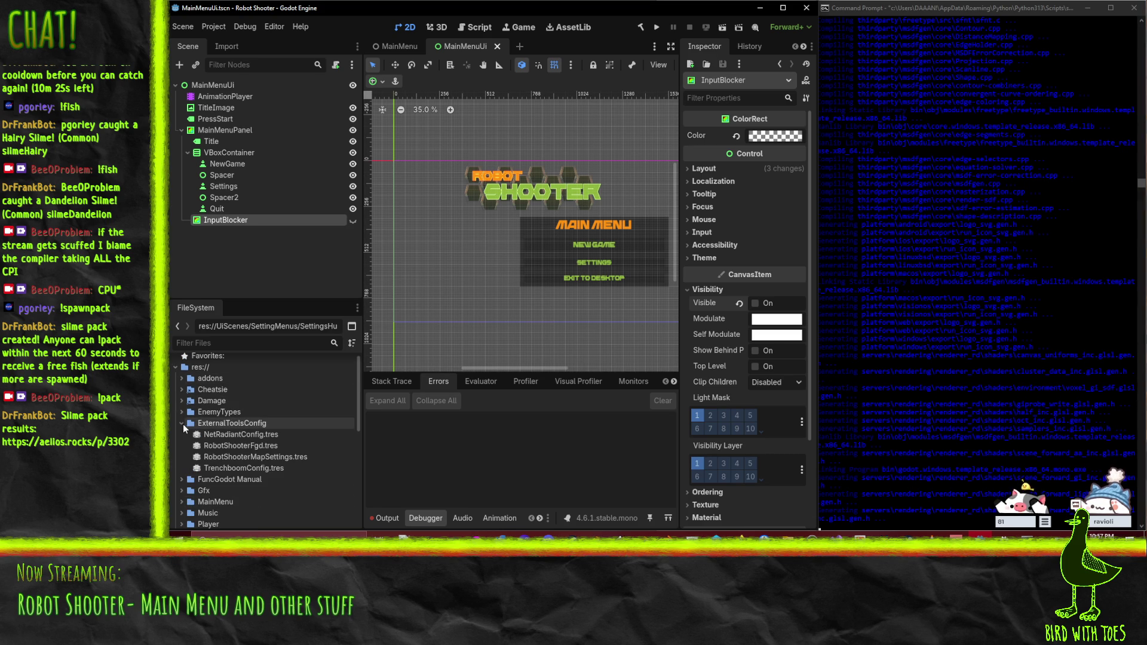
scroll(323, 454, "down", 5)
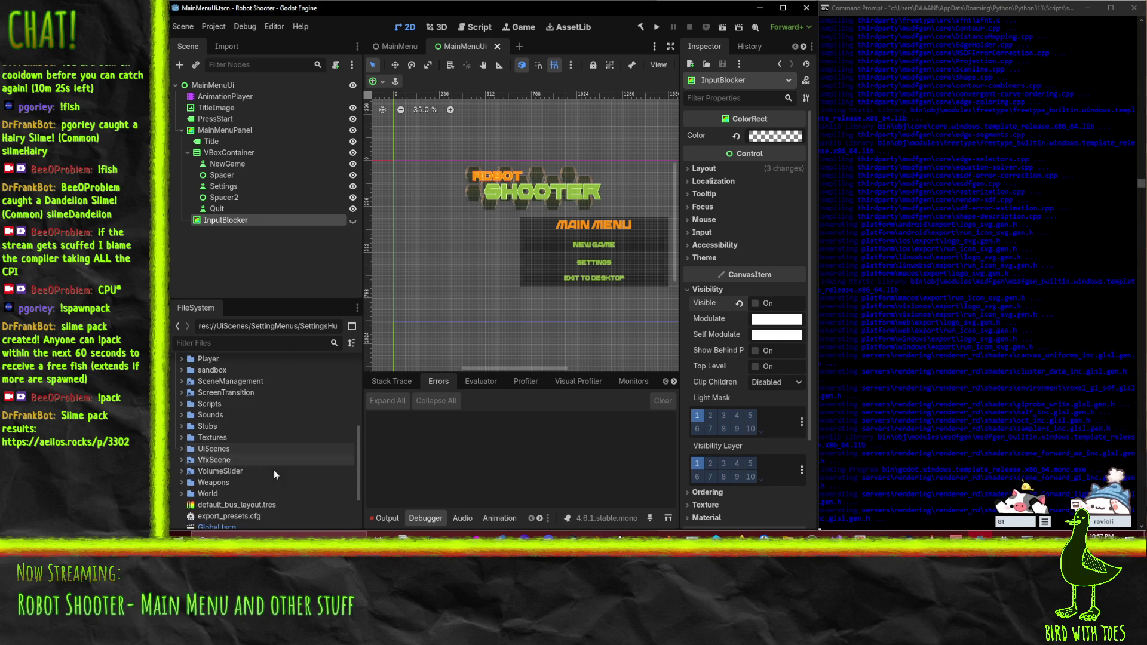
left_click(184, 494)
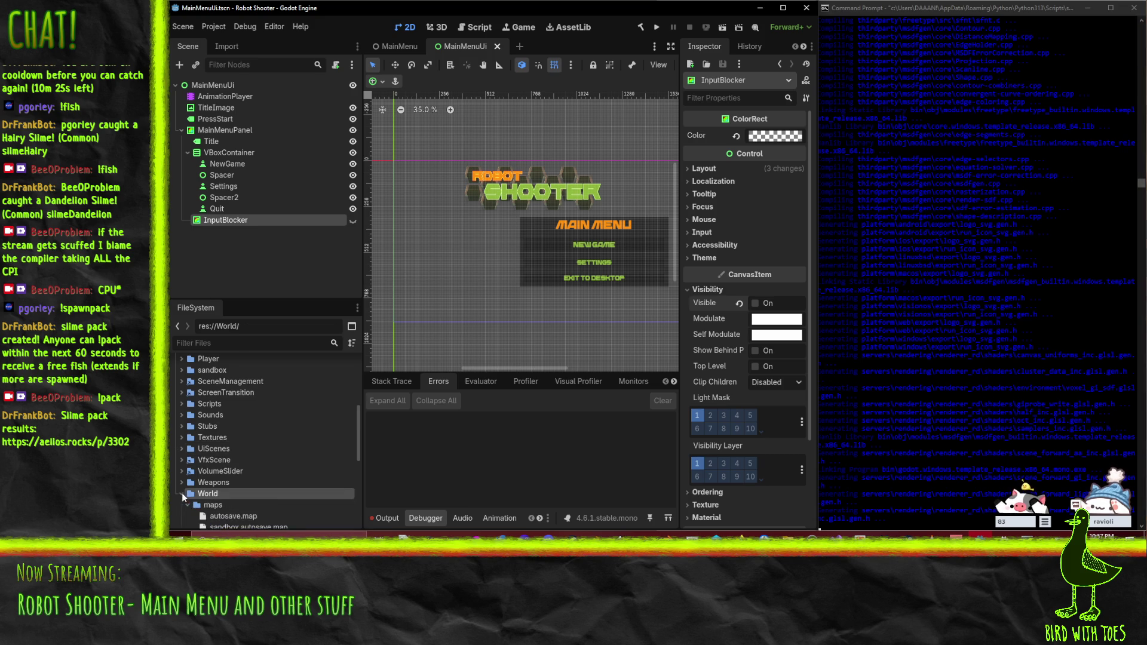
scroll(182, 493, "down", 3)
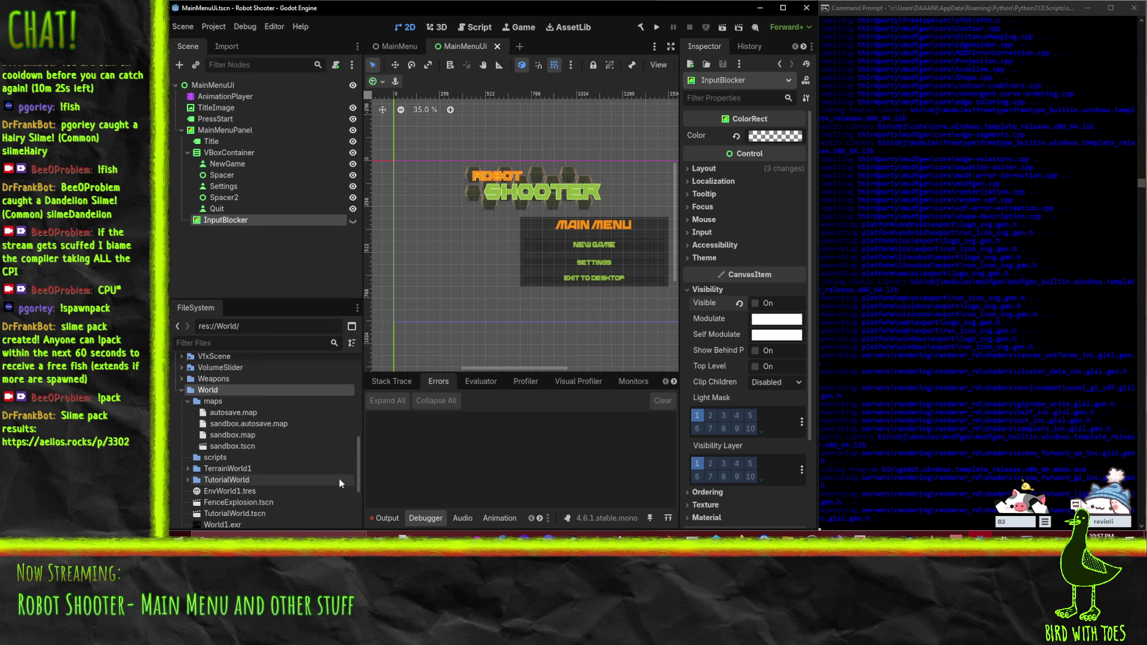
left_click(203, 402)
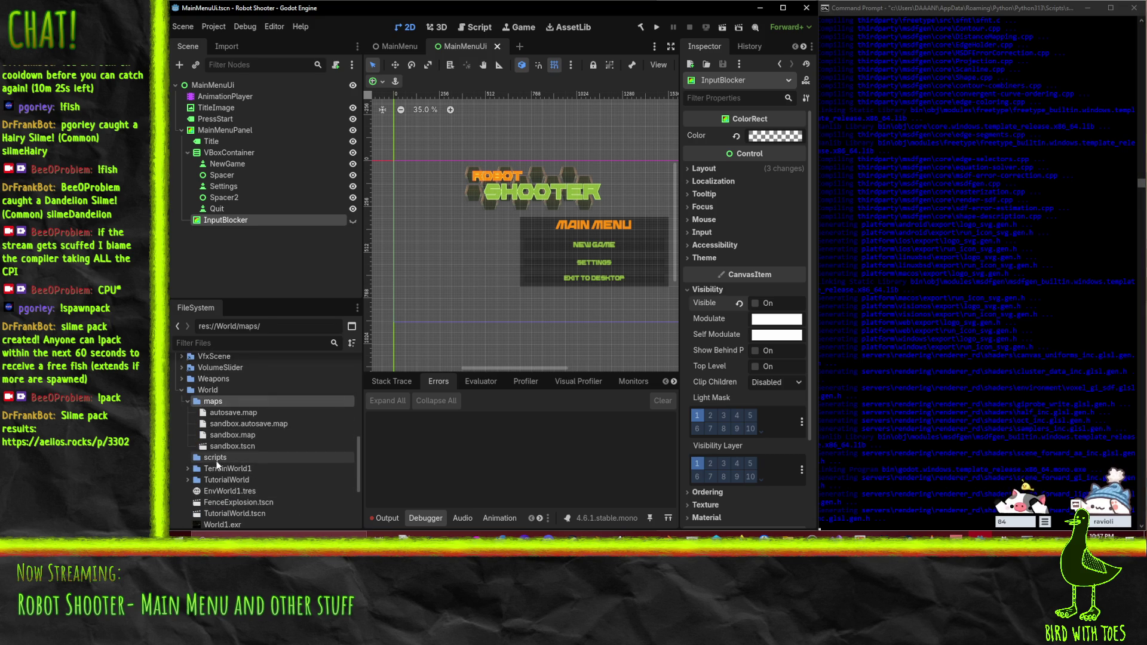
left_click(218, 457)
Step: Collapse ExternalToolsConfig and expand the Textures folder in the FileSystem dock
scroll(299, 482, "down", 5)
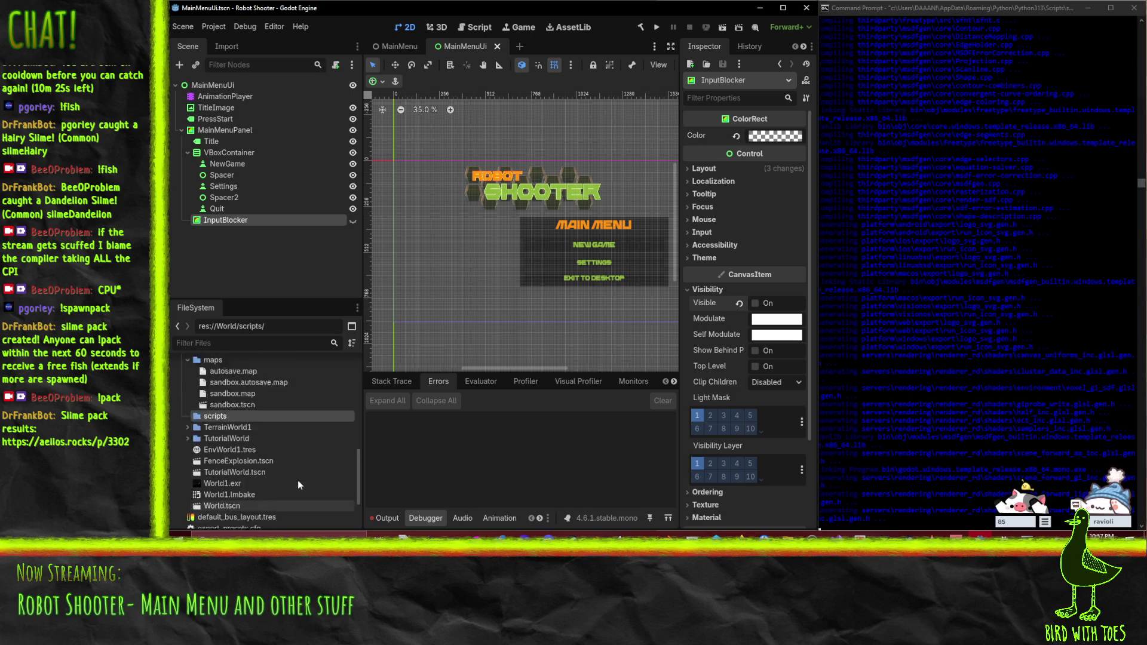
scroll(246, 483, "up", 6)
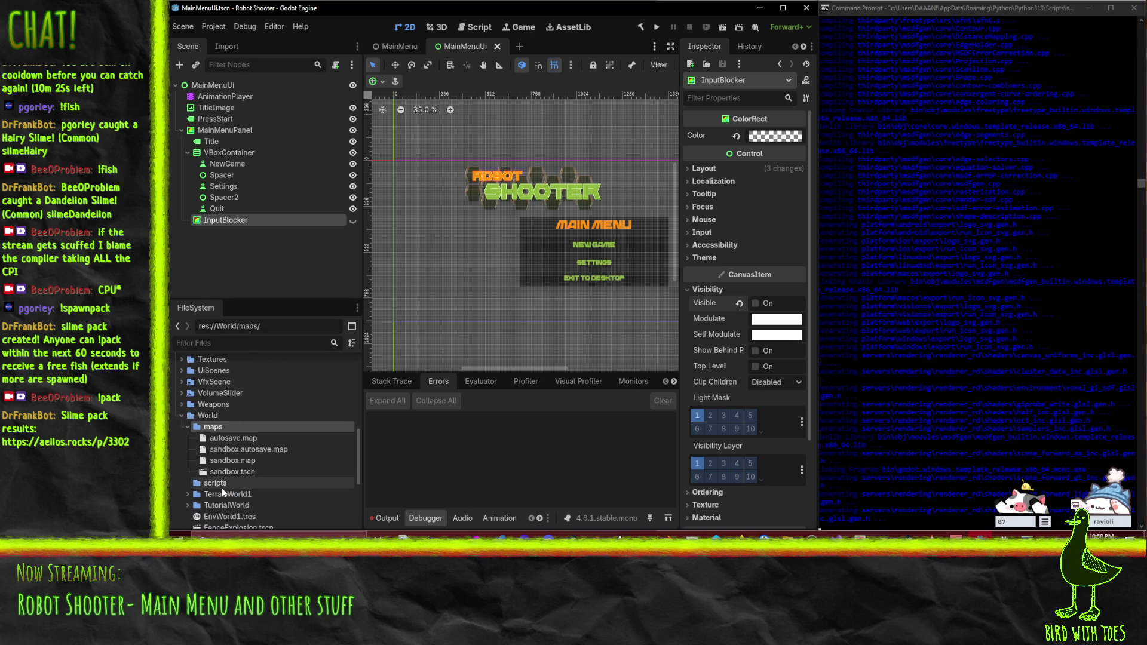
scroll(325, 480, "up", 8)
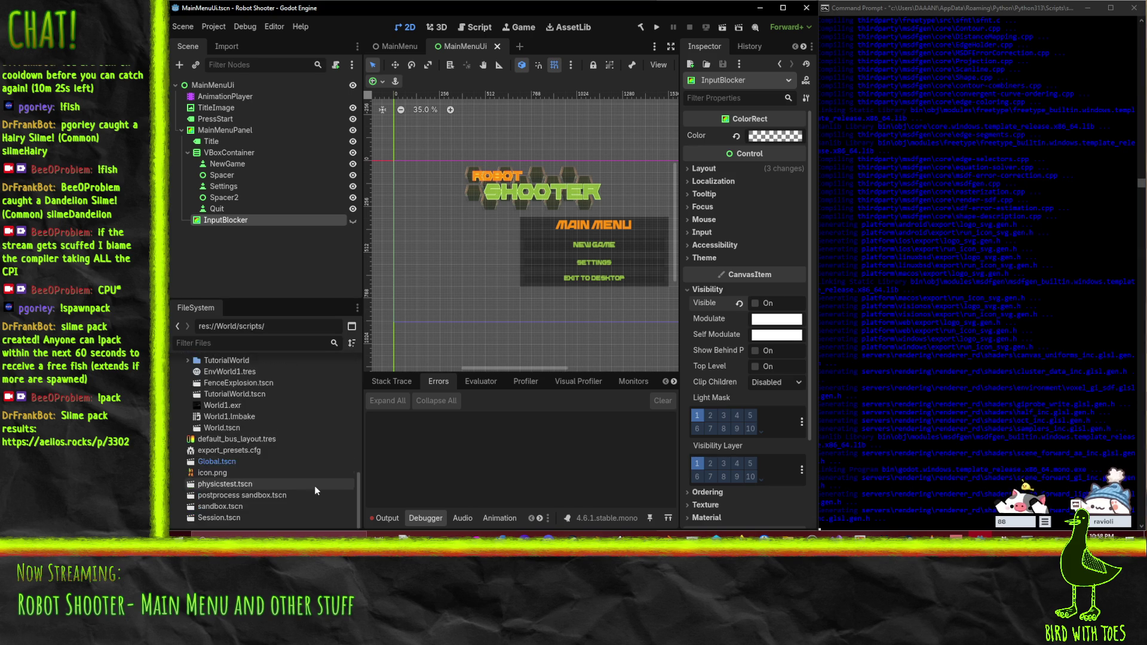
scroll(289, 481, "up", 3)
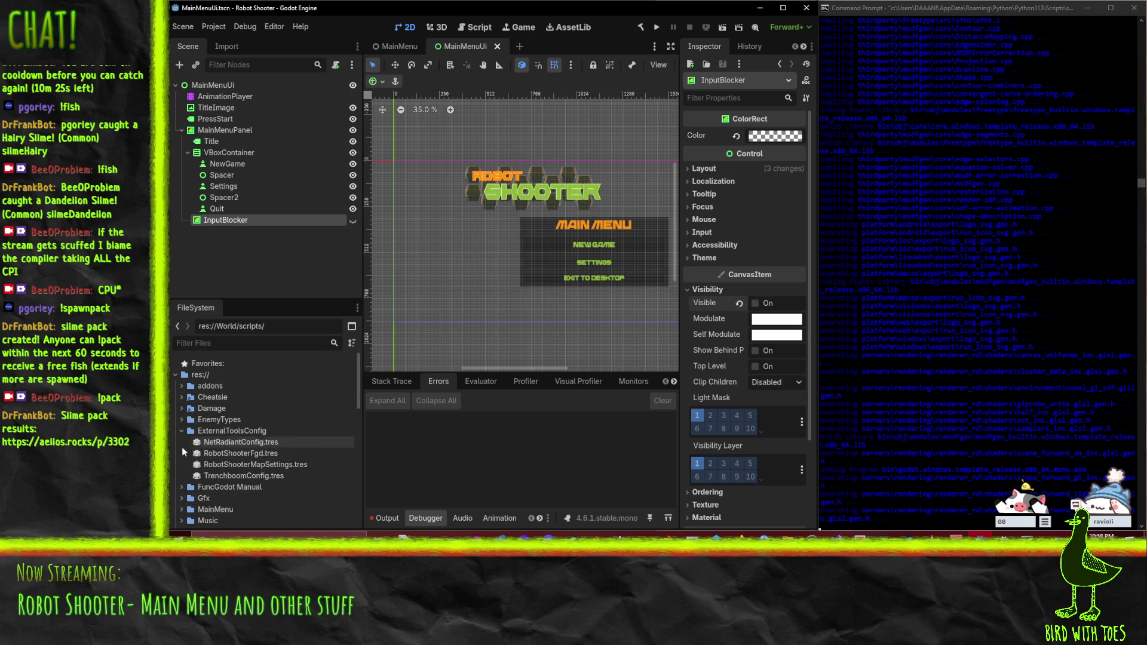
left_click(178, 431)
scroll(180, 433, "down", 5)
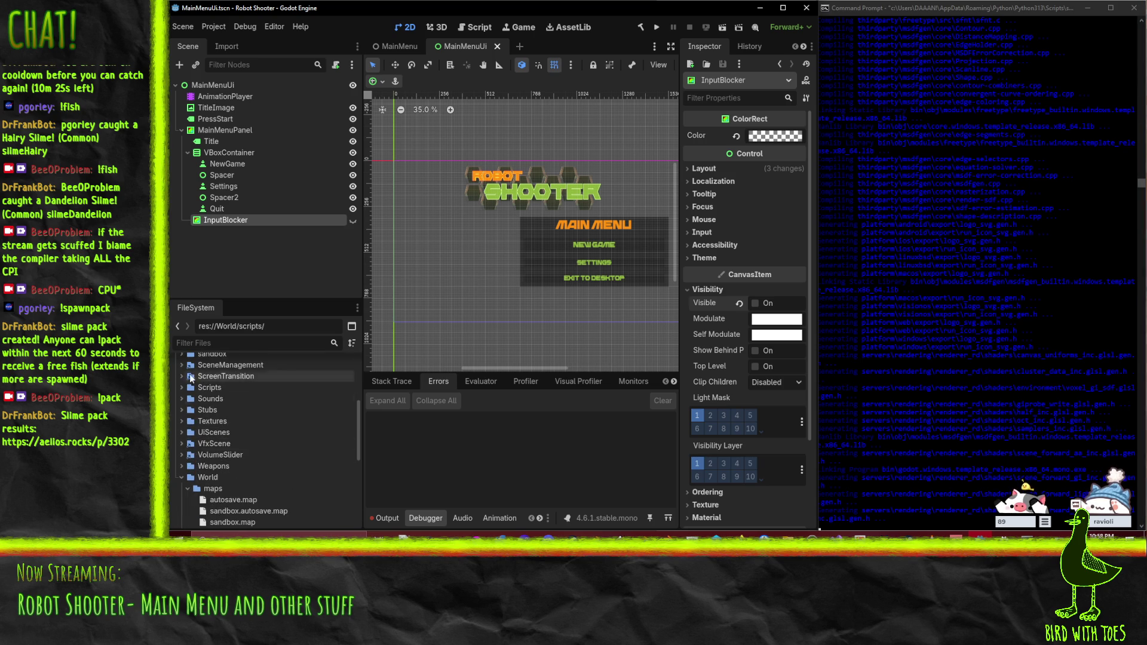
scroll(196, 440, "up", 1)
left_click(209, 440)
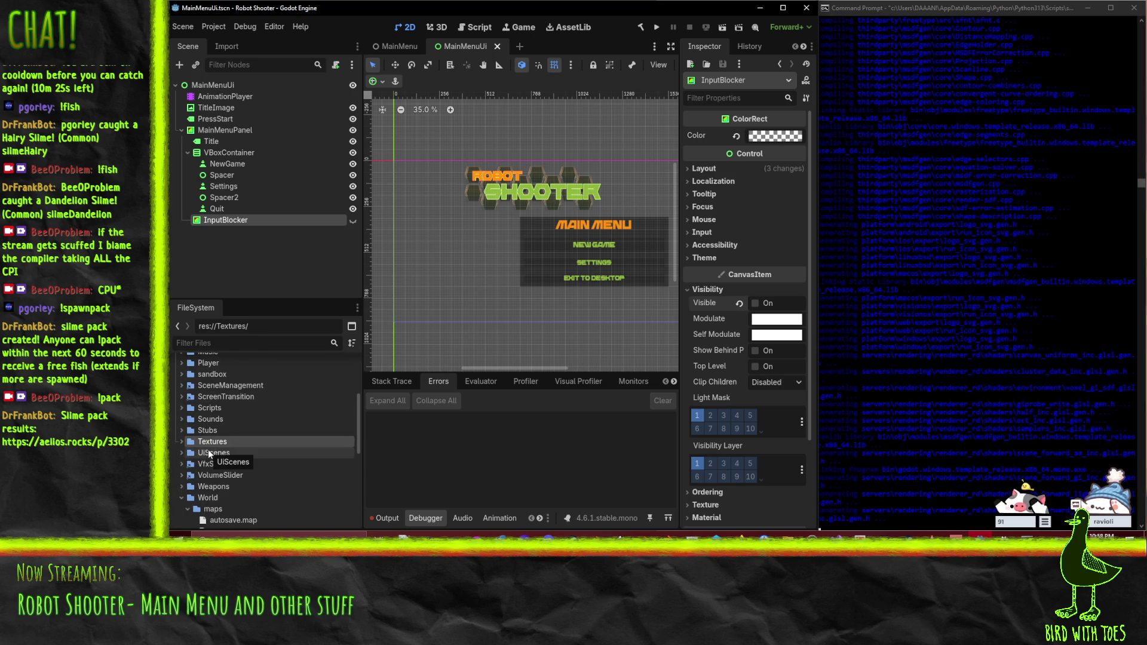
left_click(182, 442)
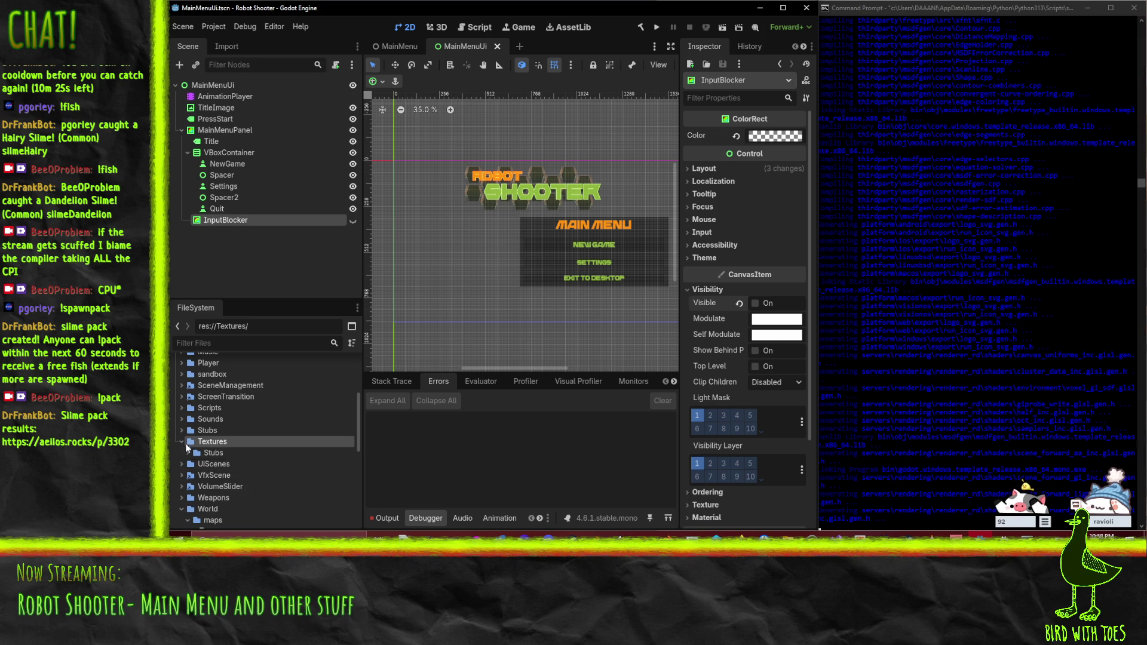
scroll(239, 467, "down", 3)
scroll(260, 472, "down", 10)
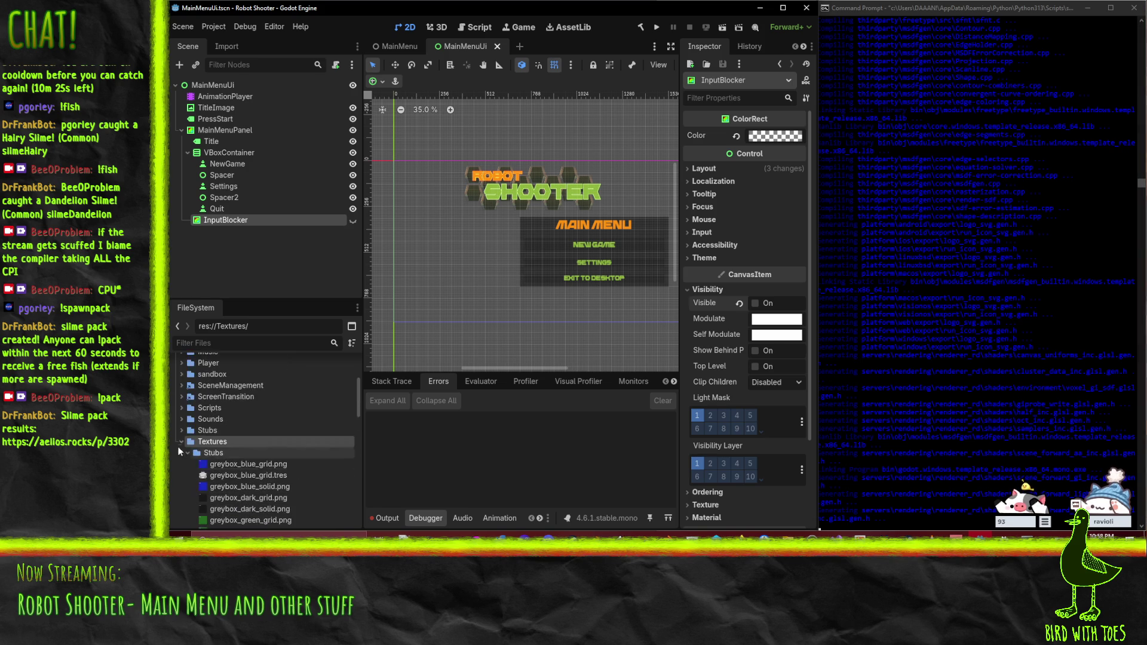
Step: Expand Textures/Stubs and open 1459214282443.jpg in the Inspector
scroll(217, 488, "down", 1)
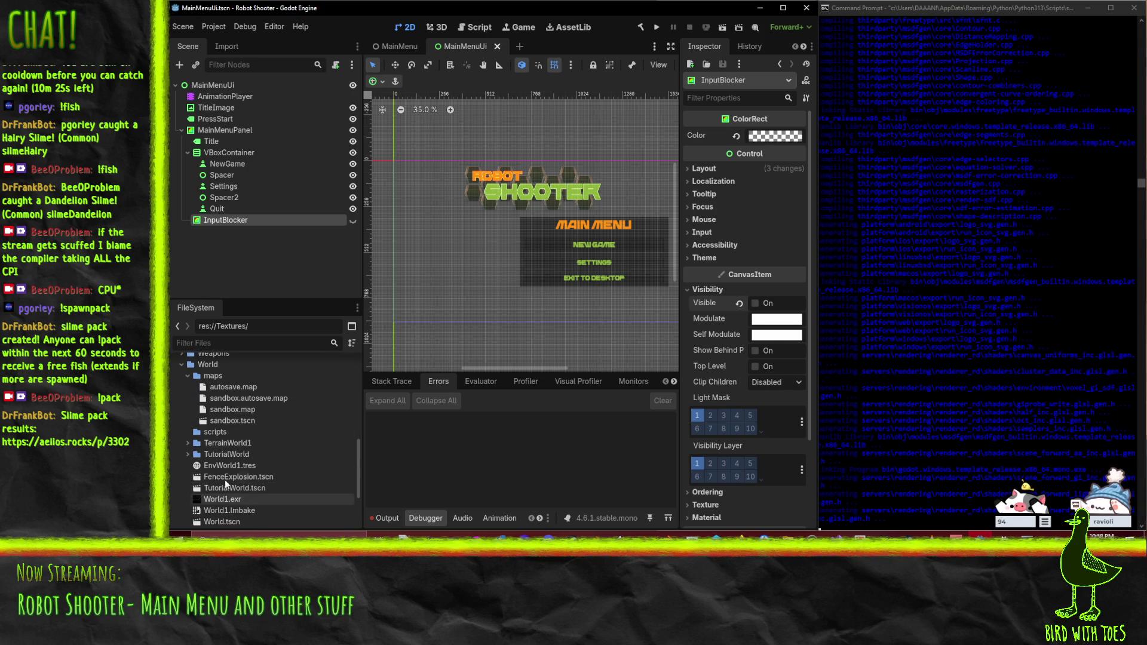
left_click(211, 364)
scroll(281, 399, "up", 5)
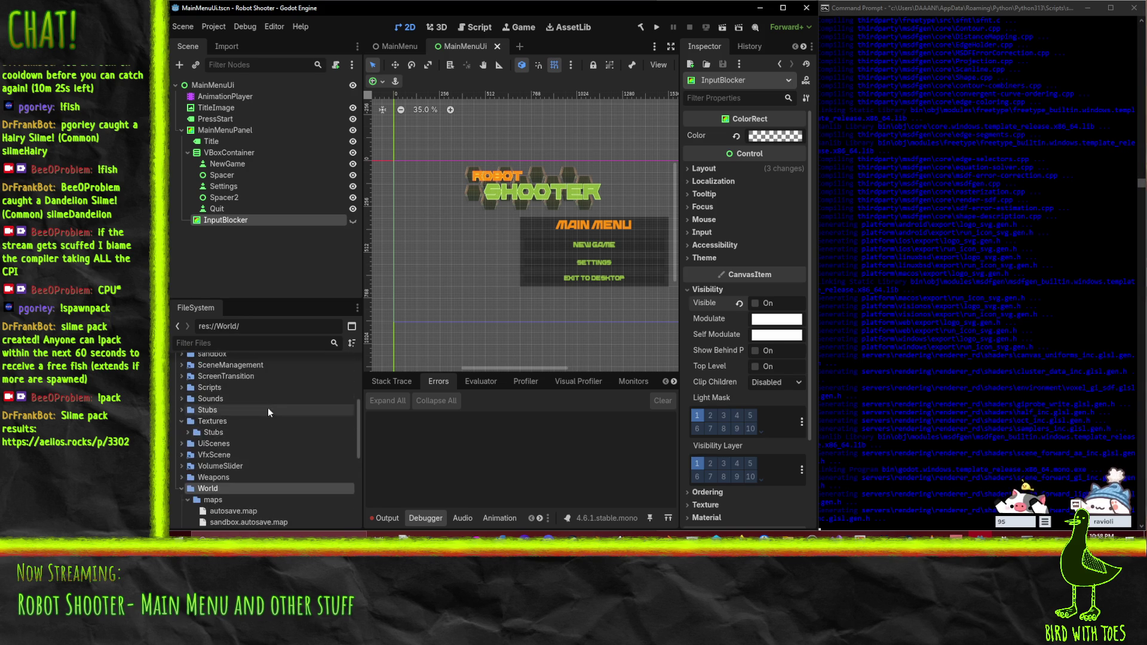
left_click(200, 421)
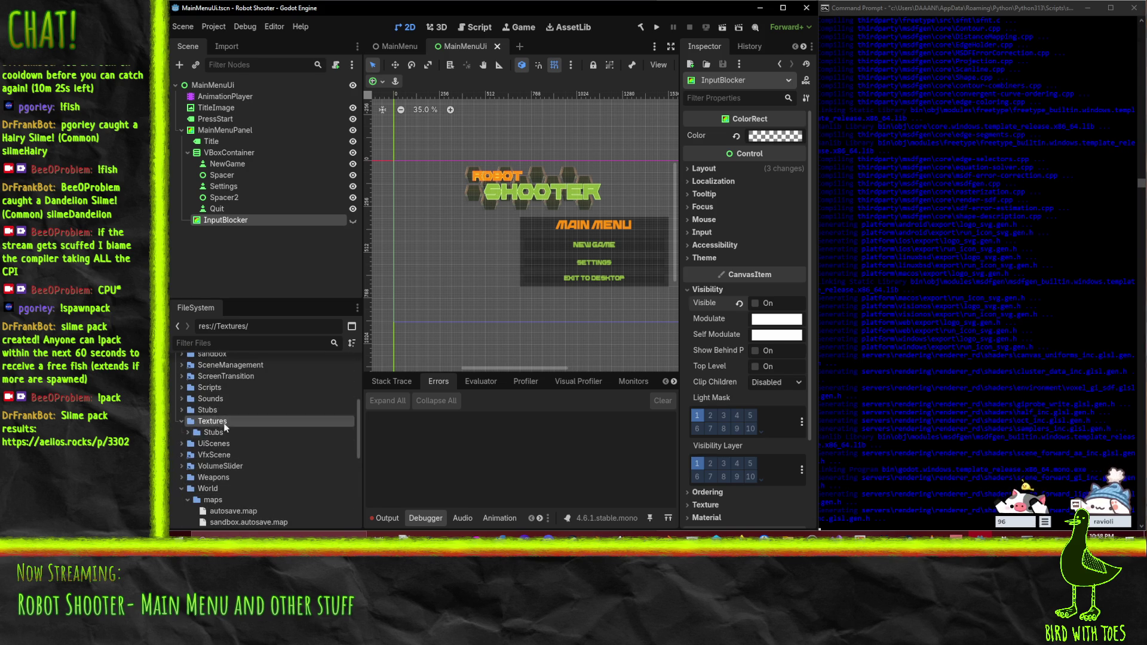
left_click(182, 410)
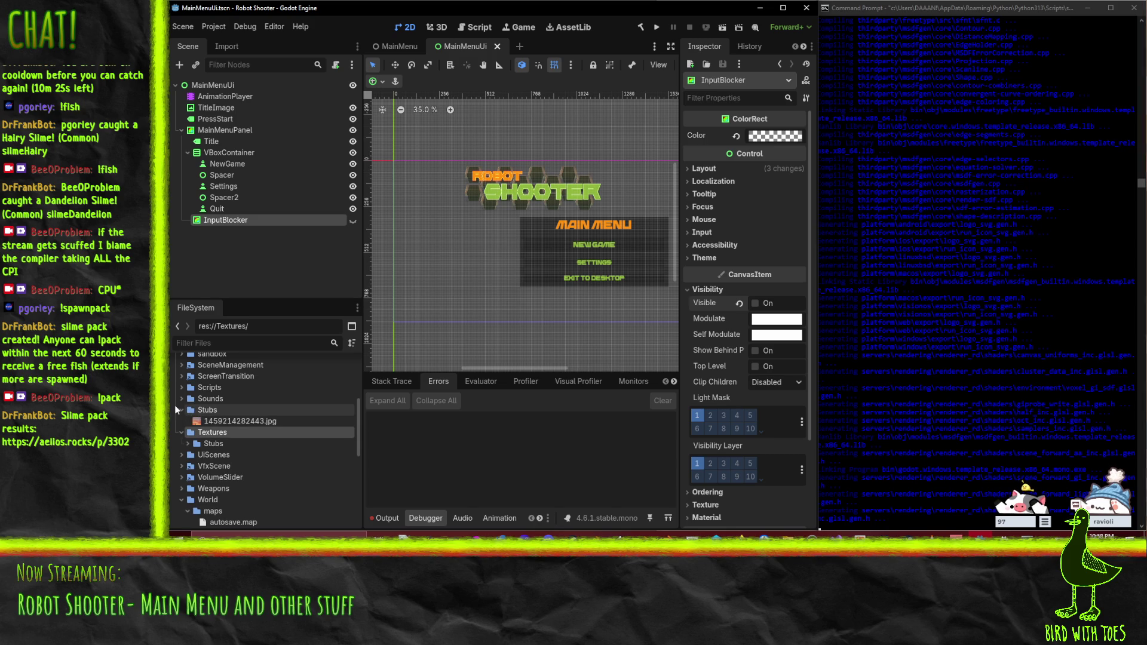
left_click(222, 423)
double_click(221, 423)
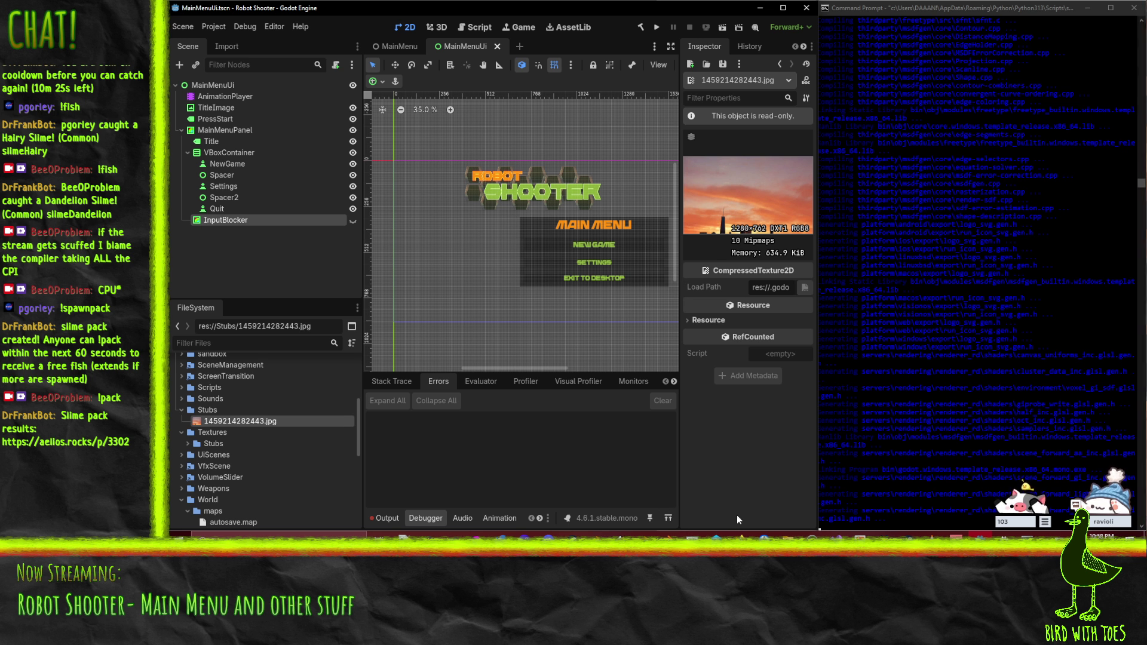
Step: Glance at the Firefox windows, then return to Godot showing the 1459214282443.jpg texture
left_click(739, 533)
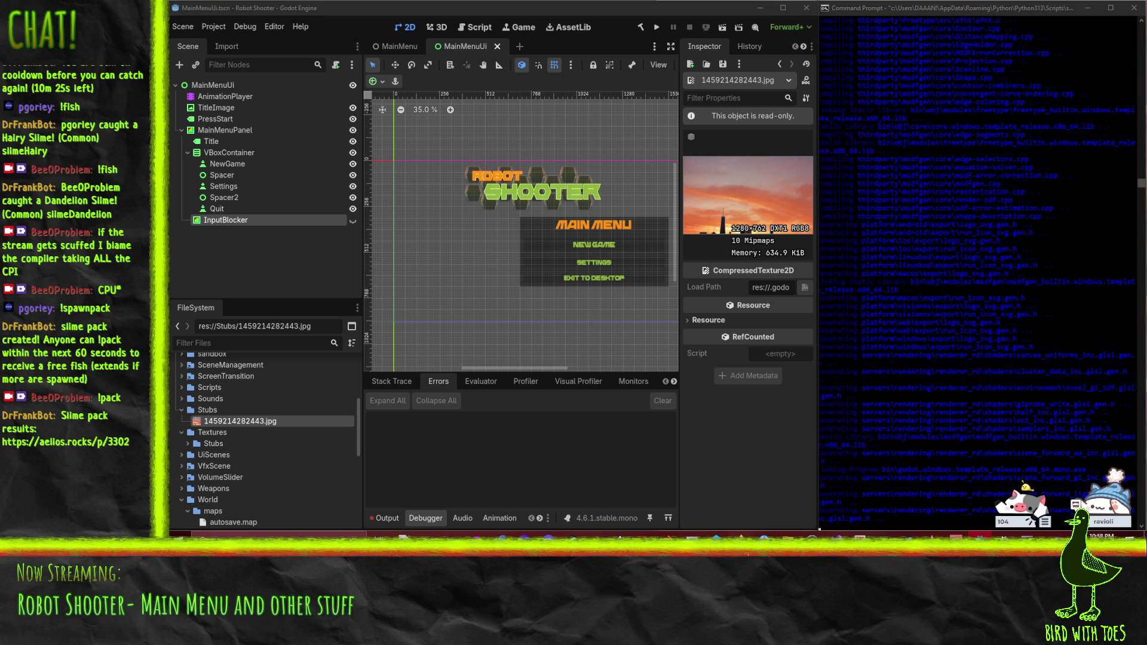
left_click(531, 440)
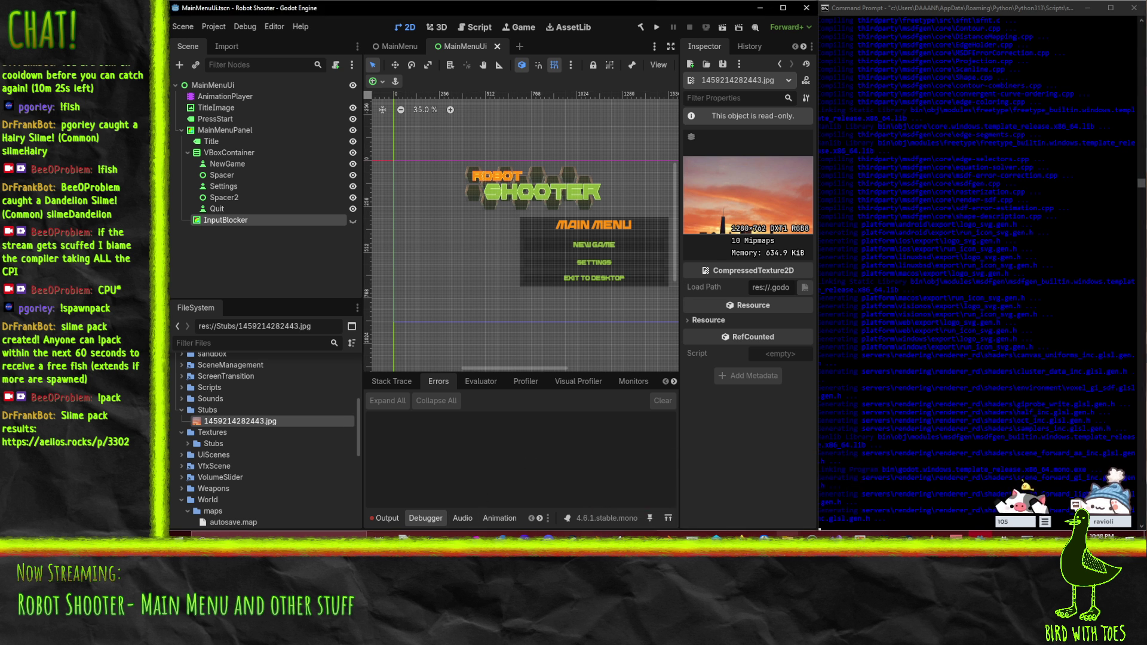
Step: In P4V, expand the RobotShooter depot down to the Stubs folder's files
left_click(716, 534)
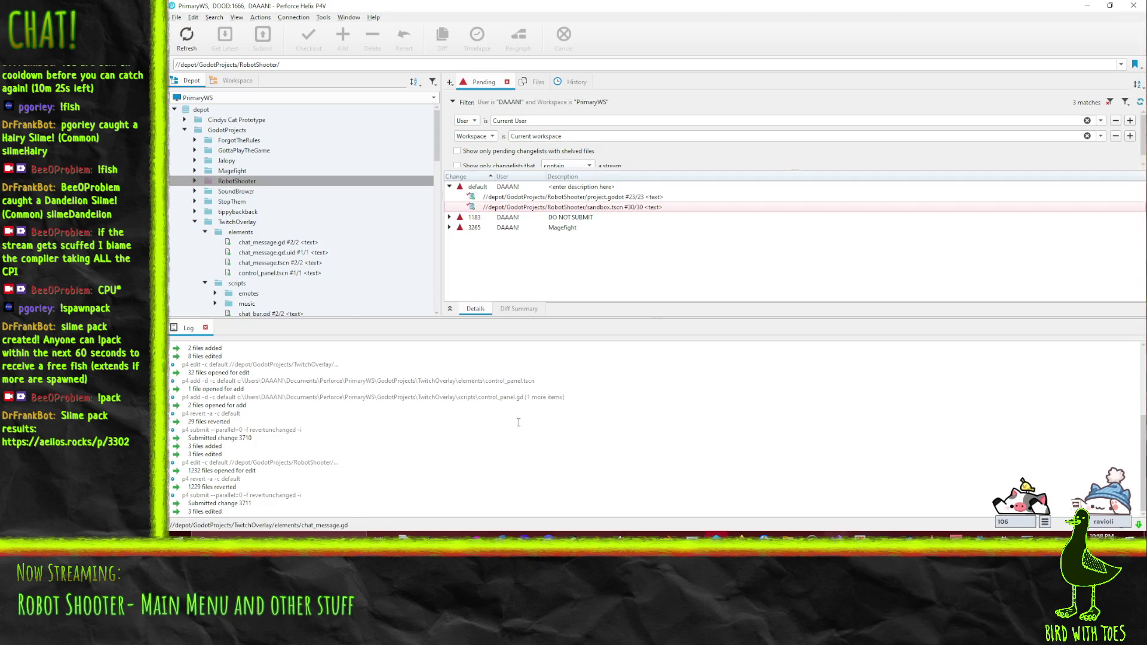
left_click(194, 181)
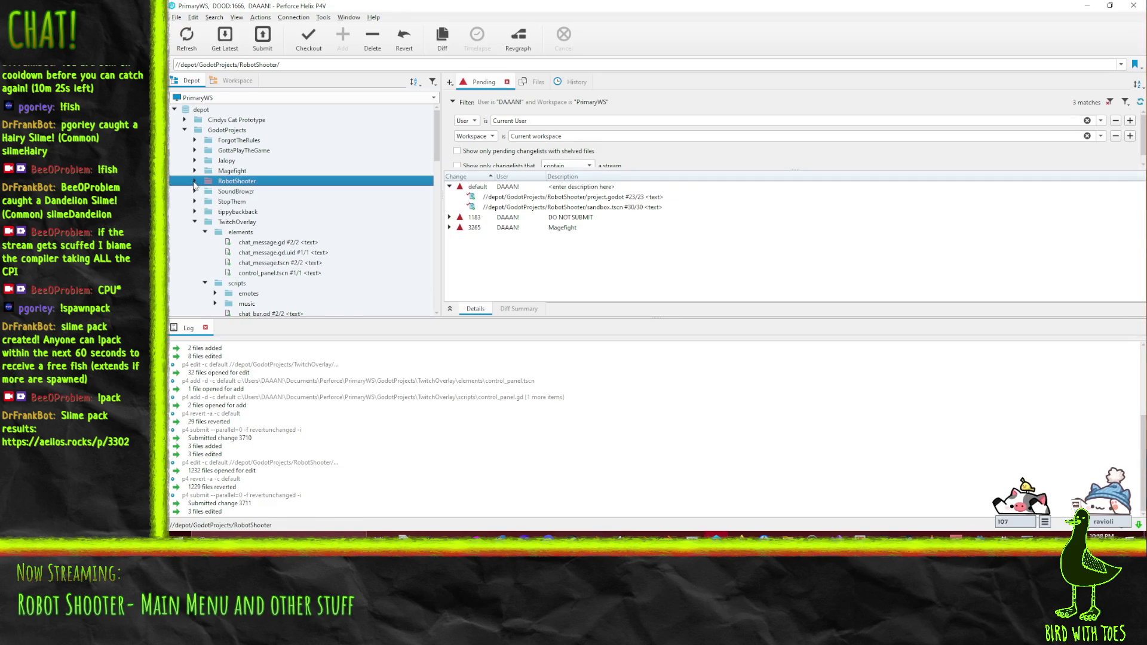
left_click_drag(211, 194, 493, 187)
scroll(257, 236, "down", 6)
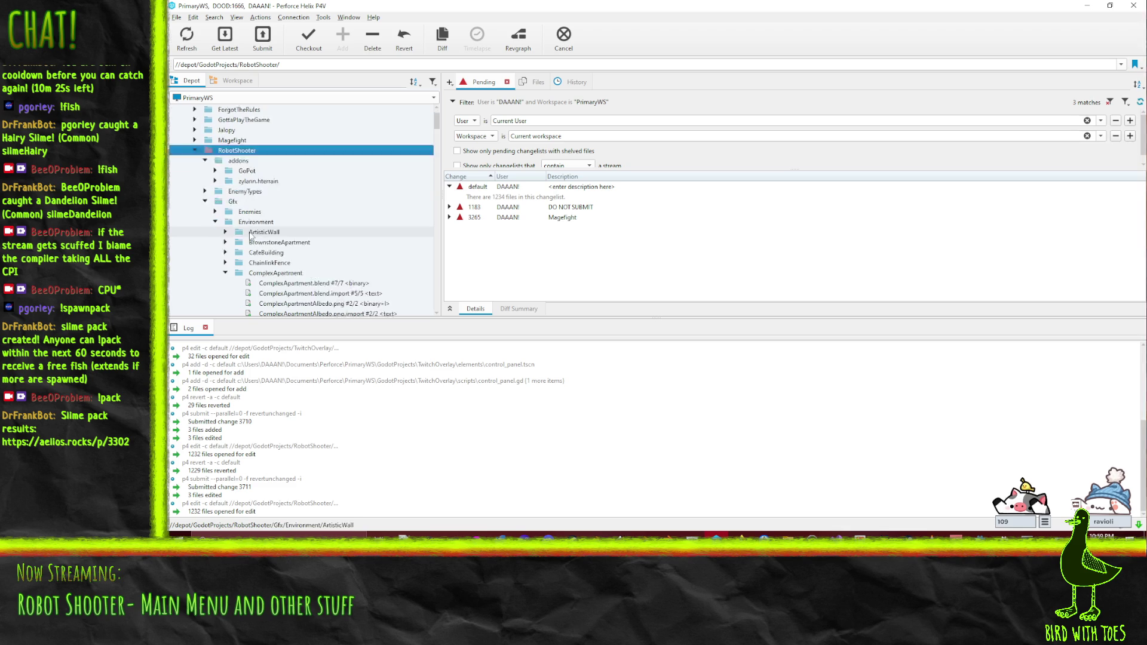
scroll(202, 159, "up", 3)
left_click(205, 140)
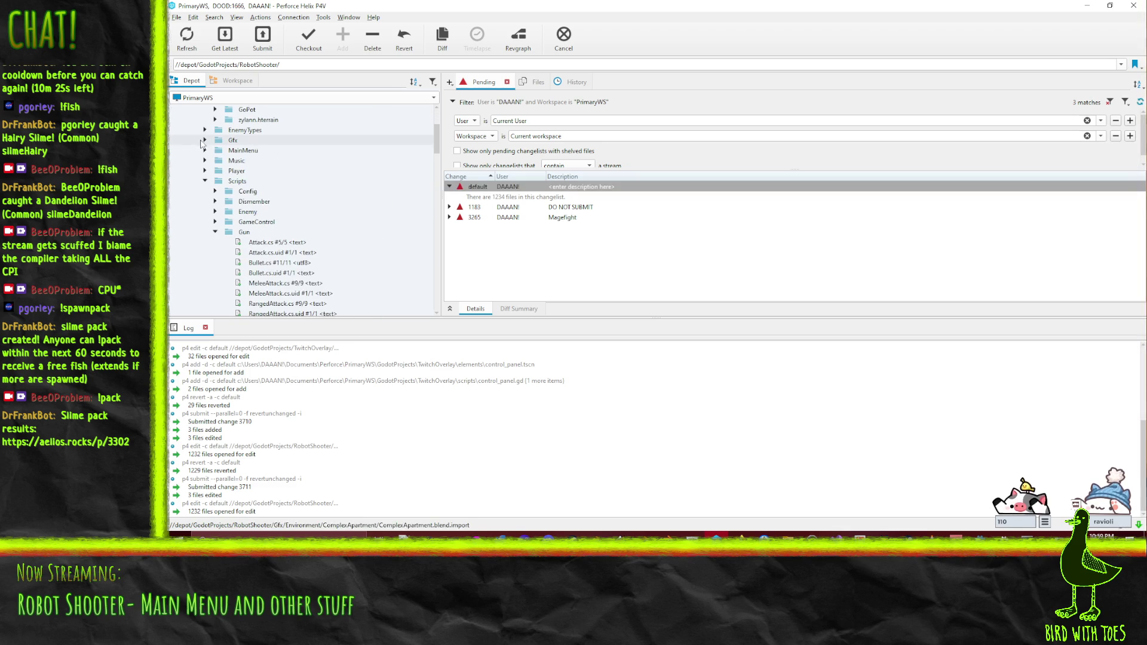
left_click(204, 181)
left_click(205, 202)
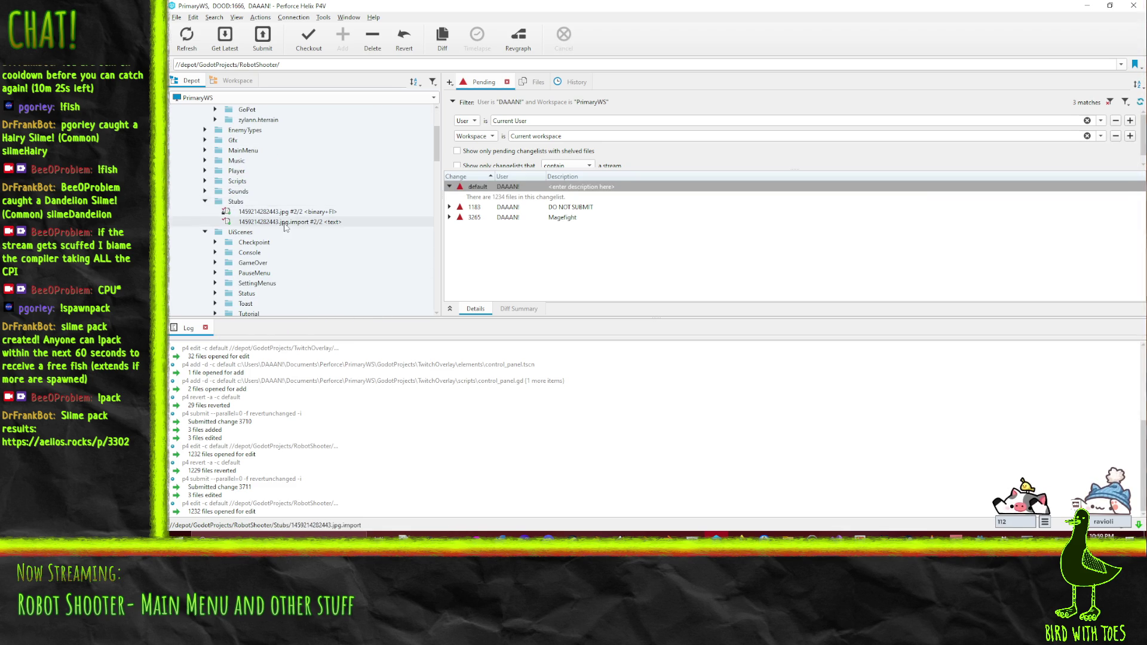
Step: Revert Stubs' pending changes, then mark its files for delete in the default changelist
right_click(236, 201)
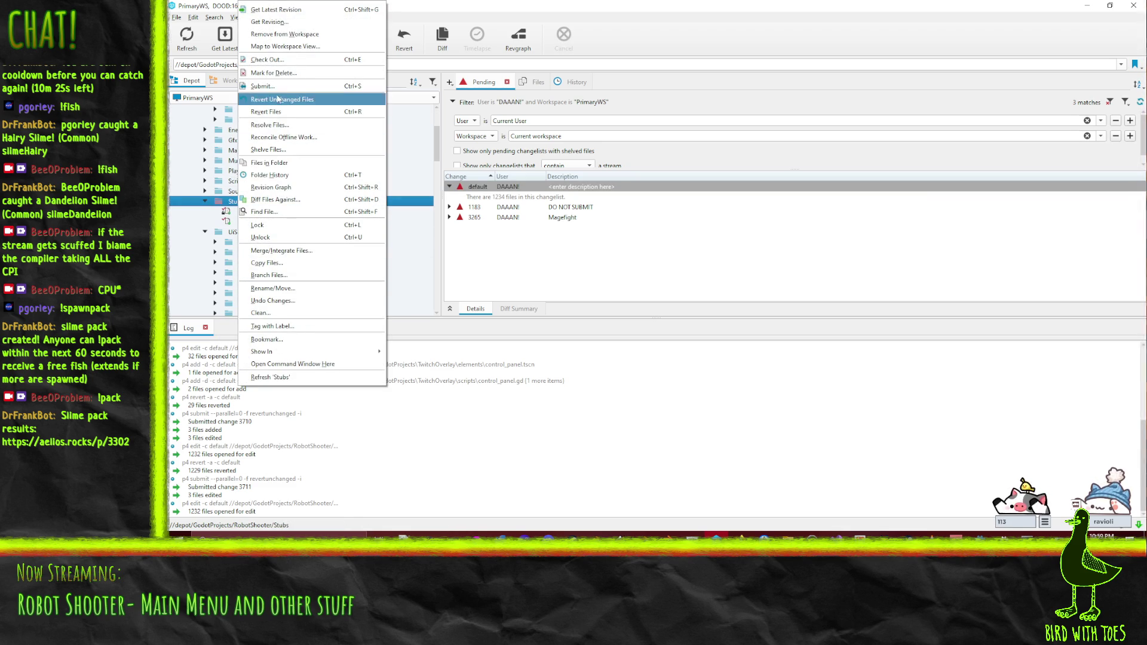
left_click(287, 113)
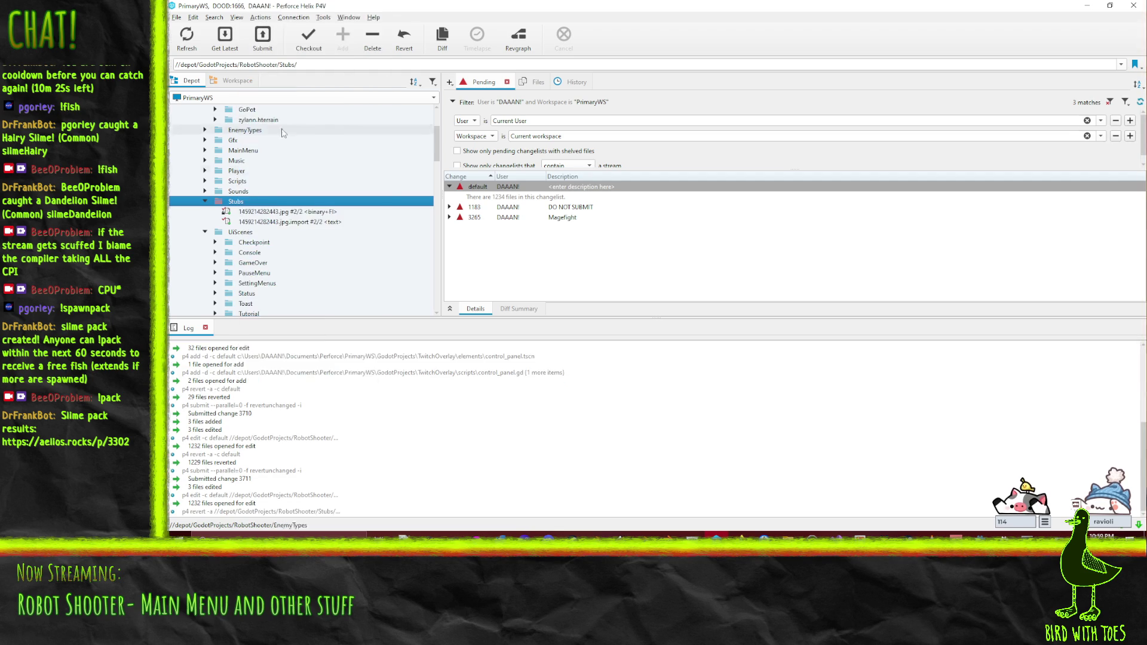
right_click(233, 203)
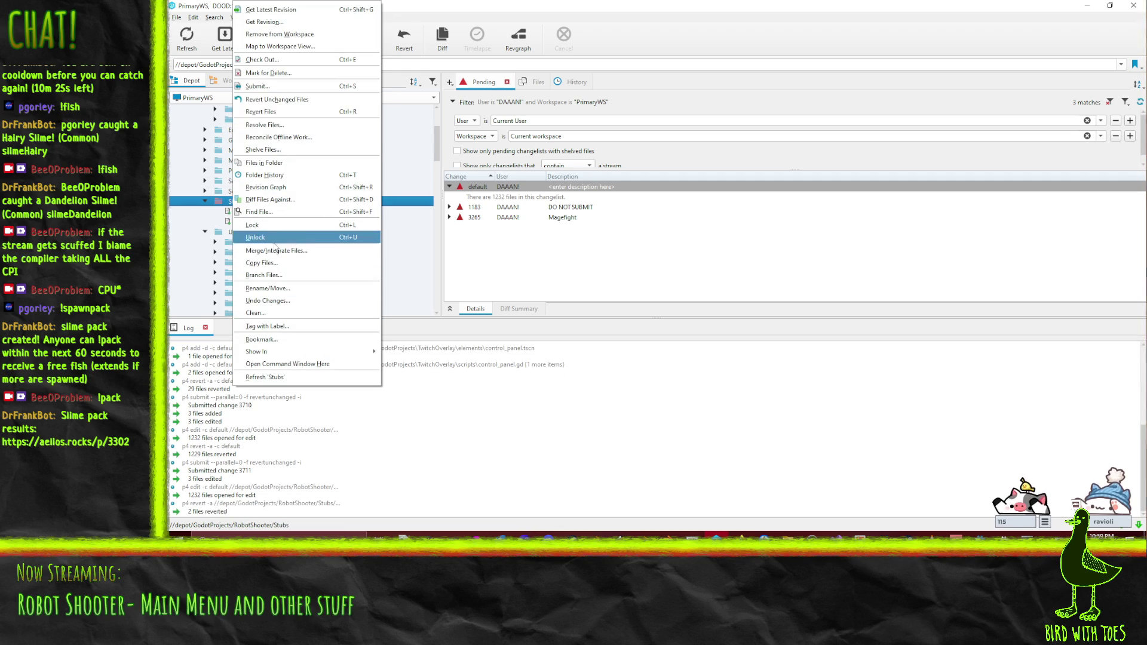
left_click(269, 72)
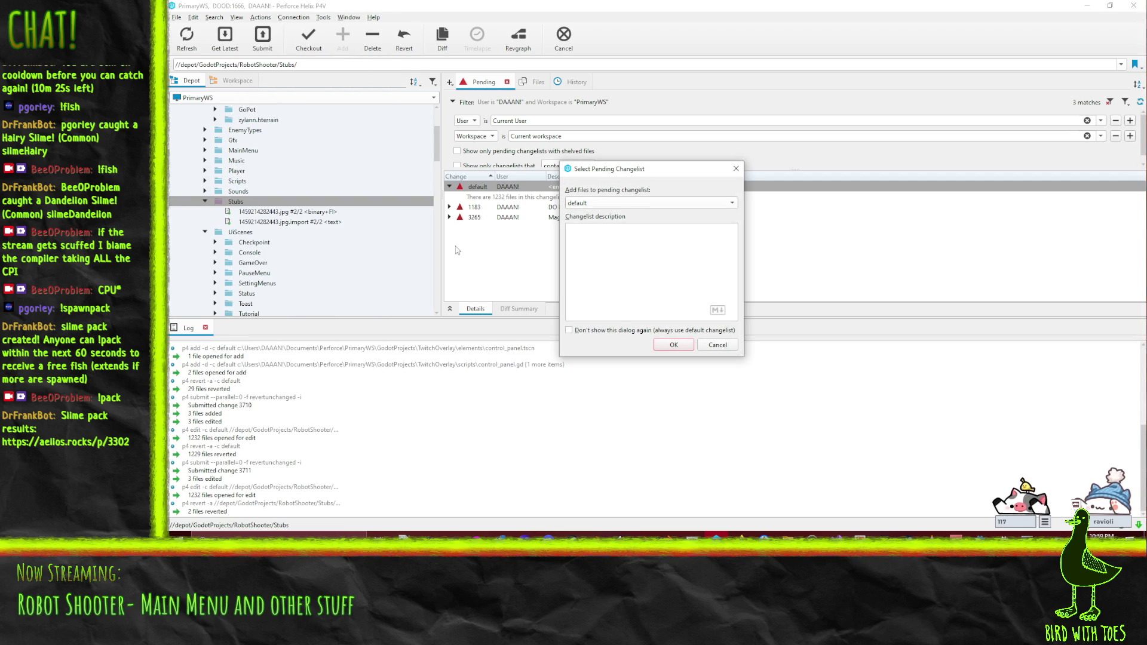
left_click(669, 349)
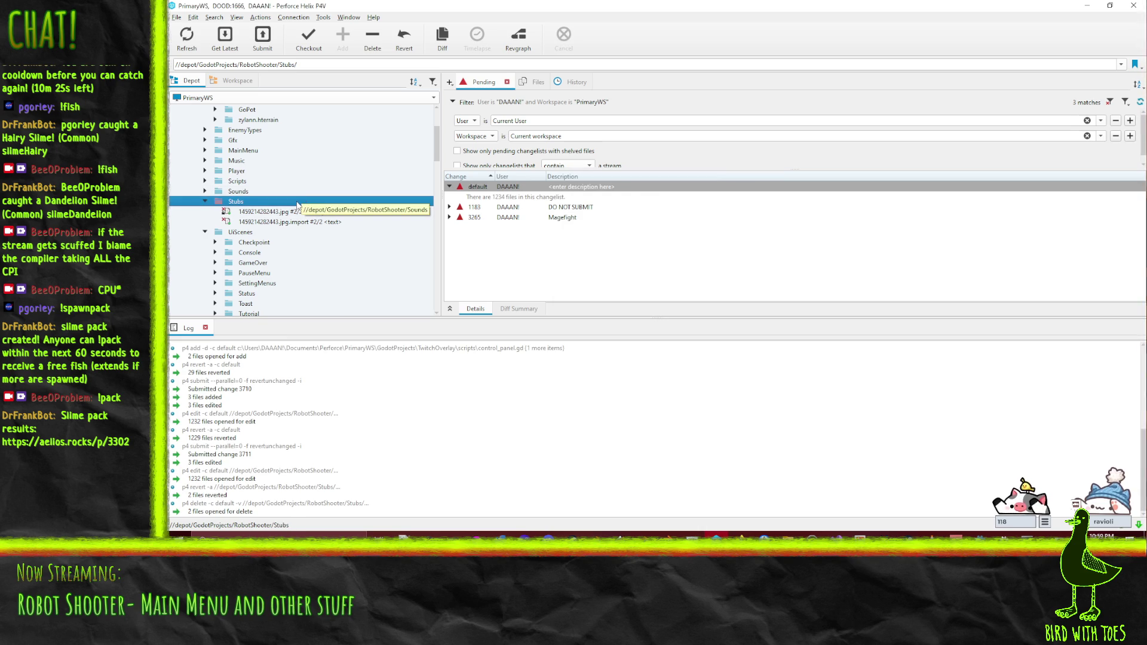
left_click(1093, 11)
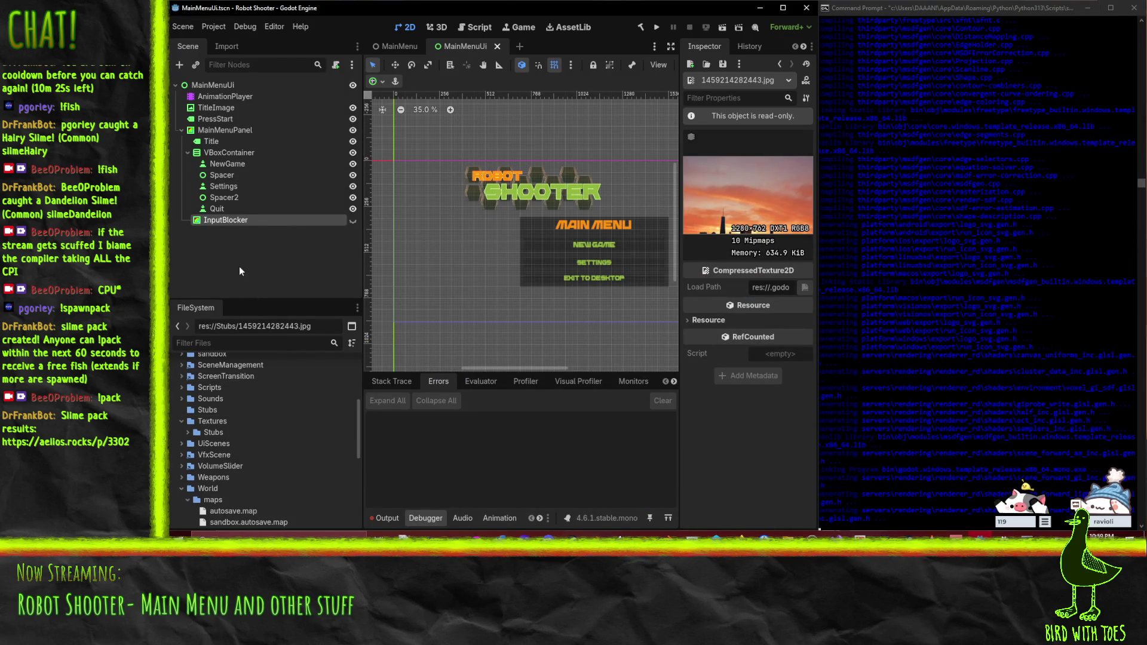
Step: Select NetRadiantConfig.tres under ExternalToolsConfig and widen the Inspector to read full property names
scroll(219, 463, "up", 3)
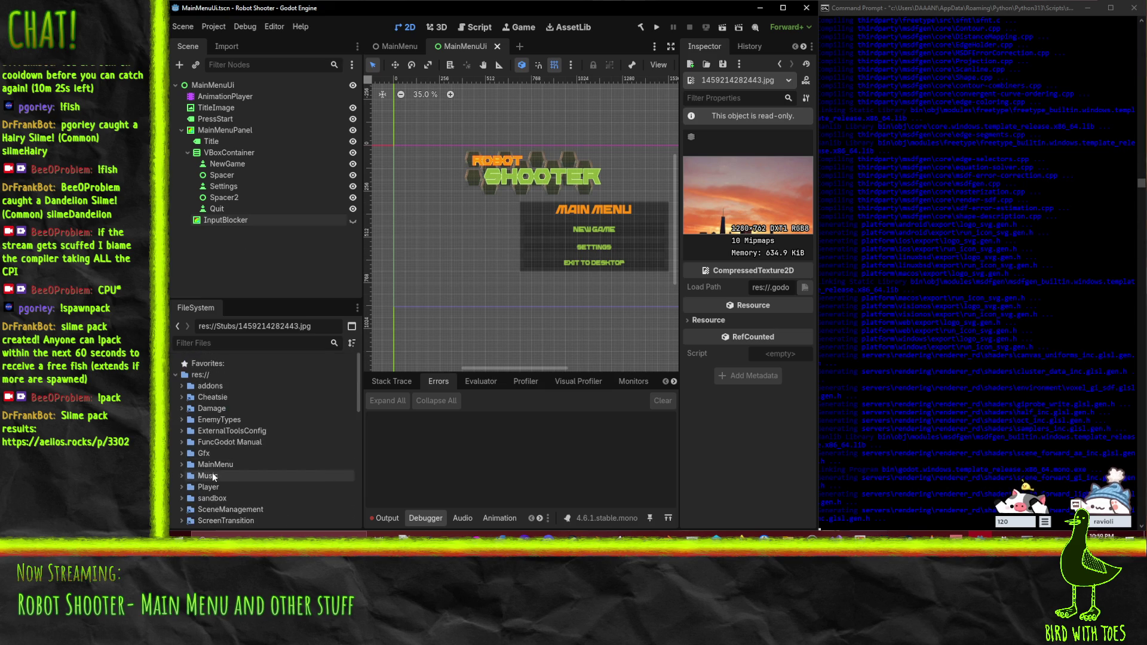
left_click(183, 27)
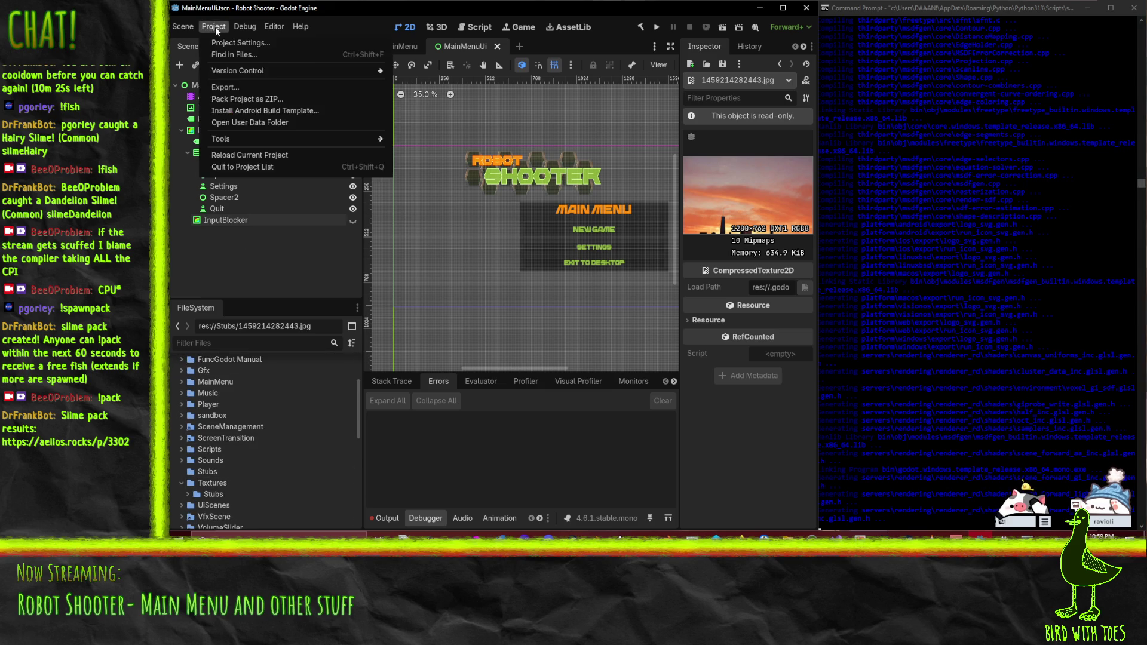
left_click(213, 454)
scroll(206, 451, "up", 2)
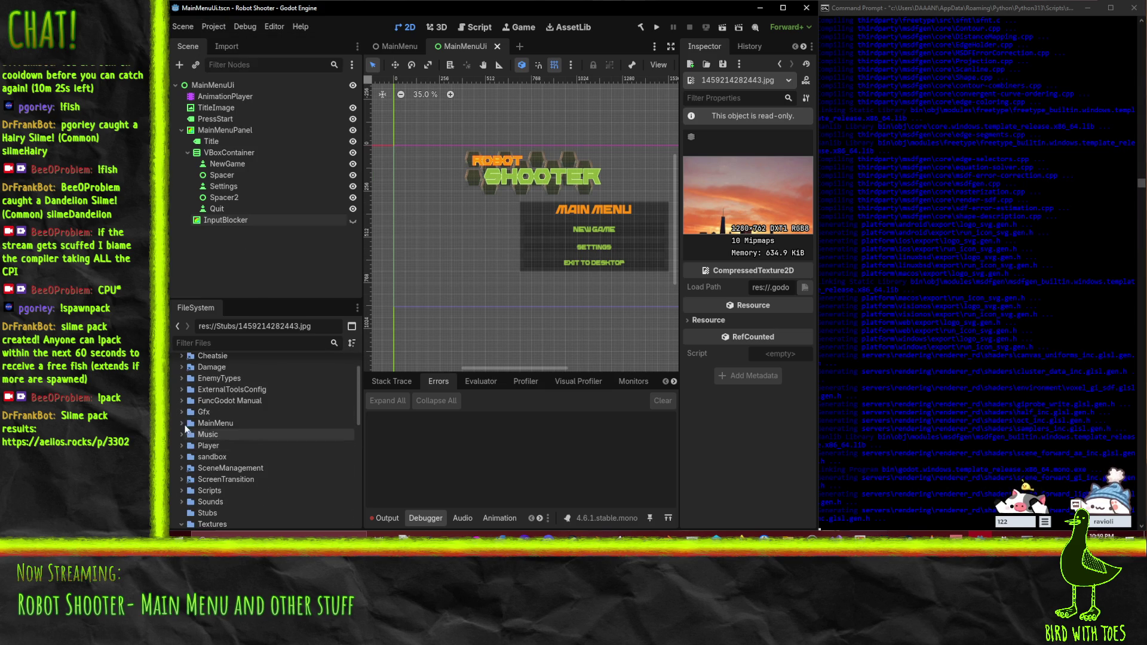
scroll(188, 451, "up", 2)
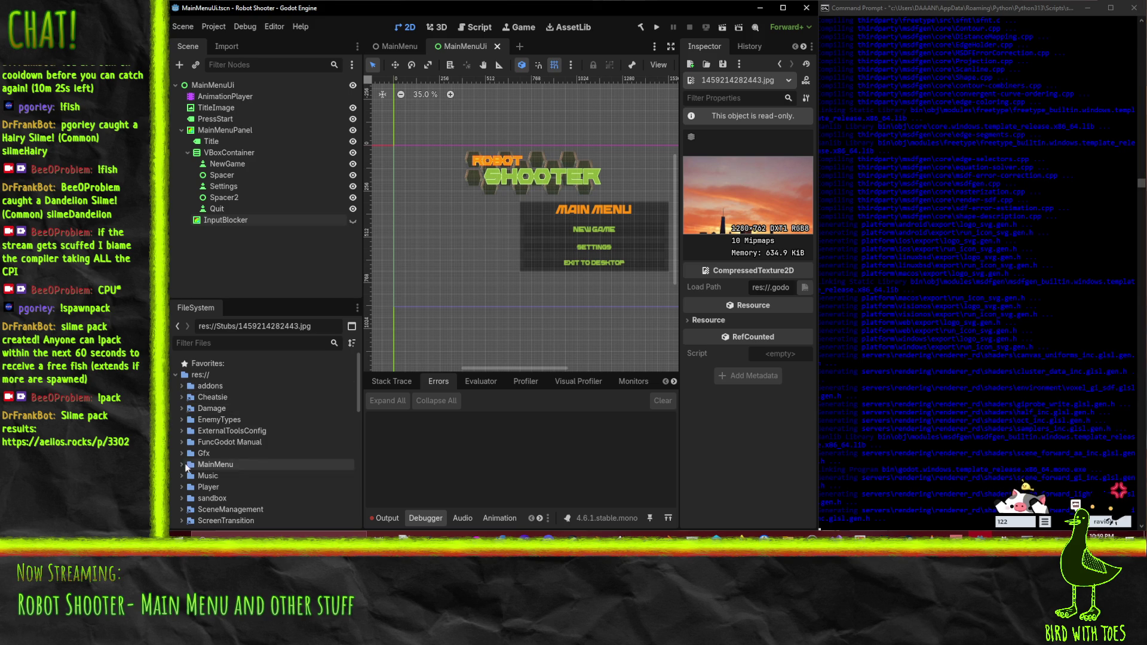
left_click(181, 431)
left_click(241, 442)
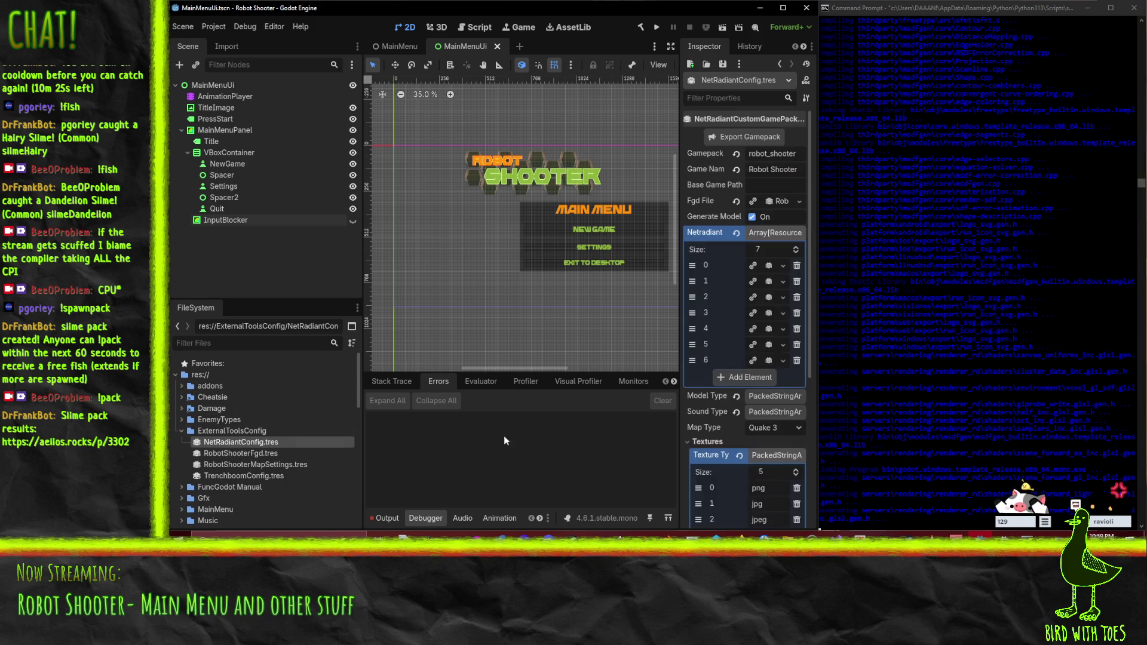
left_click_drag(681, 195, 606, 196)
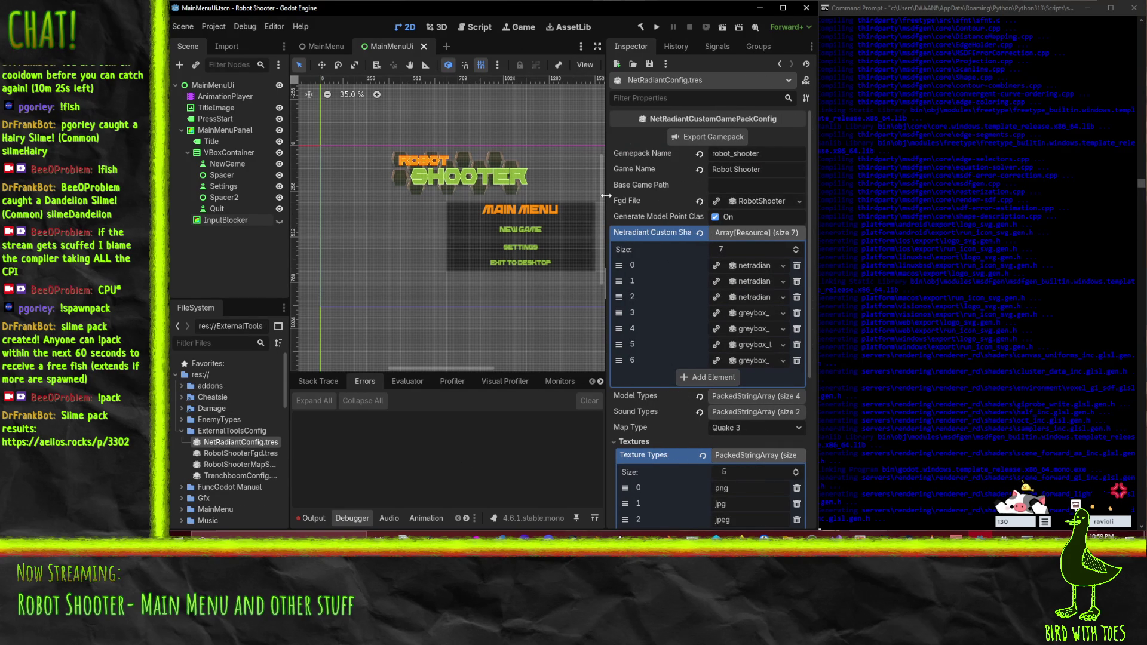
Step: Inspect RobotShooterFgd.tres, expanding its Map Editor settings and Base Fgd Files list
left_click(226, 454)
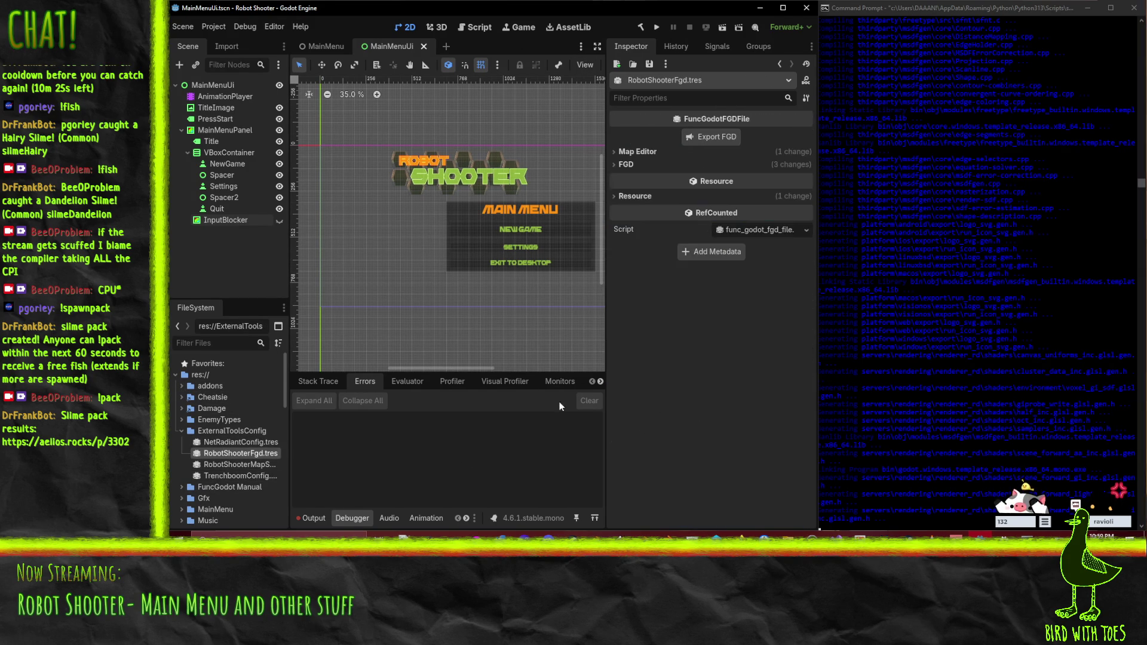
left_click(763, 209)
left_click(634, 153)
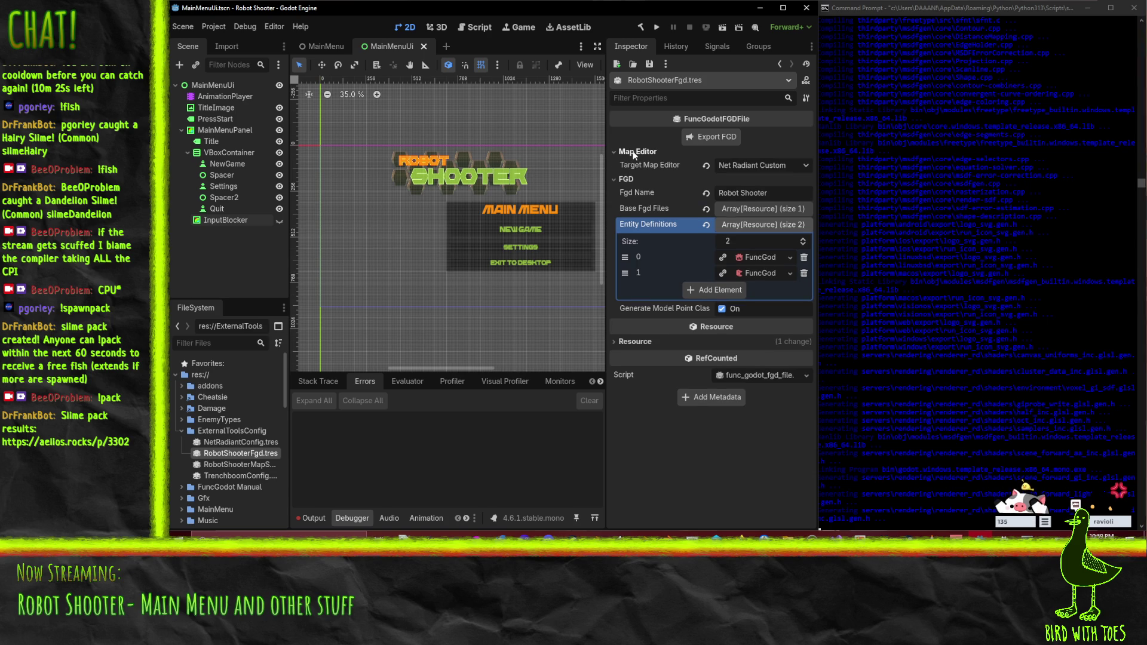
left_click(752, 212)
left_click(752, 210)
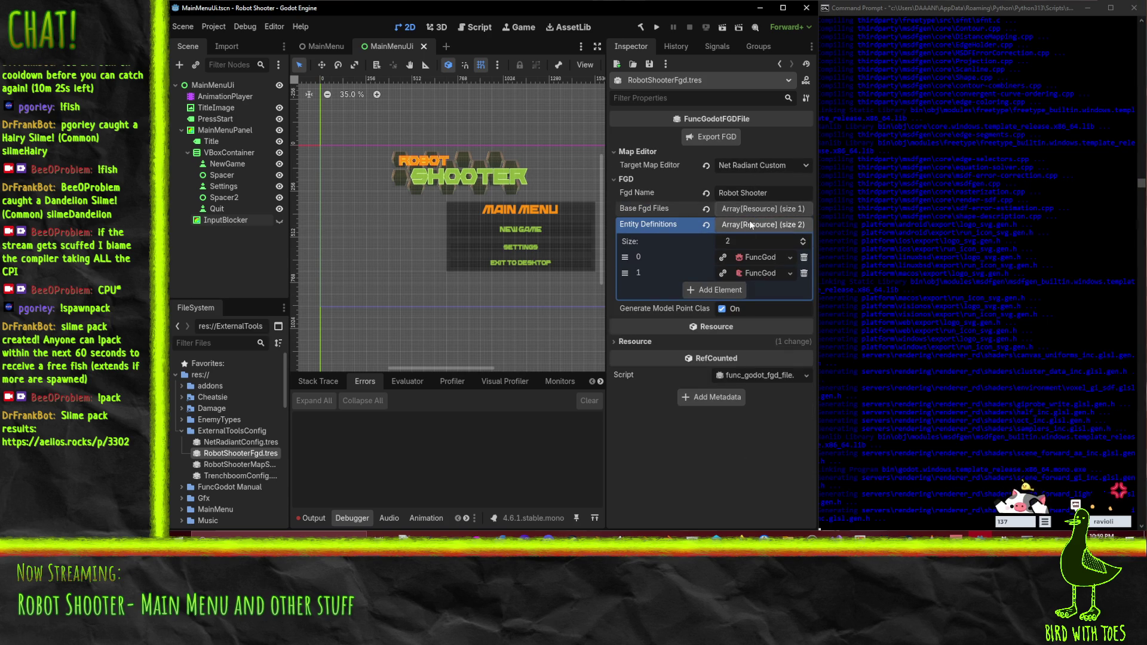
Step: Inspect RobotShooterMapSettings.tres, expanding its Build, Entity and Textures settings groups
left_click(228, 465)
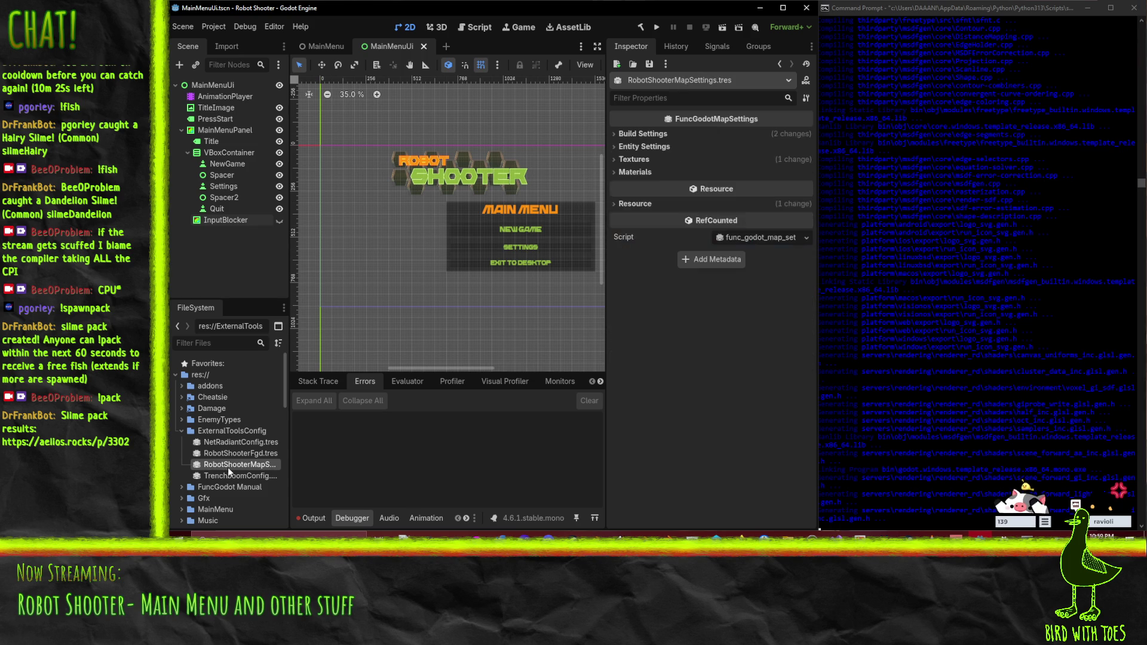
left_click(640, 134)
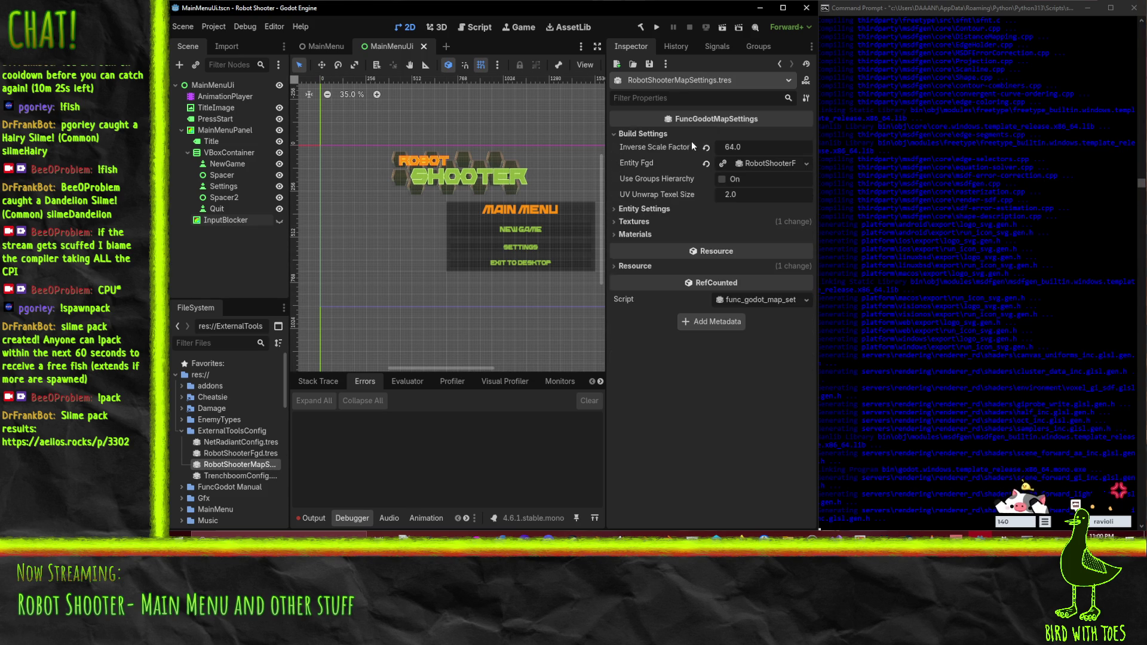
left_click(643, 209)
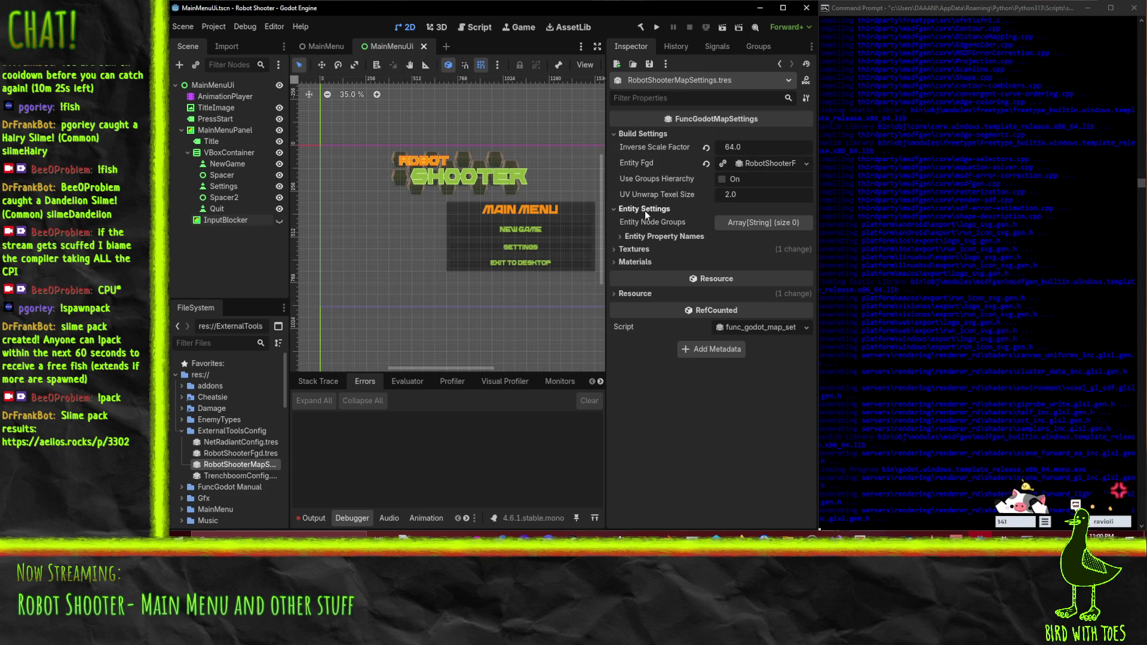
left_click(658, 237)
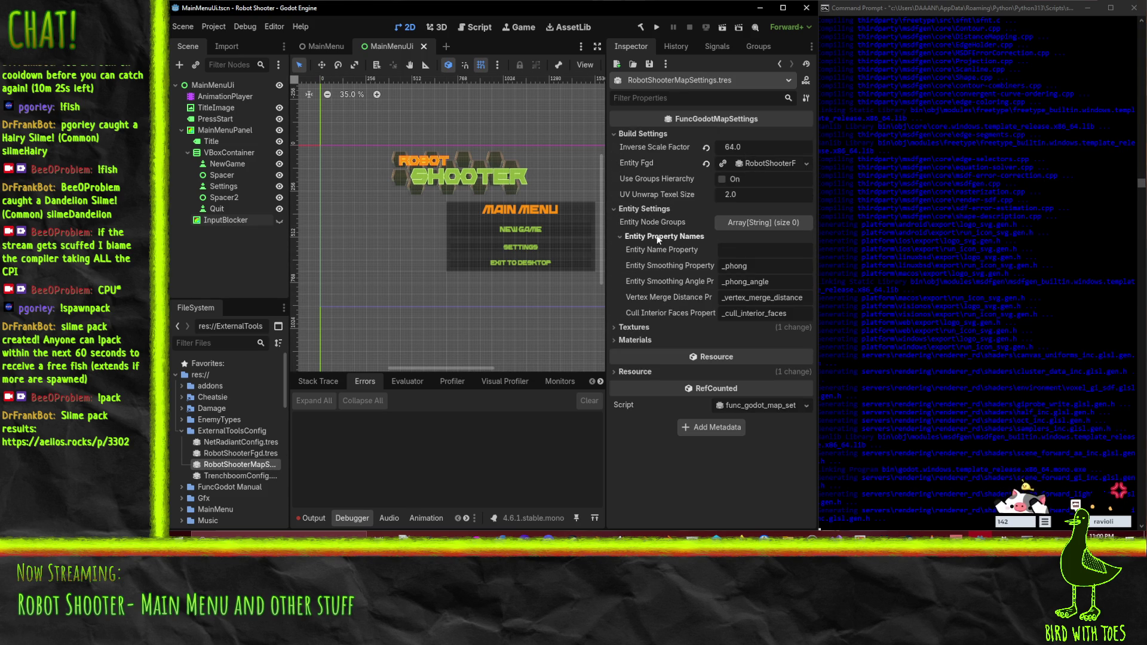
left_click(657, 238)
left_click(635, 261)
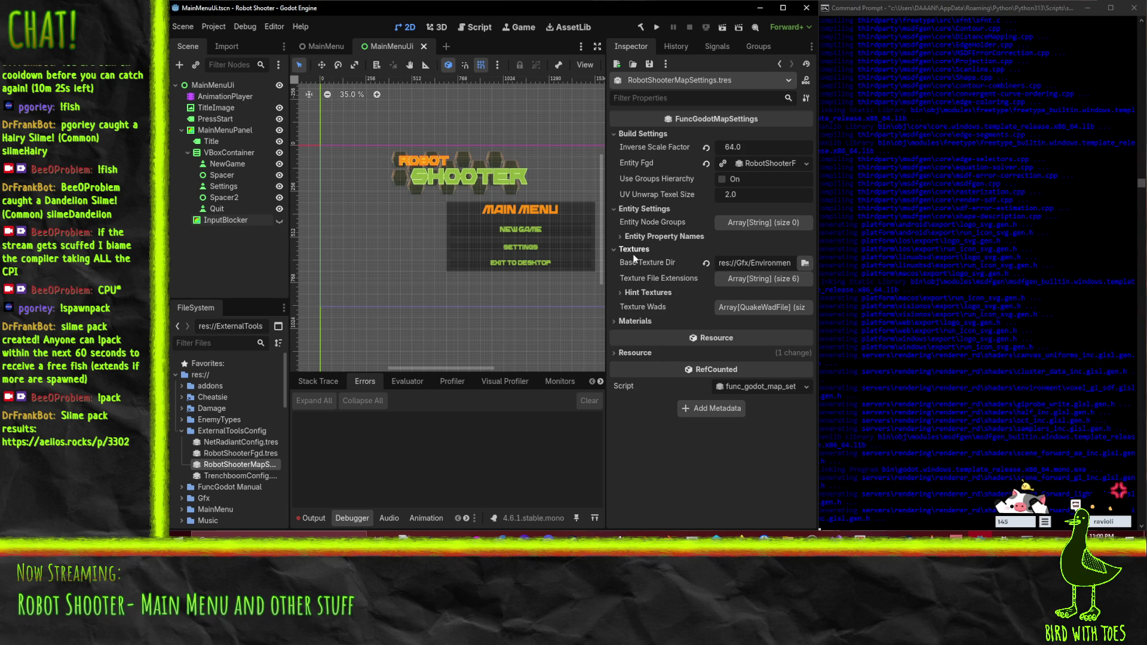
left_click(634, 263)
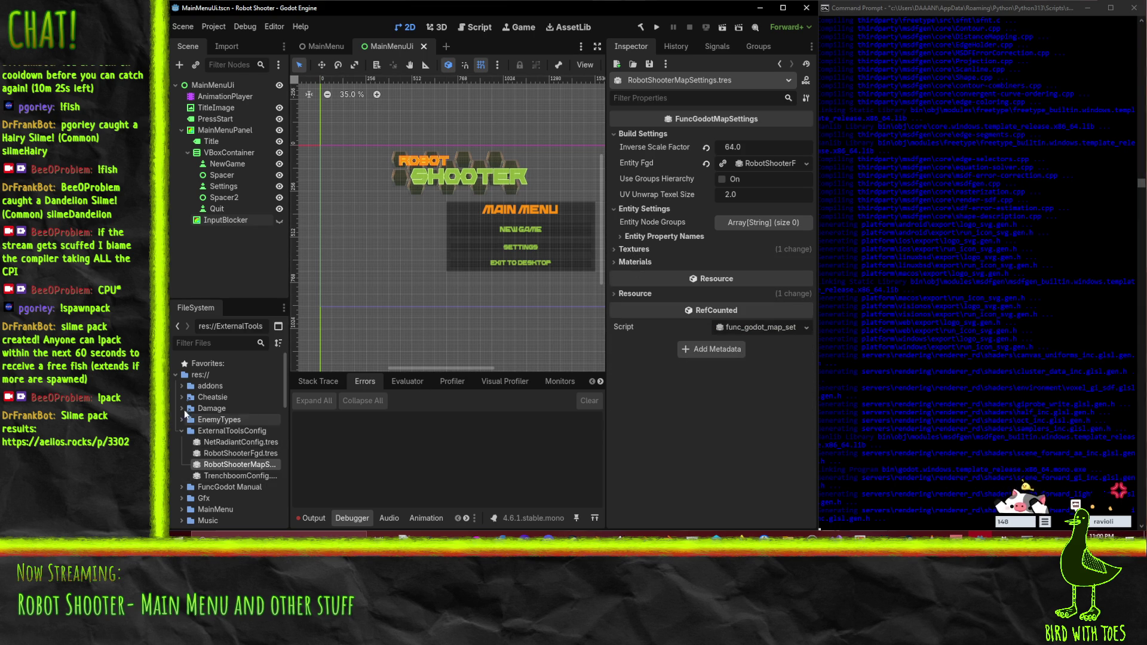
Step: Expand the addons folder and open func_godot_local_config.tres
left_click(181, 386)
scroll(201, 424, "down", 5)
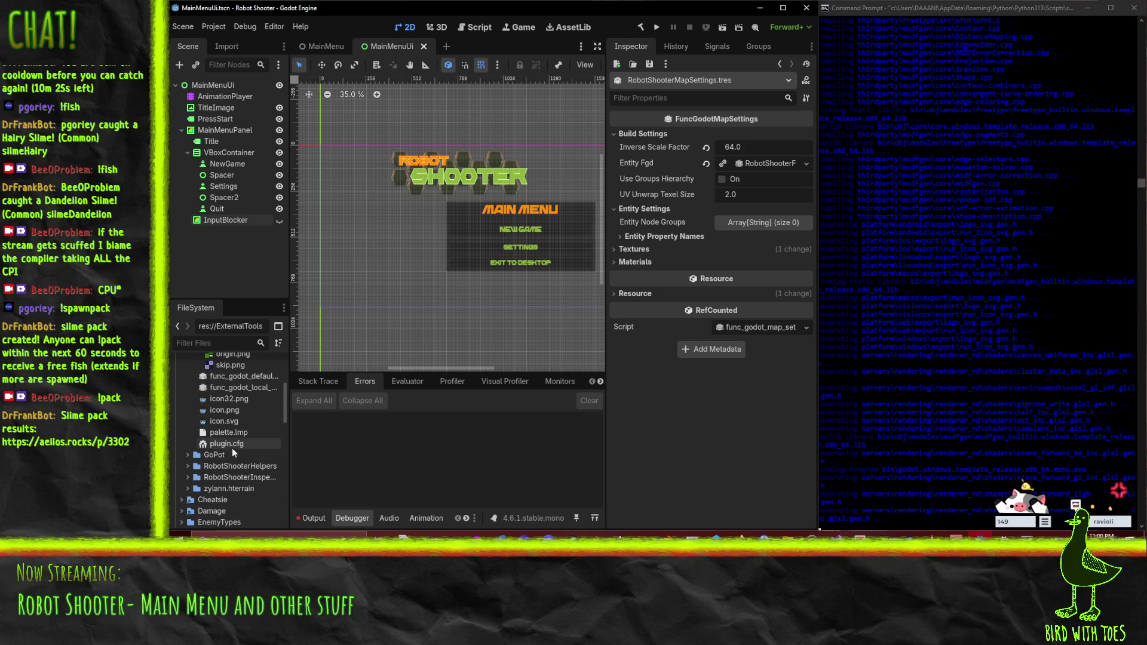
scroll(234, 449, "up", 3)
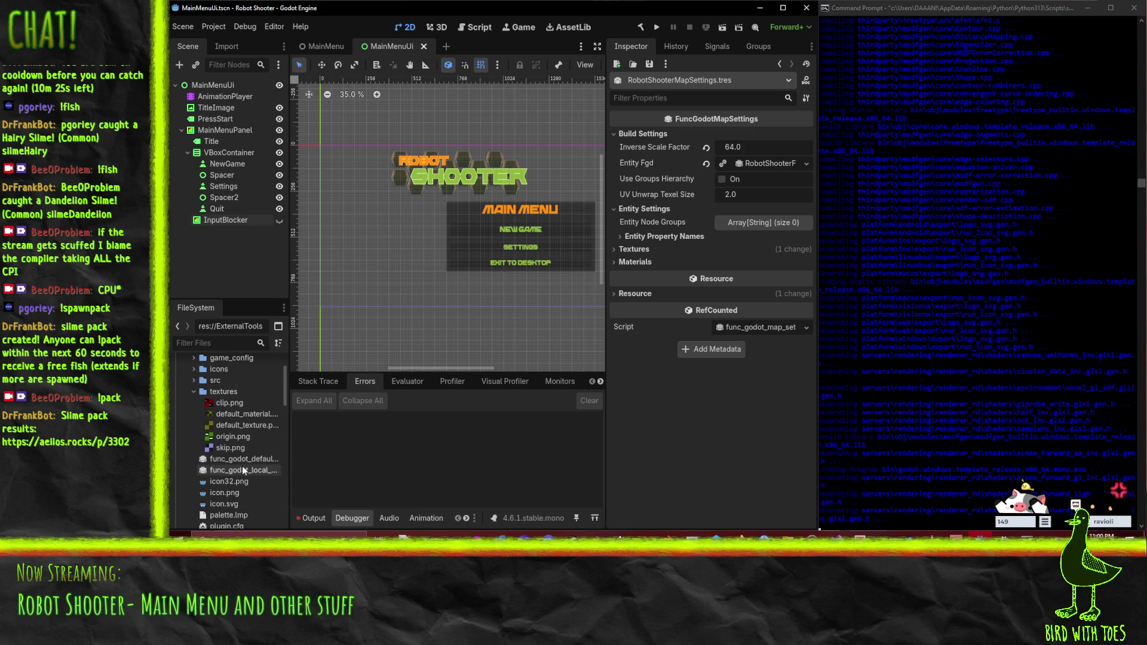
left_click(242, 469)
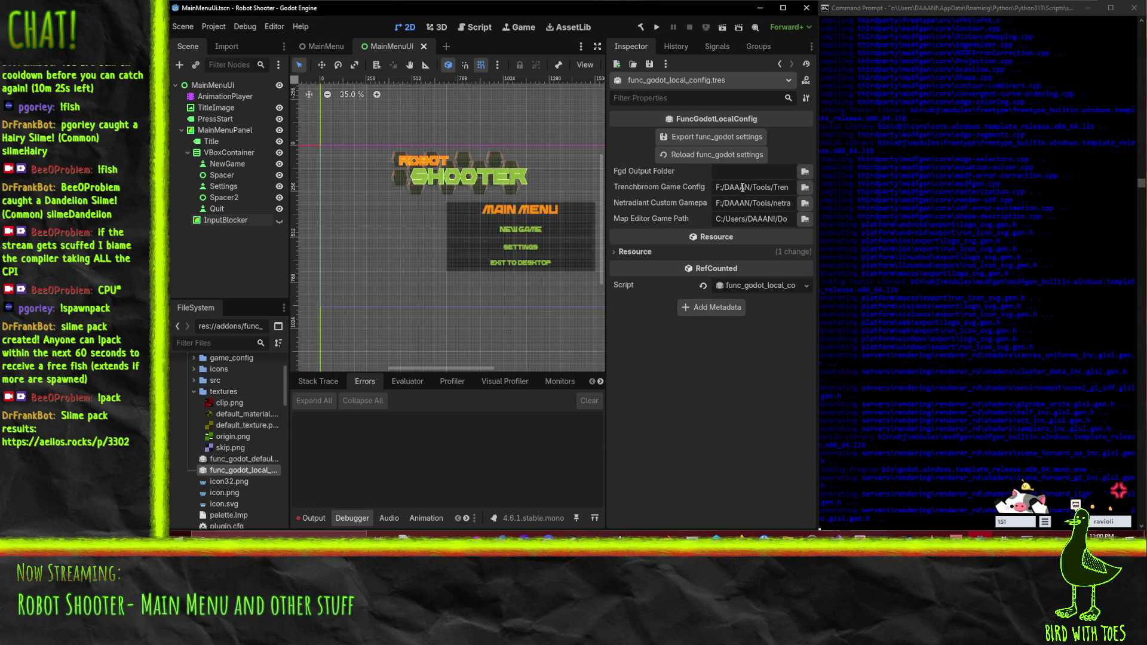
Step: View the full NetRadiant gamepacks path, check the build output, then open func_godot_default_map_settings.tres
left_click(747, 199)
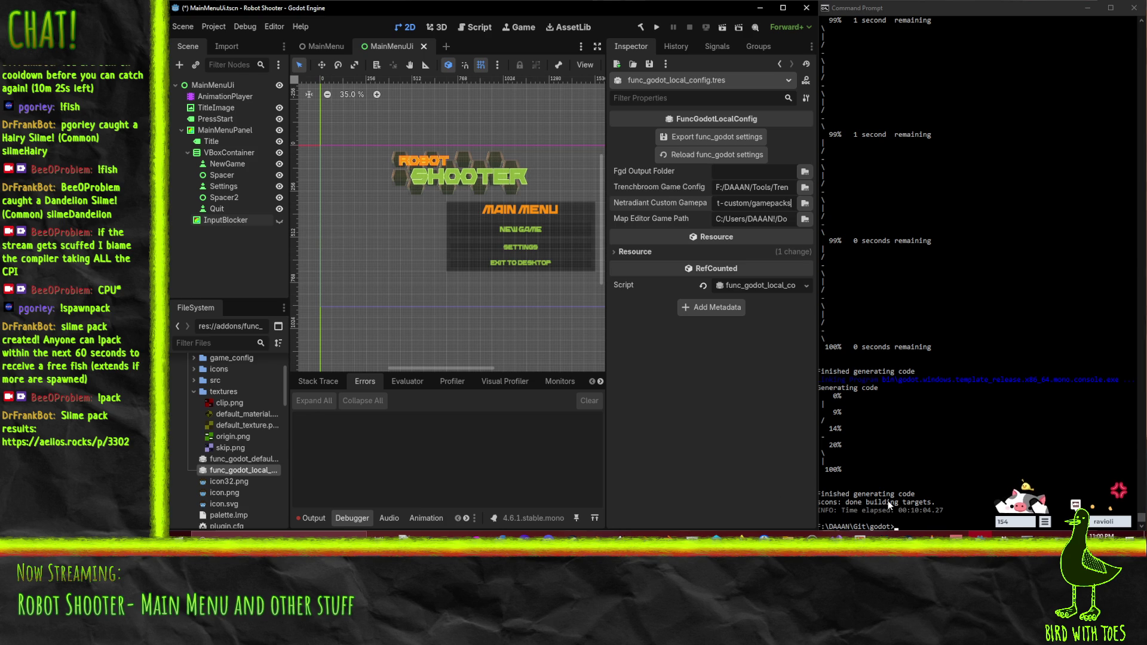
left_click(906, 523)
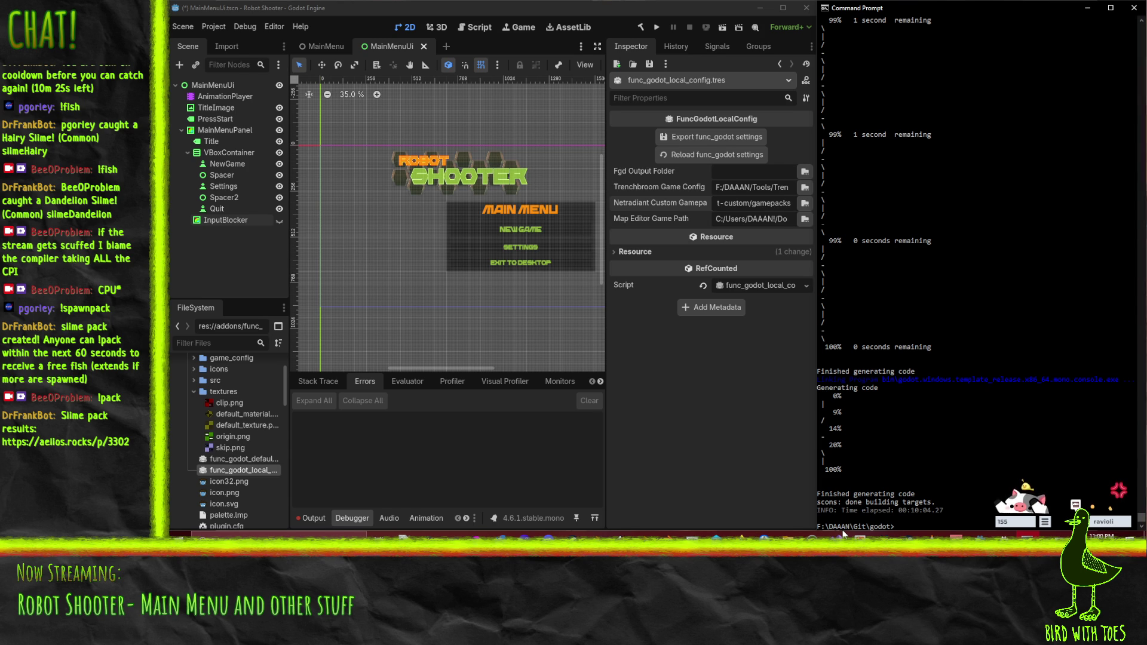
left_click(242, 459)
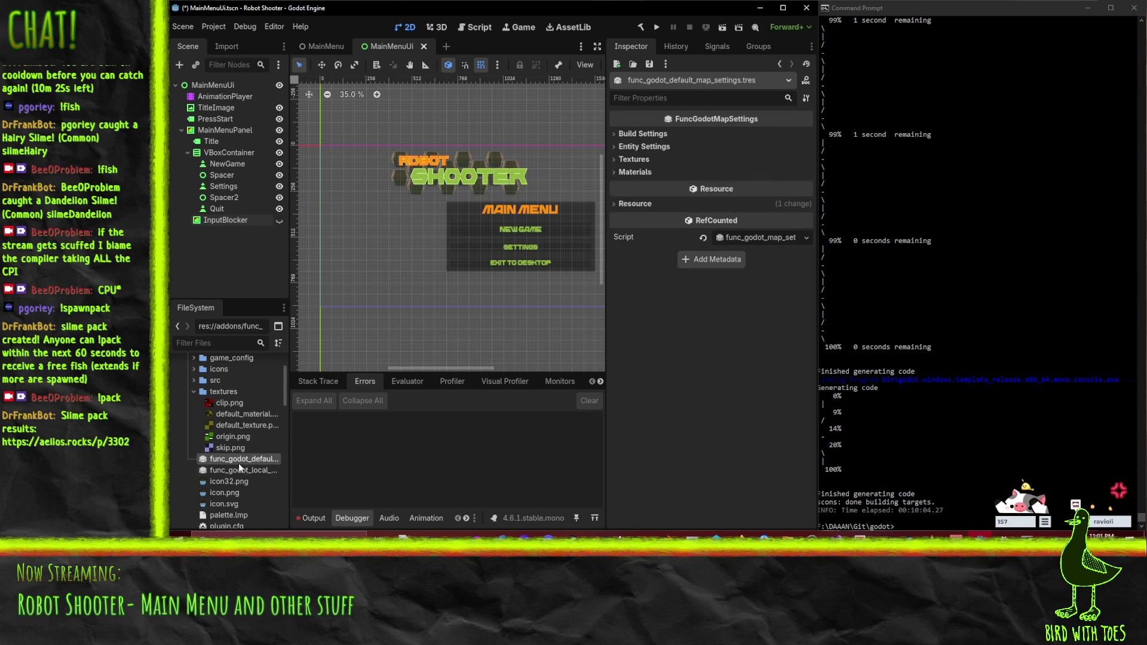
Step: Toggle Build Settings, collapse World, and reselect RobotShooterMapSettings.tres and RobotShooterFgd.tres
left_click(645, 134)
left_click(645, 133)
scroll(221, 431, "up", 5)
scroll(208, 453, "down", 10)
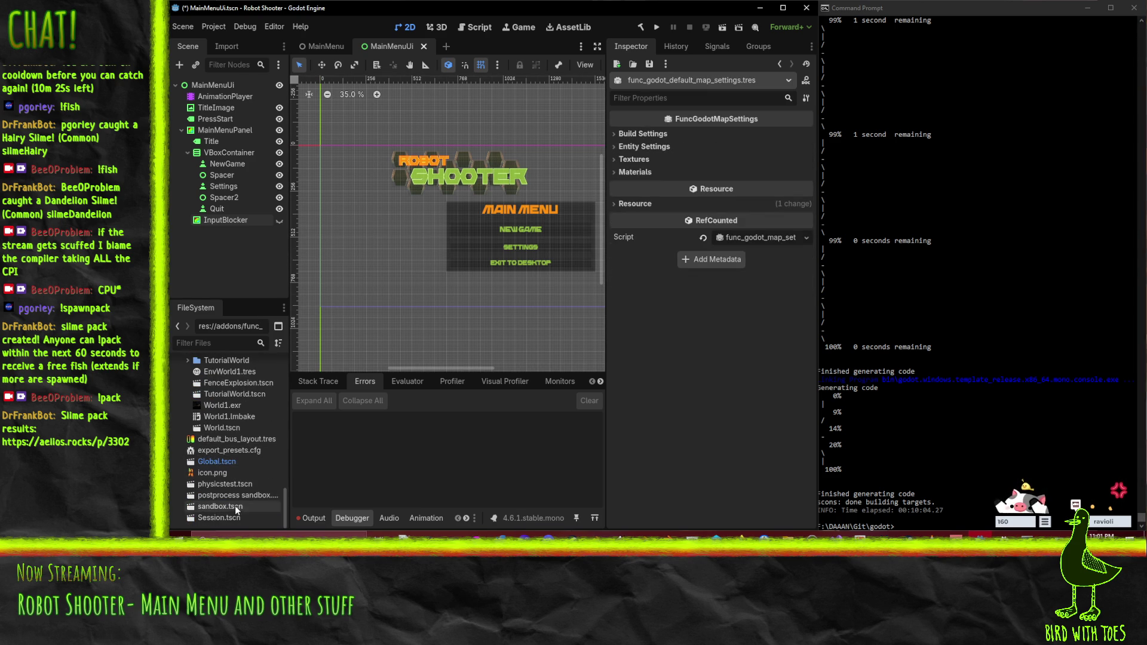
left_click(232, 456)
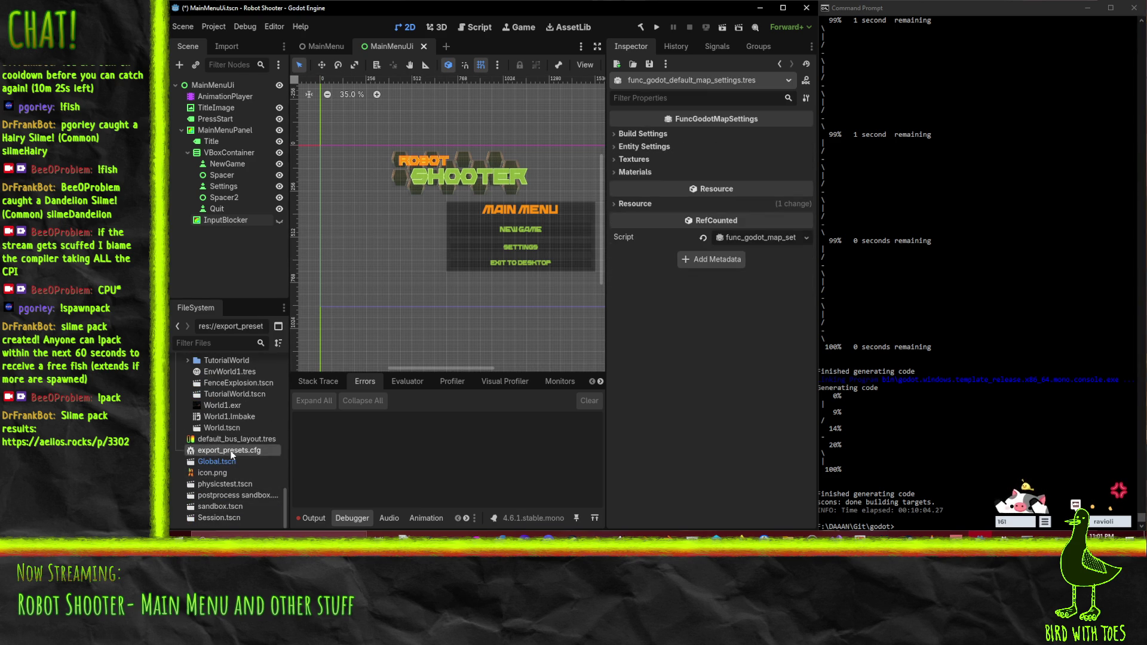
scroll(221, 430, "up", 3)
left_click(188, 406)
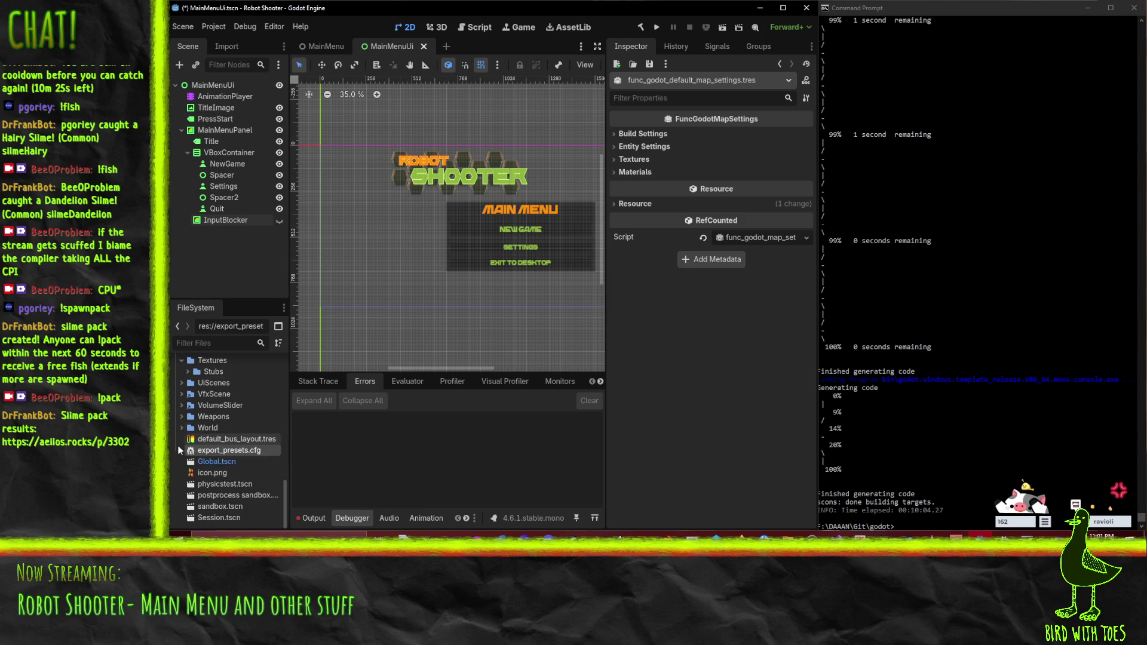
scroll(185, 437, "up", 2)
scroll(180, 427, "up", 5)
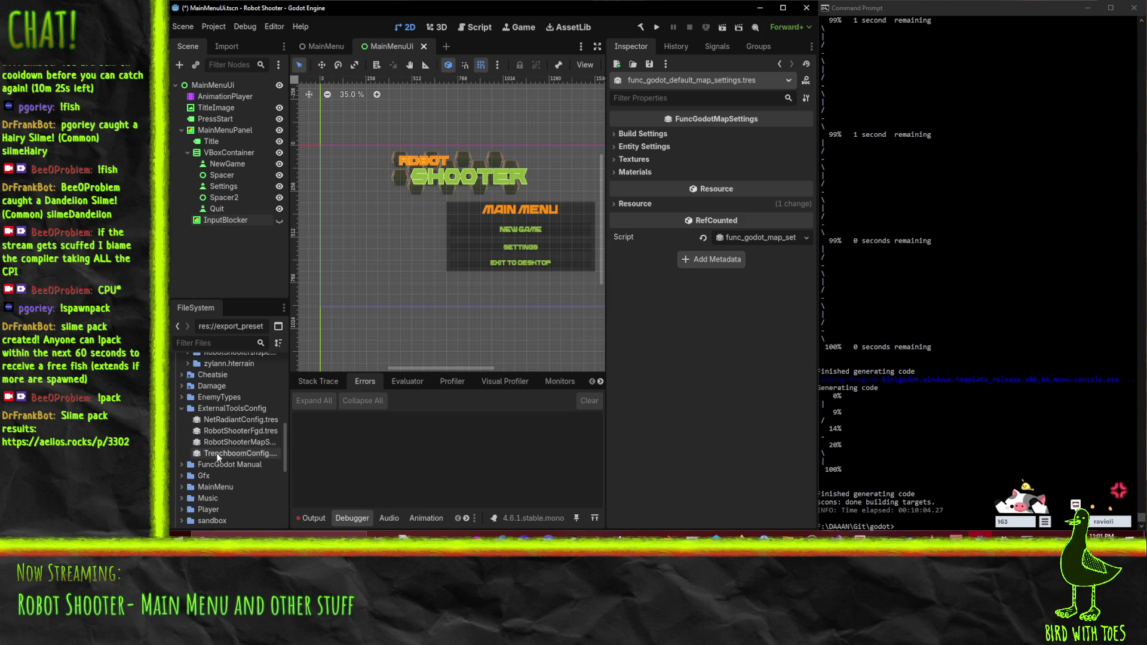
left_click(225, 443)
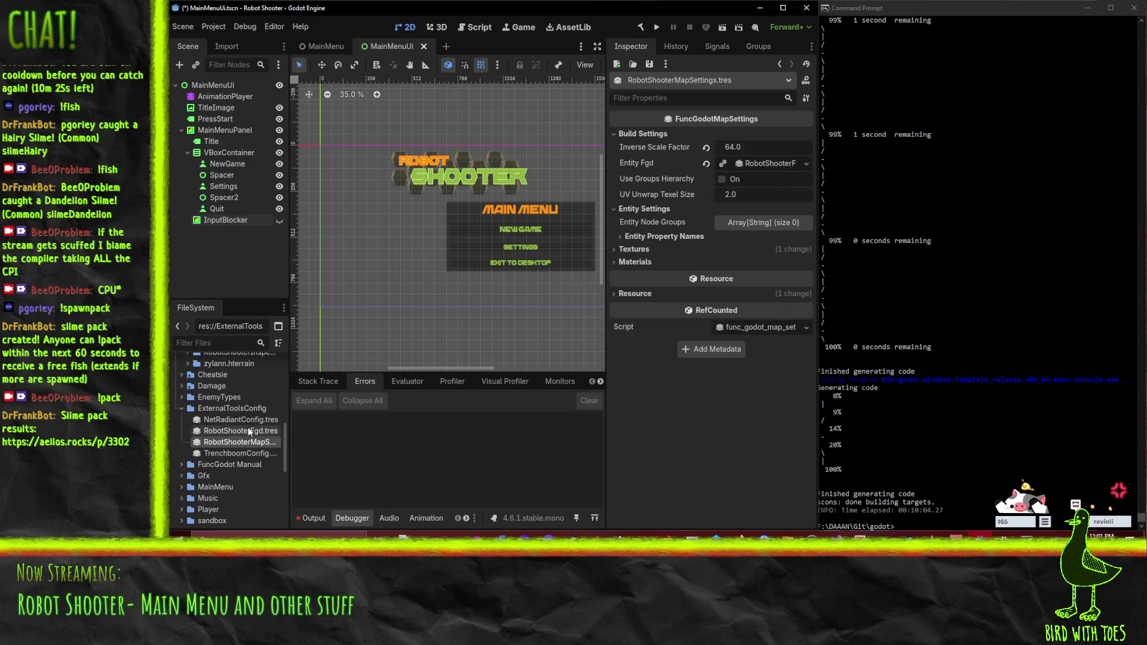
left_click(249, 431)
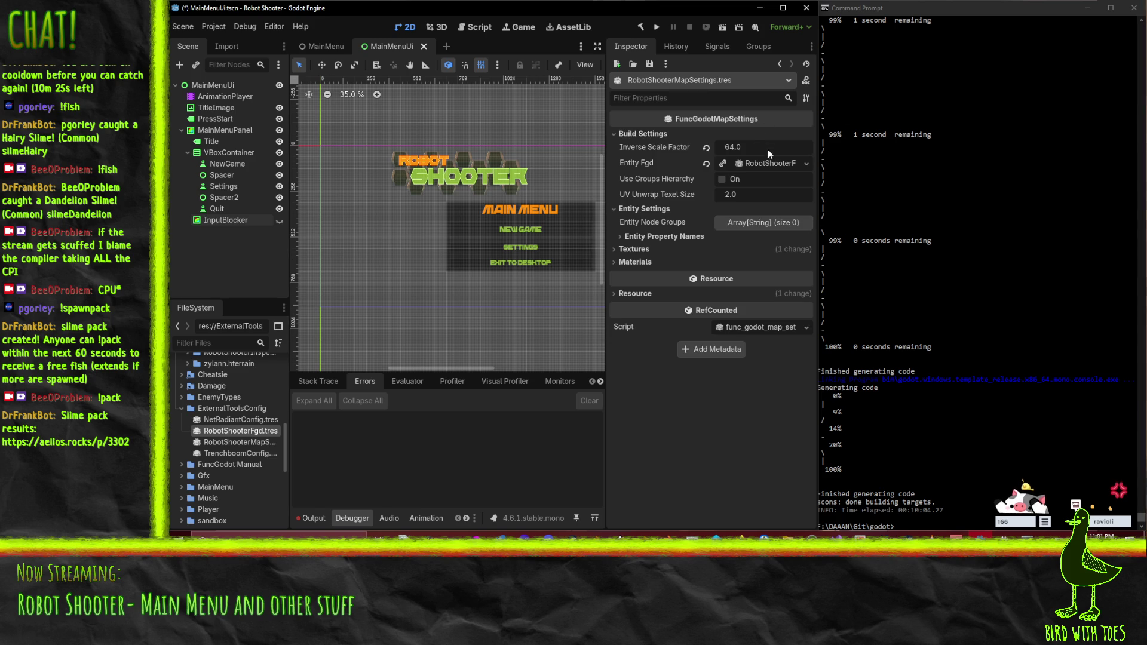
Step: Open func_godot_local_config.tres and start editing its Map Editor Game Path in a directory picker
scroll(222, 414, "up", 4)
scroll(227, 412, "up", 3)
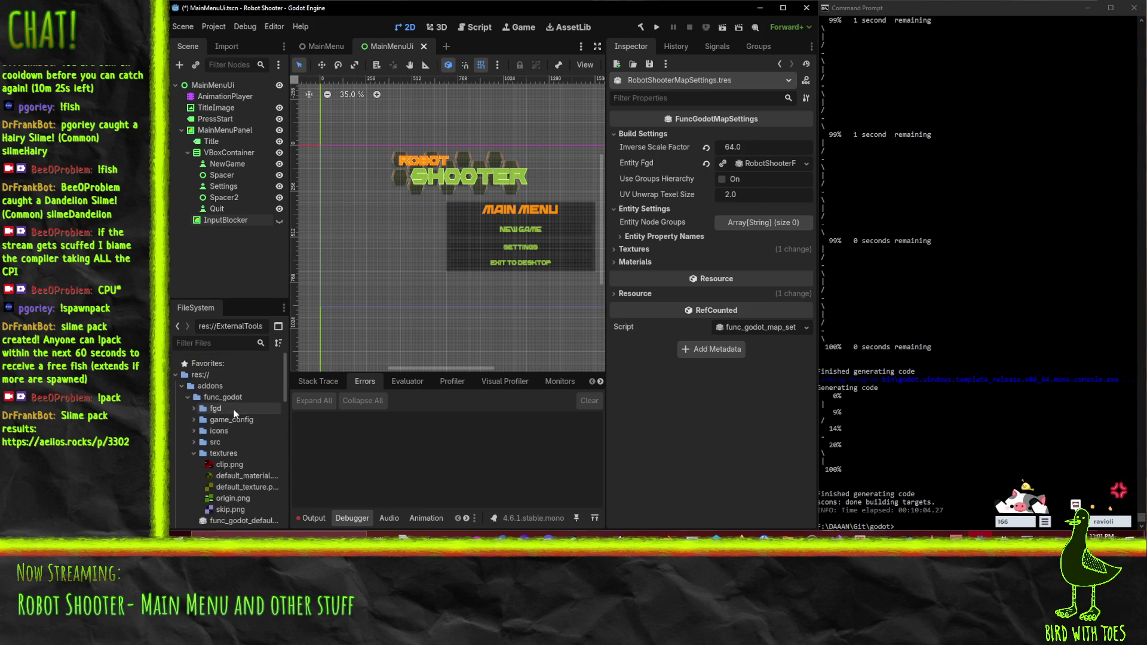
left_click(203, 453)
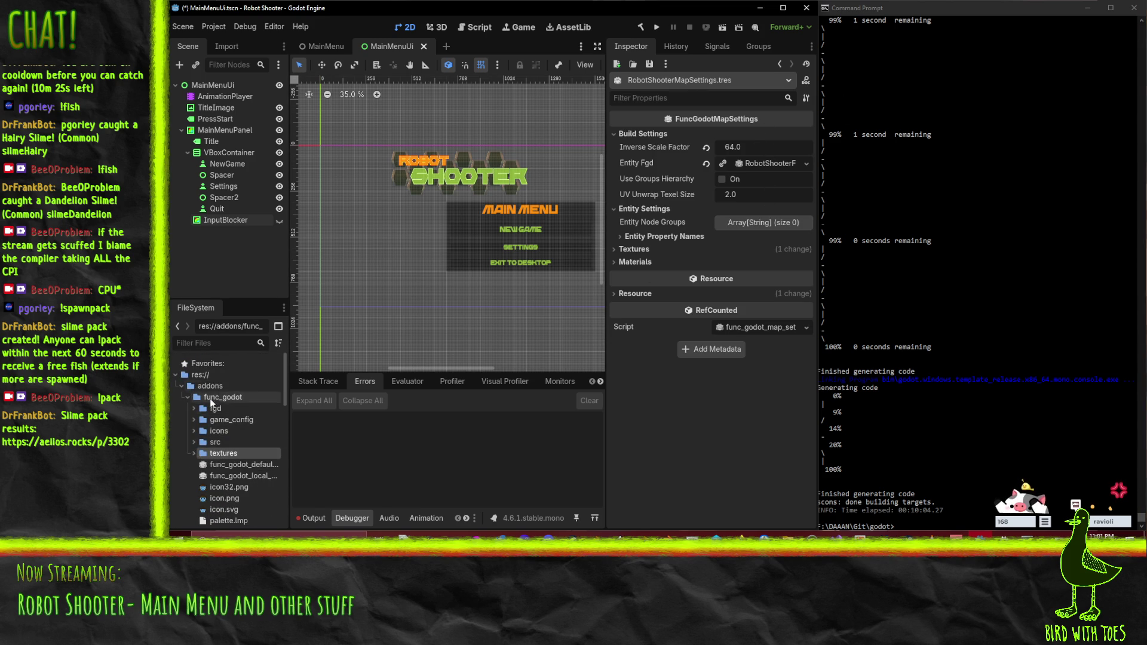
scroll(239, 430, "down", 4)
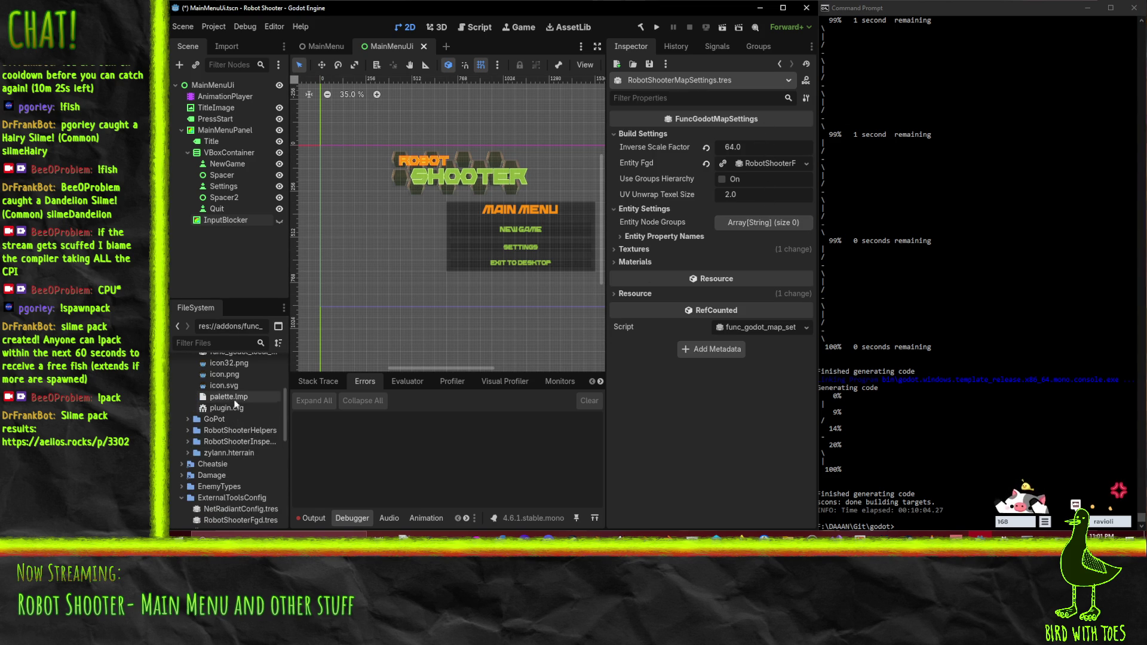
scroll(242, 454, "up", 1)
scroll(245, 462, "up", 3)
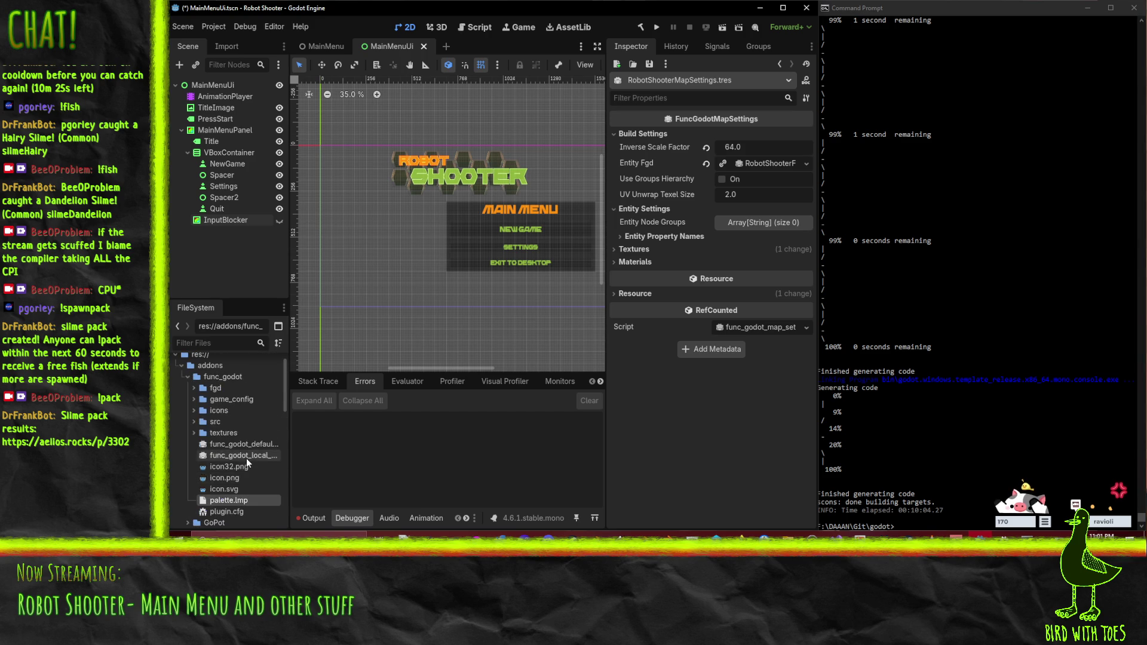
left_click(248, 455)
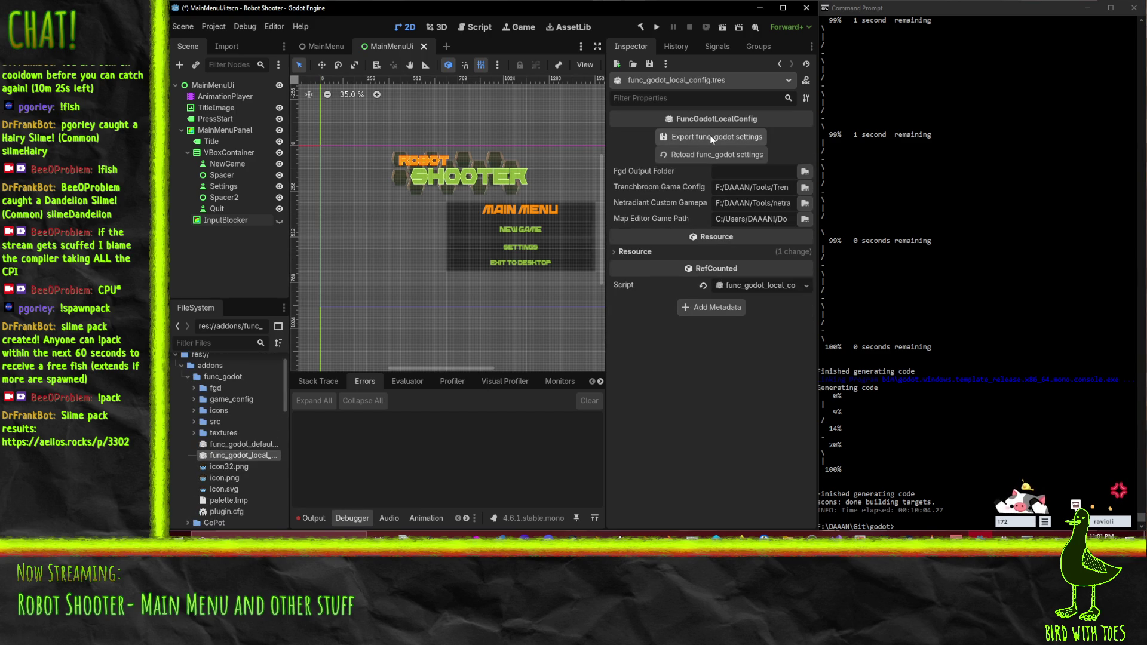
left_click(749, 219)
Step: Set the func_godot Map Editor Game Path to the project's World folder
left_click(806, 219)
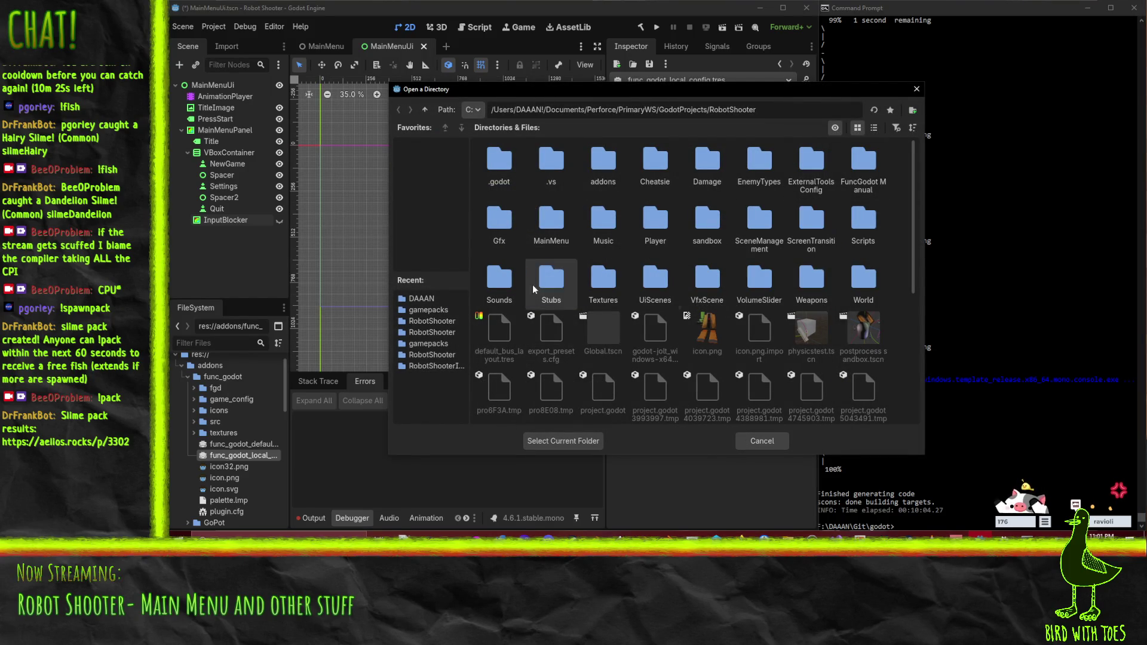
double_click(864, 280)
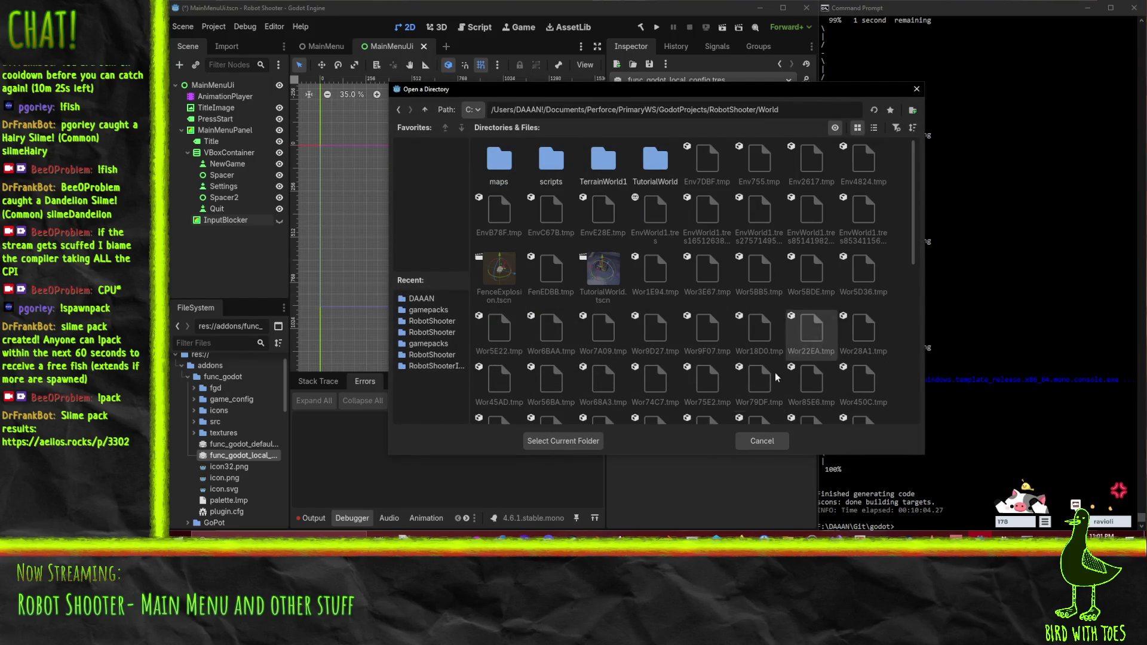
left_click(575, 441)
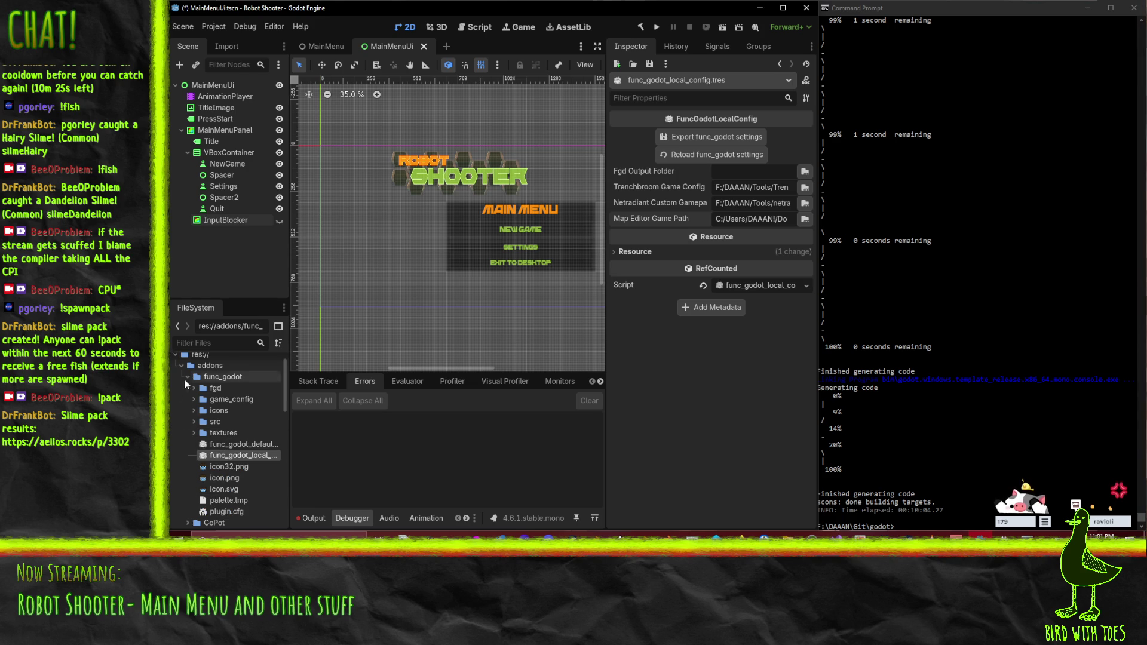
Step: Expand the project's Textures folder, then bring the llvm-mingw Explorer window forward
left_click(193, 434)
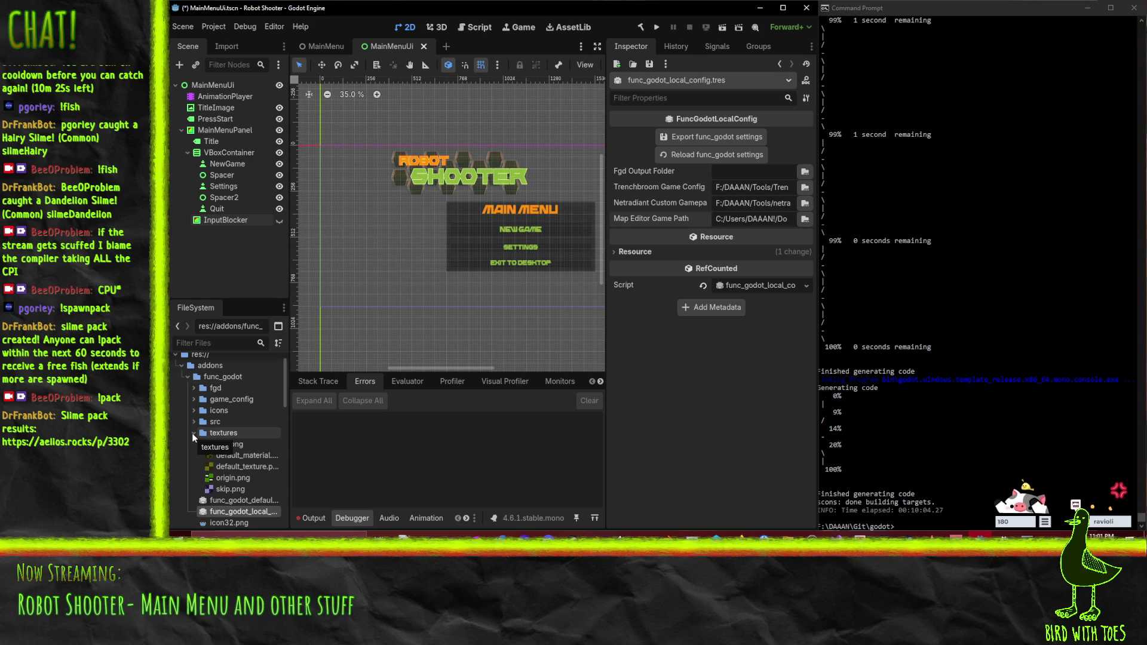
left_click(193, 432)
scroll(199, 431, "down", 10)
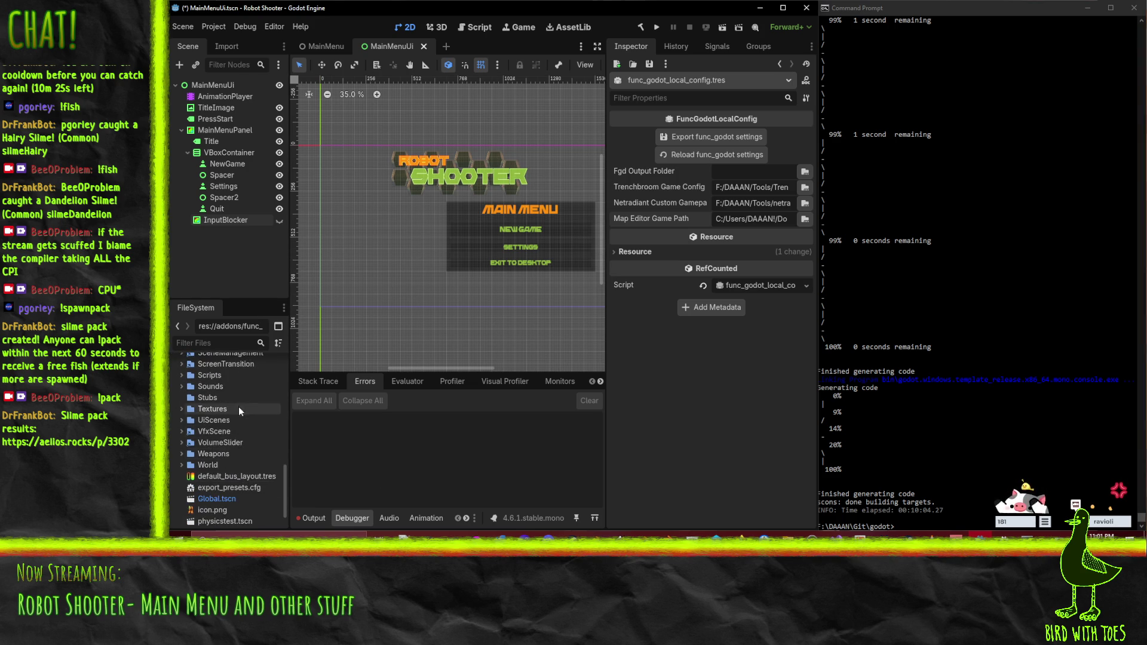
left_click(181, 409)
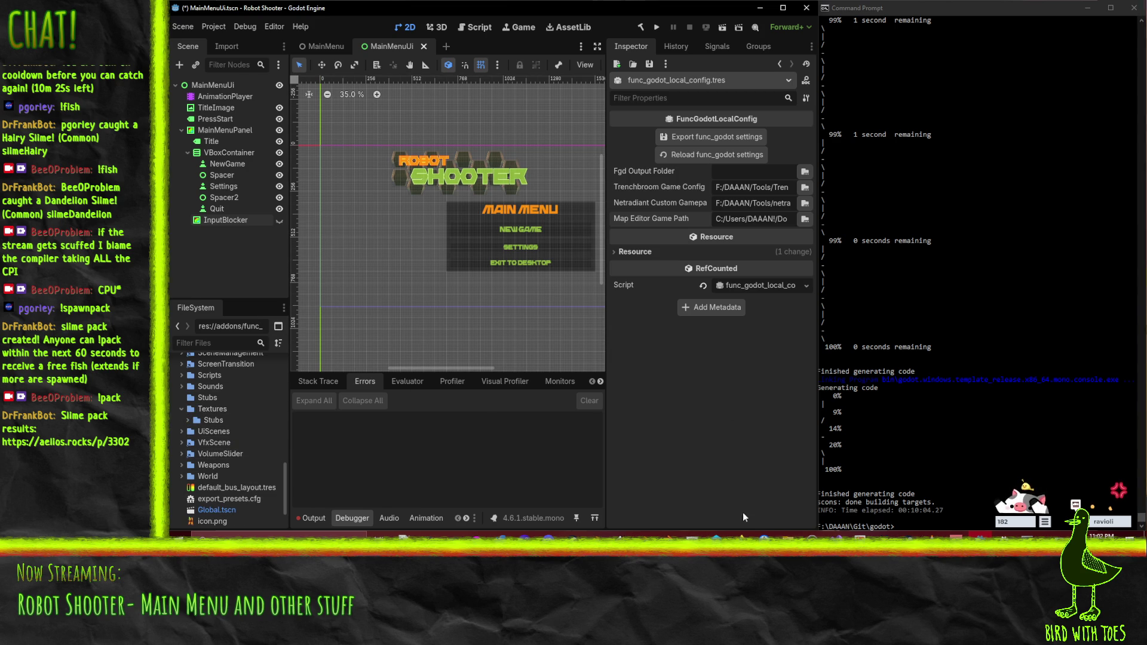
left_click(788, 535)
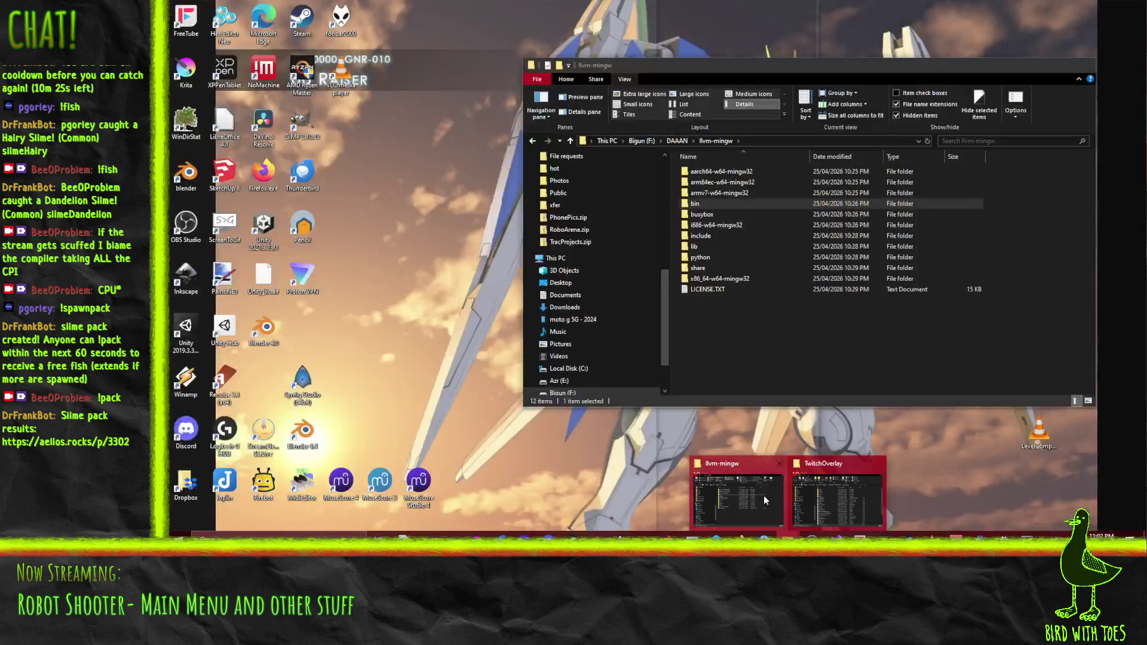
left_click(764, 496)
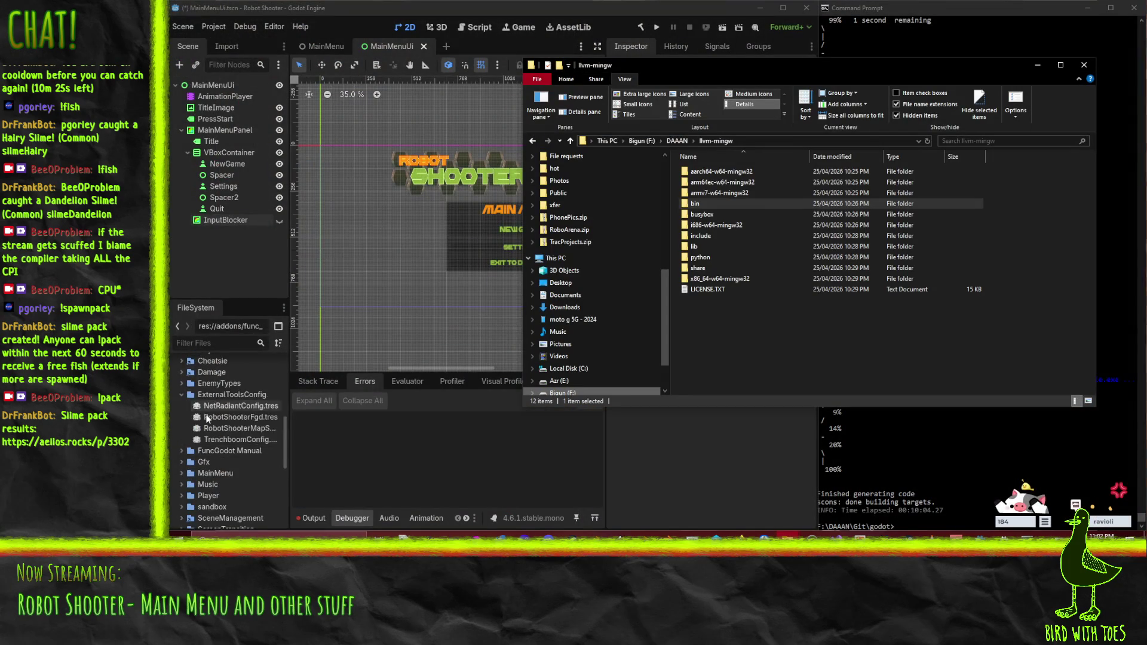
Step: Go from llvm-mingw up to F:\DAAAN\Git\godot and scroll through its build files
scroll(184, 379, "down", 8)
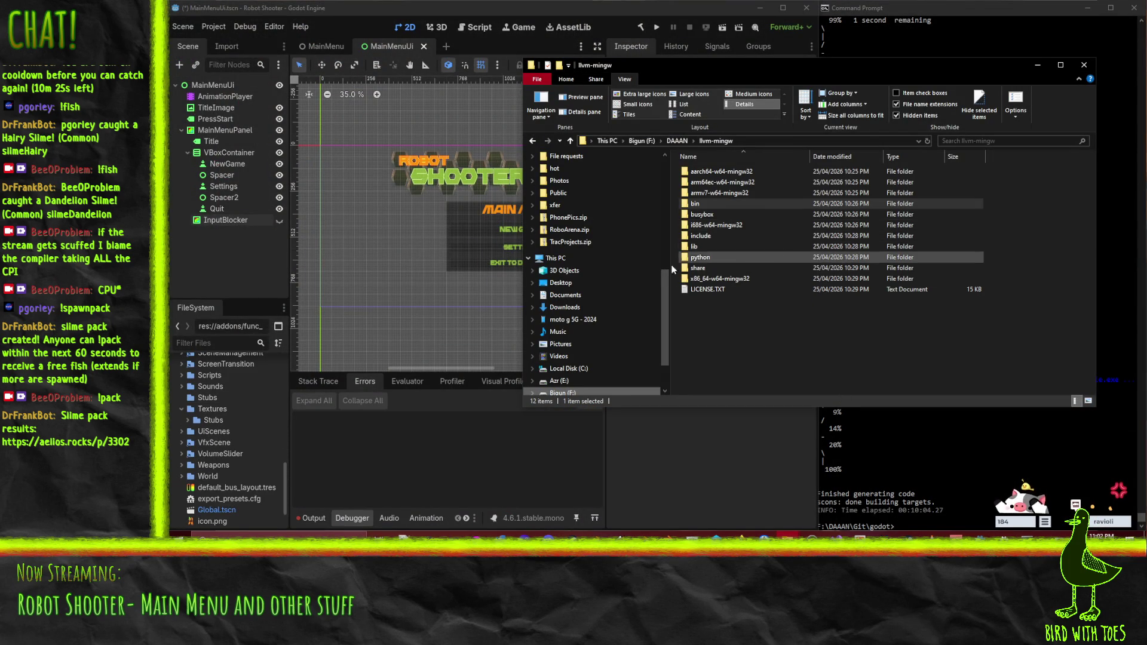
left_click_drag(667, 299, 666, 187)
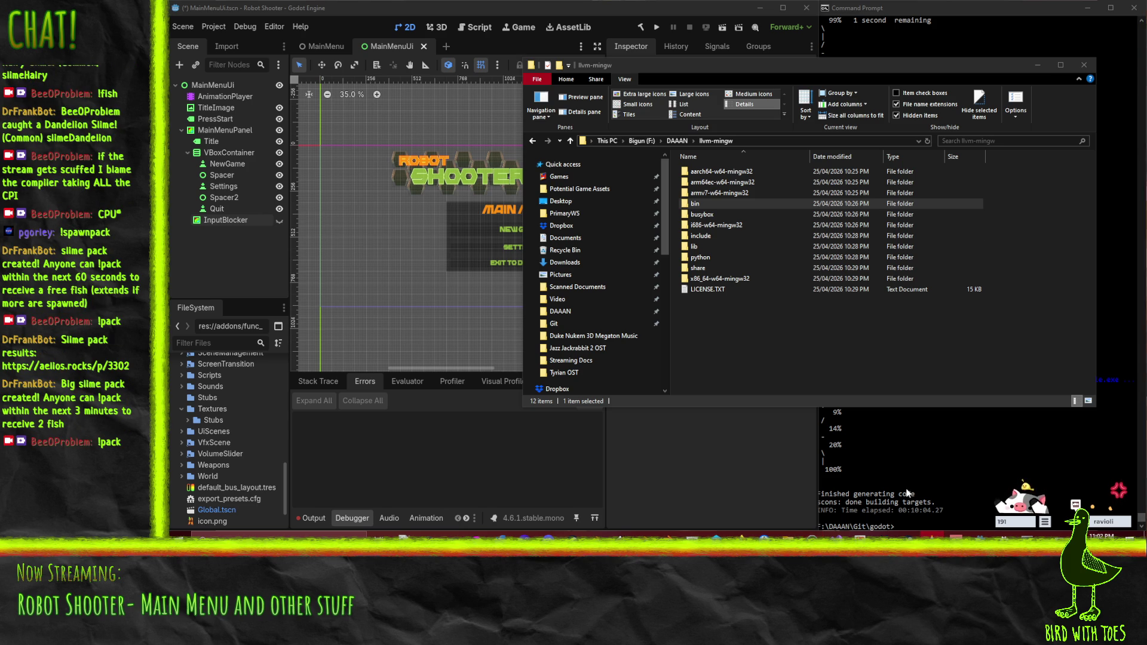
mouse_move(903, 514)
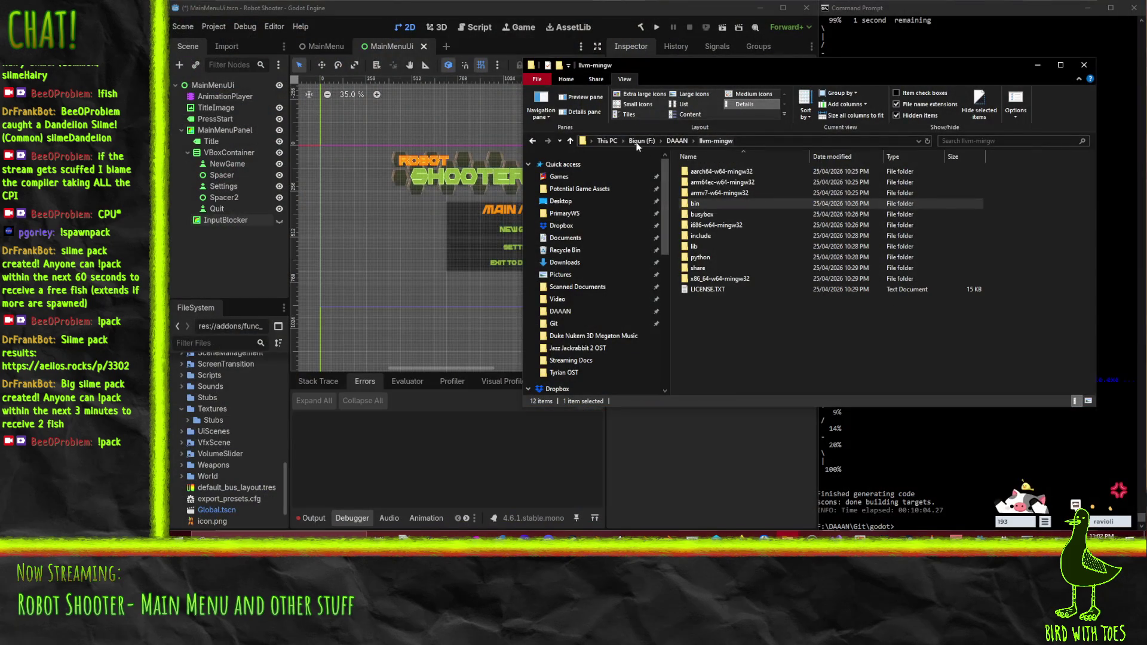
left_click(677, 141)
left_click(711, 370)
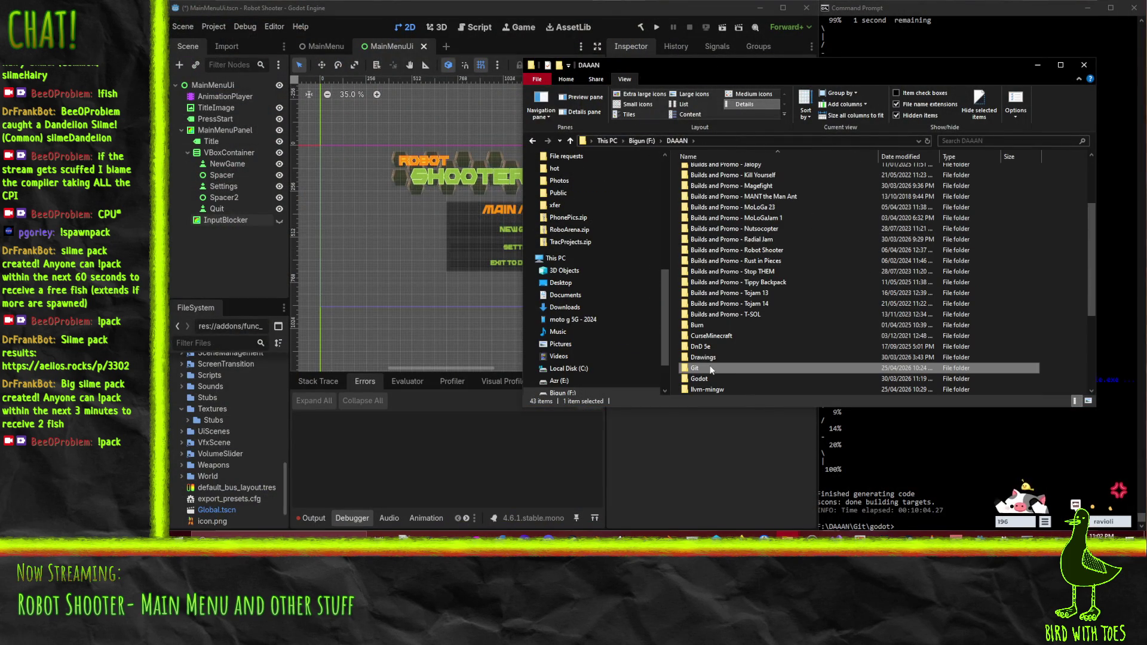
double_click(711, 369)
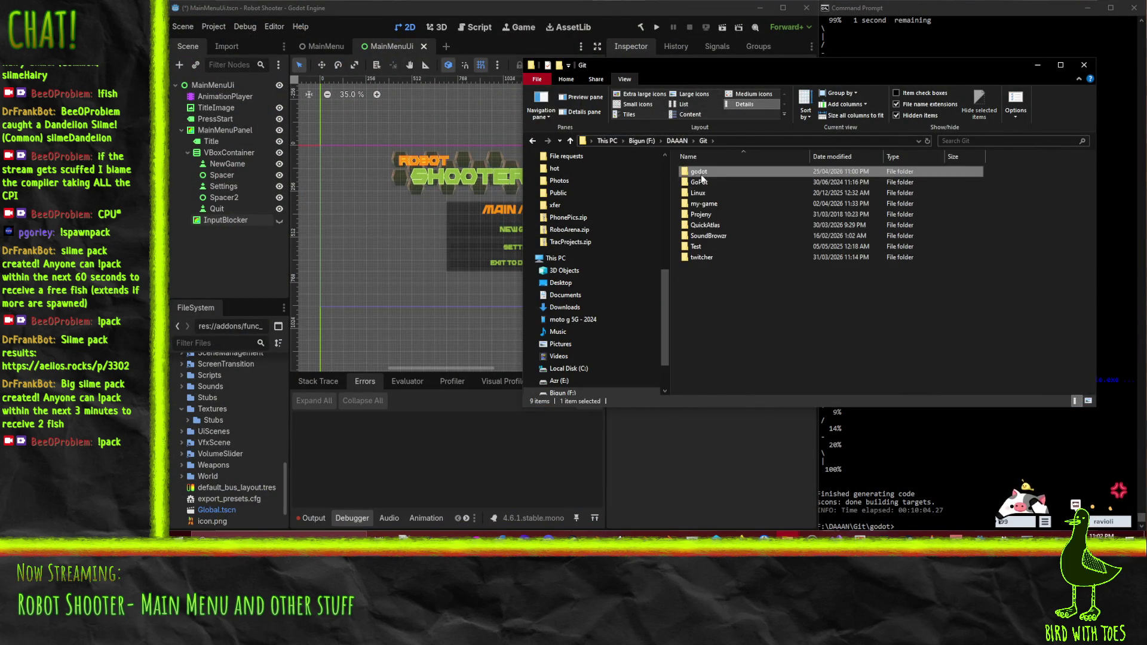
double_click(699, 175)
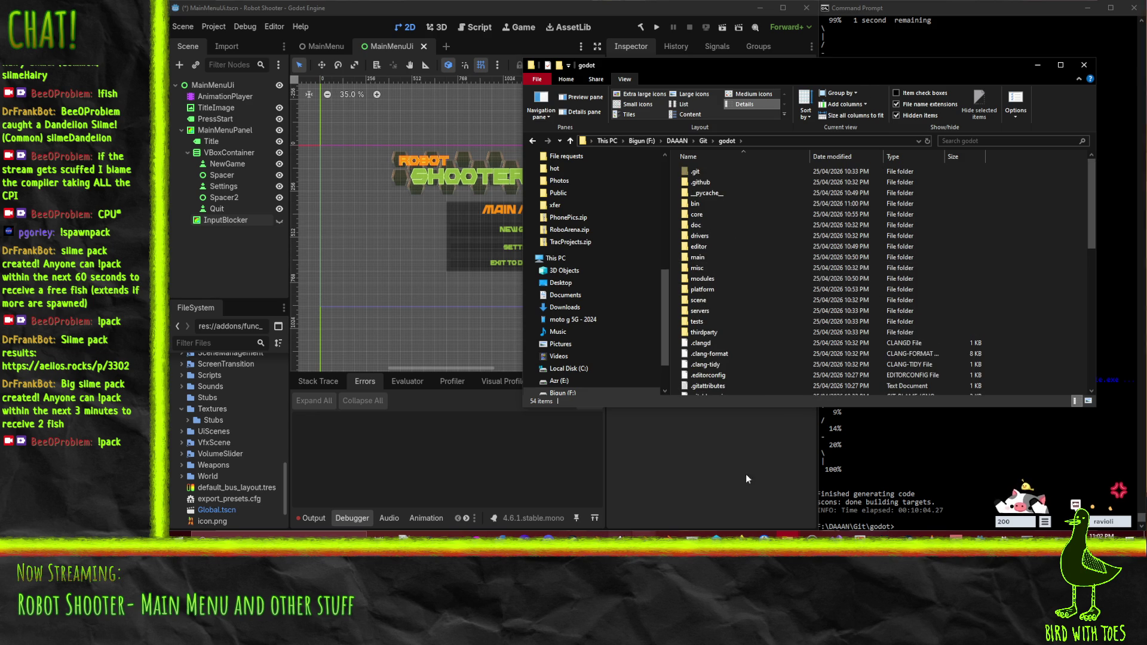
scroll(747, 239, "down", 10)
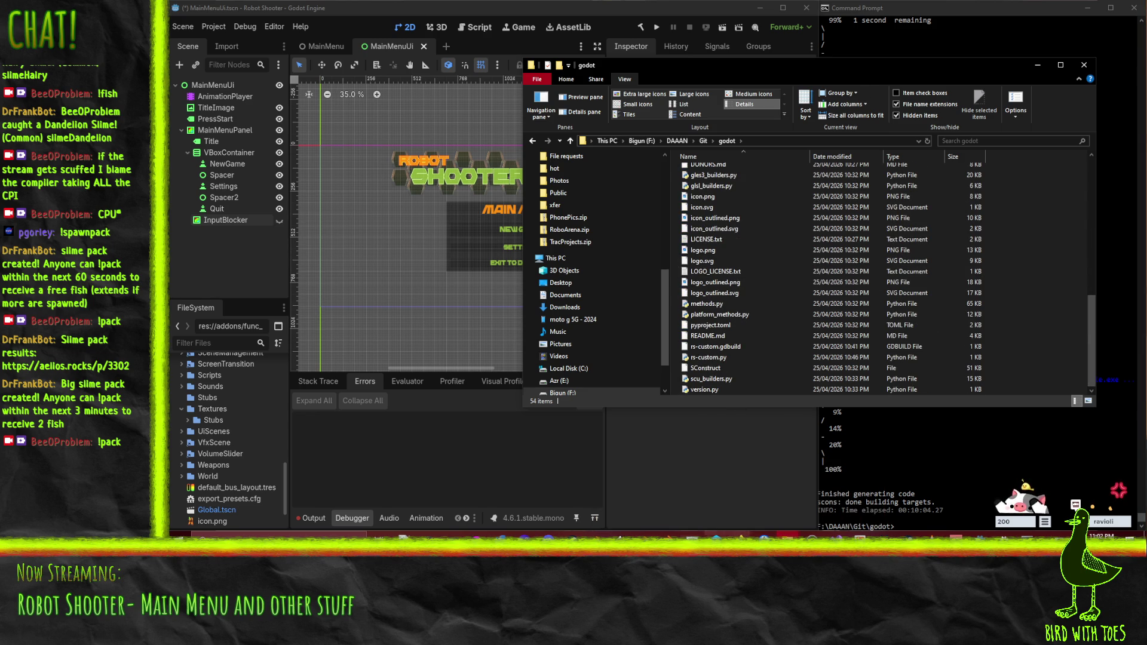
Step: In Firefox, read the PCK encryption tutorial and select its console and non-console template file names
mouse_move(741, 538)
left_click(660, 505)
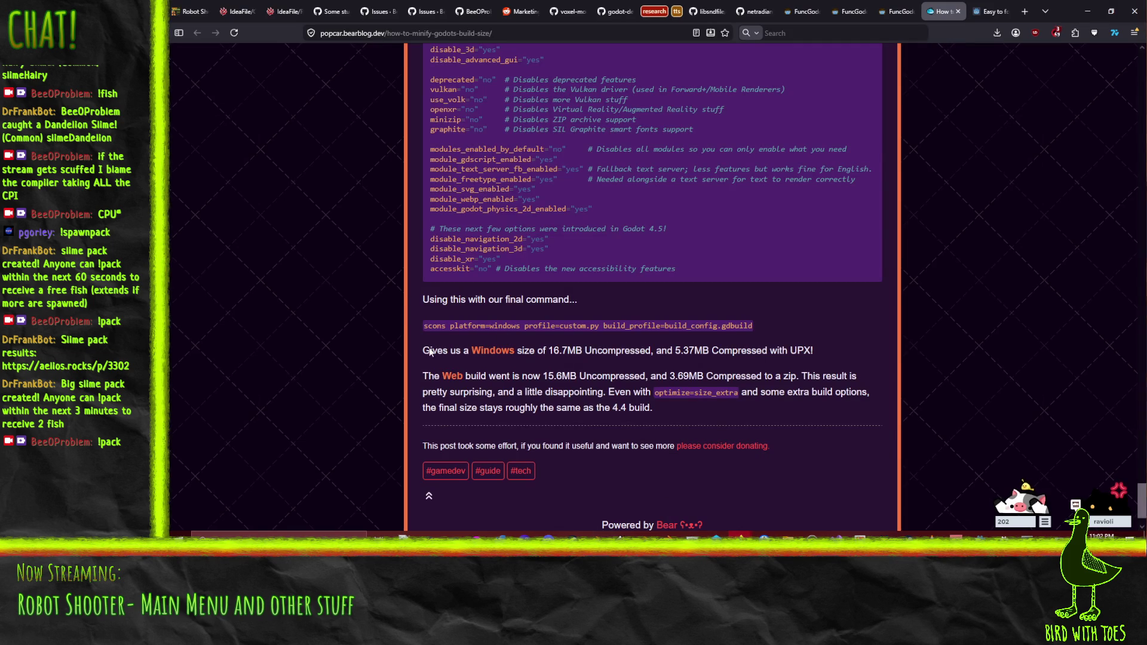
scroll(731, 381, "up", 10)
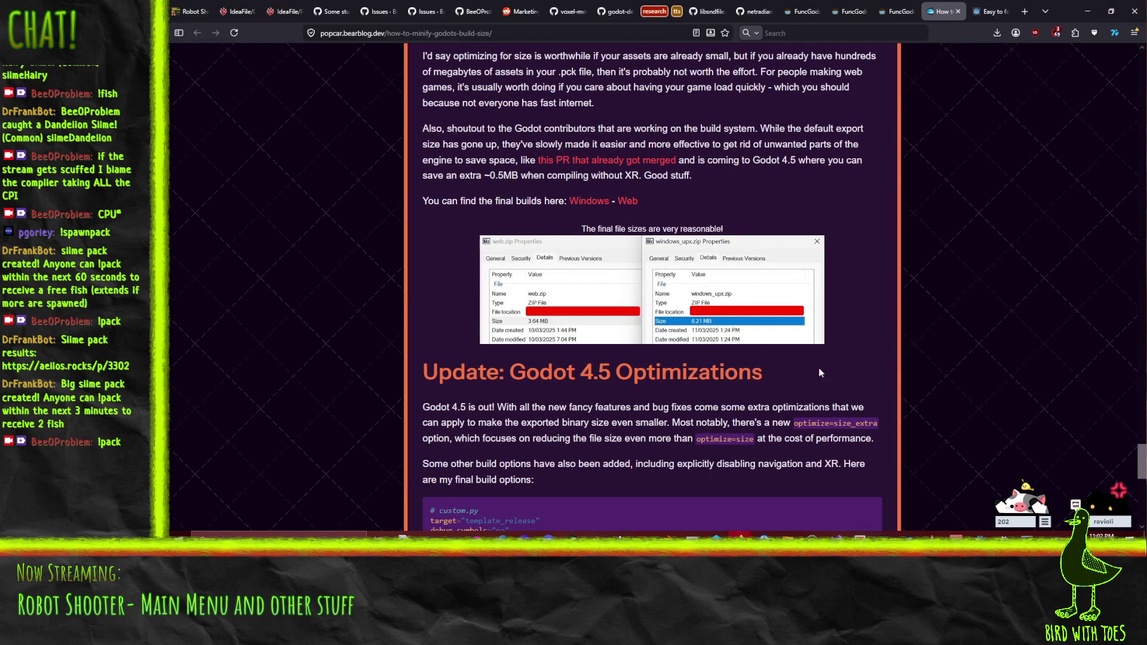
scroll(819, 371, "down", 10)
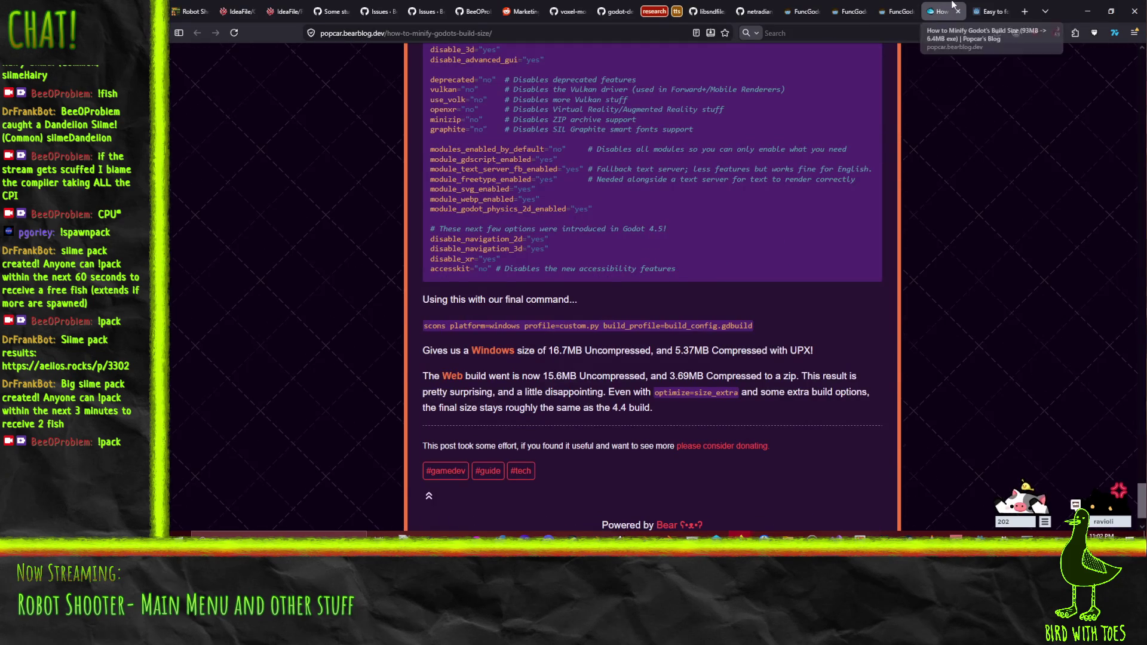
left_click(989, 11)
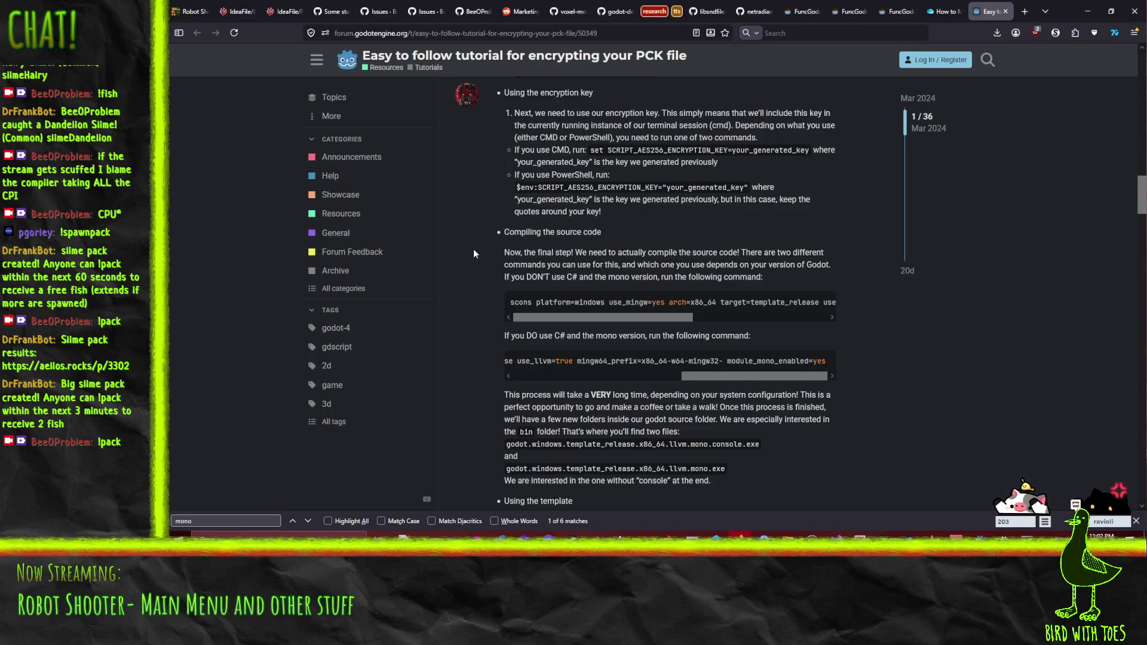
scroll(486, 312, "down", 1)
left_click_drag(508, 393, 726, 393)
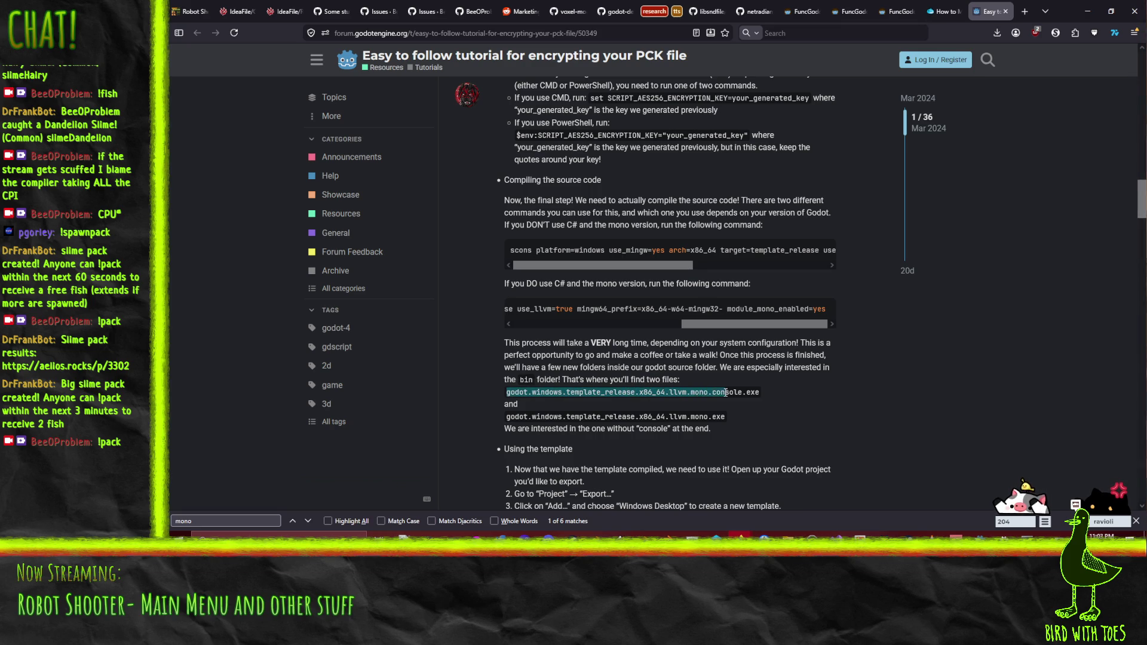
left_click(800, 392)
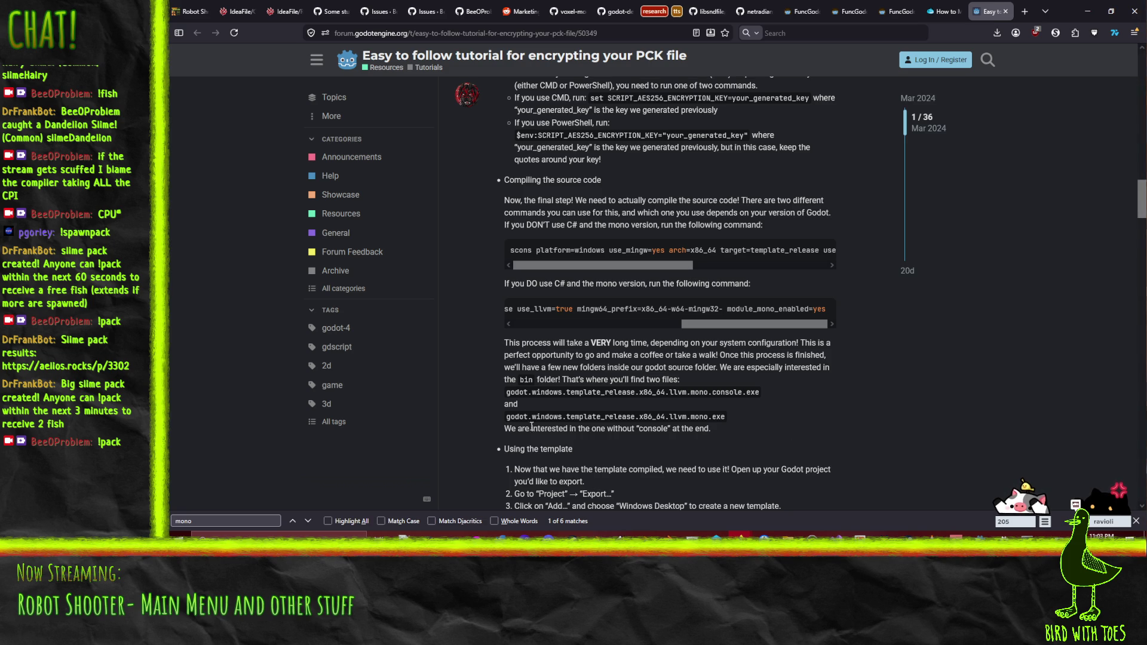
mouse_move(499, 419)
left_mouse_down()
mouse_move(640, 426)
mouse_move(730, 414)
left_mouse_up()
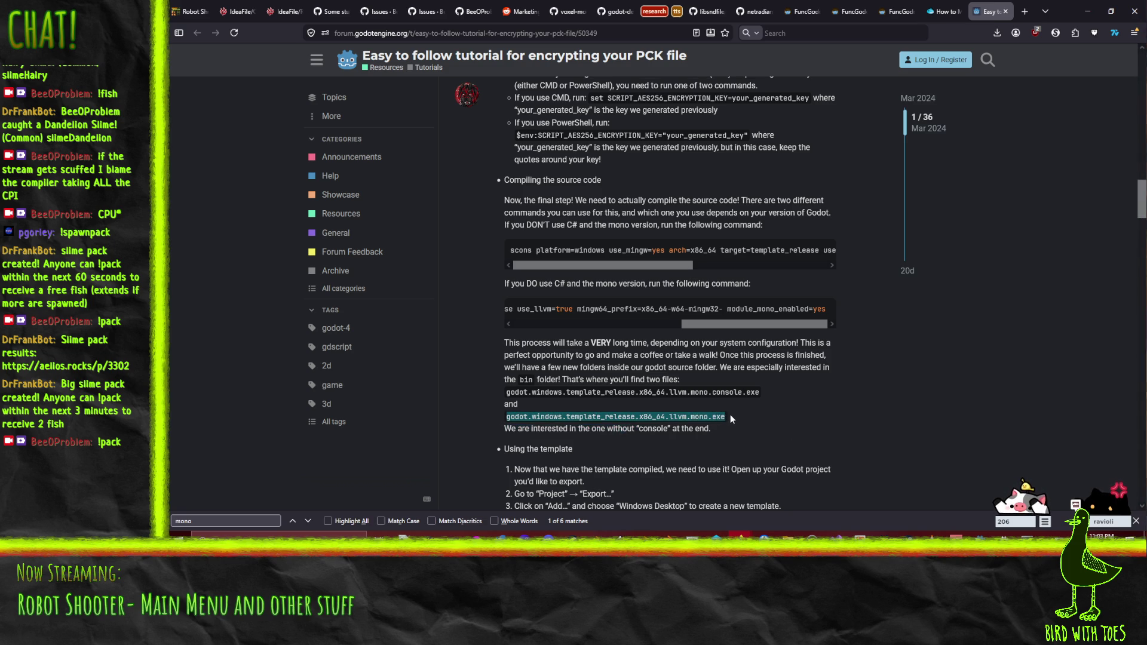
left_click(730, 415)
scroll(726, 416, "down", 2)
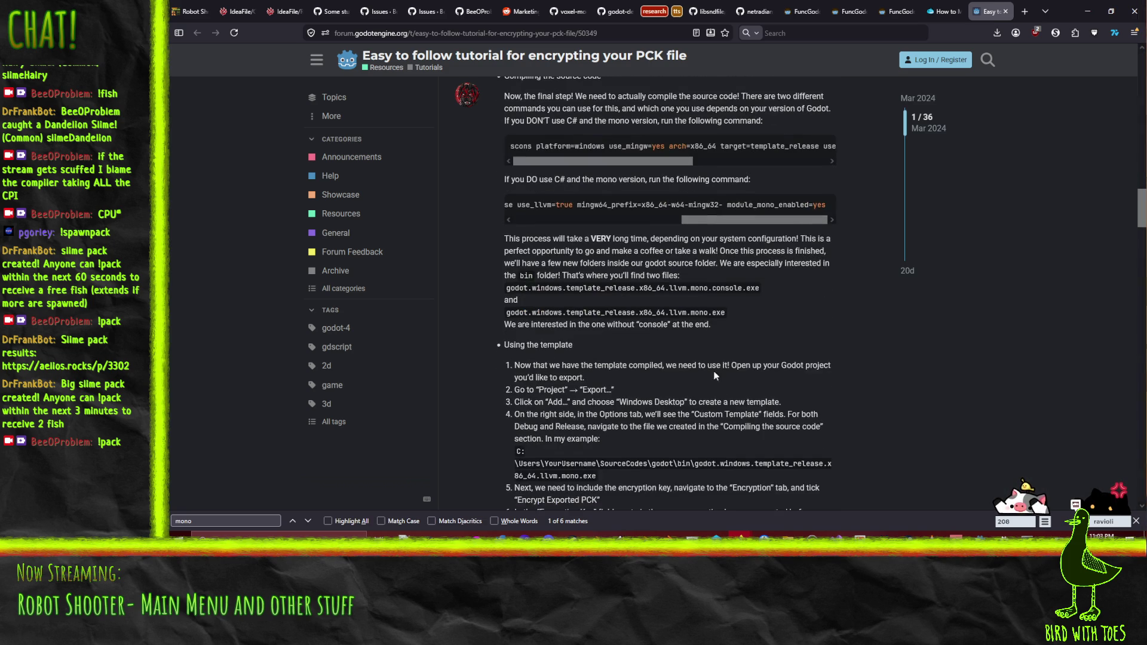
scroll(687, 322, "up", 1)
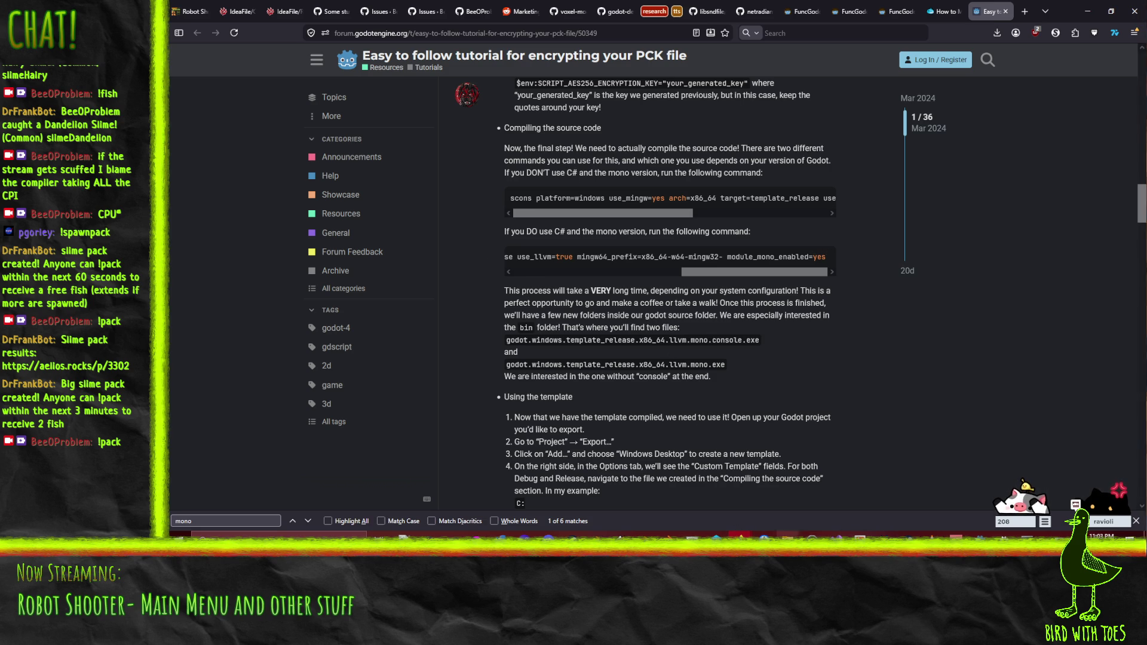
Step: Bring the godot source folder Explorer window in front of Firefox
mouse_move(841, 515)
left_click(733, 499)
scroll(754, 222, "up", 2)
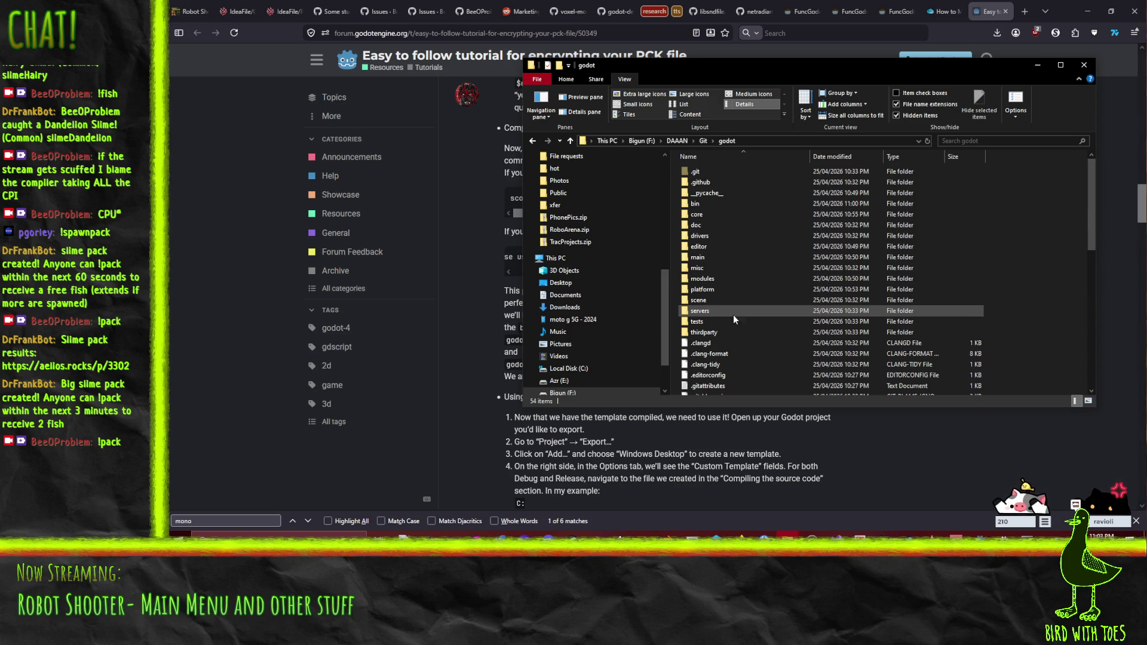
Step: Check in the Command Prompt that the scons template build has finished
left_click(726, 340)
scroll(766, 293, "down", 9)
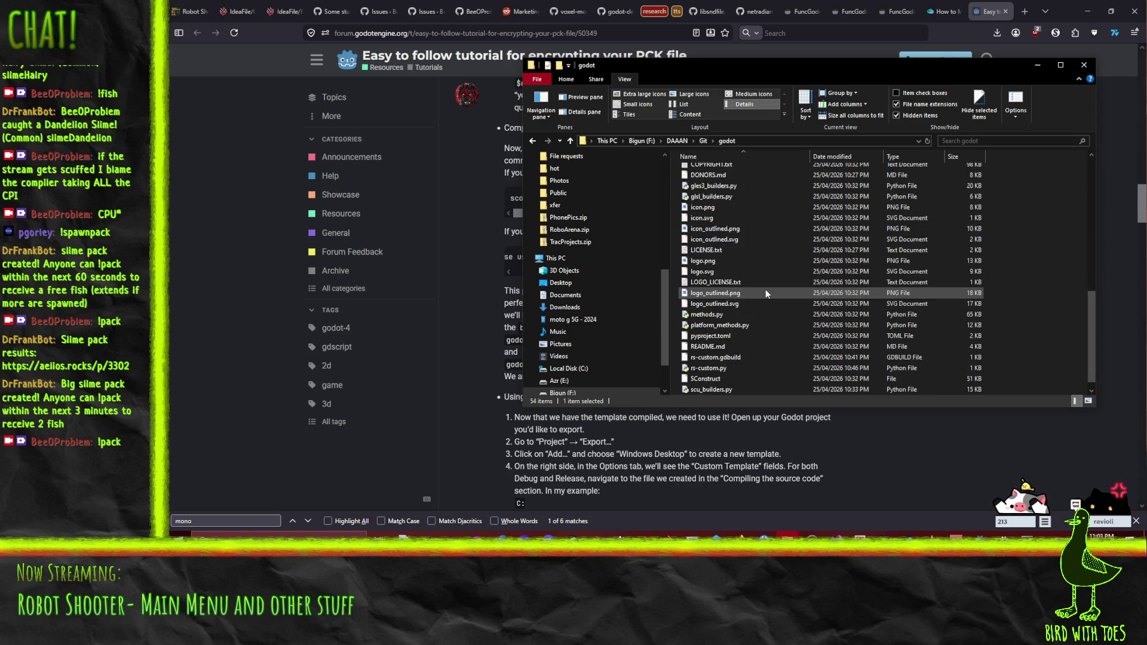
scroll(762, 289, "up", 10)
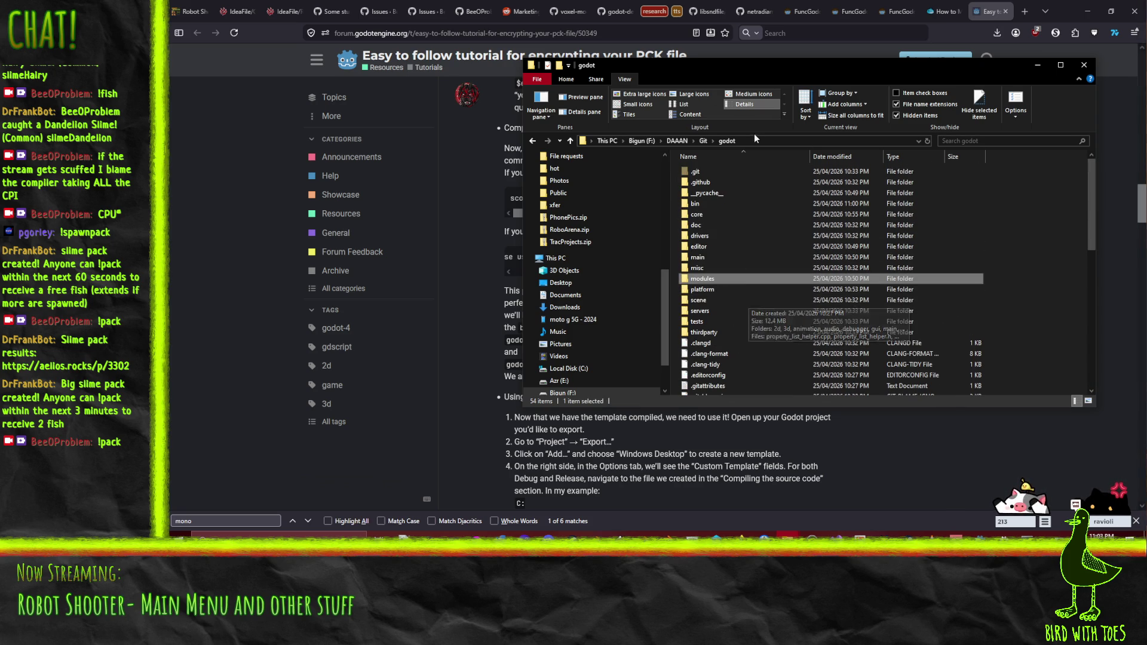
left_click(1016, 534)
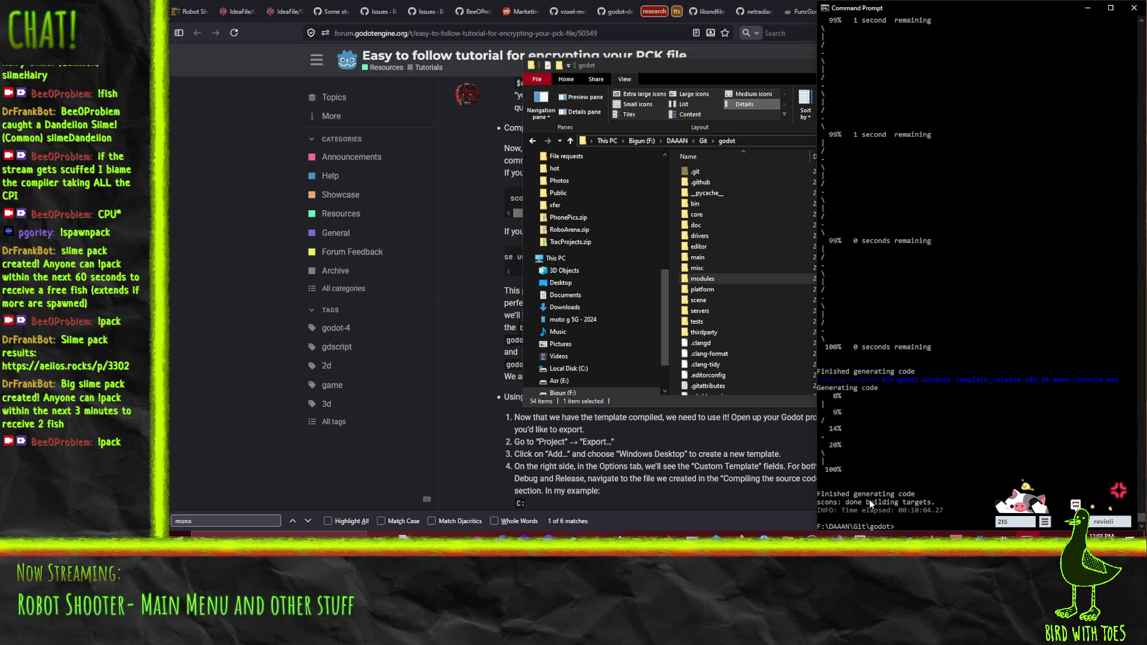
Step: Browse the godot source folder and move its window to the lower right beside the tutorial
left_click(717, 323)
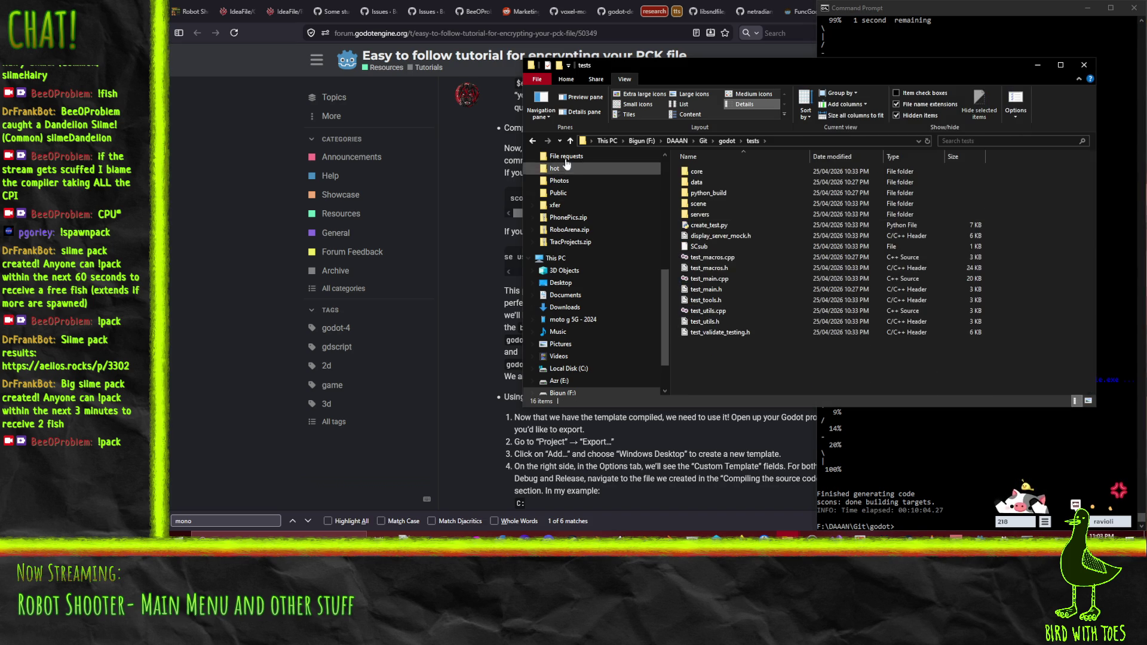
left_click(718, 301)
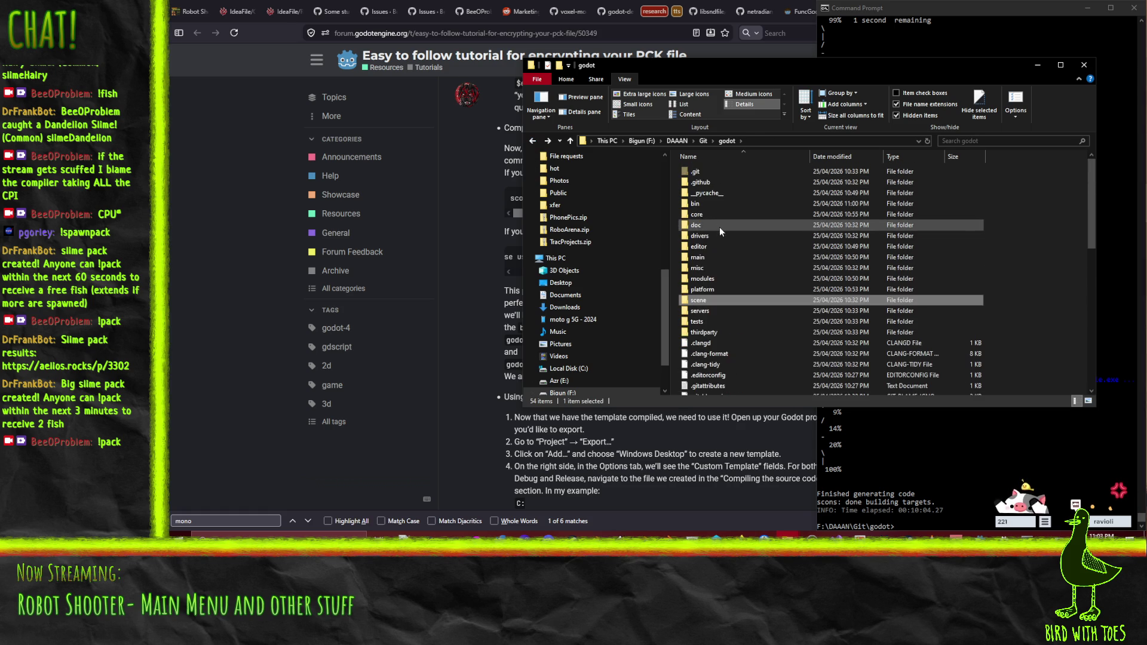
mouse_move(710, 270)
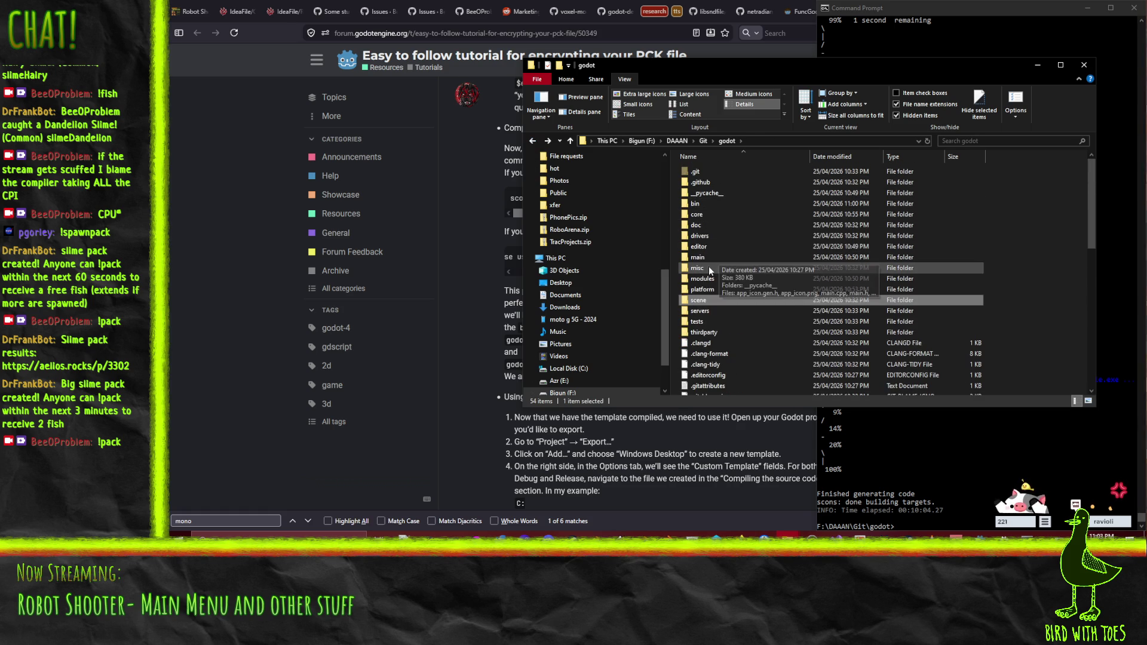
left_click(738, 279)
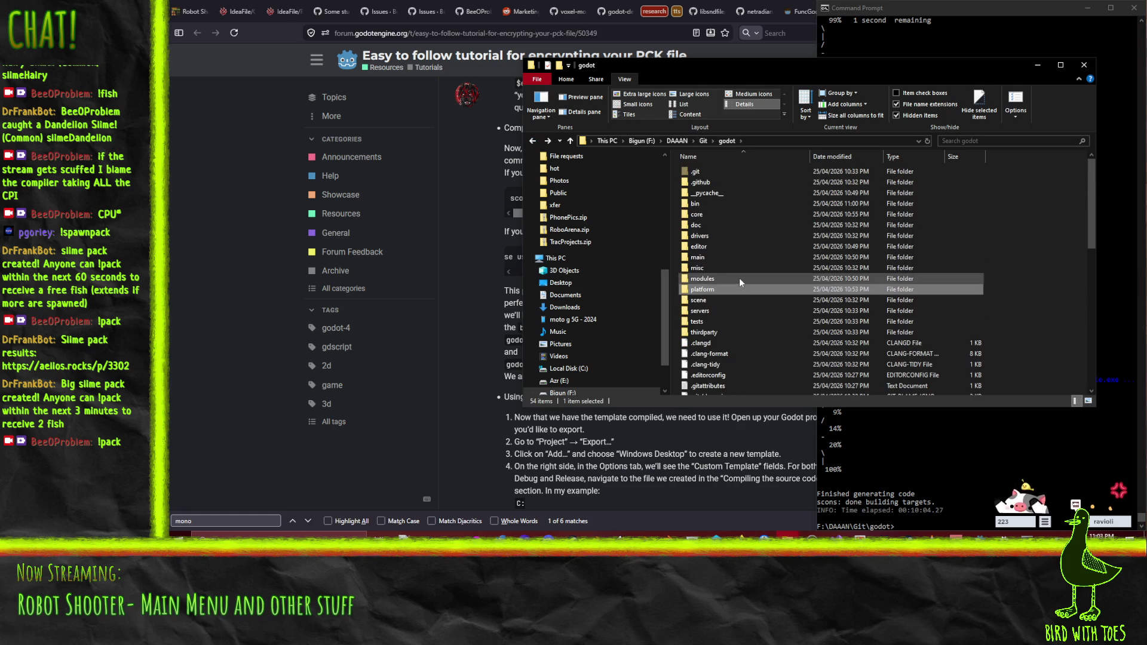
scroll(739, 287, "down", 7)
scroll(740, 291, "down", 4)
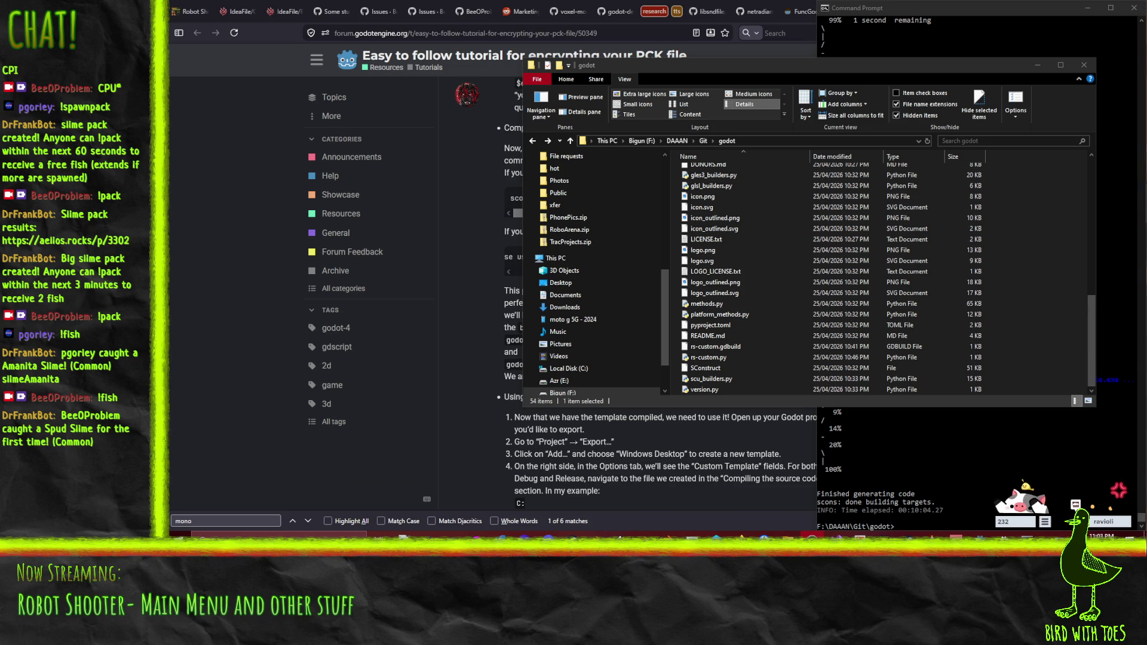
scroll(754, 304, "up", 3)
mouse_move(711, 66)
left_mouse_down()
mouse_move(930, 386)
mouse_move(957, 378)
mouse_move(965, 356)
mouse_move(950, 281)
mouse_move(1031, 231)
mouse_move(965, 96)
mouse_move(899, 127)
mouse_move(970, 127)
mouse_move(1022, 108)
mouse_move(1005, 97)
left_mouse_up()
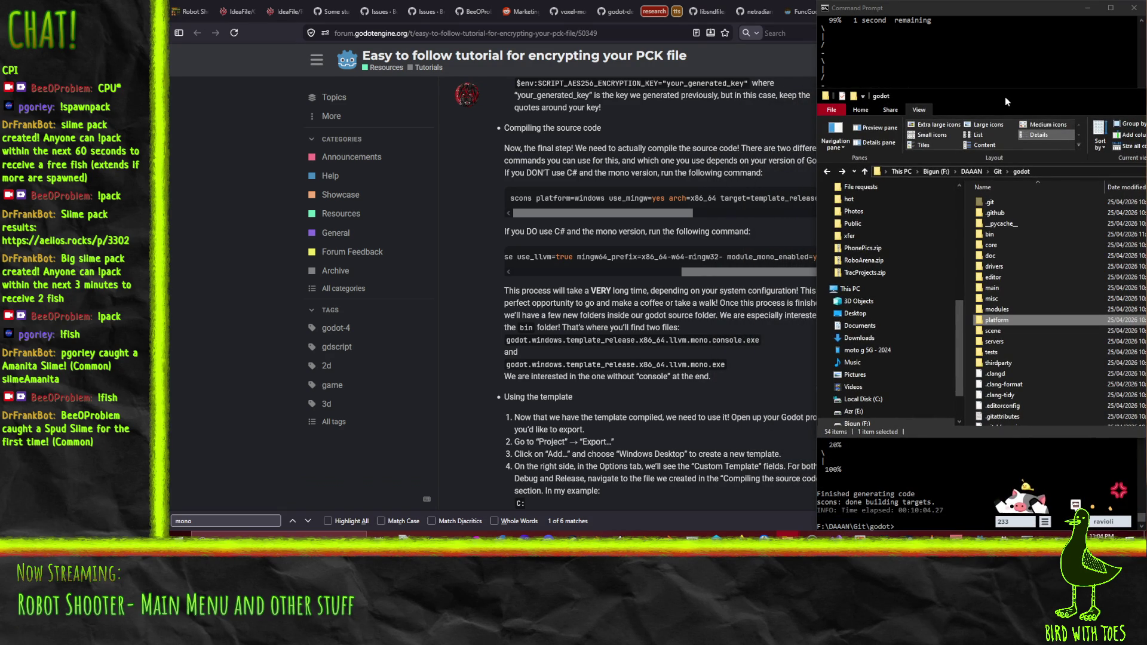
Step: Open bin, widen the Name column and select godot.windows.template_release.x86_64.mono.exe
double_click(988, 233)
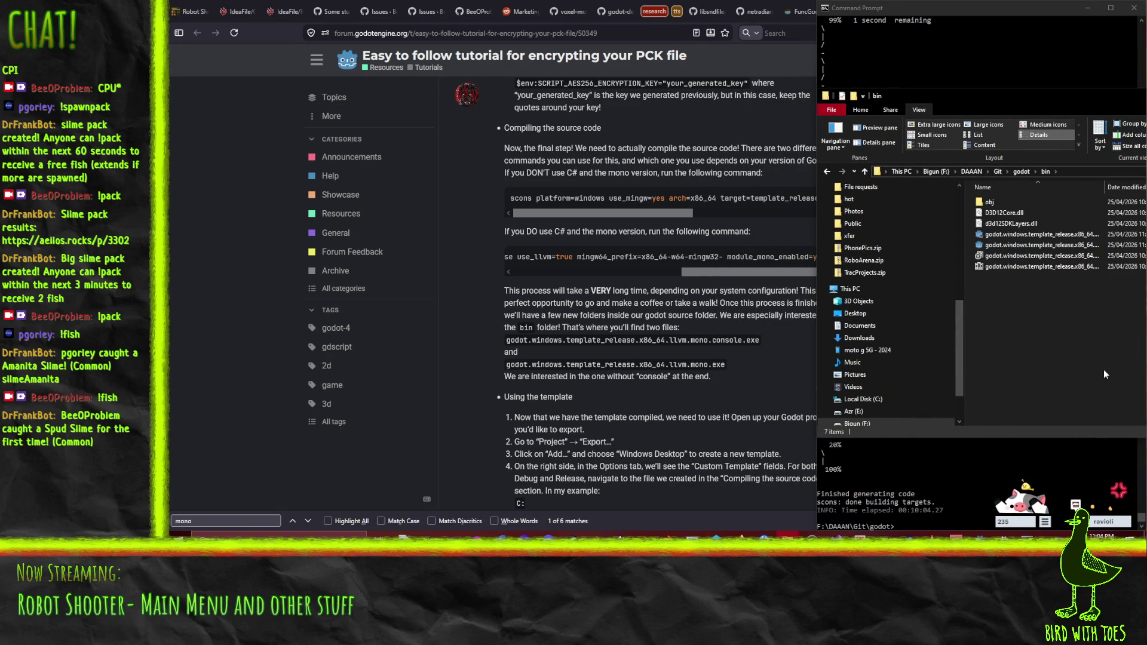
left_click_drag(1048, 100, 645, 91)
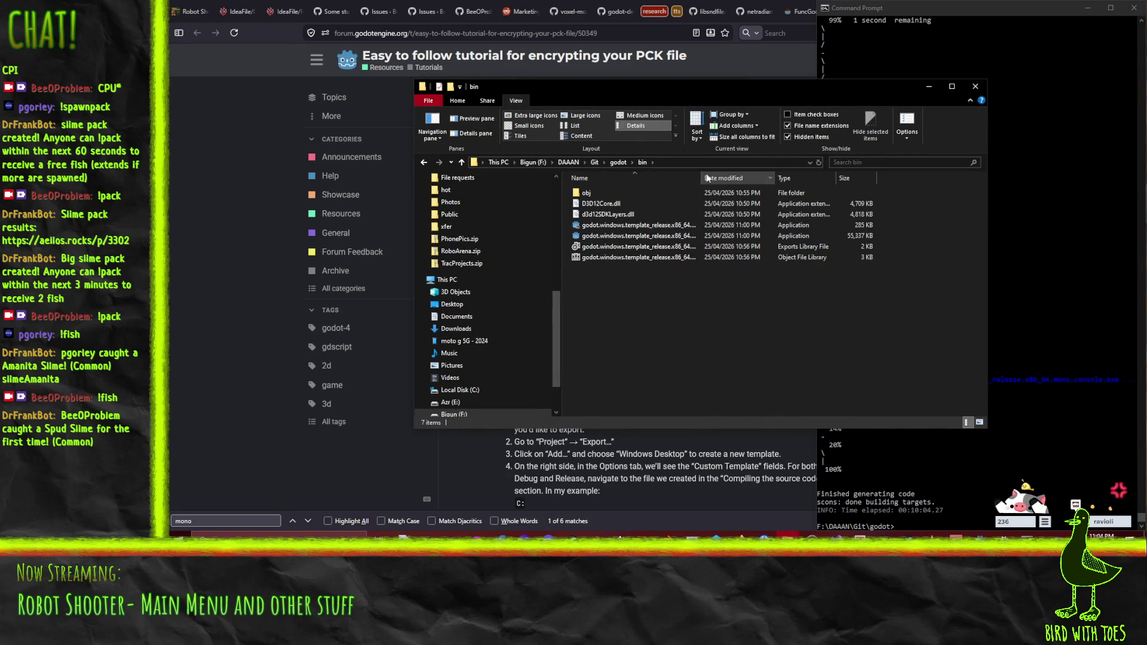
mouse_move(702, 177)
left_mouse_down()
mouse_move(795, 177)
mouse_move(768, 177)
left_mouse_up()
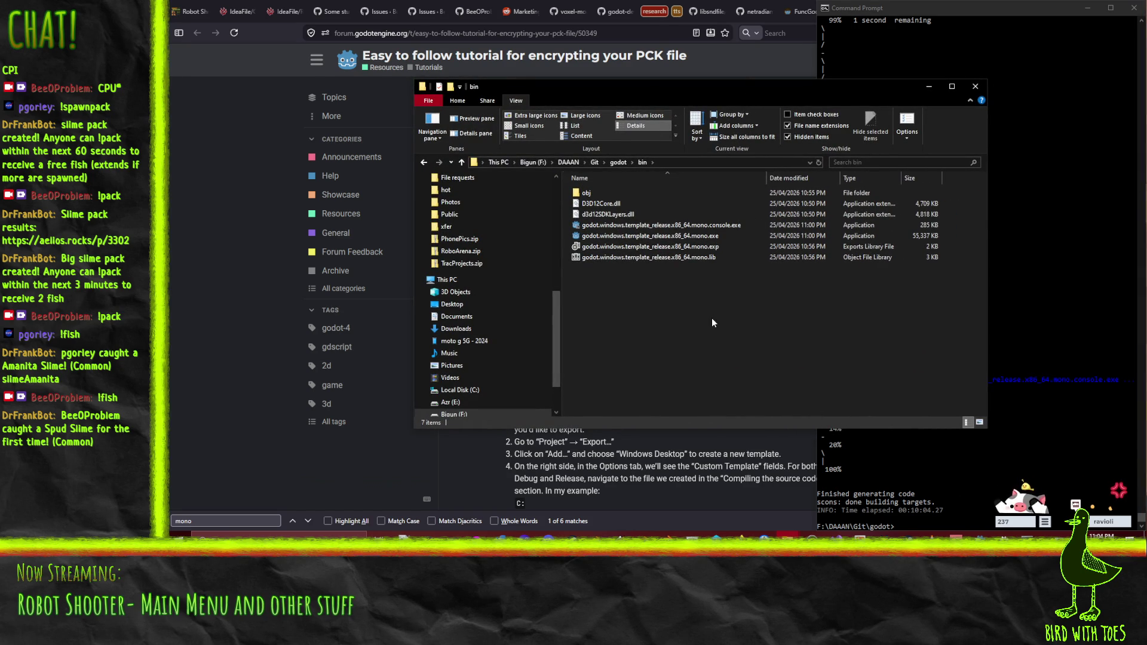
left_click(616, 238)
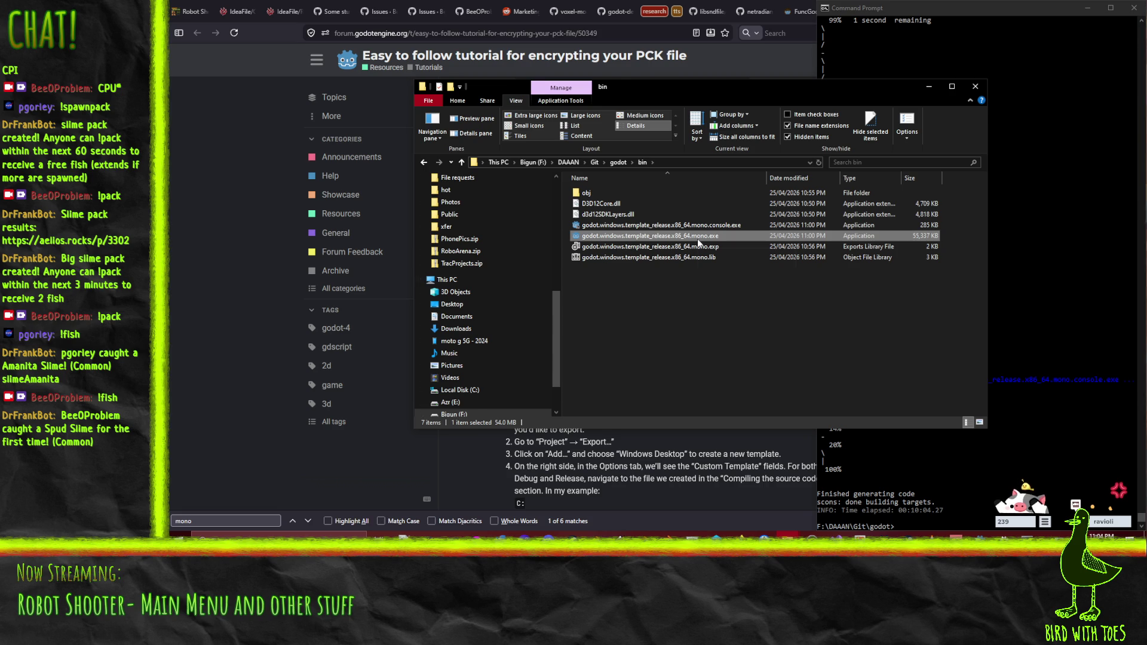
mouse_move(630, 88)
left_mouse_down()
mouse_move(1136, 137)
mouse_move(1062, 135)
mouse_move(1035, 116)
mouse_move(1063, 111)
mouse_move(1050, 108)
left_mouse_up()
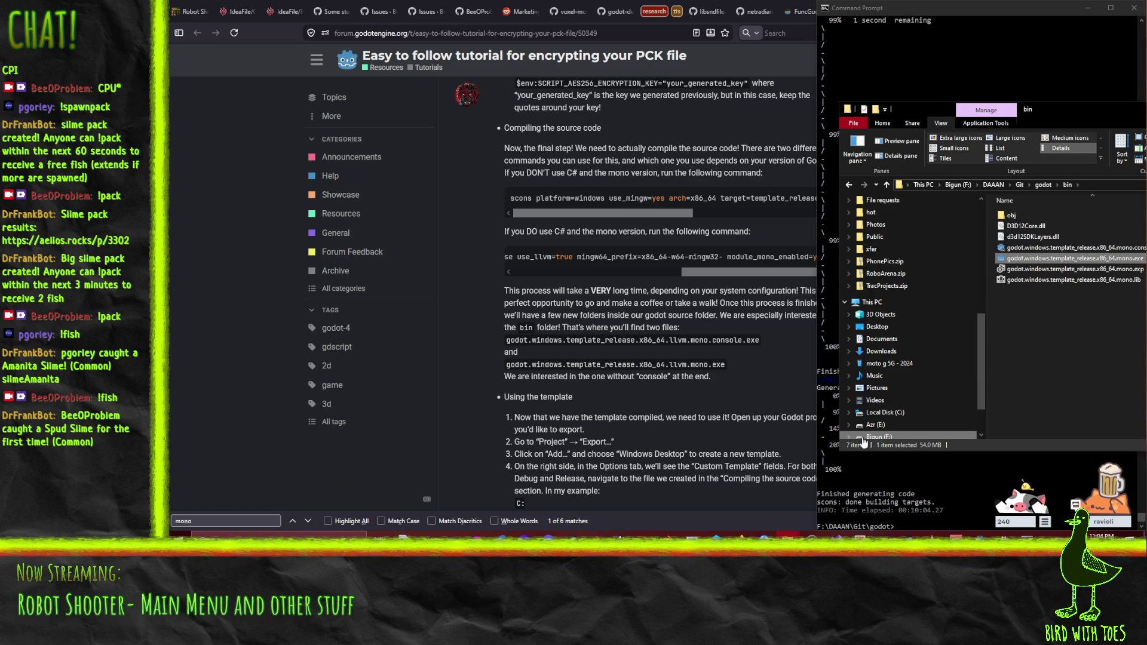
scroll(575, 434, "down", 1)
scroll(574, 434, "down", 3)
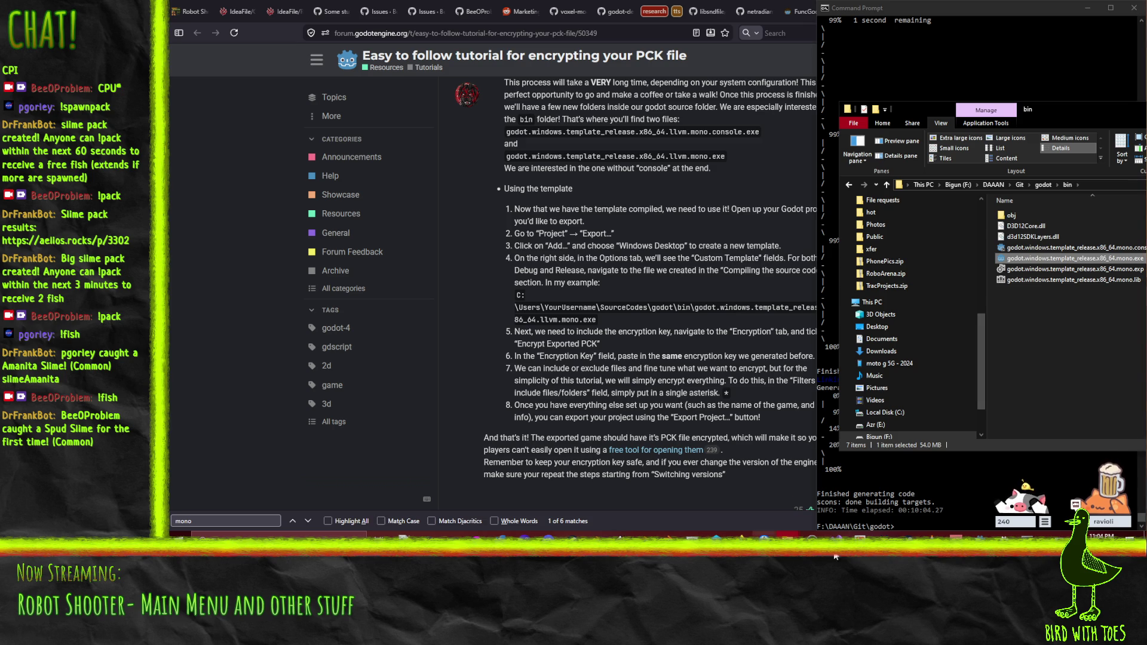
Step: Save the MainMenuUi scene with Ctrl+S and open Project > Export
left_click(932, 538)
left_click(214, 26)
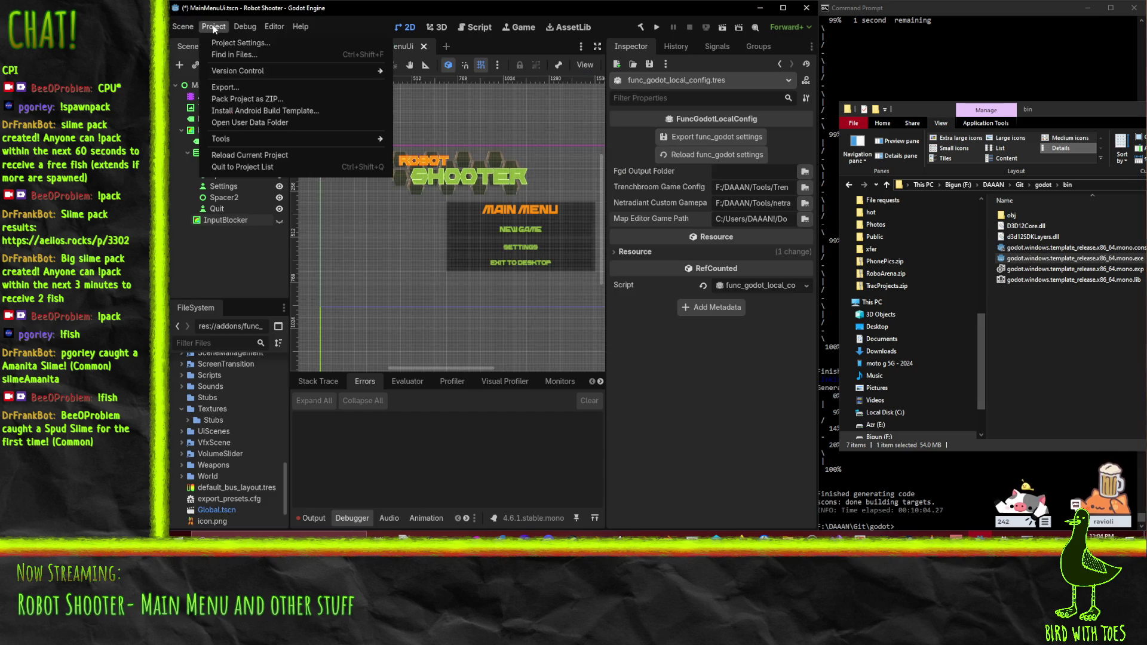
key("Escape")
key("ctrl+s")
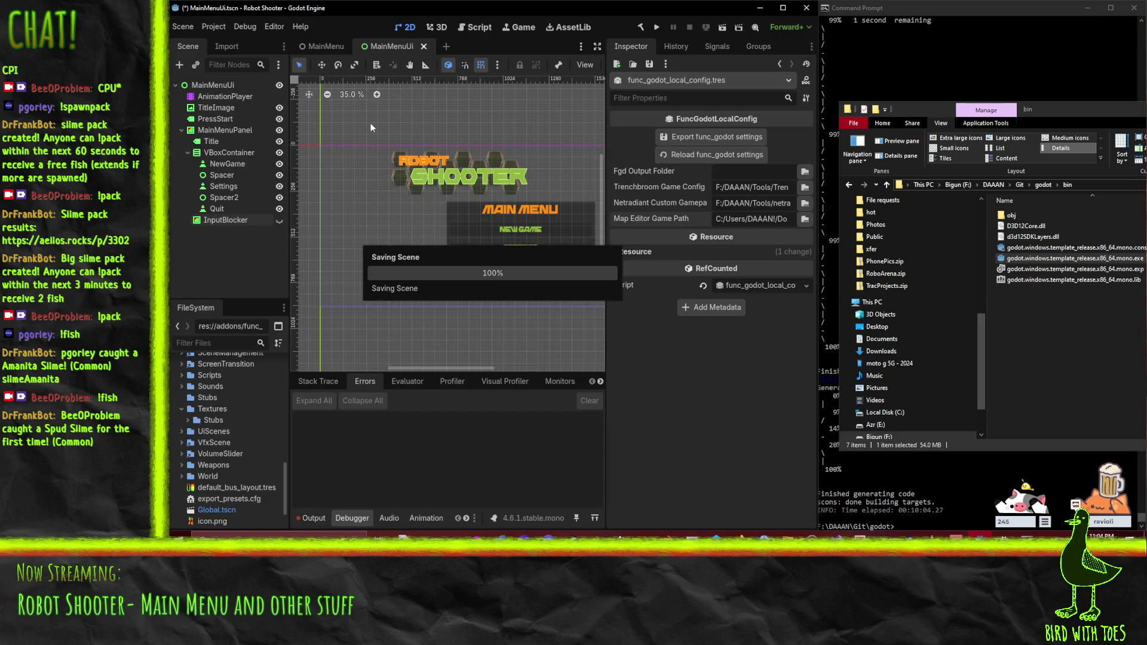
left_click(212, 26)
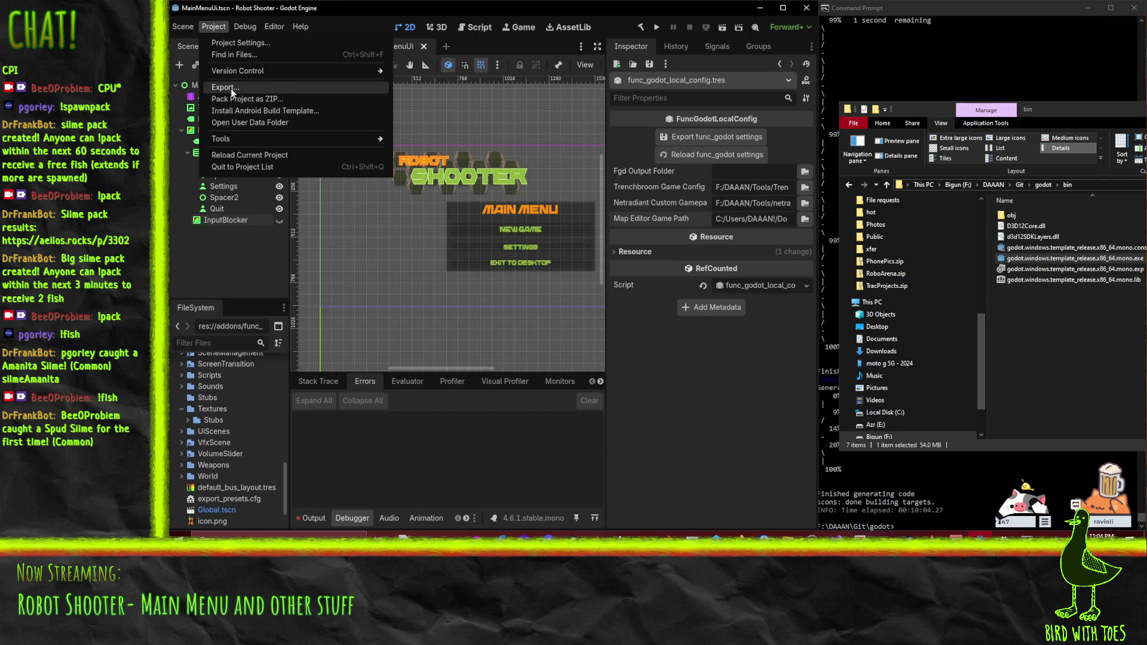
left_click(226, 87)
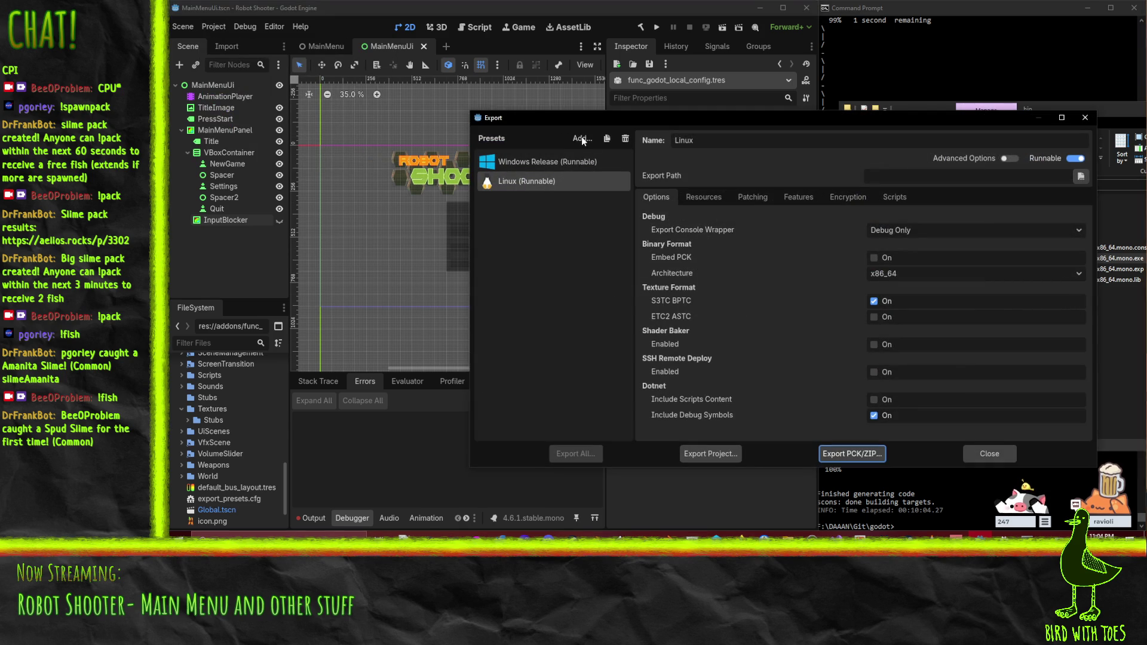
Step: Add a Windows Desktop preset alongside the Windows Release and Linux presets
left_click_drag(652, 116, 462, 125)
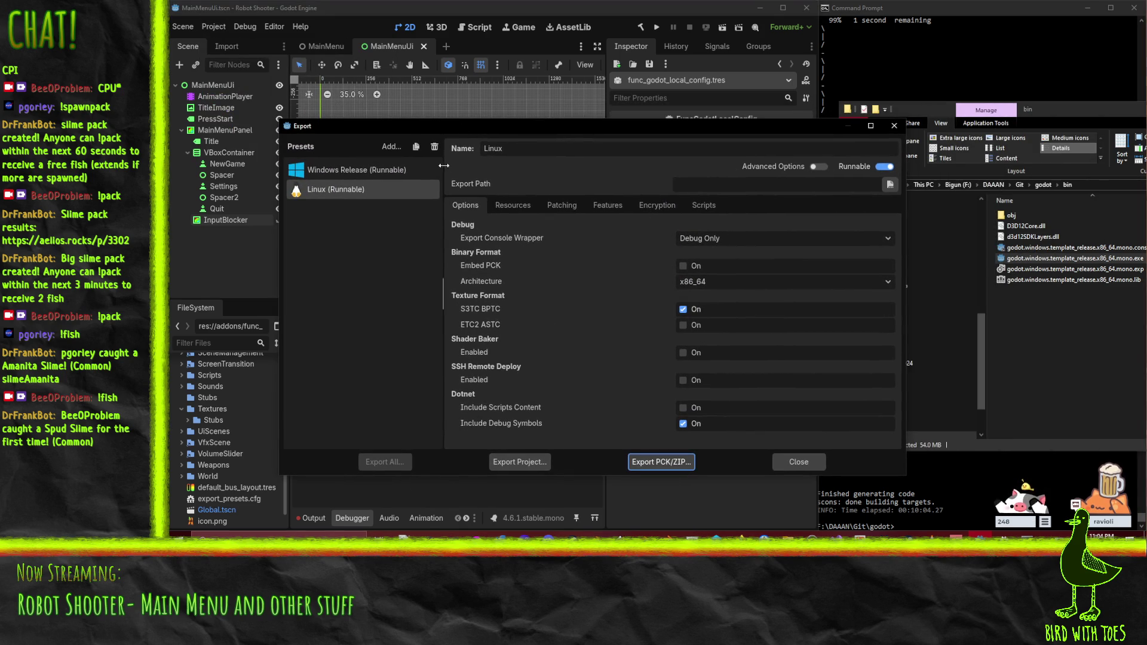
left_click(391, 146)
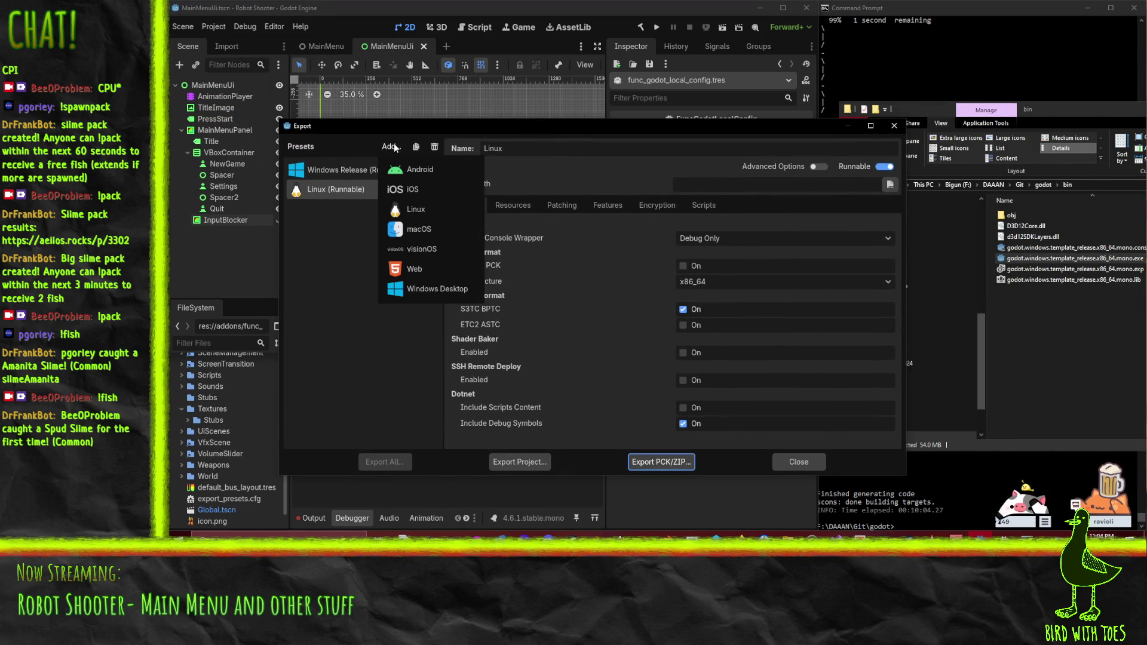
left_click(343, 342)
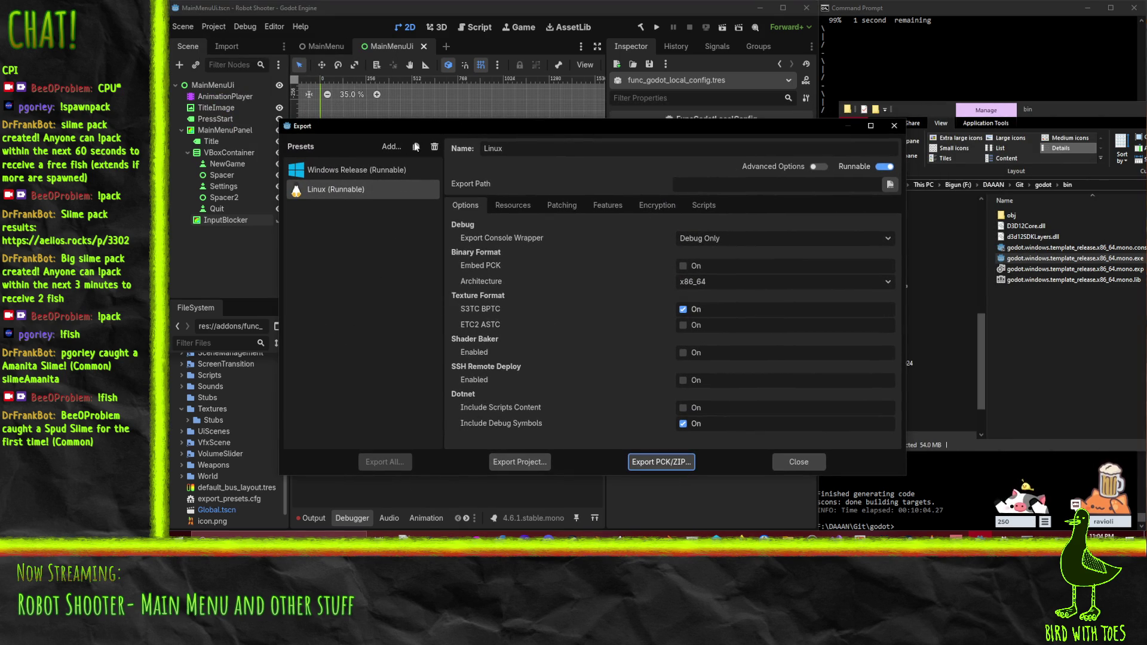
mouse_move(421, 131)
left_mouse_down()
mouse_move(474, 217)
mouse_move(528, 189)
mouse_move(368, 100)
left_mouse_up()
mouse_move(740, 535)
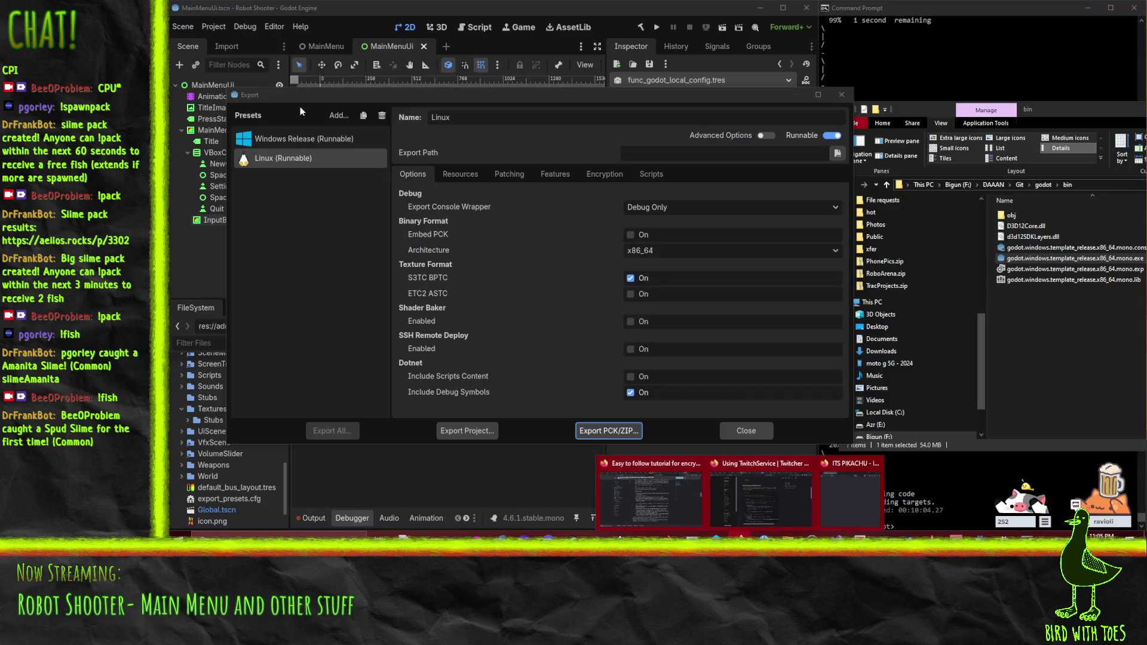
left_click(339, 115)
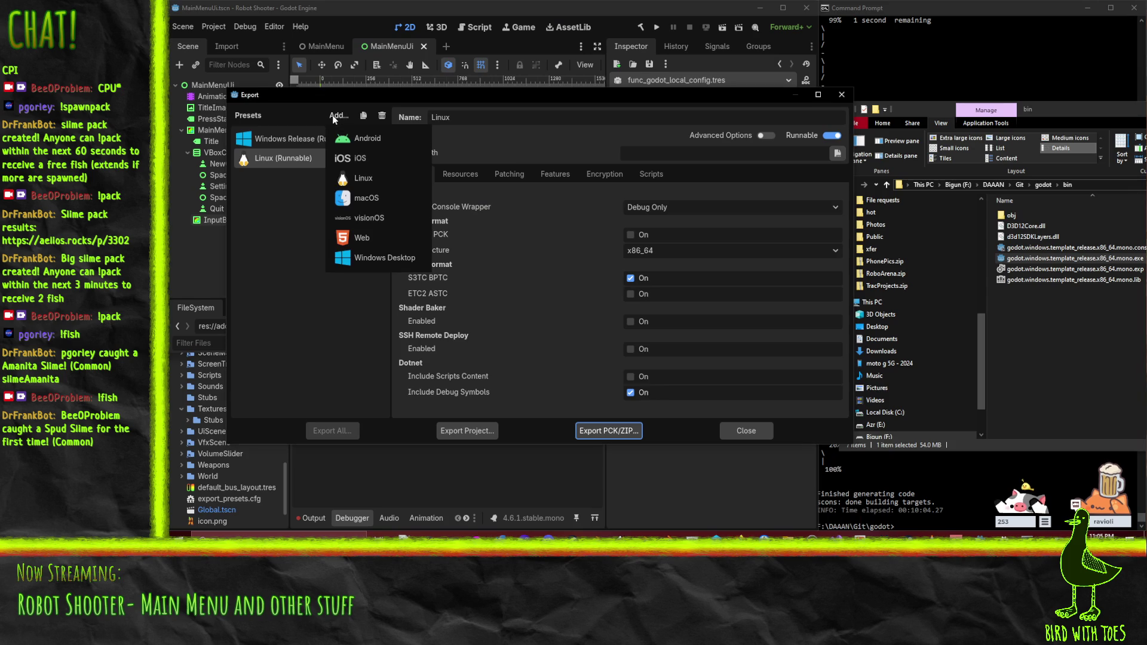
left_click(382, 263)
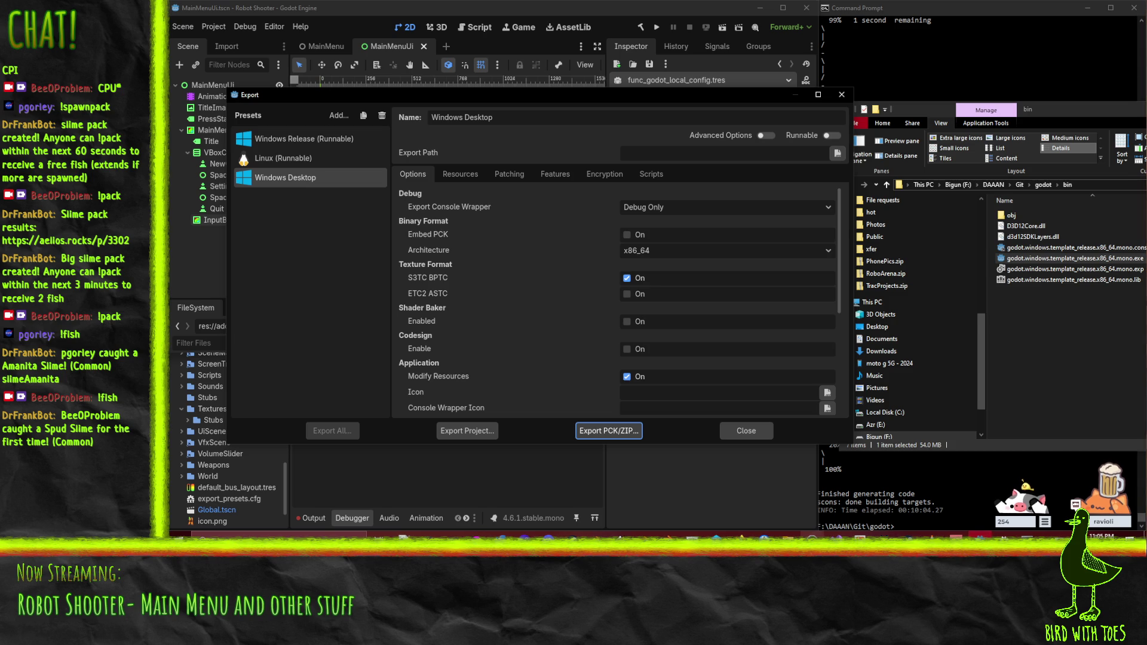
mouse_move(764, 535)
mouse_move(664, 505)
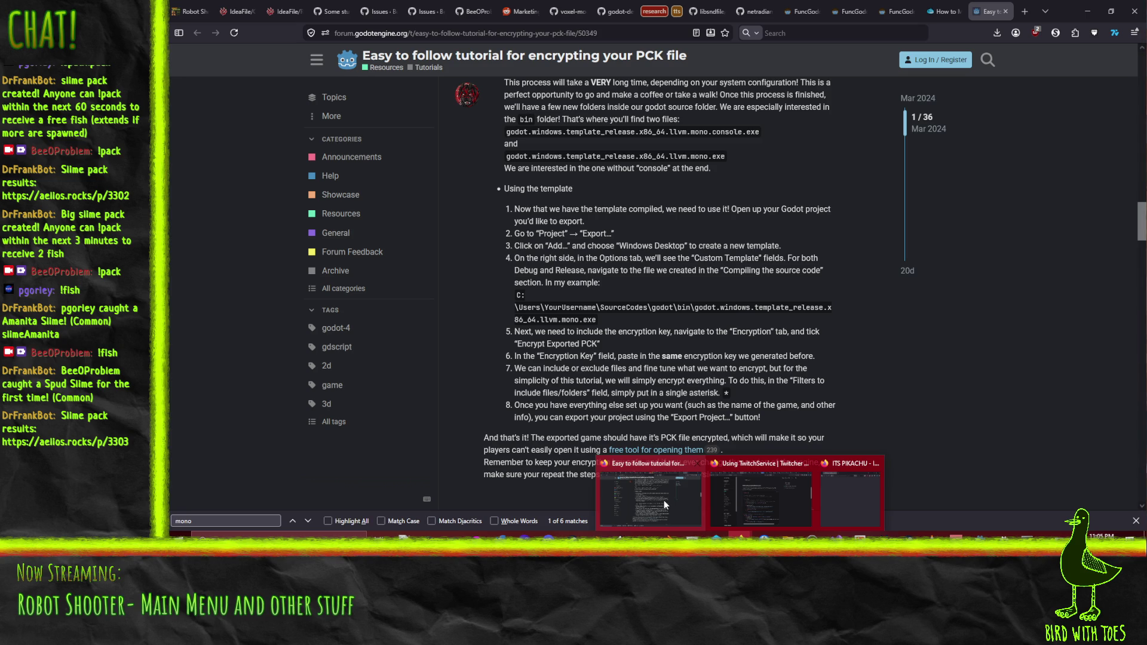
Step: Switch back to the Godot Export dialog with Alt+Tab
key("alt+Tab")
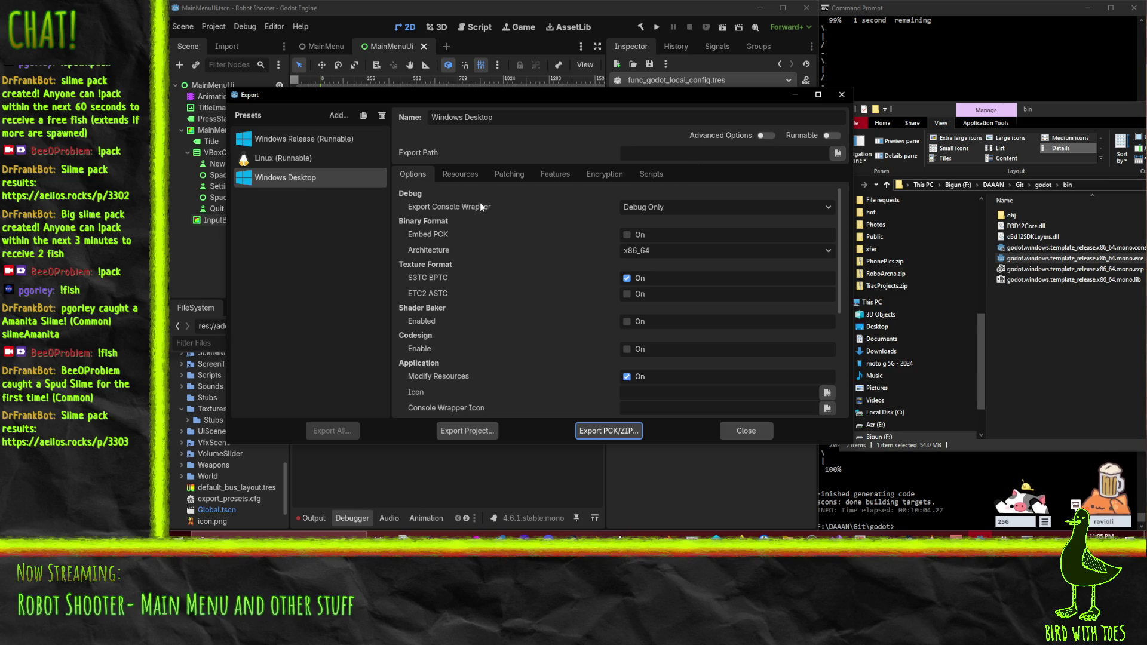
Step: Enable Advanced Options and start choosing the Custom Template Release file
scroll(484, 249, "down", 3)
scroll(484, 251, "down", 4)
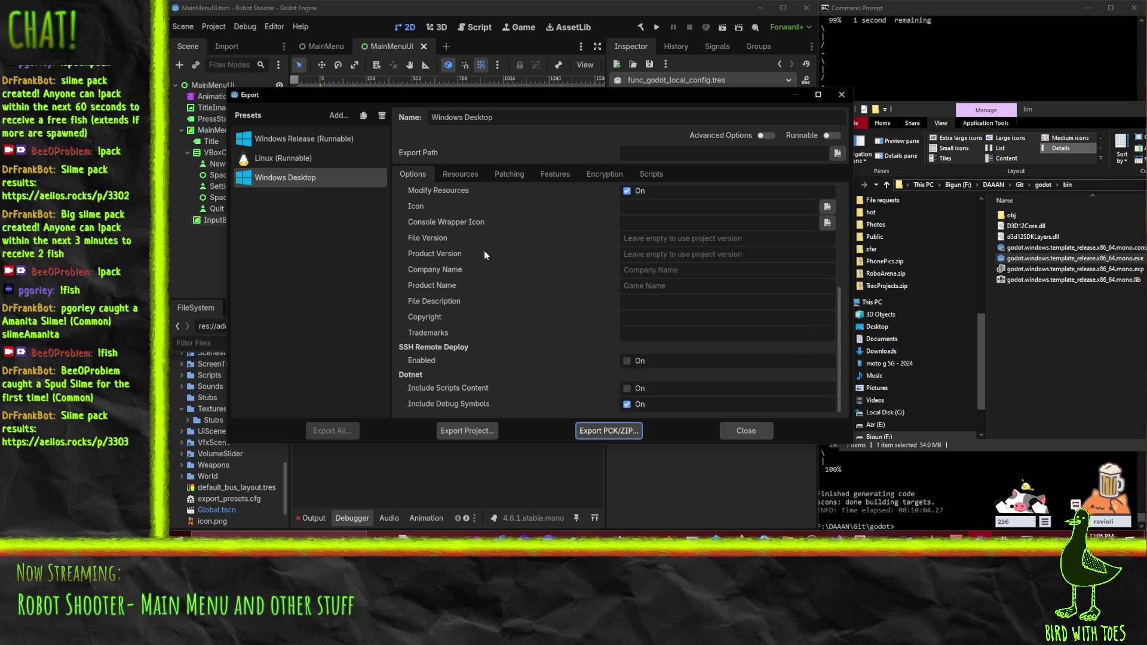
scroll(484, 255, "up", 7)
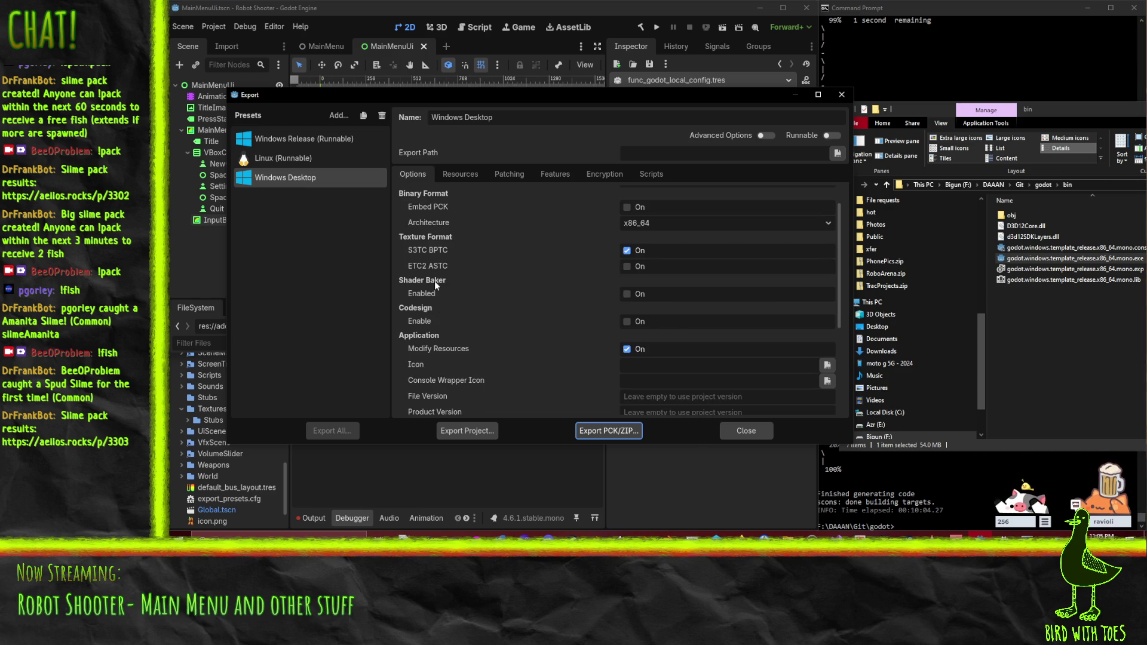
left_click(761, 137)
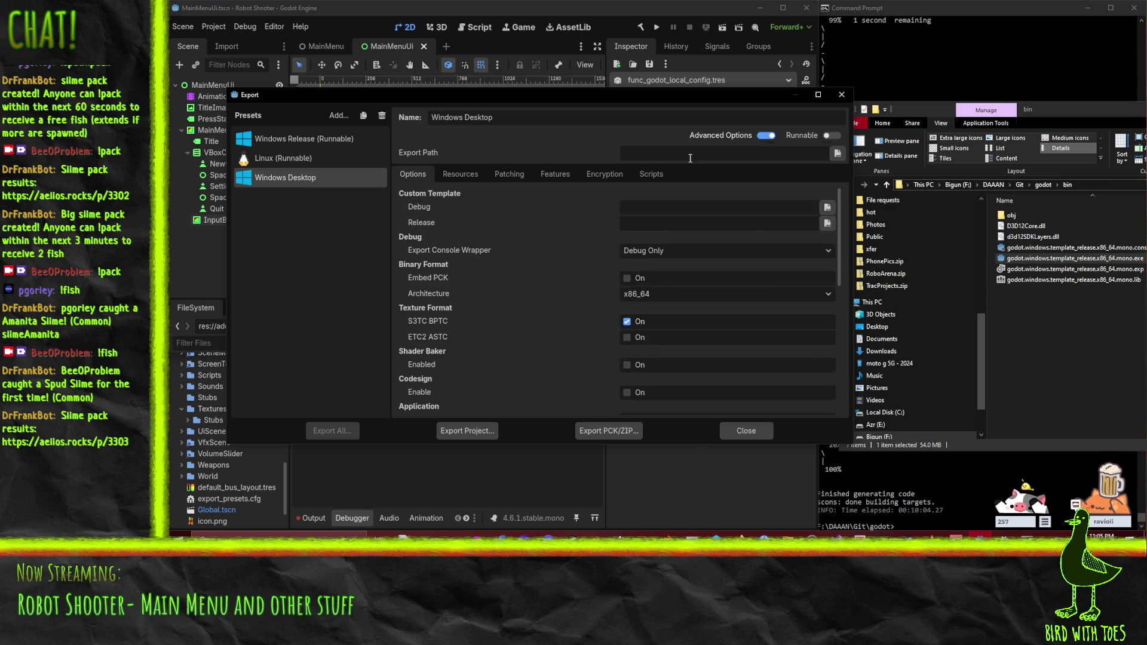
left_click(827, 223)
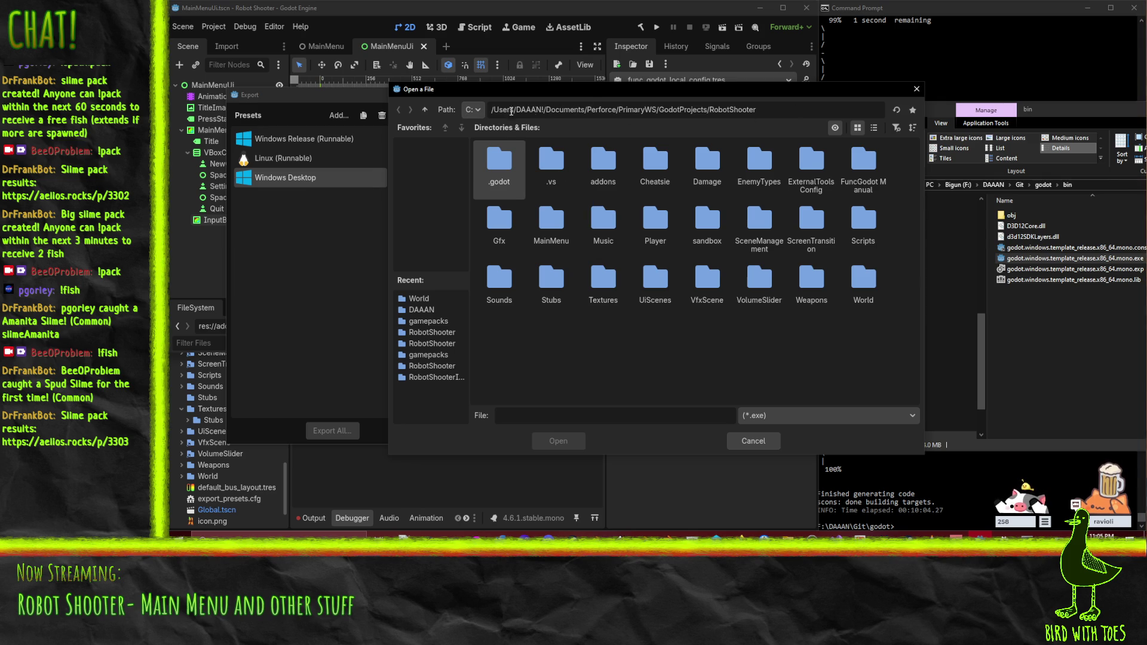
Step: Pick the built release mono exe from F:/DAAAN/Git/godot/bin as the Release template
left_click(471, 112)
left_click(476, 163)
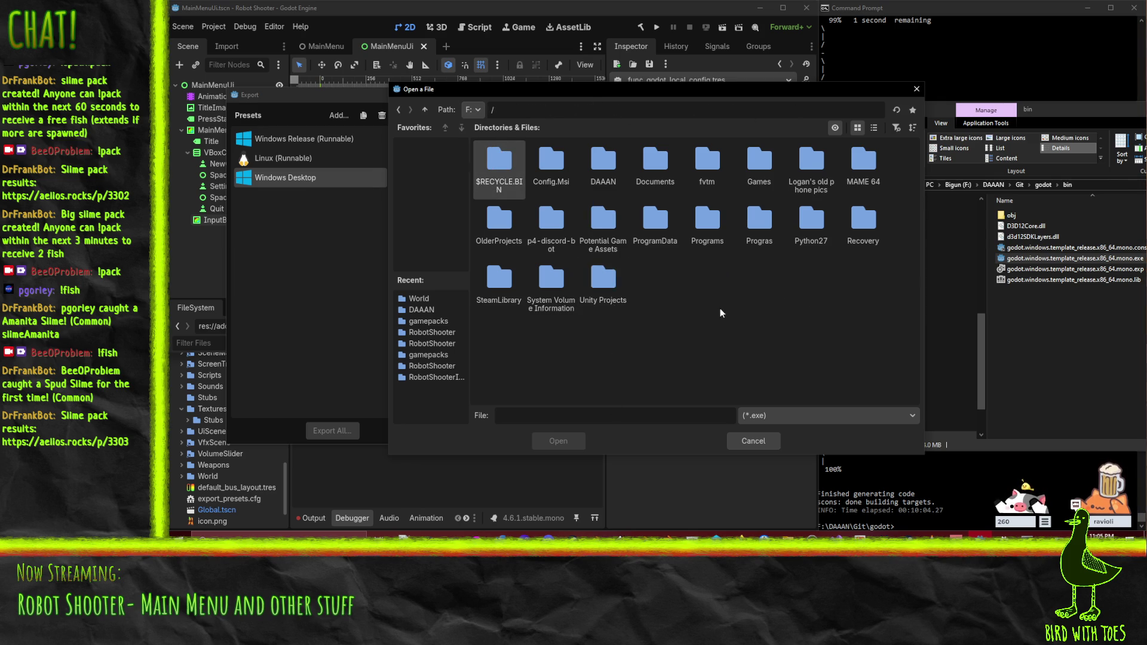
double_click(601, 177)
left_click(655, 340)
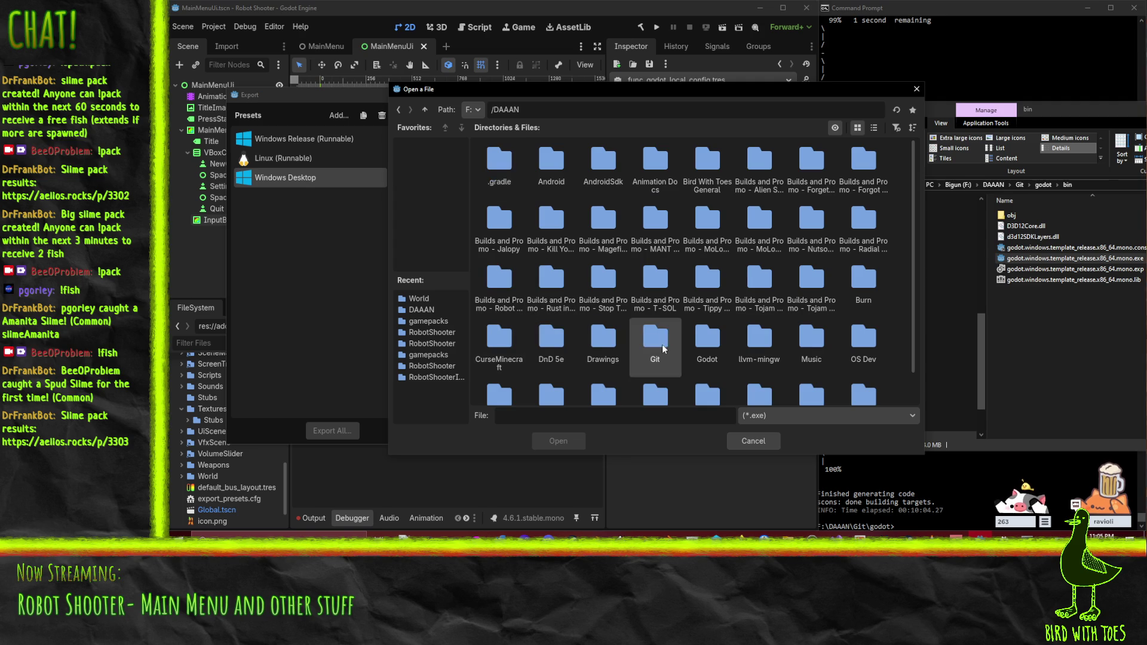
double_click(685, 344)
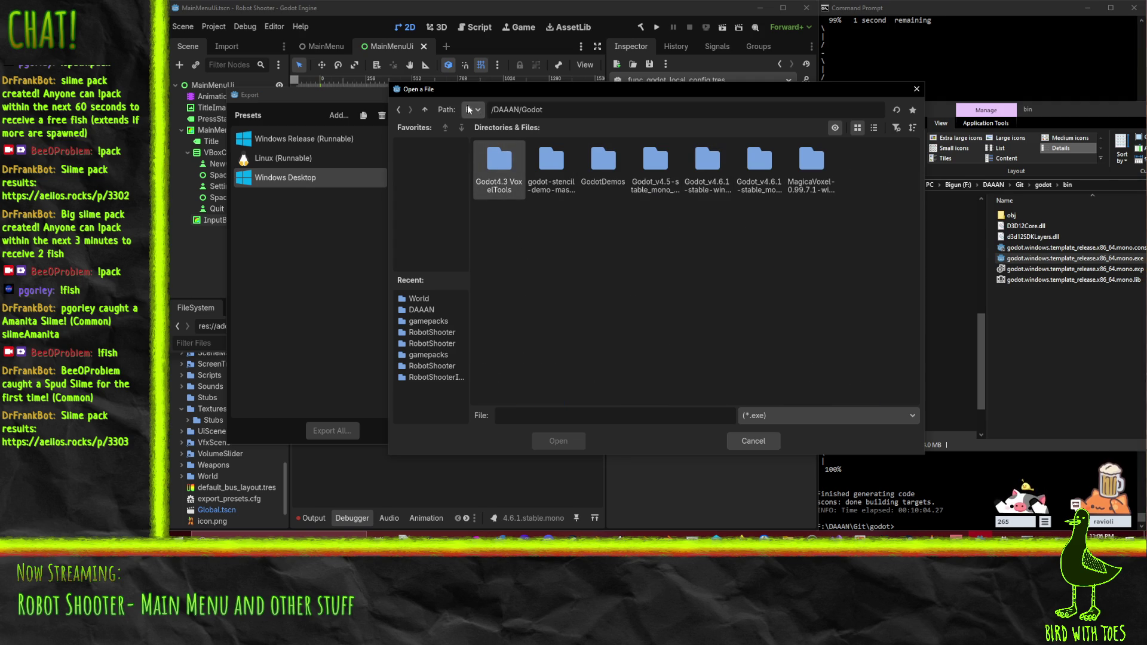
left_click(426, 109)
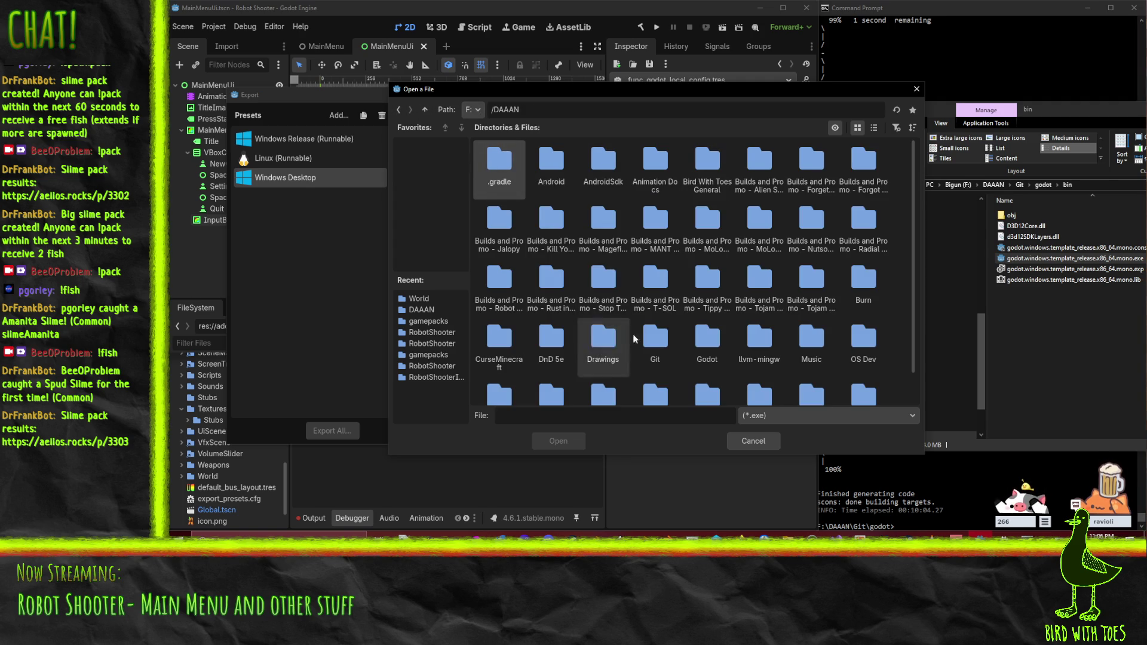
double_click(652, 338)
double_click(489, 171)
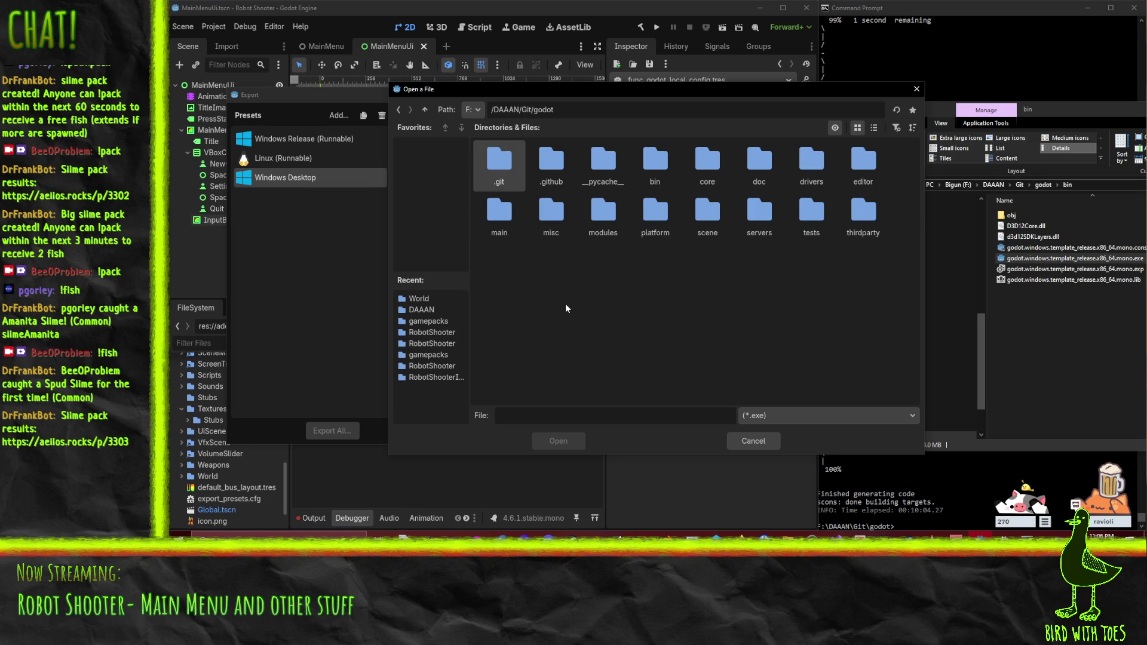
double_click(637, 171)
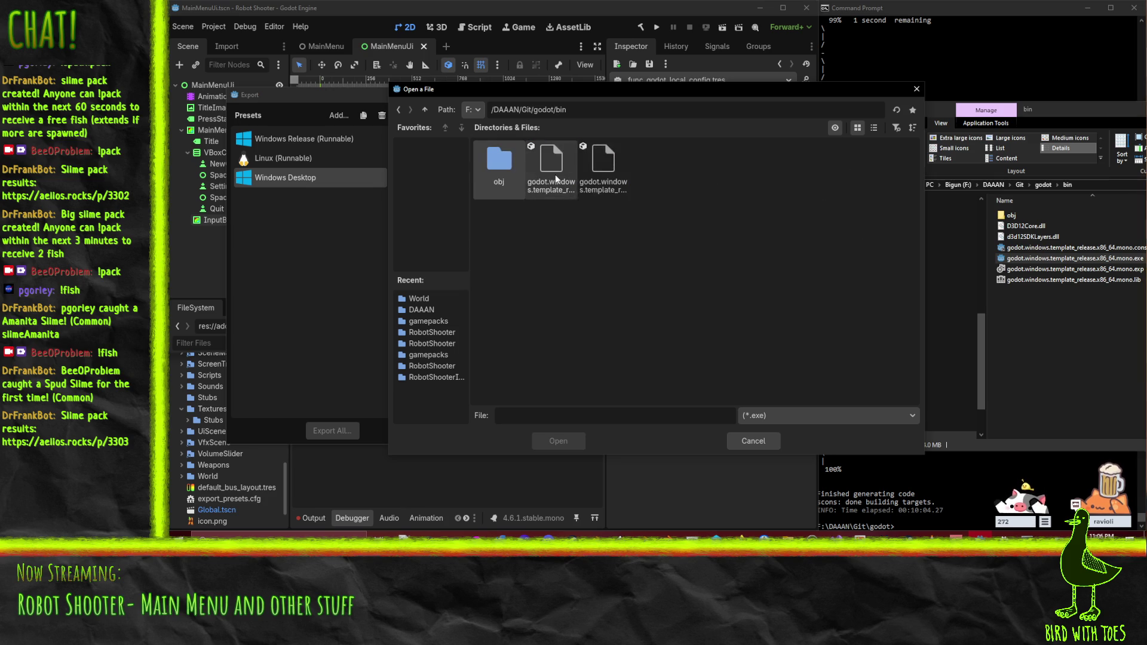
double_click(605, 180)
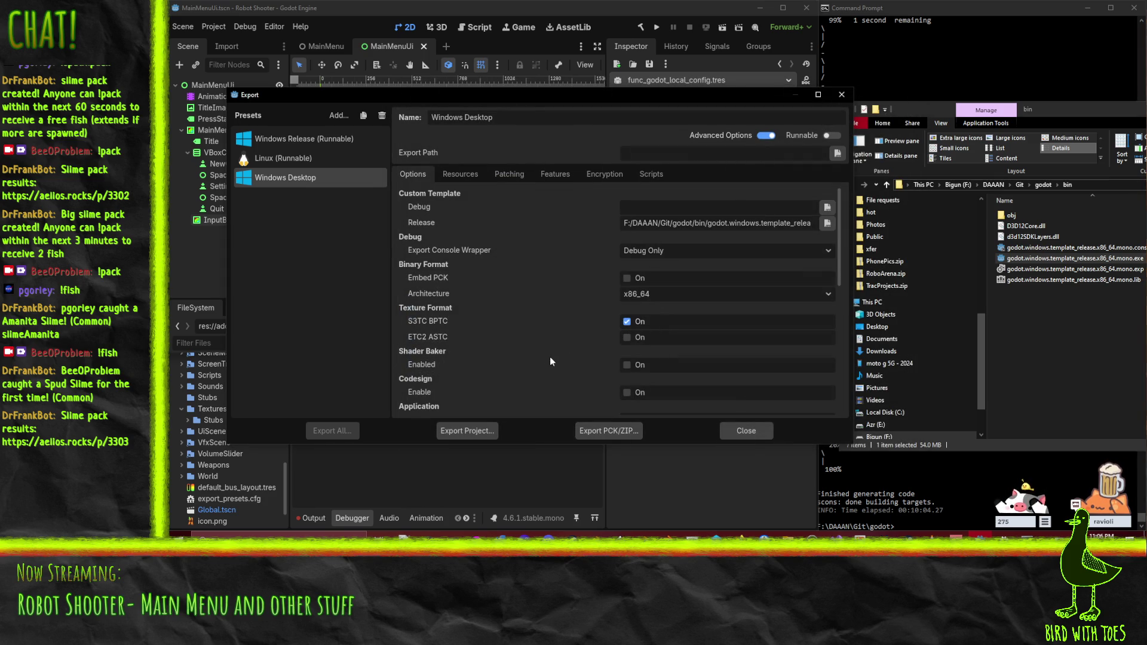
Step: Keep the console wrapper at Debug Only and enable Binary Format > Embed PCK
left_click(658, 256)
left_click(658, 255)
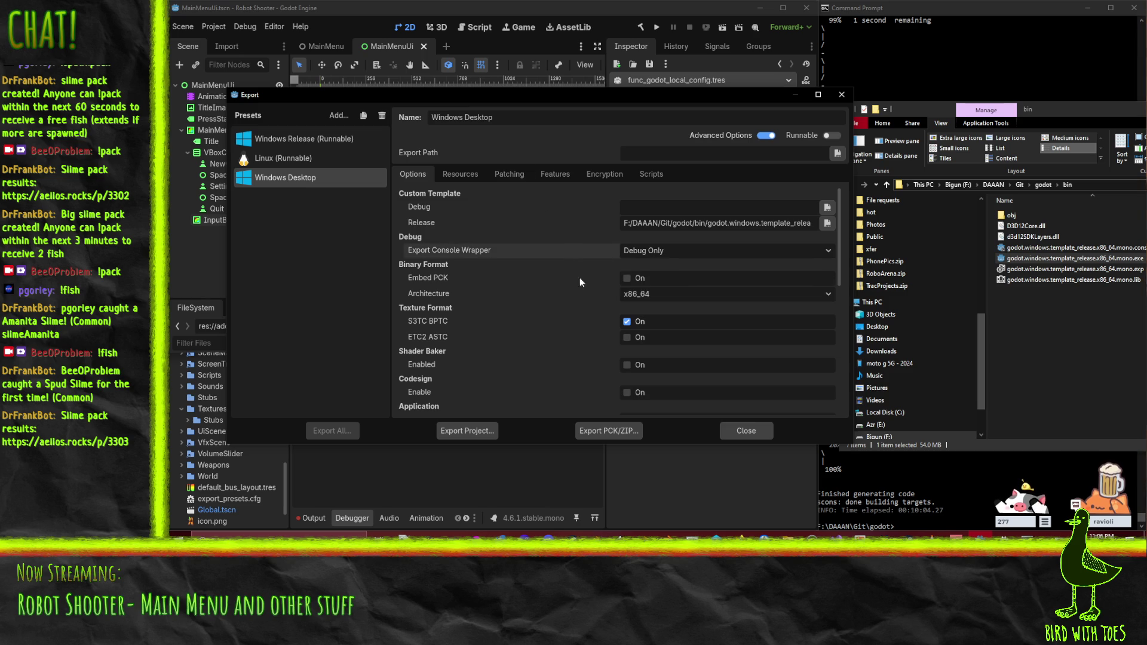
left_click(619, 278)
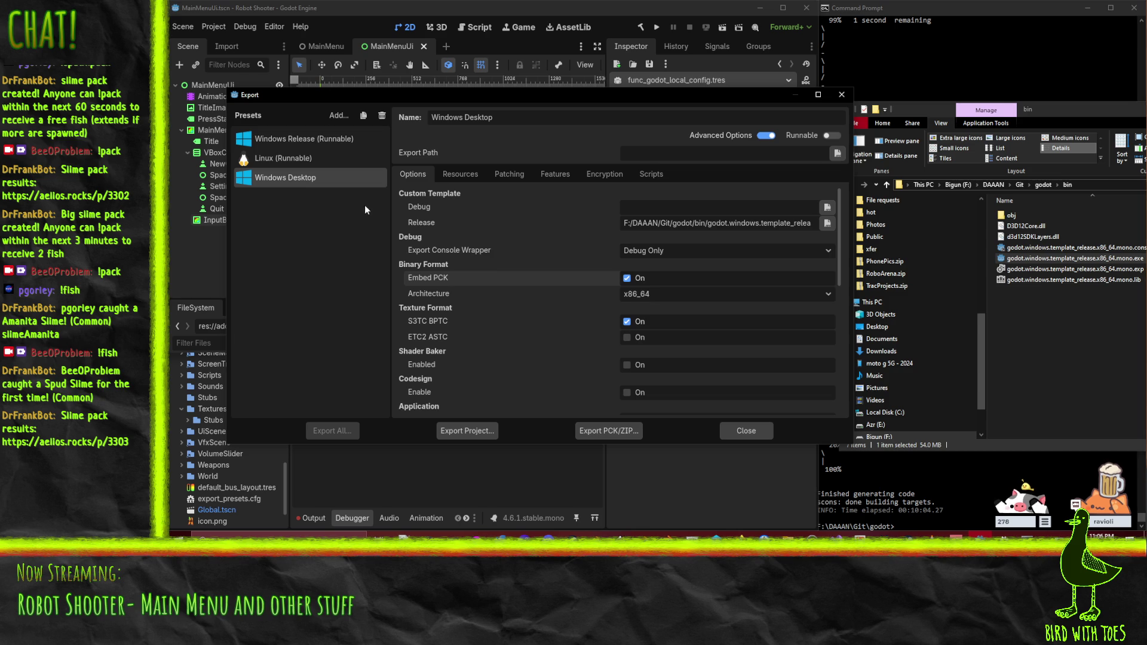
Step: Rename the preset to 'Windows Desktop (Custom, Smaller)'
left_click(511, 119)
type("(Custom, ")
type("Smaller")
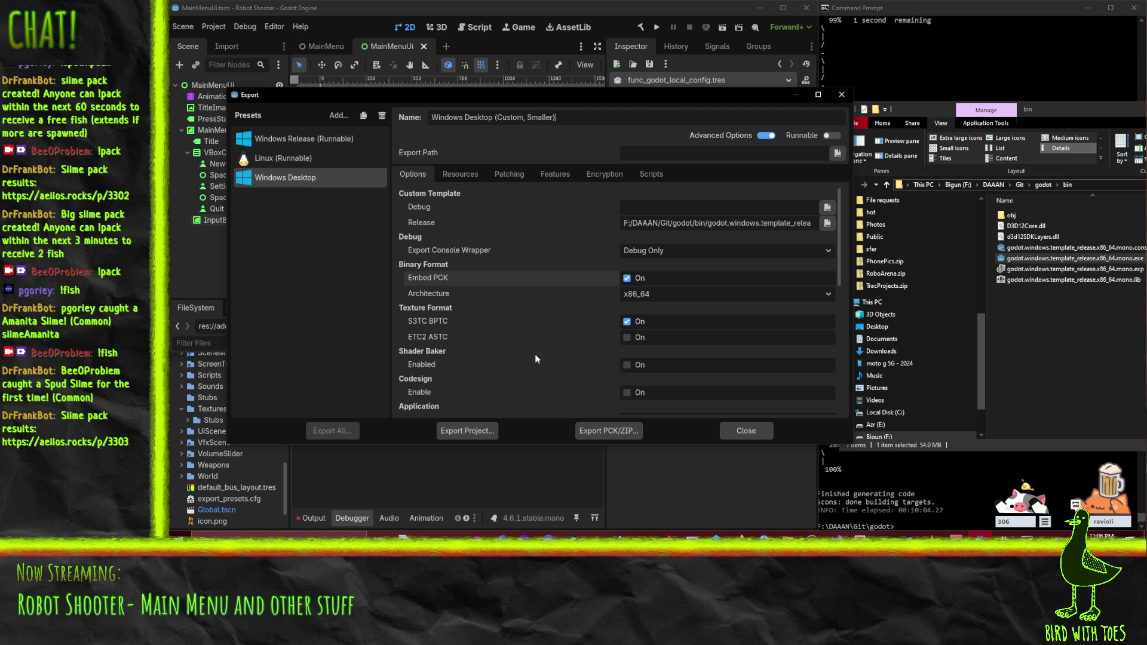
key("Return")
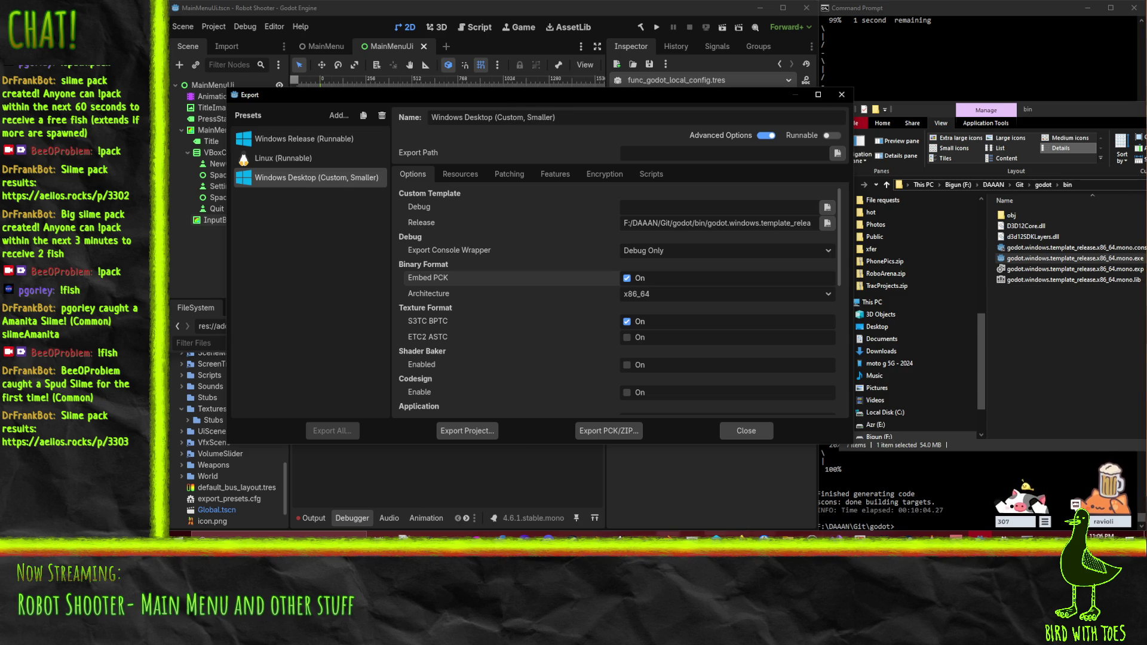
left_click(740, 534)
mouse_move(632, 506)
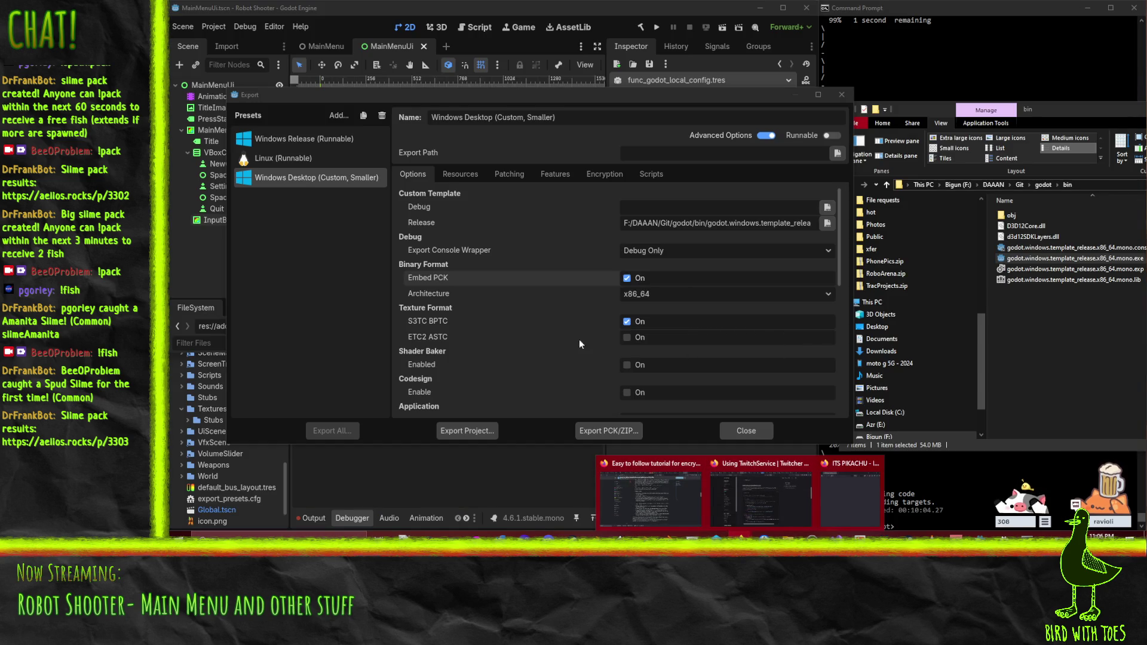
left_click(272, 346)
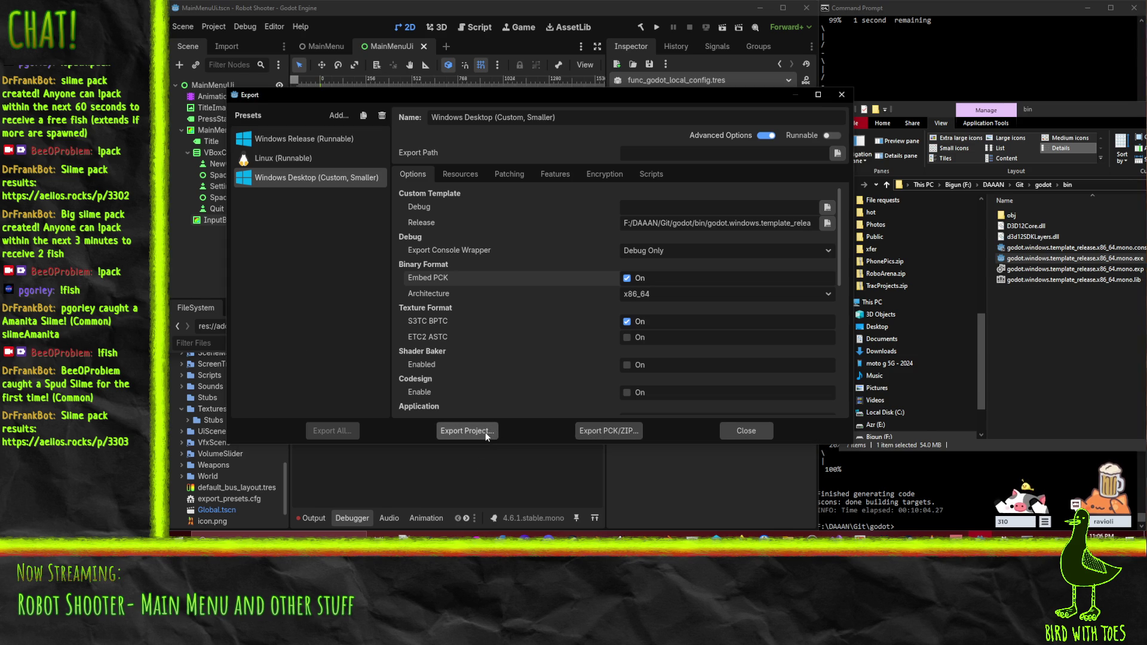
Step: Start the project export and navigate to F:/DAAAN/Builds and Promo - Robot Shooter/RobotShooter
left_click(485, 431)
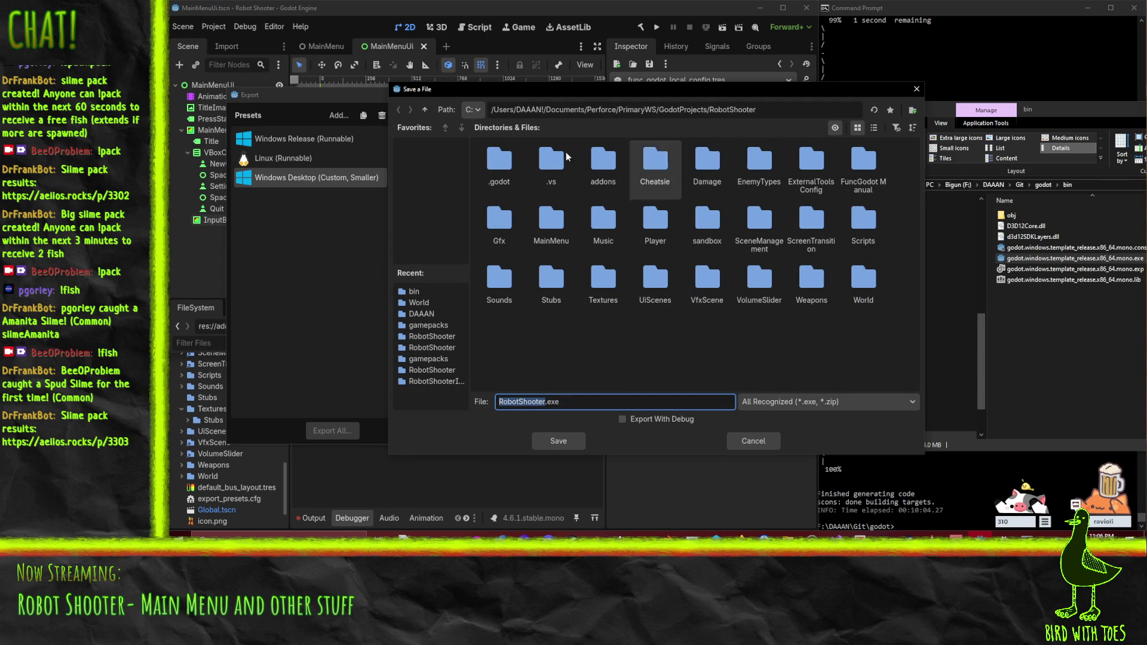
left_click(472, 109)
left_click(478, 165)
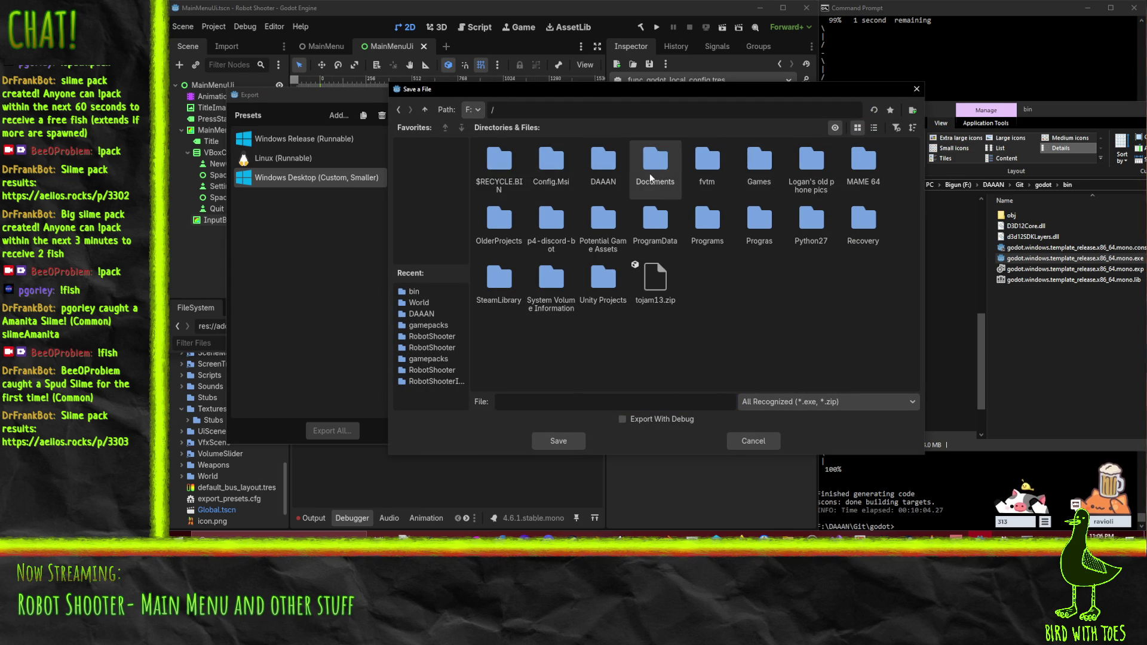
double_click(605, 171)
scroll(569, 214, "down", 1)
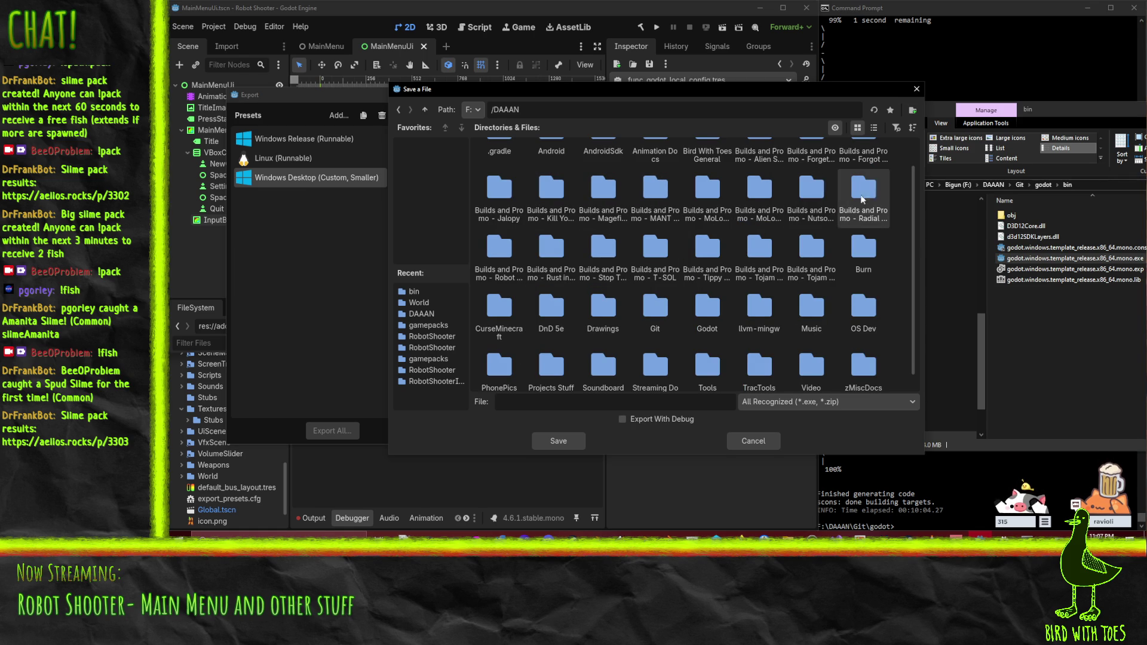
double_click(487, 264)
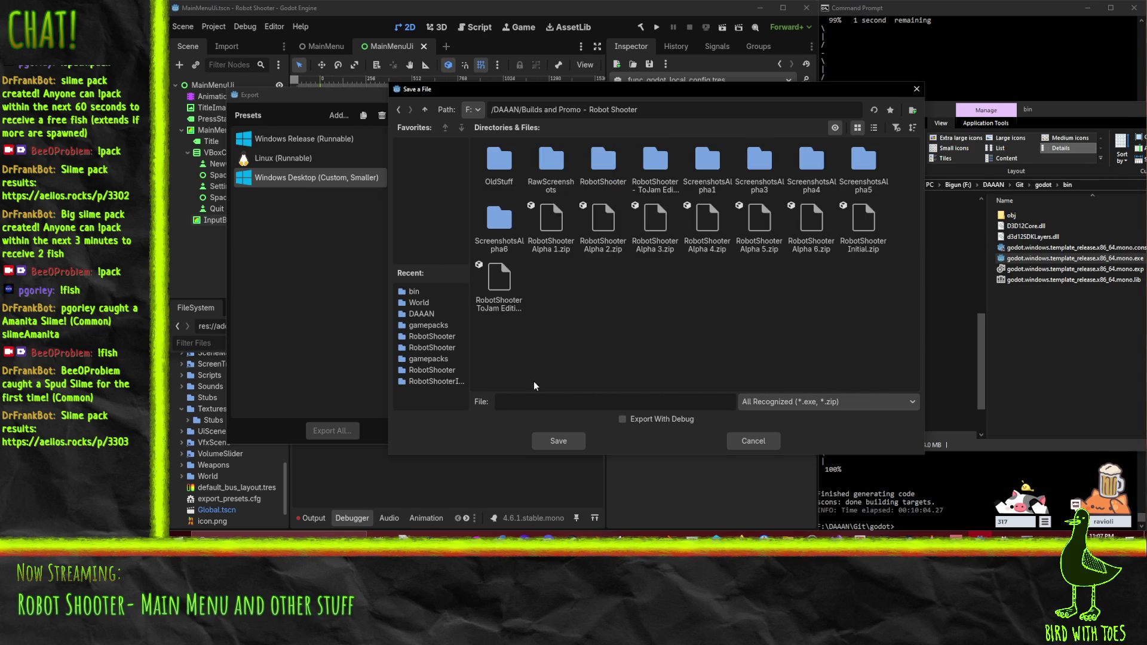
double_click(600, 160)
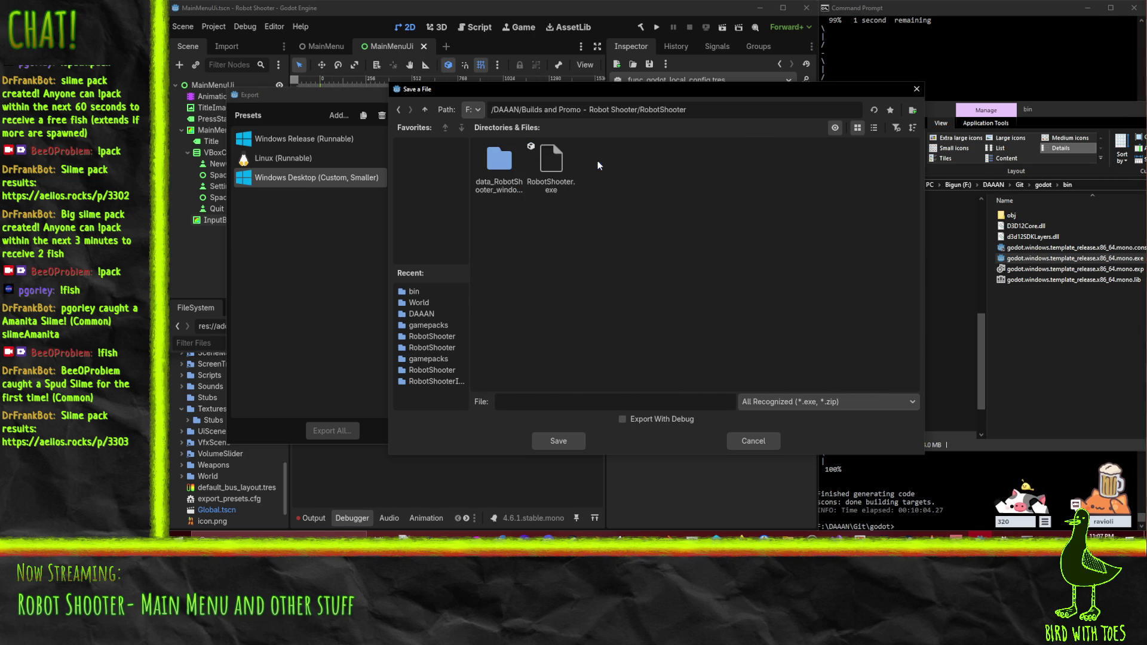
Step: Export over the existing RobotShooter.exe, confirming the overwrite of the old build
left_click(568, 441)
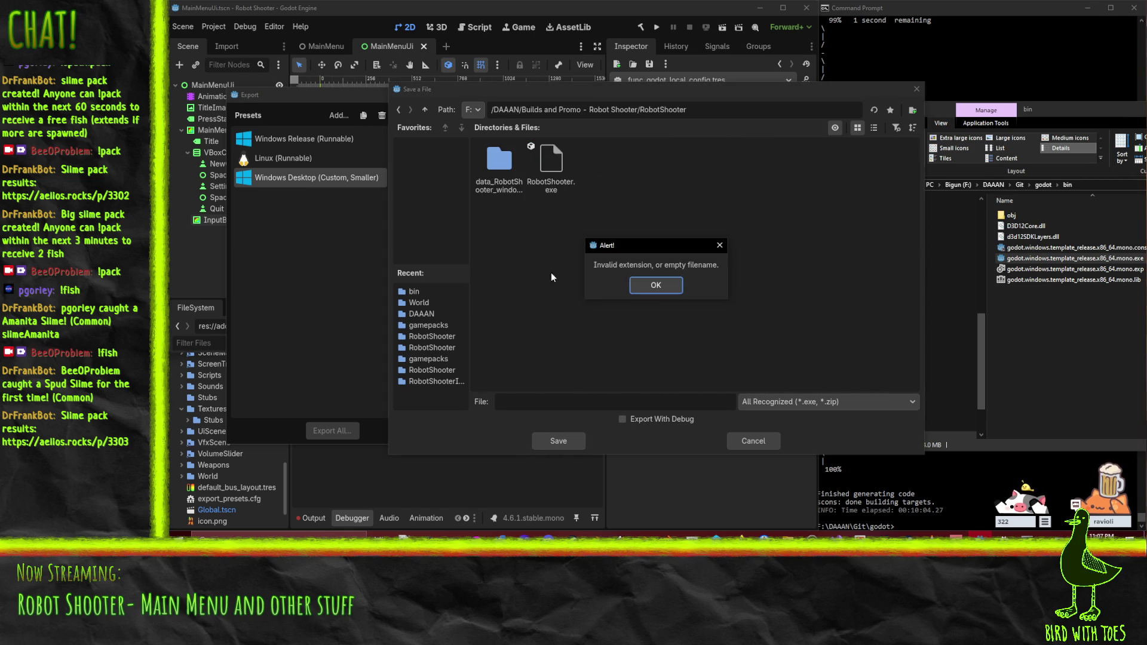
left_click(656, 285)
left_click(551, 170)
left_click(552, 440)
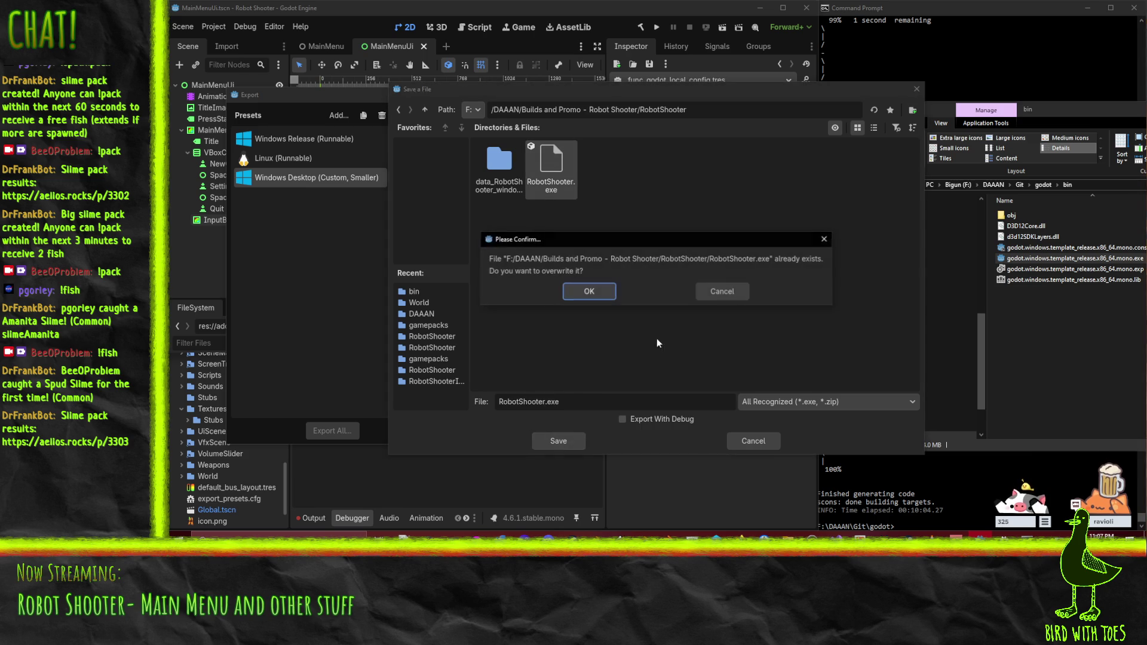
left_click(575, 292)
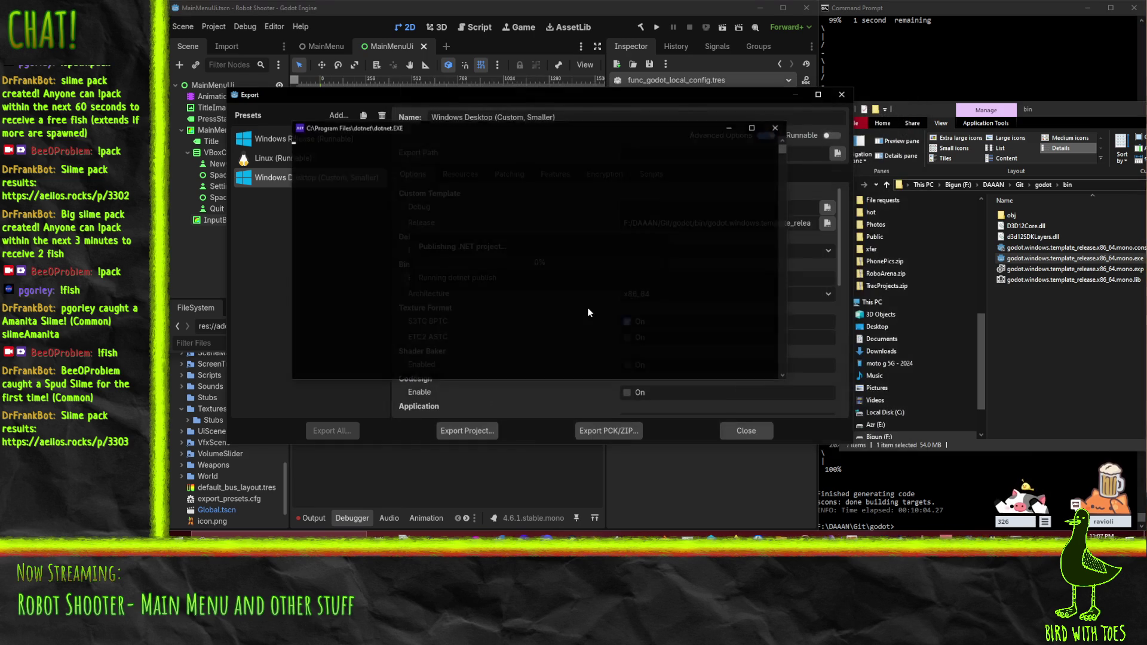
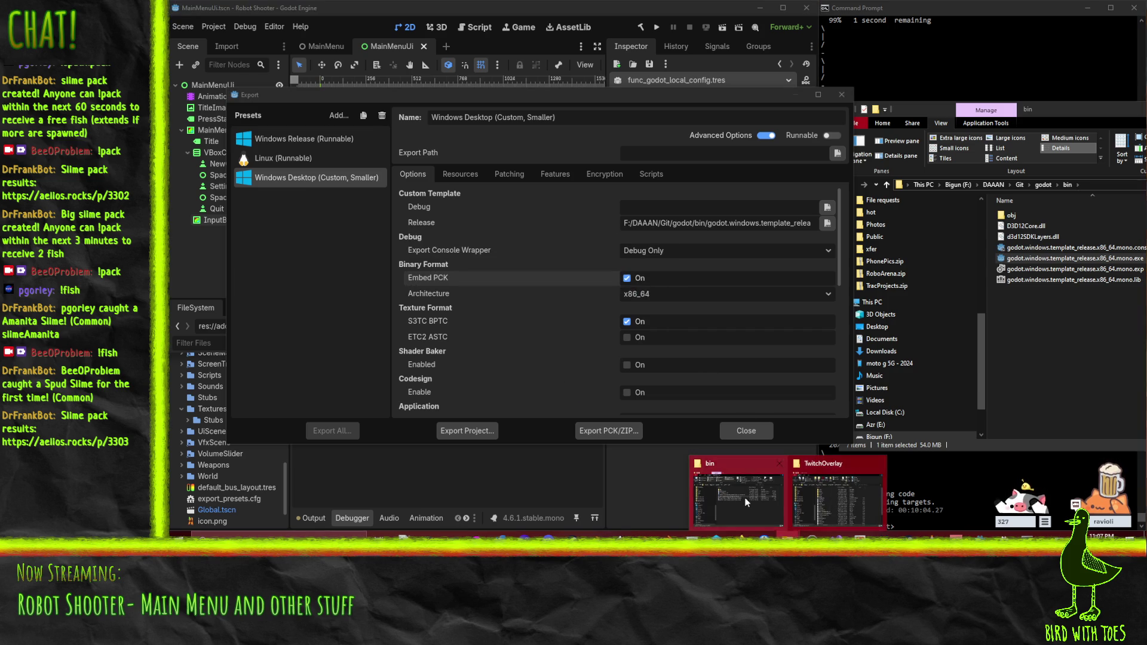
Step: Close Godot's Export dialog and bring the bin File Explorer window forward
left_click(738, 496)
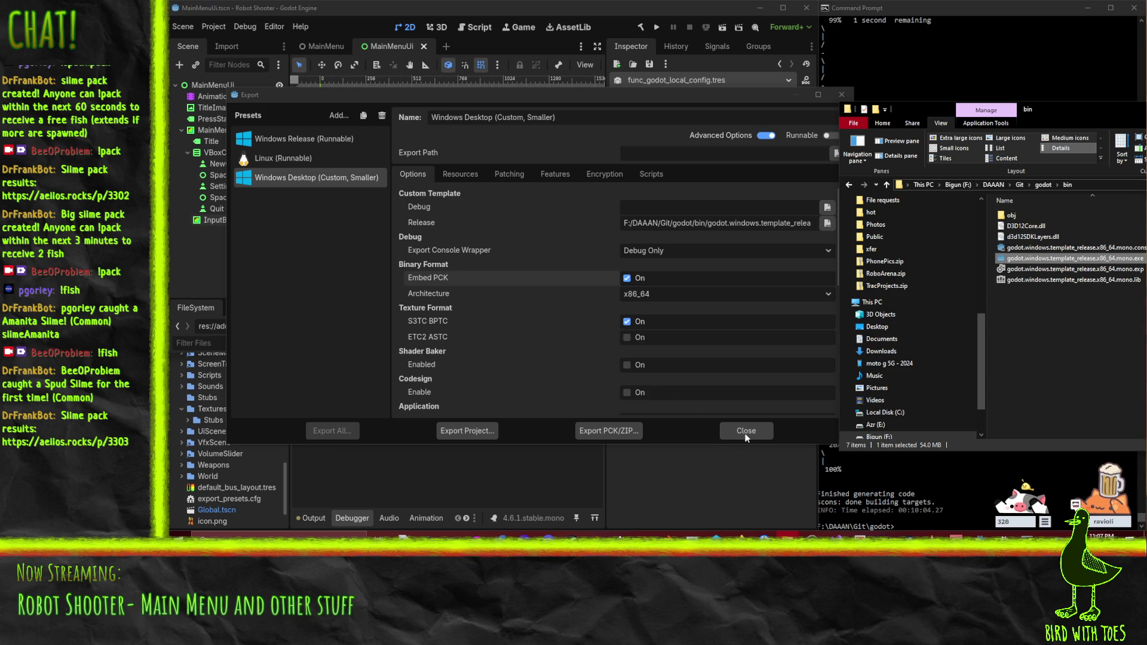
left_click(746, 431)
mouse_move(789, 535)
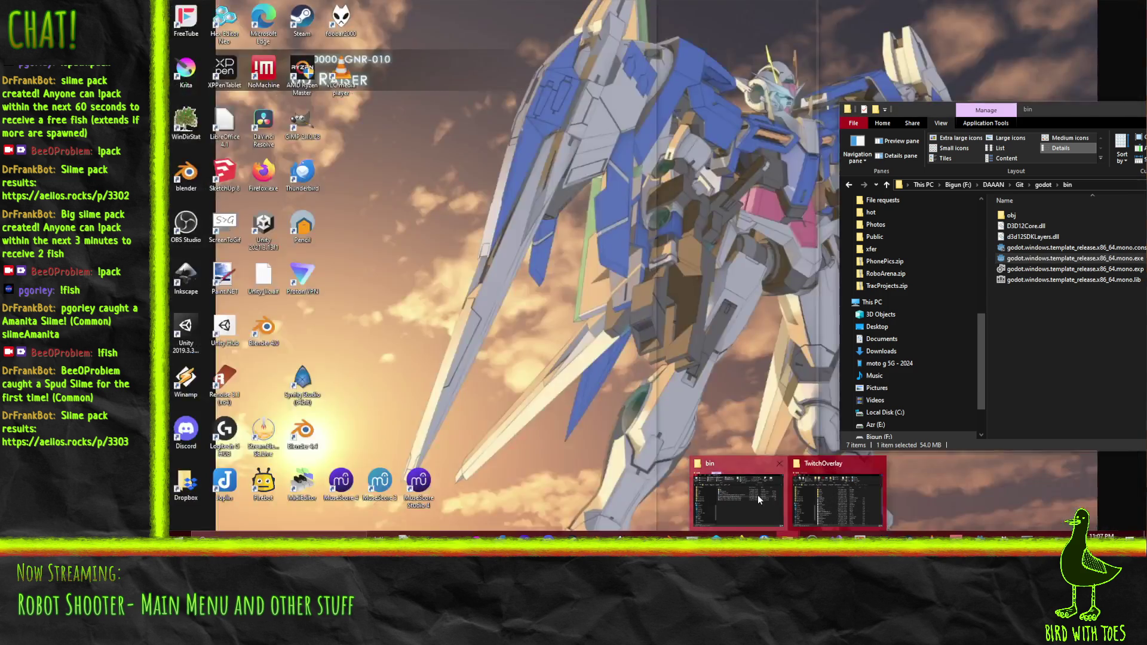
left_click(758, 495)
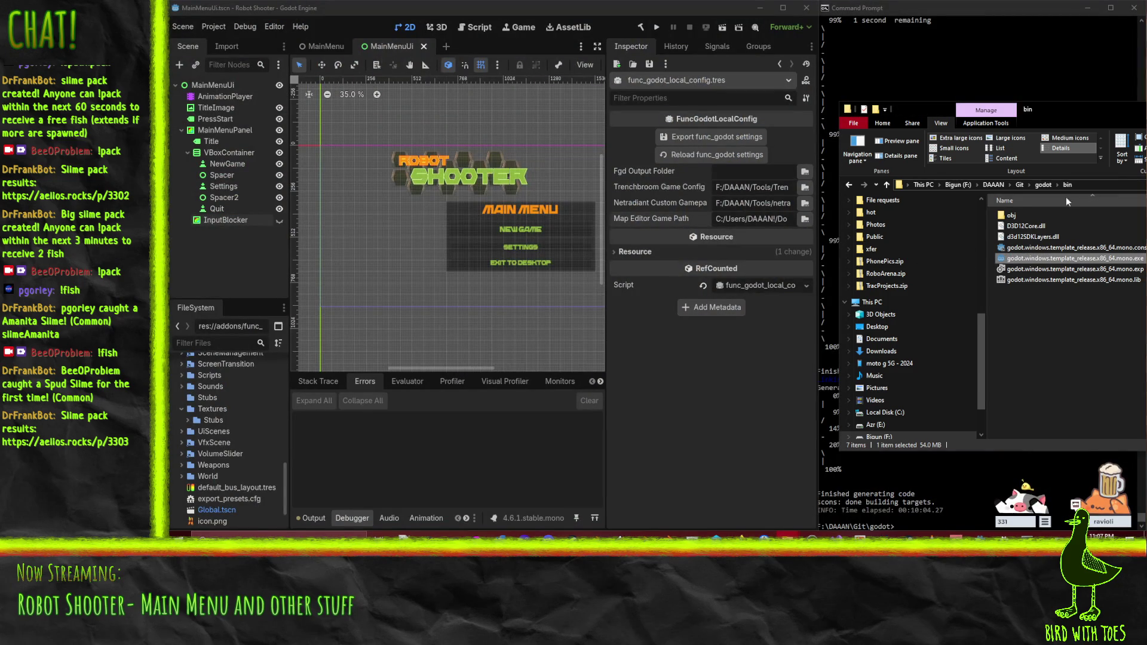
Step: Go up to DAAAN, open 'Builds and Promo - Robot Shooter', and select the RobotShooter folder
left_click(985, 183)
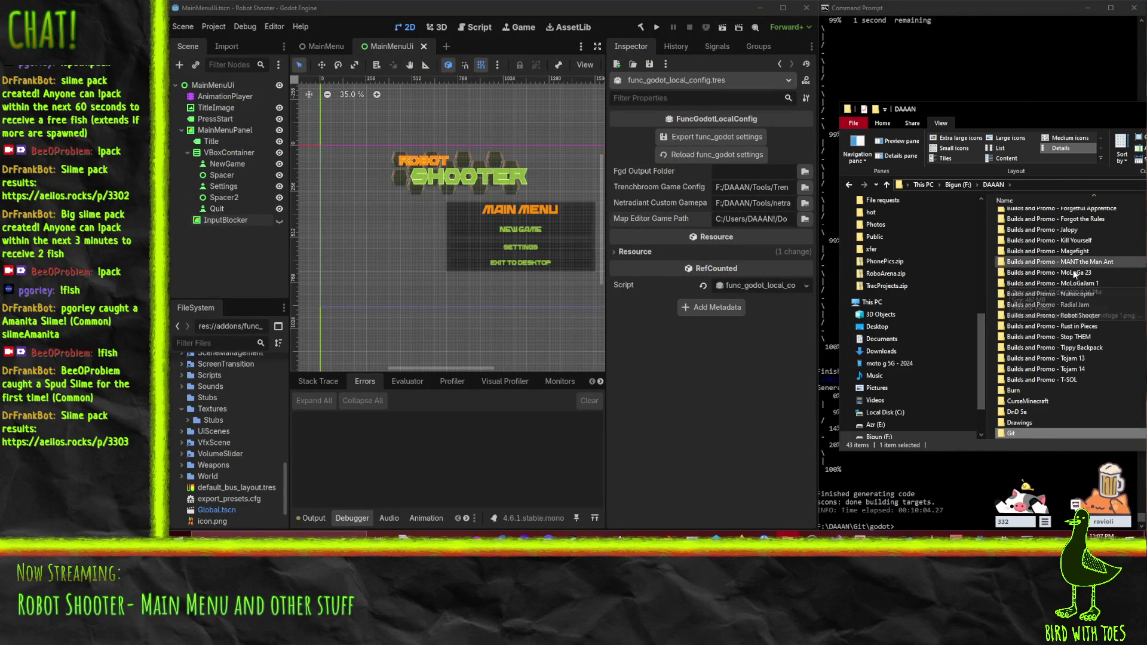
double_click(1073, 315)
left_click_drag(1096, 114, 472, 112)
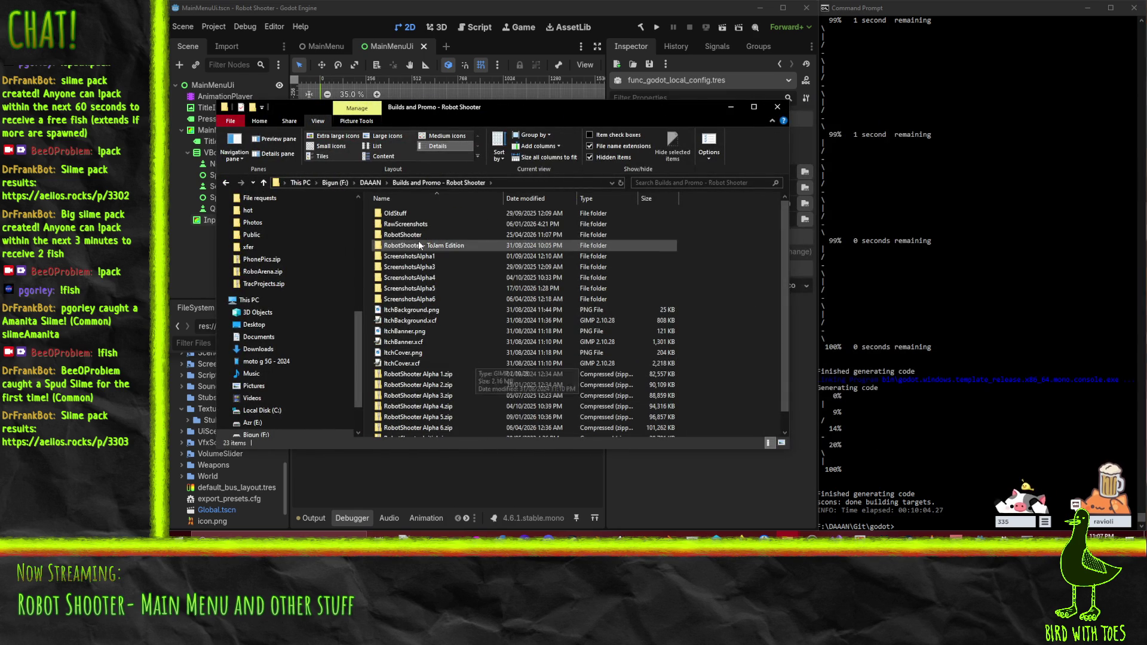
left_click(408, 236)
right_click(408, 239)
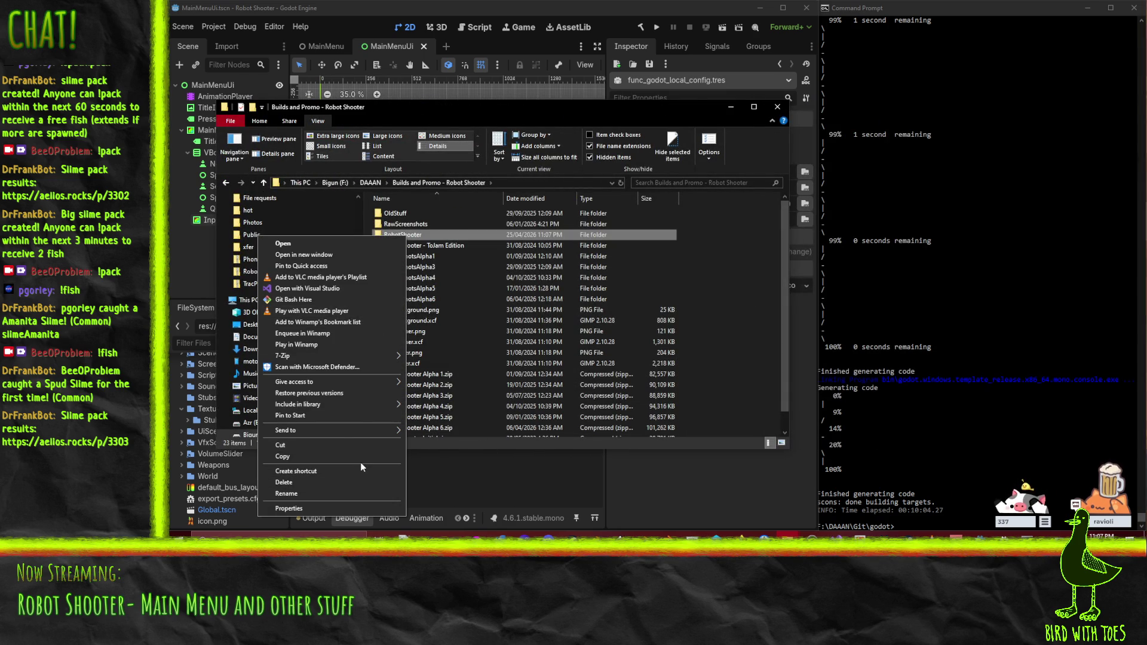
Step: Reopen the RobotShooter folder's context menu and decline the Winamp update prompt with No
mouse_move(364, 354)
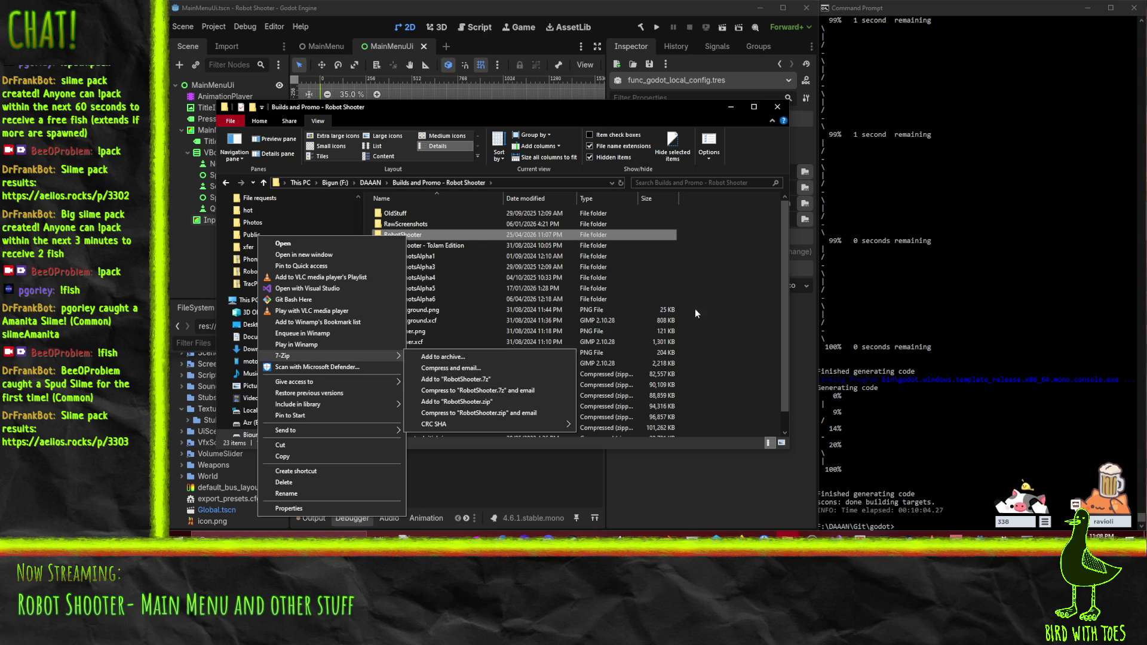
left_click(759, 324)
left_click(761, 328)
scroll(759, 325, "down", 1)
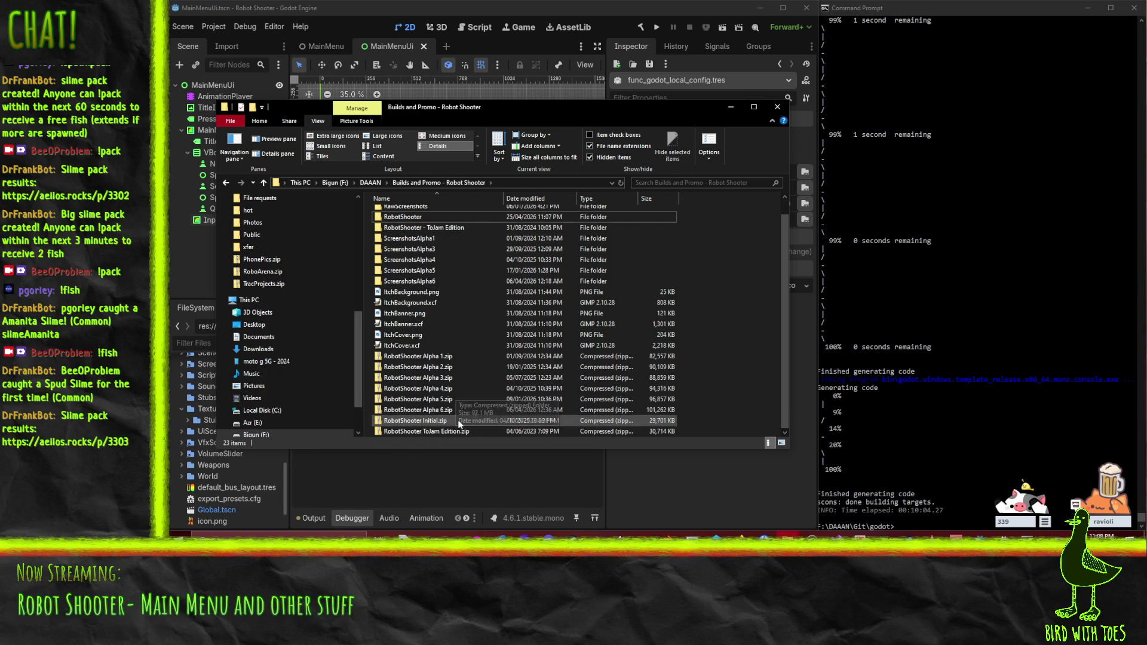
scroll(458, 421, "up", 1)
right_click(391, 236)
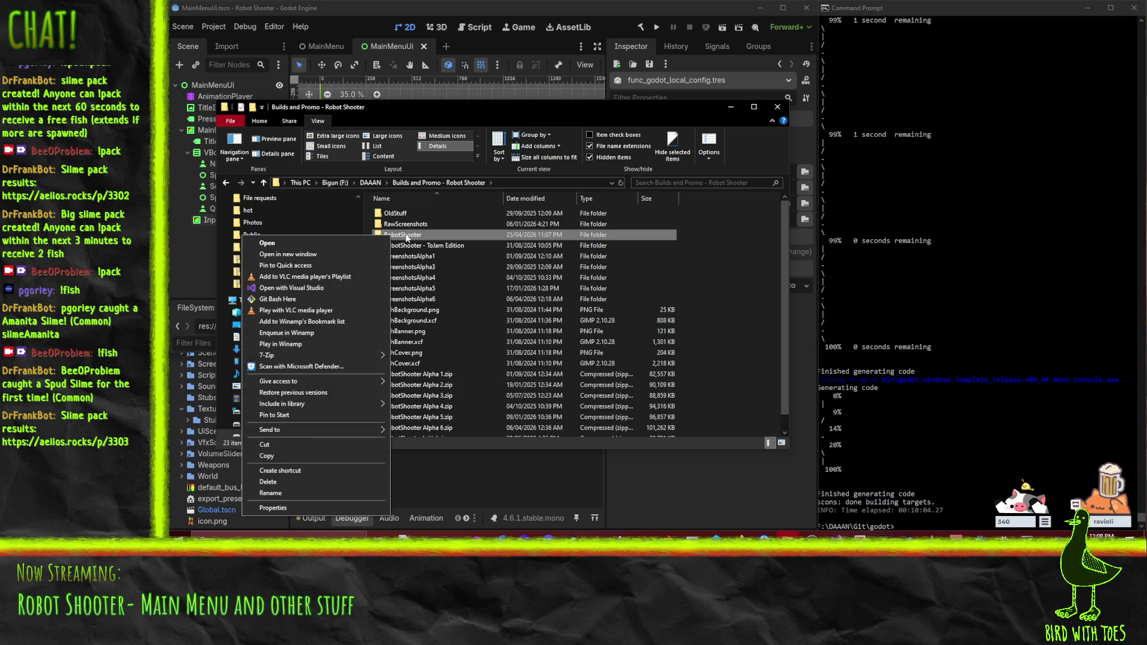
left_click(328, 345)
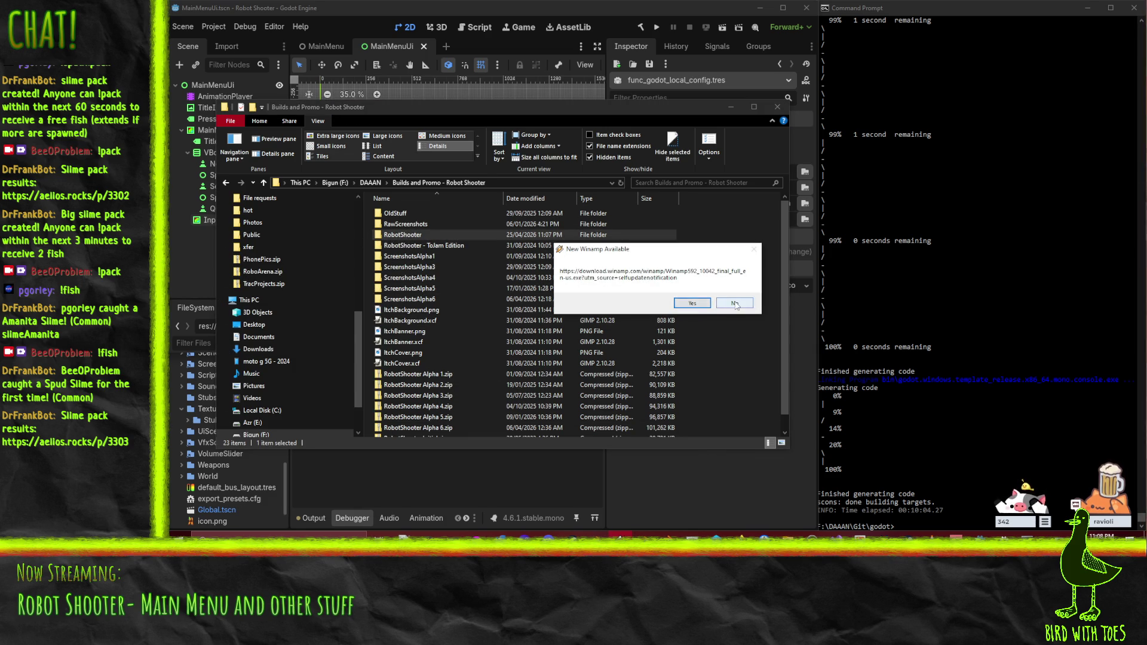
left_click(735, 303)
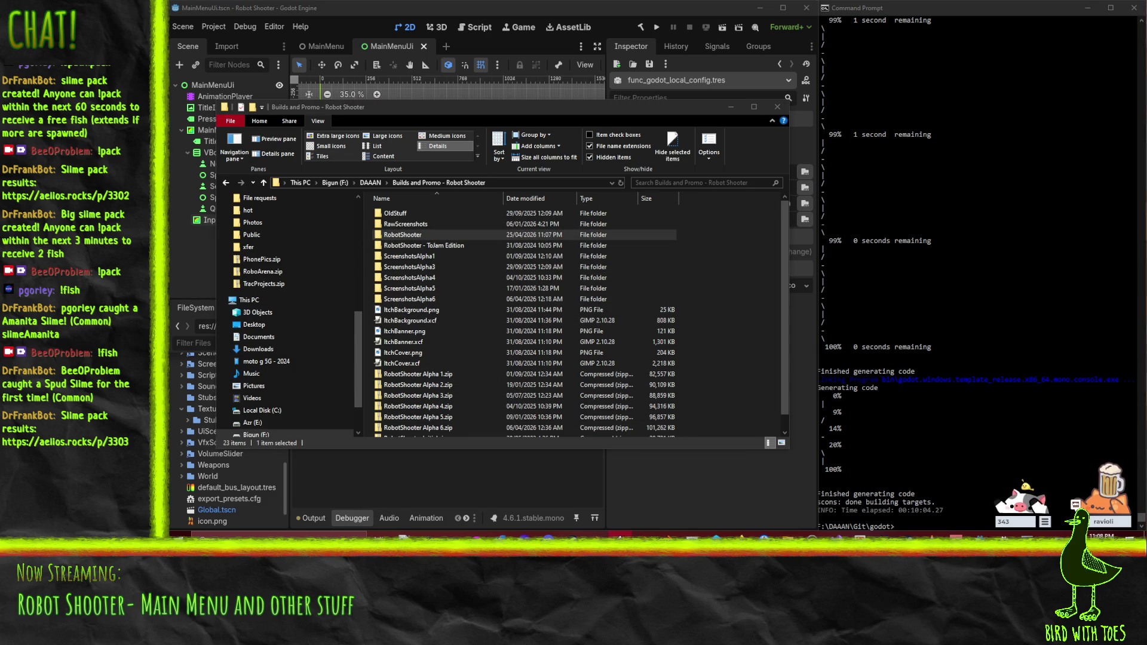
Step: Compress the RobotShooter folder with 7-Zip into RobotShooter.zip and select the new archive
left_click(401, 235)
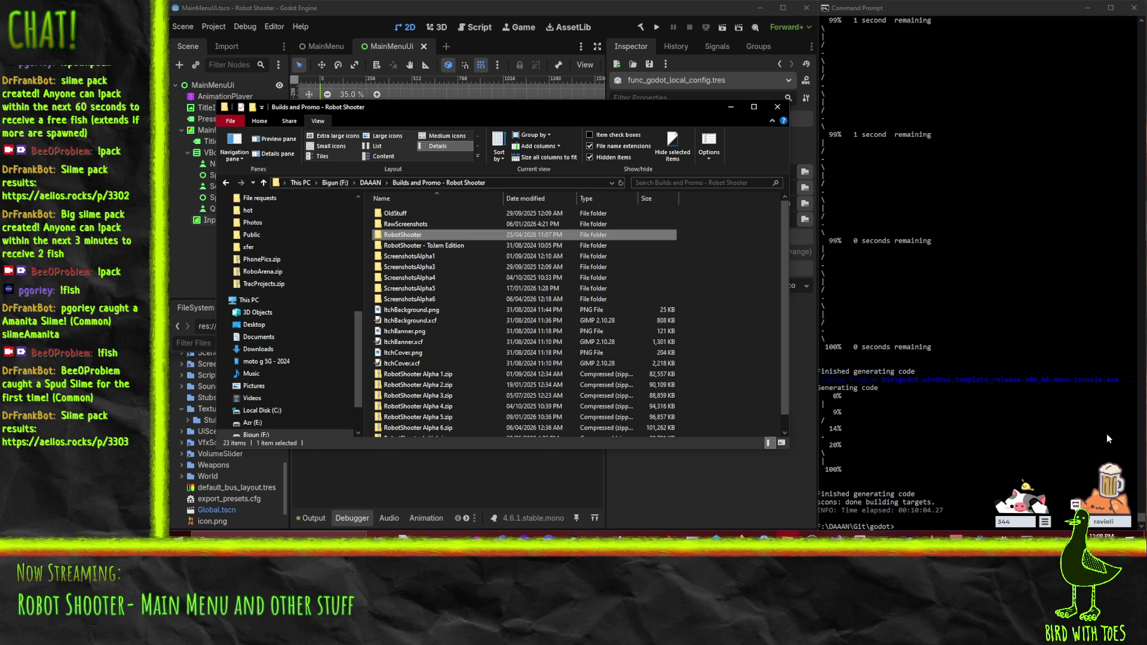
right_click(401, 235)
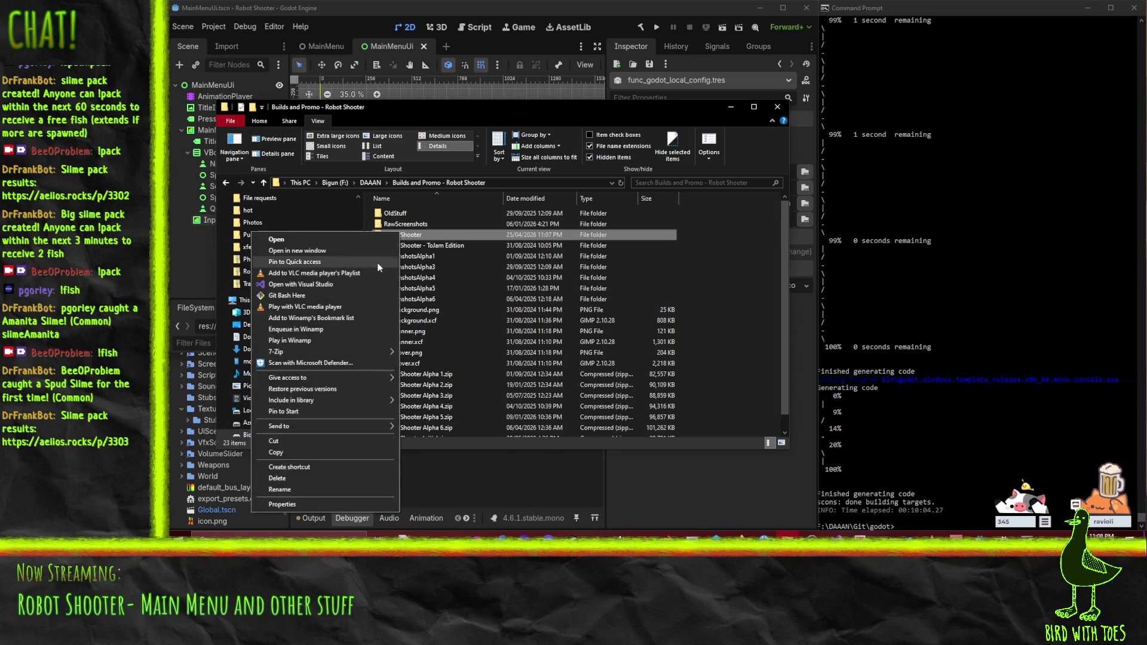
mouse_move(326, 352)
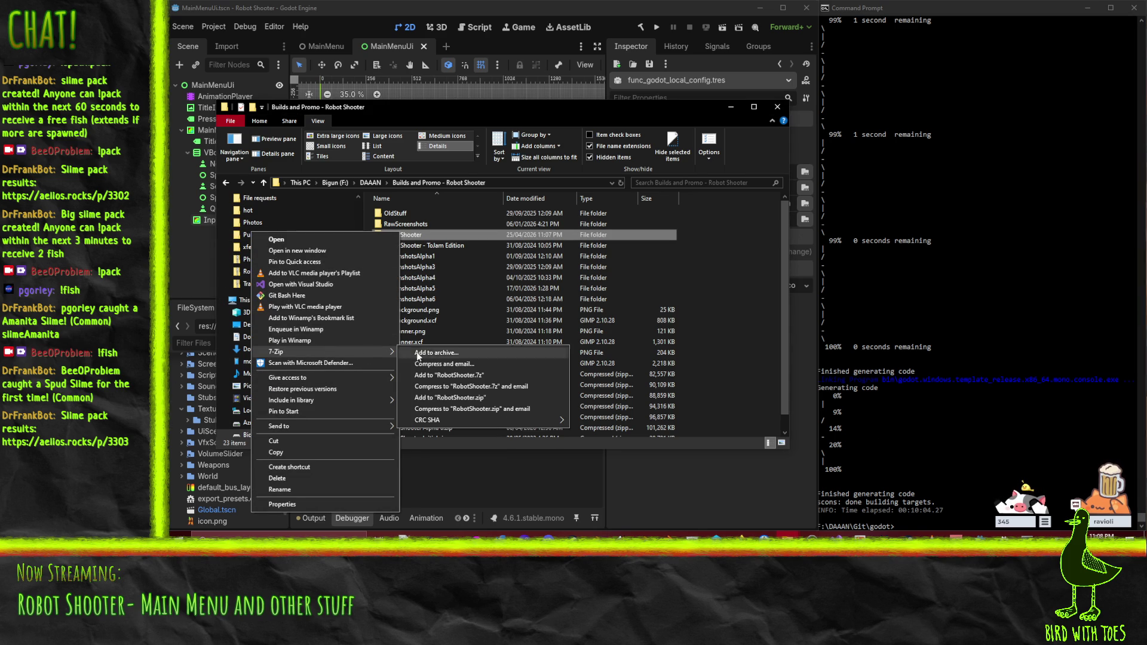
left_click(474, 397)
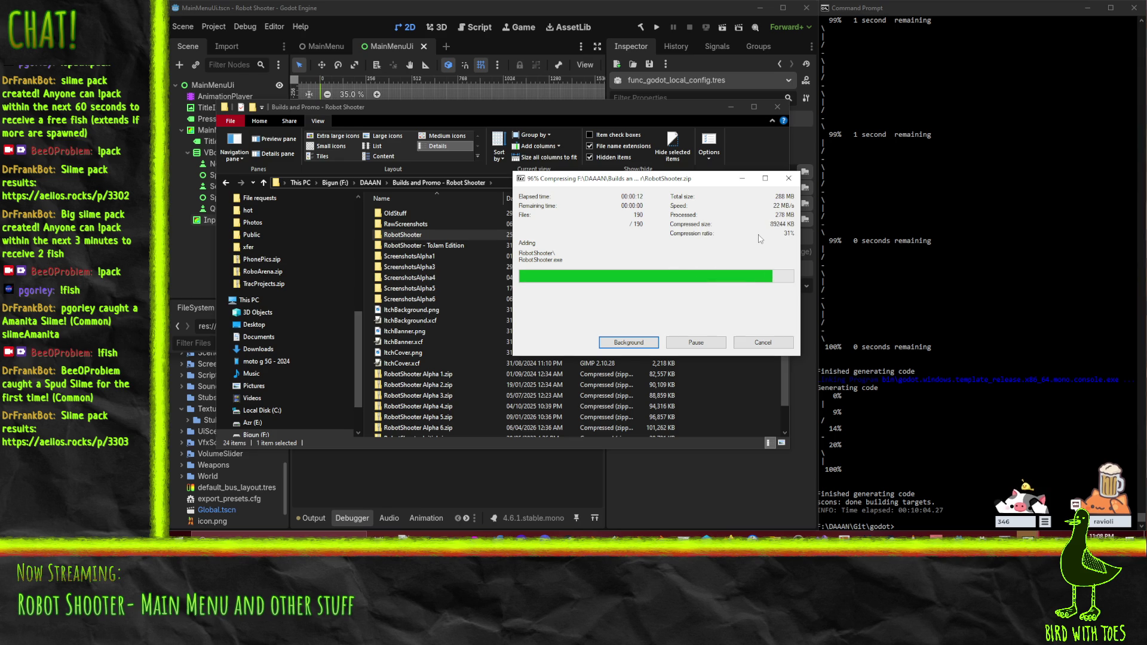
scroll(459, 414, "down", 1)
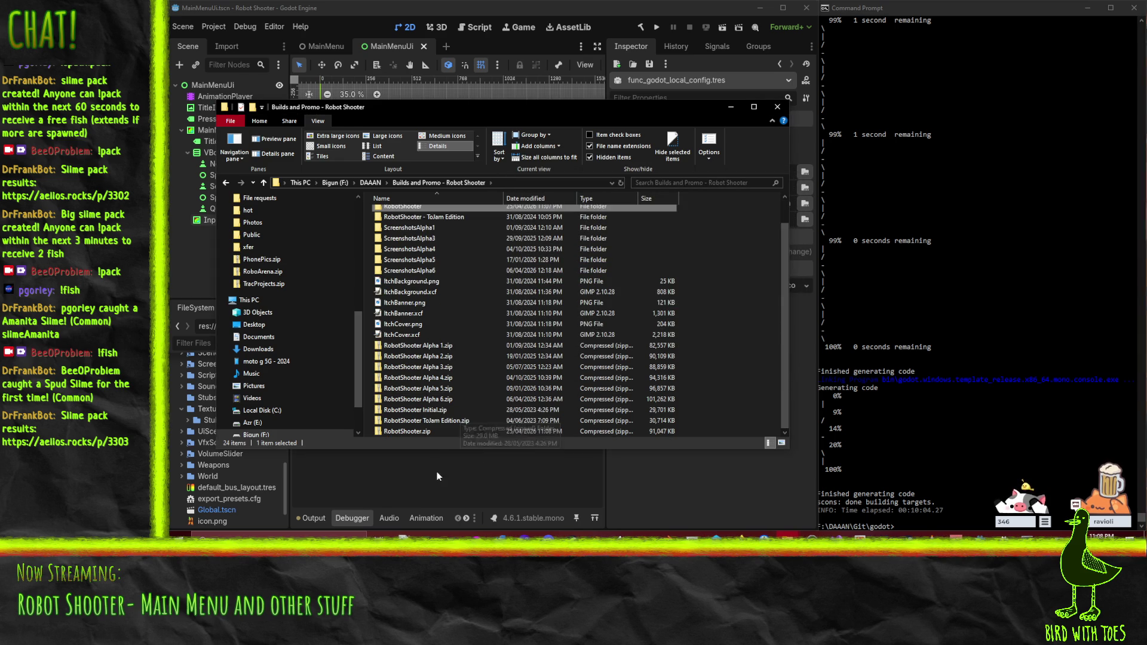
left_click(435, 432)
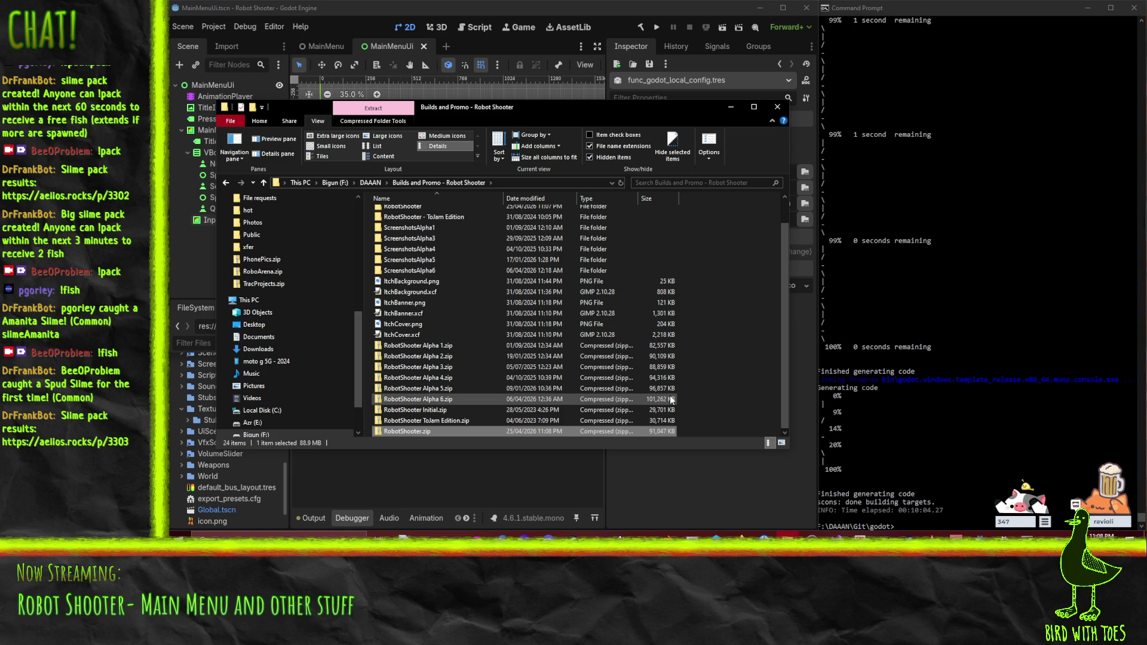
Step: Compare RobotShooter.exe sizes inside the new RobotShooter.zip and RobotShooter Alpha 6.zip
double_click(411, 431)
double_click(407, 213)
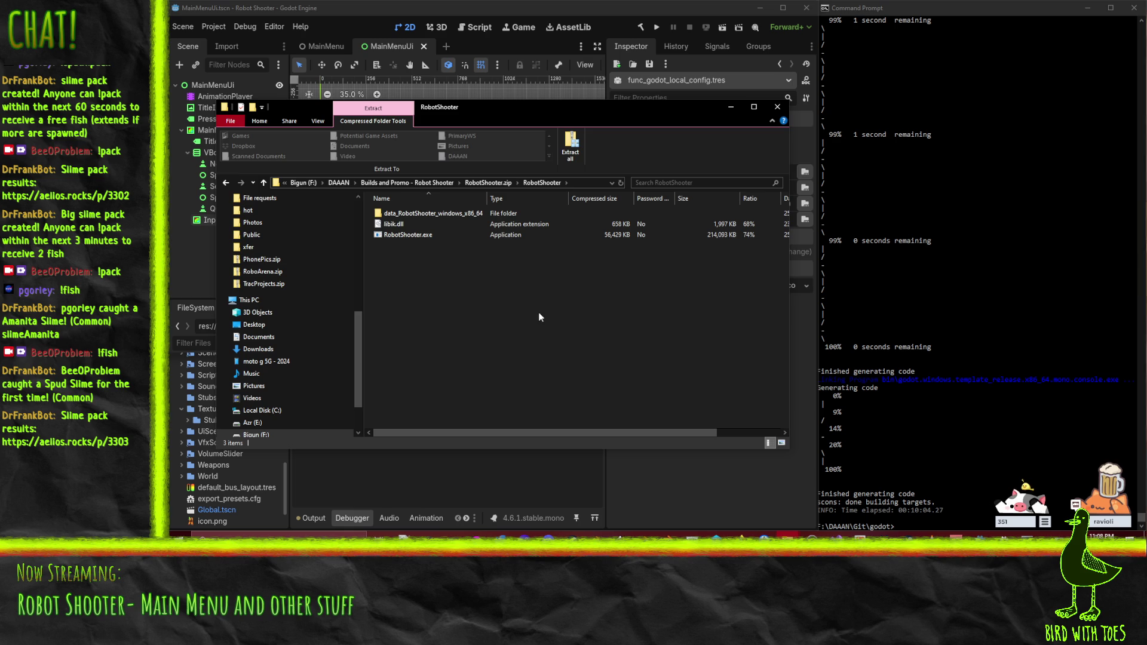
left_click(432, 233)
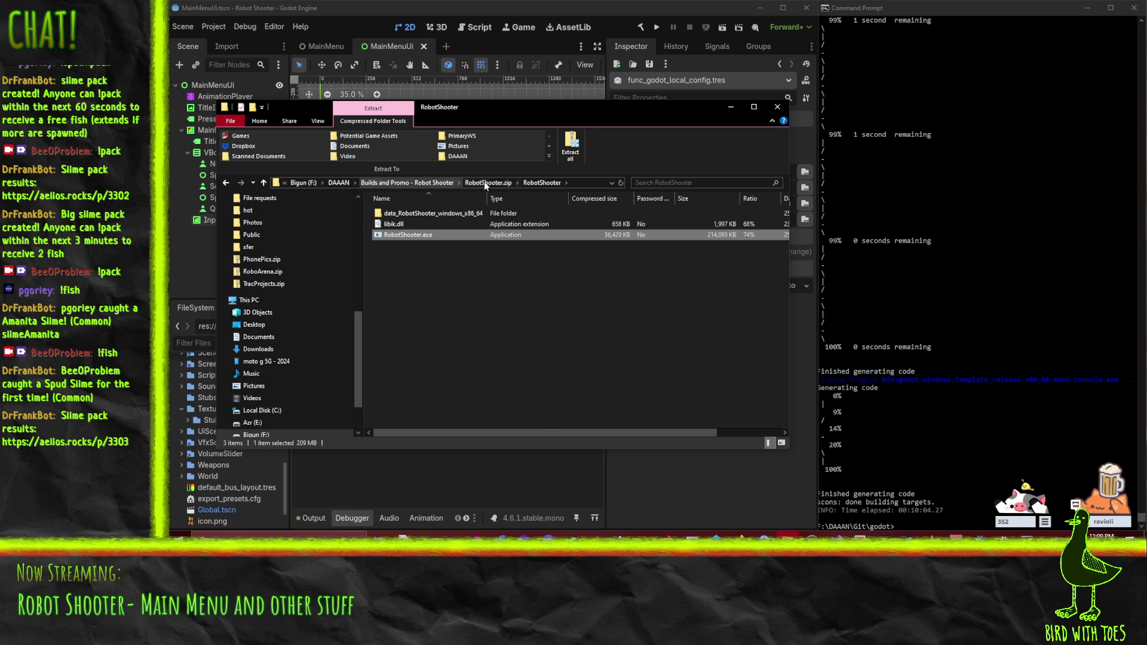
left_click(418, 182)
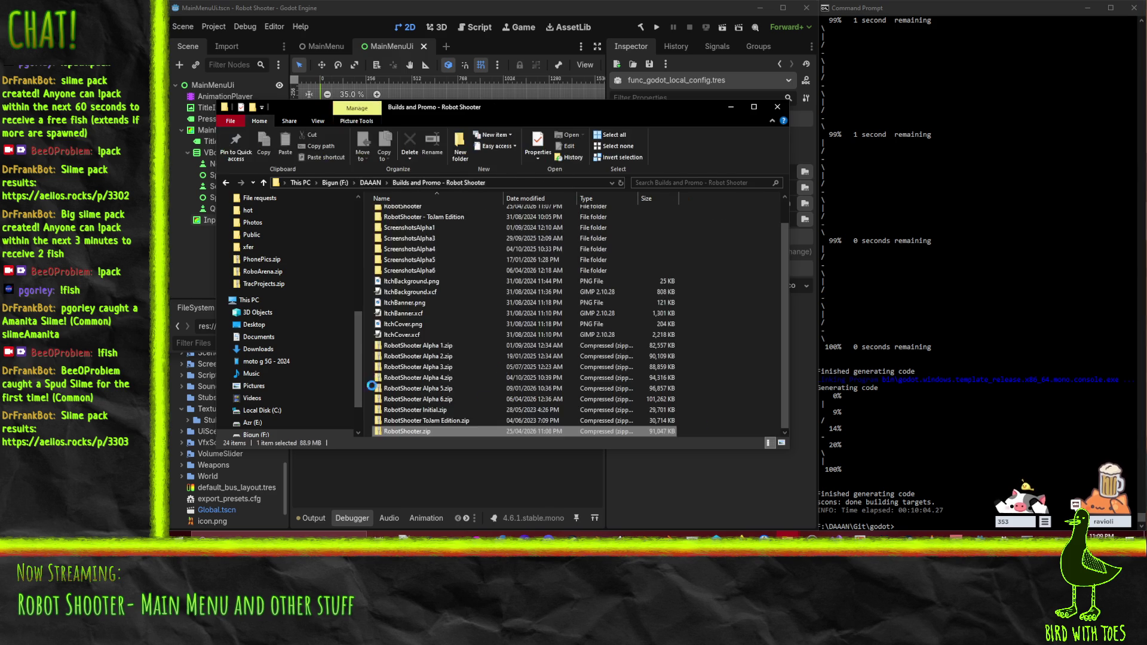
left_click(444, 401)
double_click(444, 400)
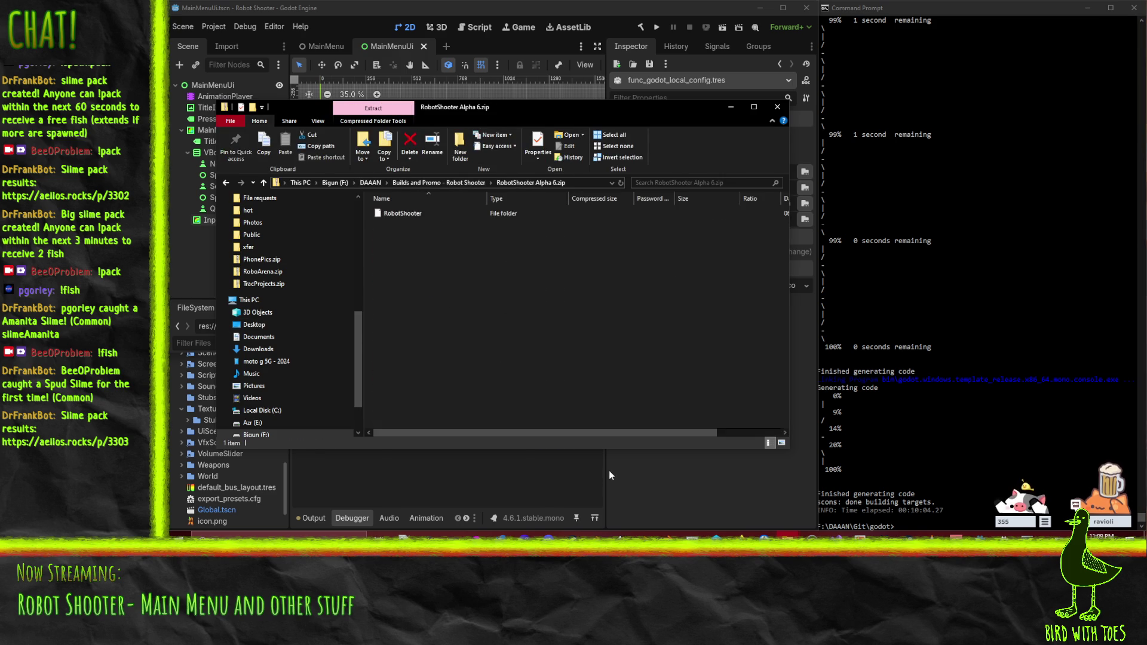
key("Return")
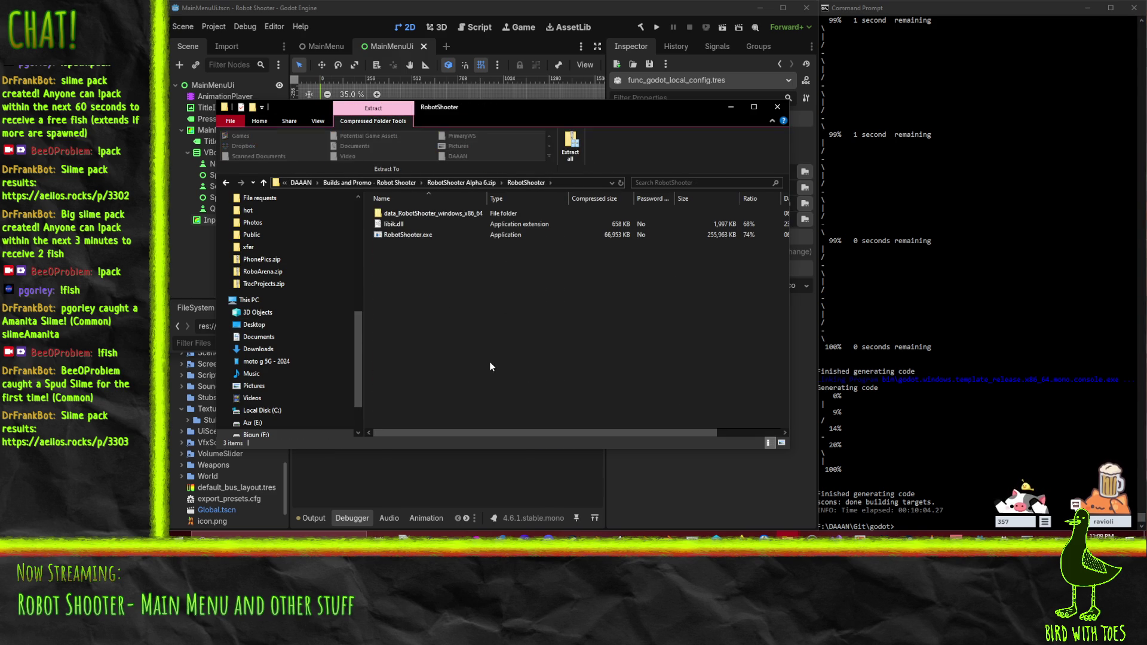
left_click(421, 233)
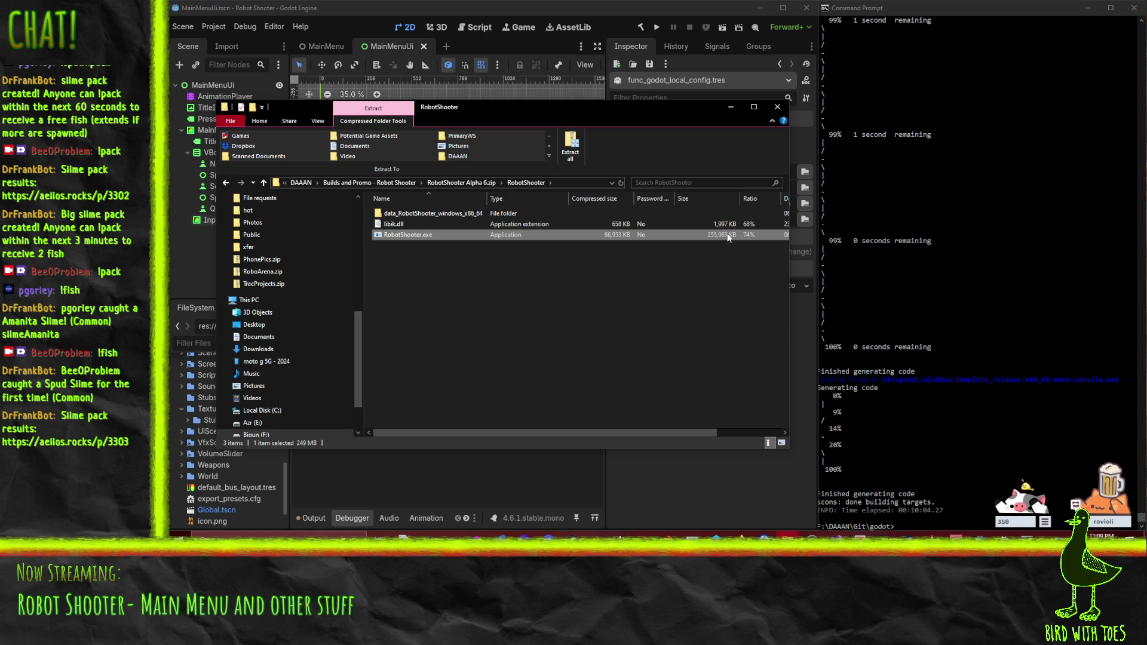
Step: Run RobotShooter.exe from inside RobotShooter.zip to test the new build
left_click(396, 182)
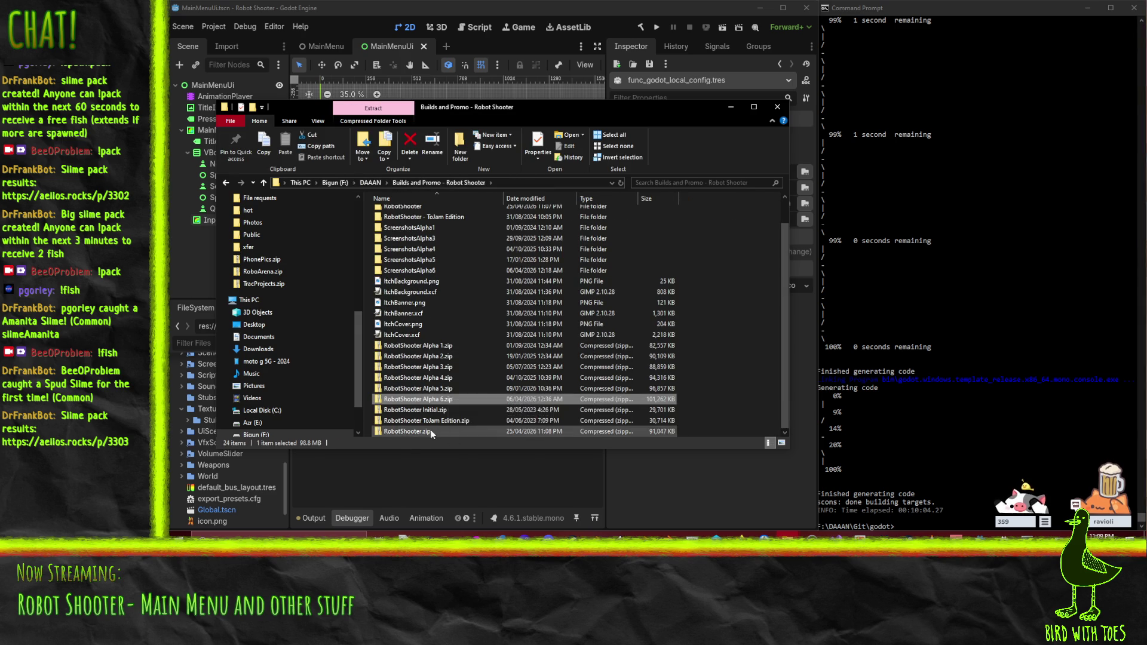
double_click(431, 430)
double_click(403, 217)
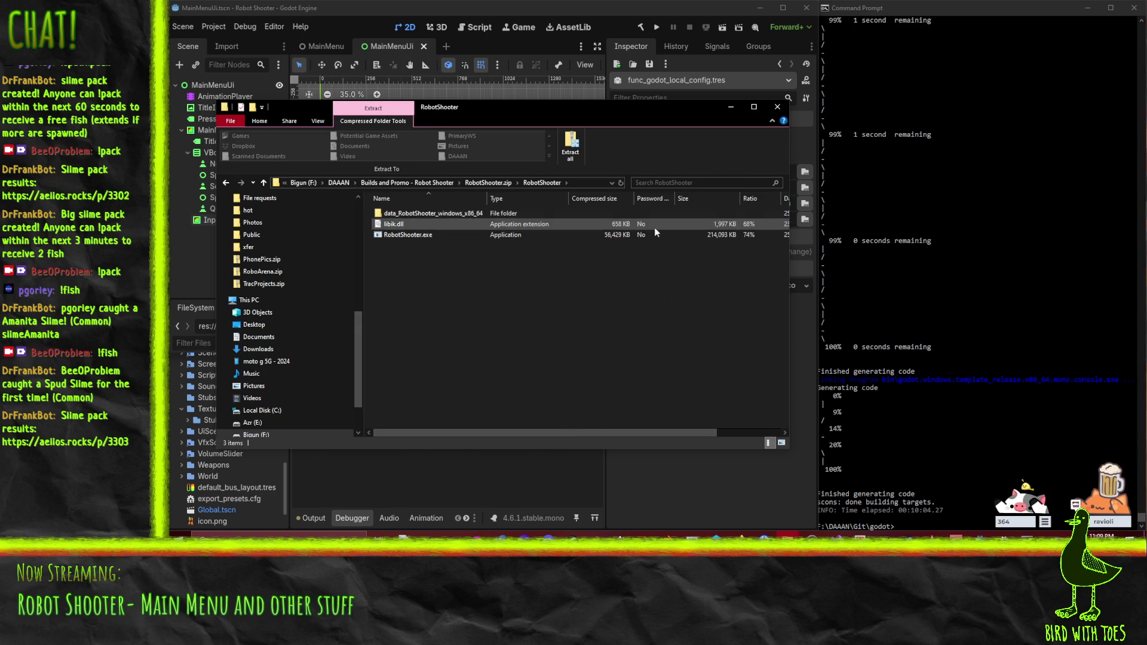
double_click(709, 235)
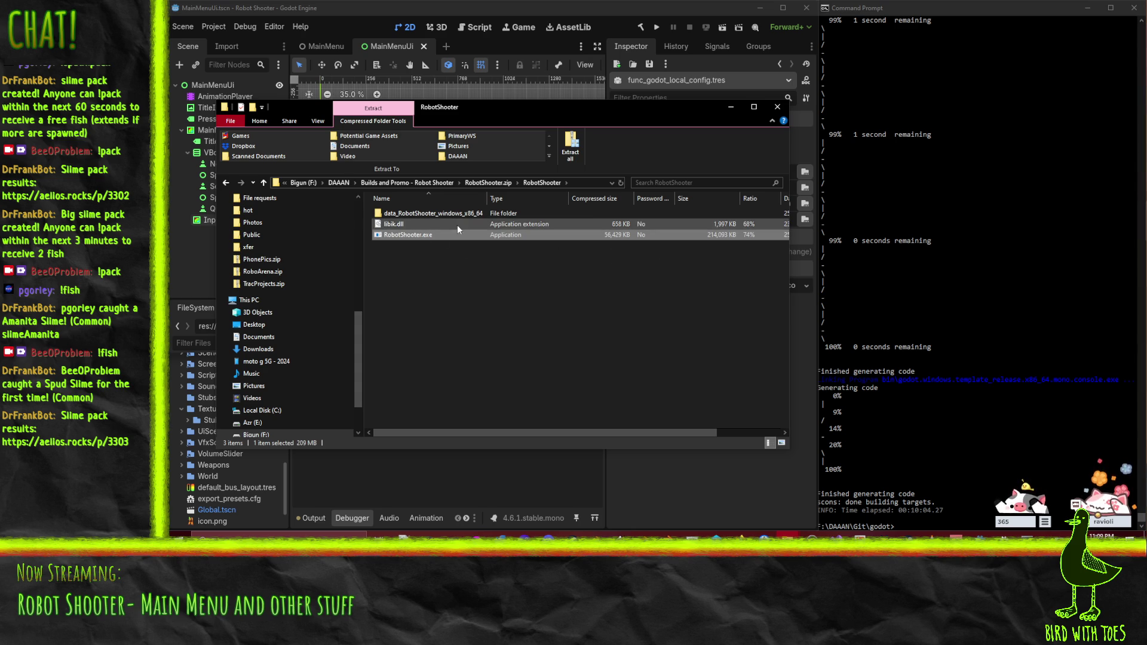
mouse_move(508, 431)
left_mouse_down()
mouse_move(614, 433)
mouse_move(389, 418)
left_mouse_up()
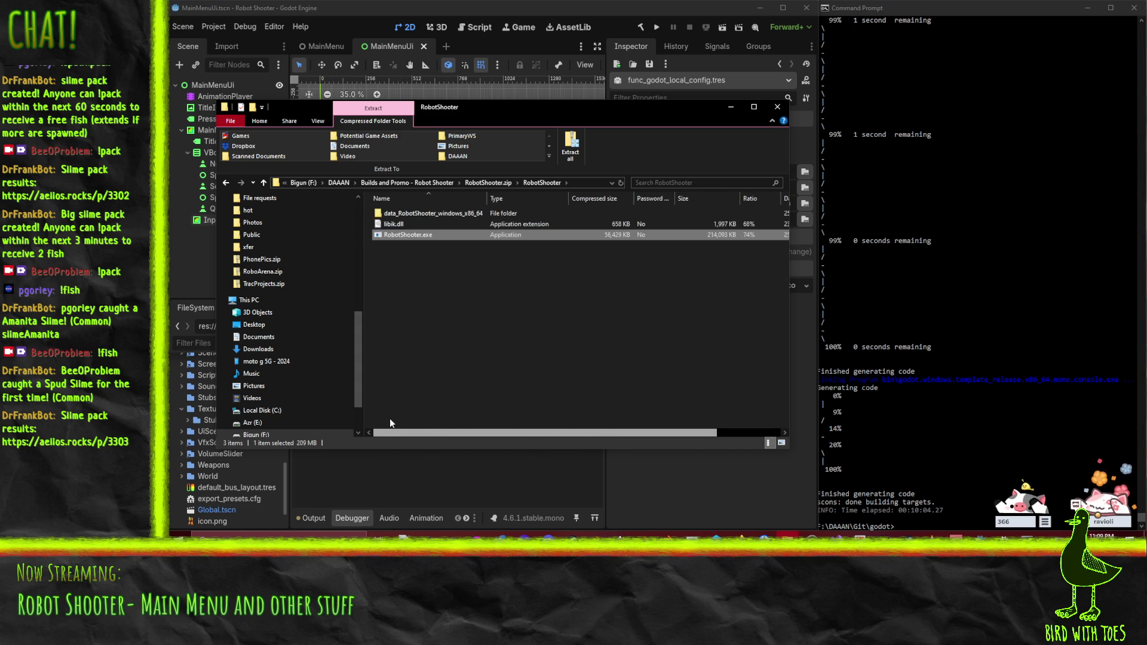
left_click(409, 226)
Step: Delete RobotShooter.zip from the 'Builds and Promo - Robot Shooter' folder
left_click(417, 182)
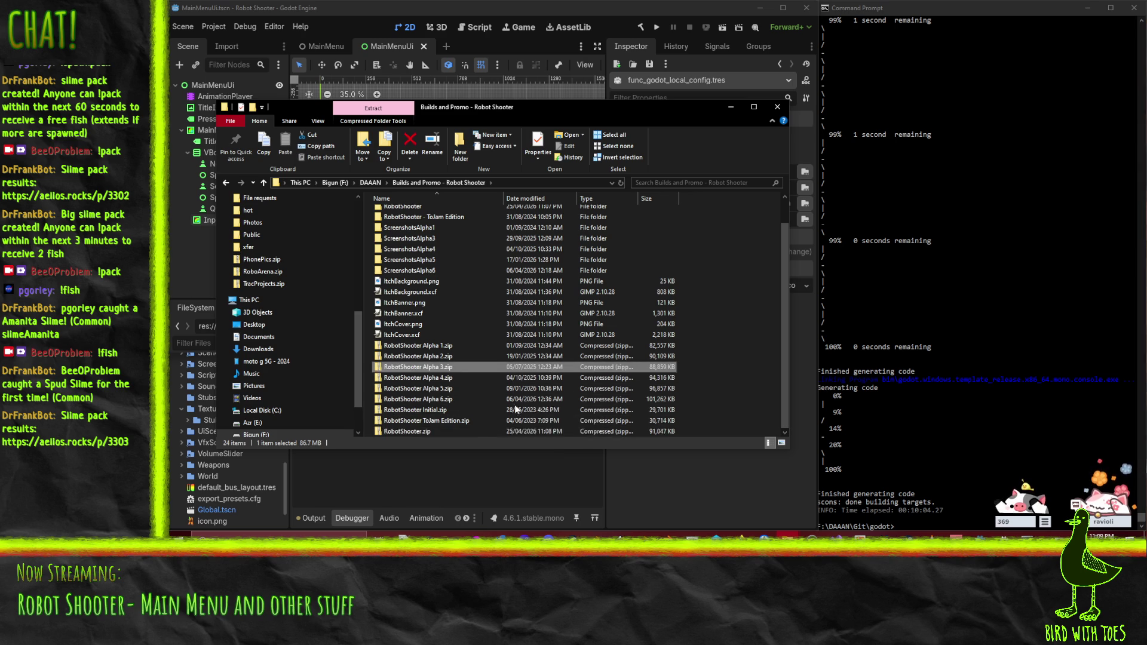
key("Delete")
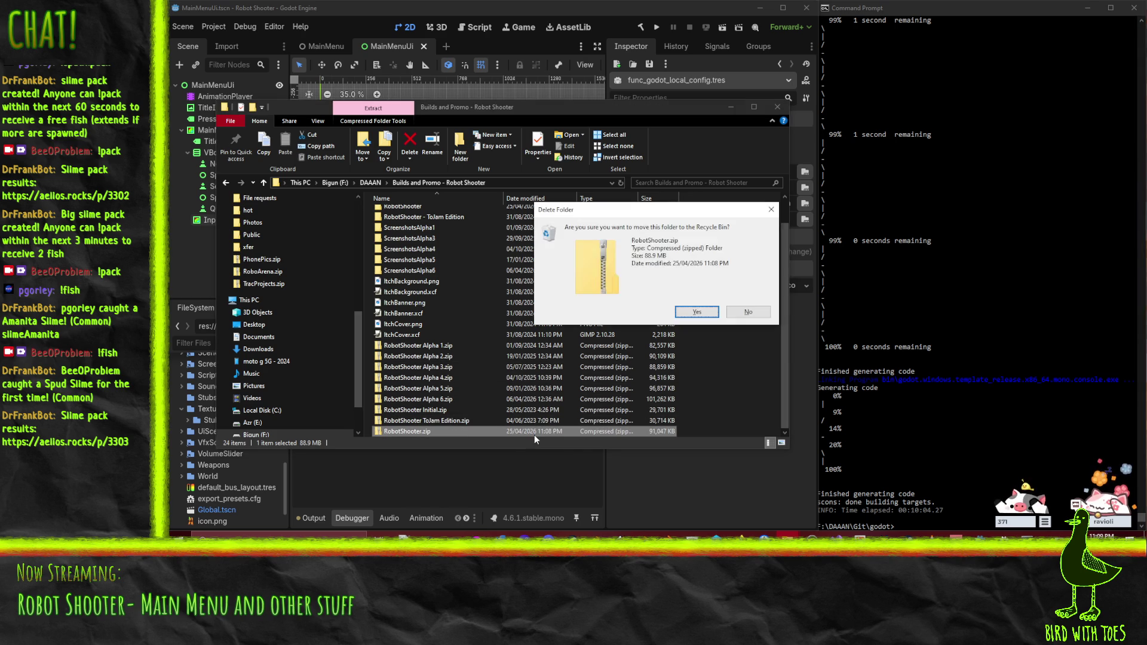
key("Return")
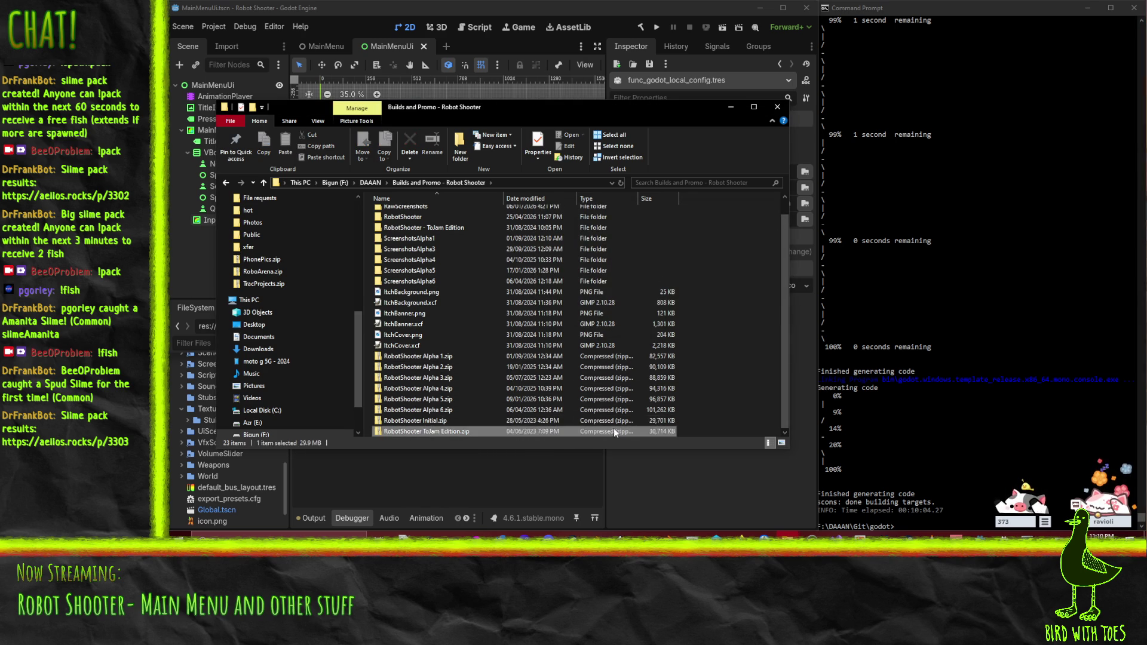
left_click(610, 422)
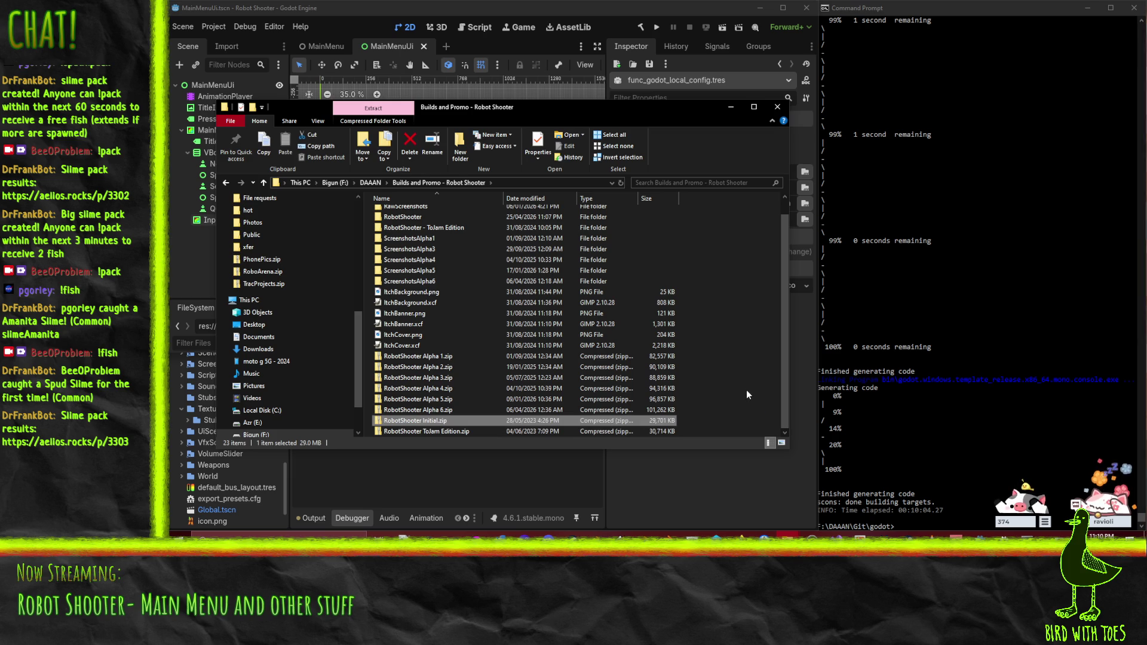
left_click(693, 487)
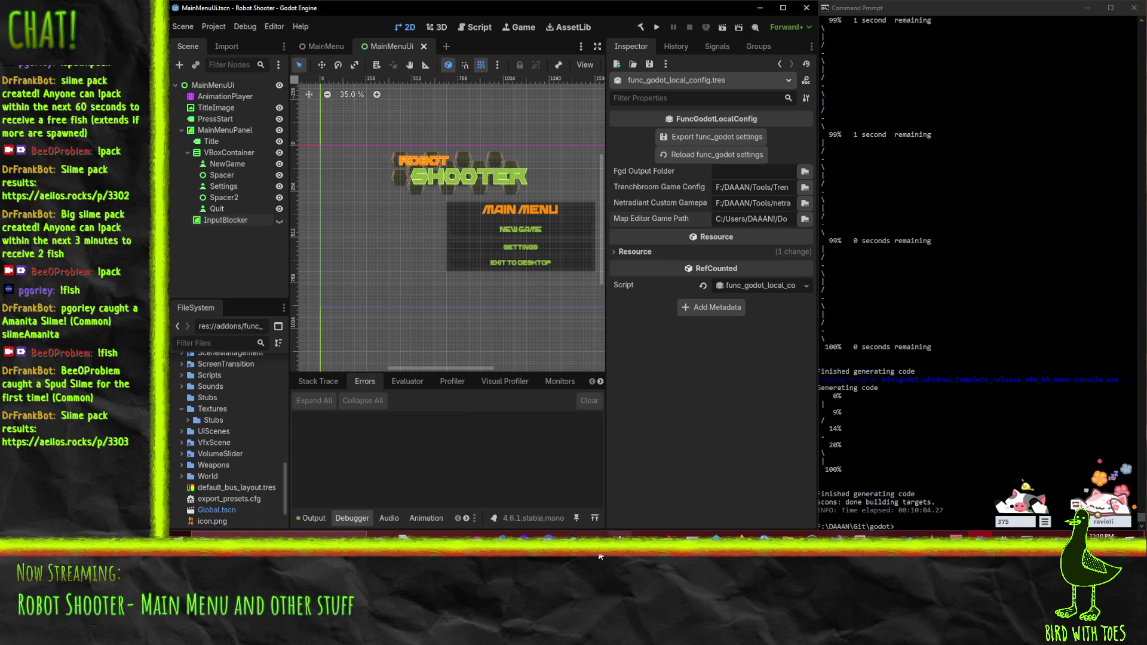
left_click(404, 534)
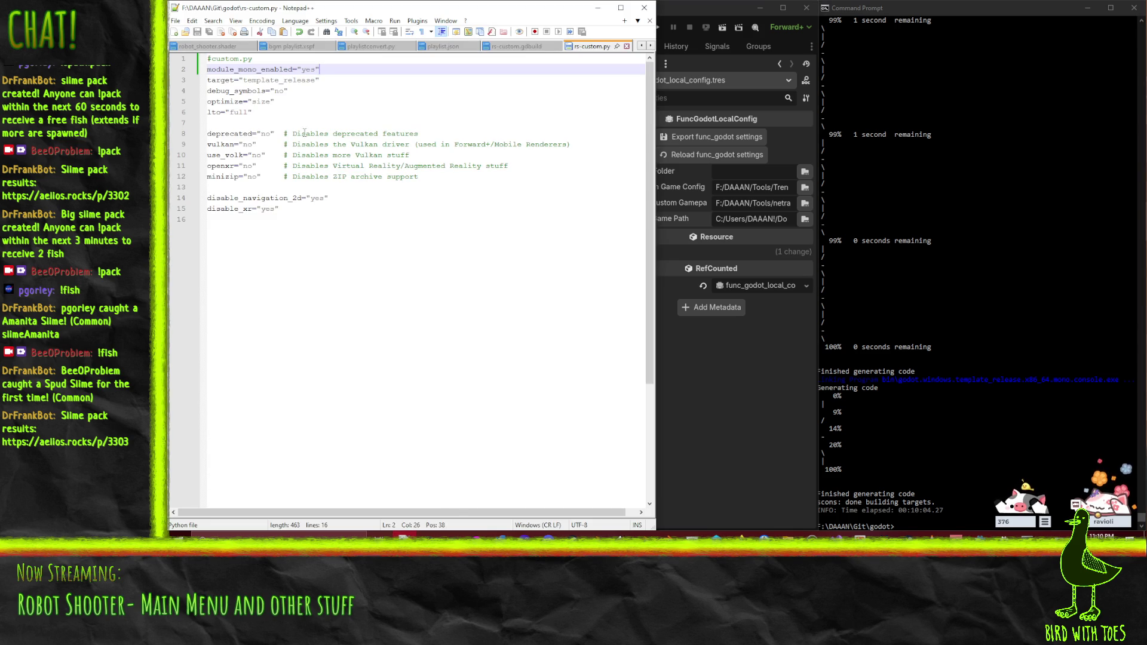
Step: Select the 'size' optimize value on line 5 of rs-custom.py, then view the minify article
left_click(251, 102)
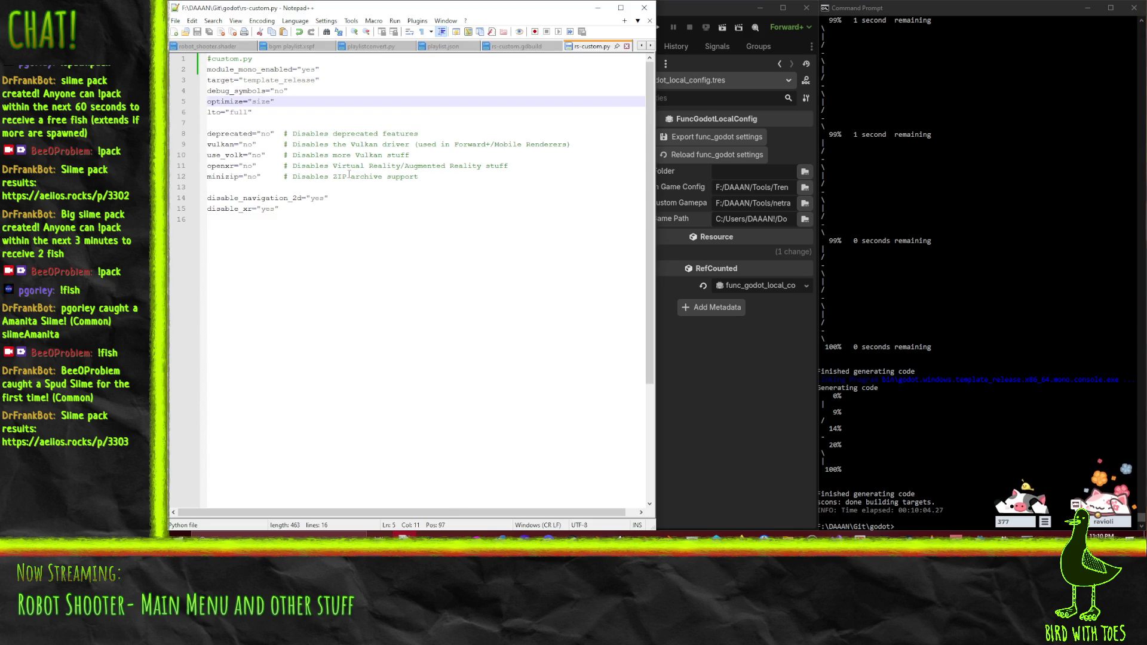
double_click(261, 102)
mouse_move(740, 536)
mouse_move(643, 502)
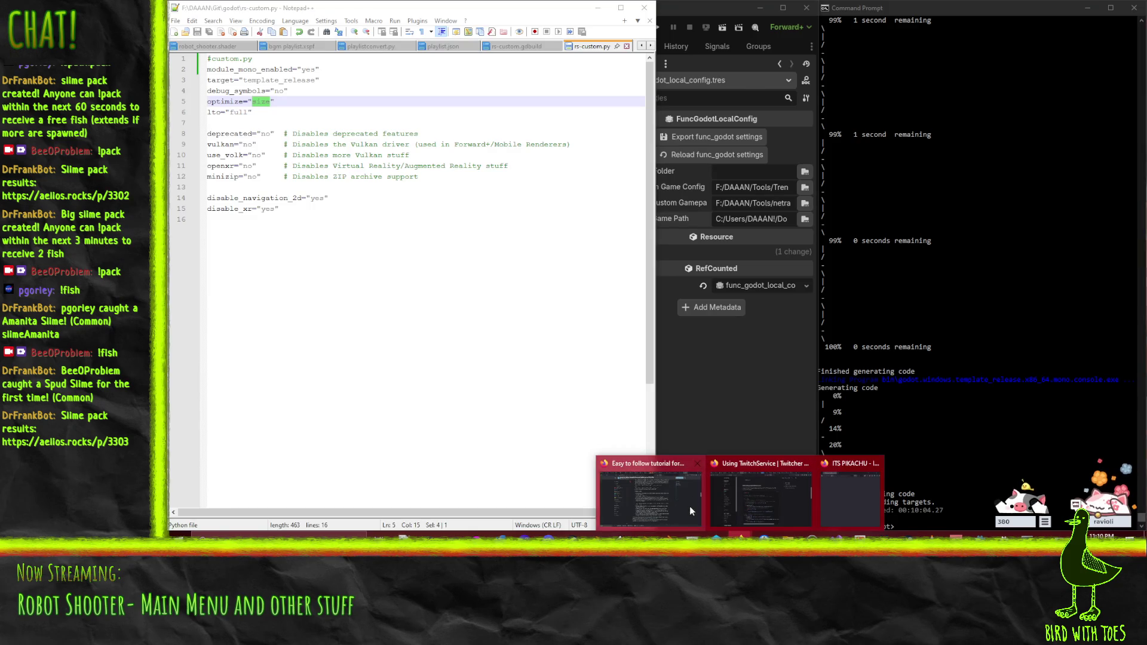
left_click(689, 507)
left_click(945, 12)
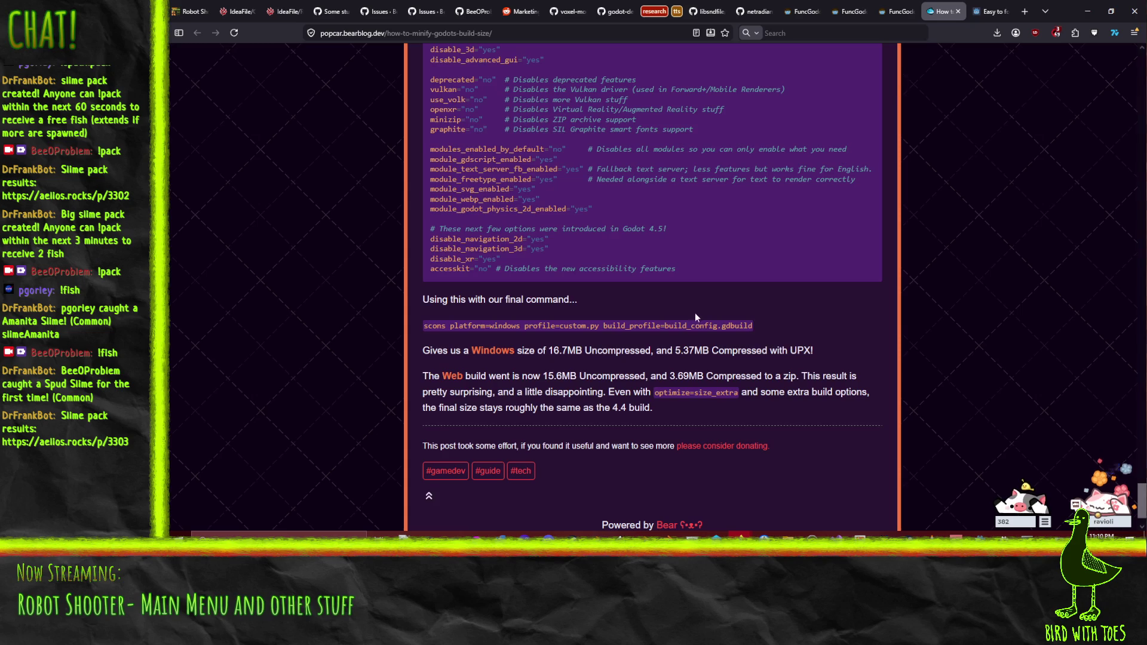
Step: Select size_extra in the article's Godot 4.5 code block, then 'size' on line 5 of rs-custom.py
scroll(697, 315, "up", 3)
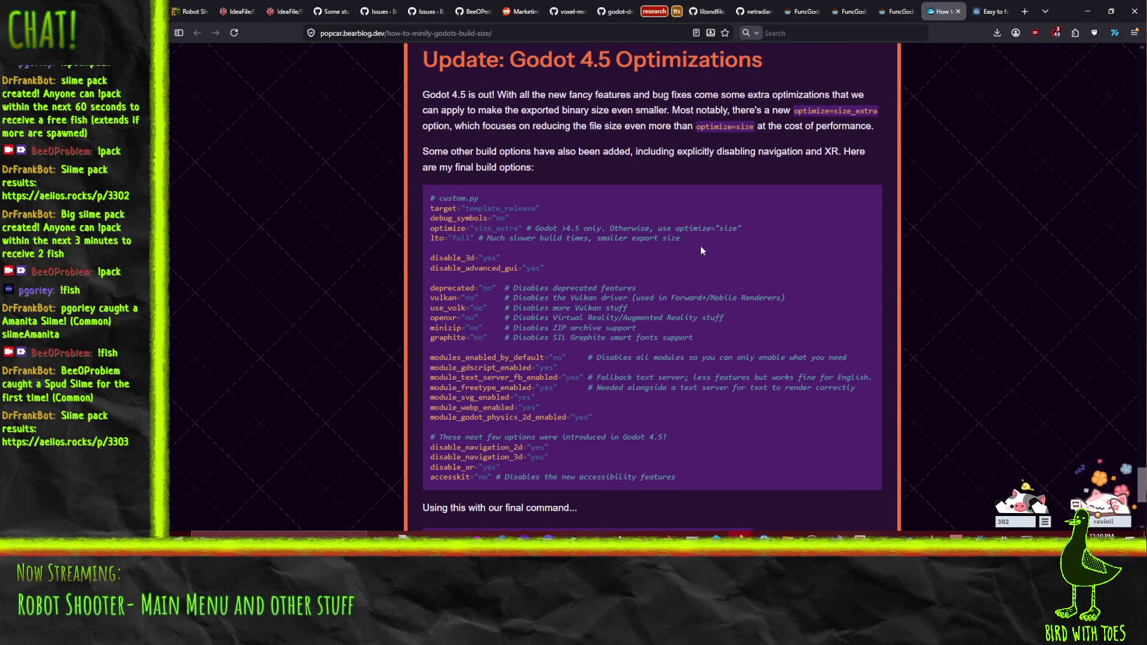
scroll(730, 267, "up", 4)
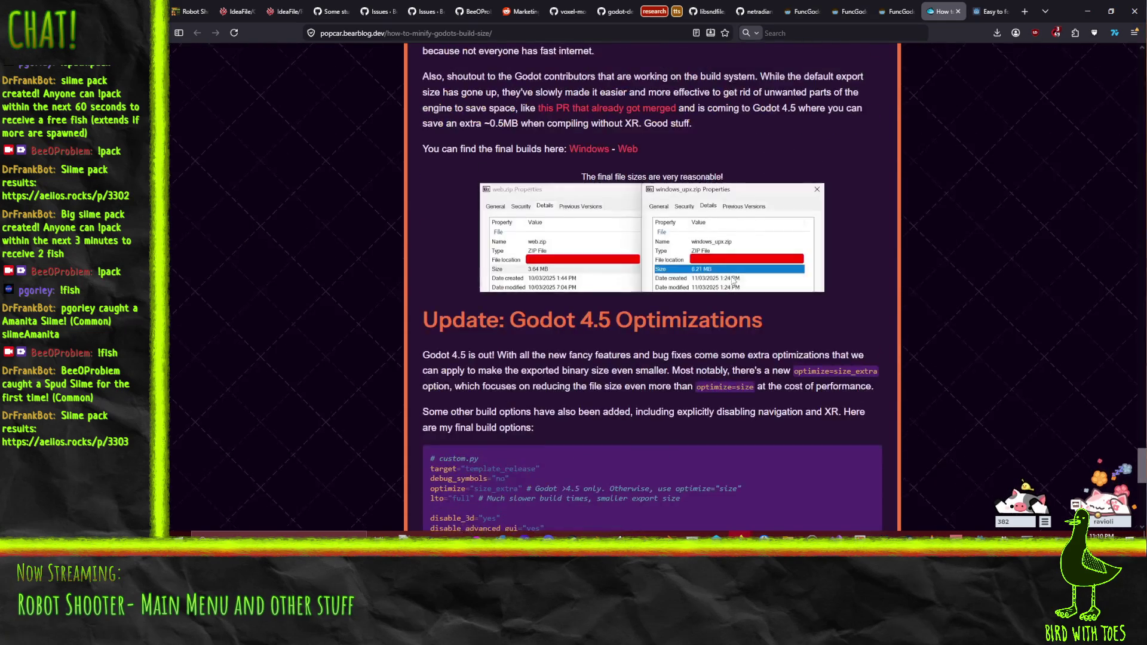
scroll(734, 280, "down", 1)
left_click_drag(474, 437, 508, 447)
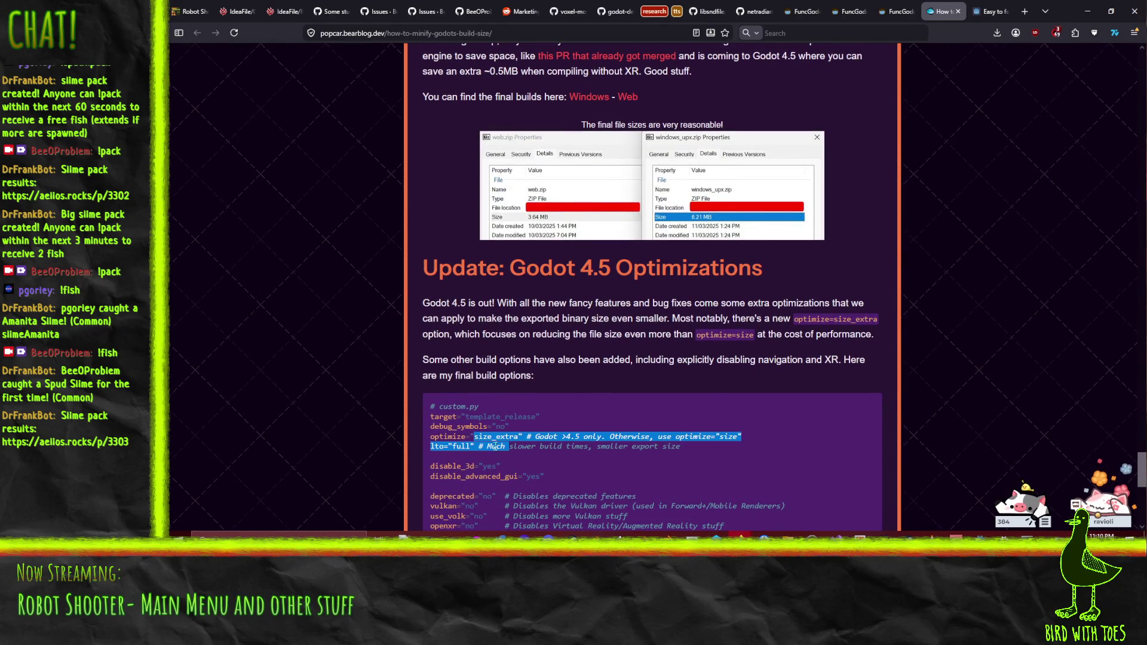
left_click(578, 413)
double_click(490, 438)
key("ctrl+c")
key("alt+Tab")
double_click(251, 102)
Step: Set optimize to "size_extra" with comment '"size" if "size_extra" is unstable or slow FPS', and save
key("ctrl+v")
type("\" \"size#")
key("End")
type("uf")
key("BackSpace")
key("BackSpace")
type("if \"size_extra\" is un")
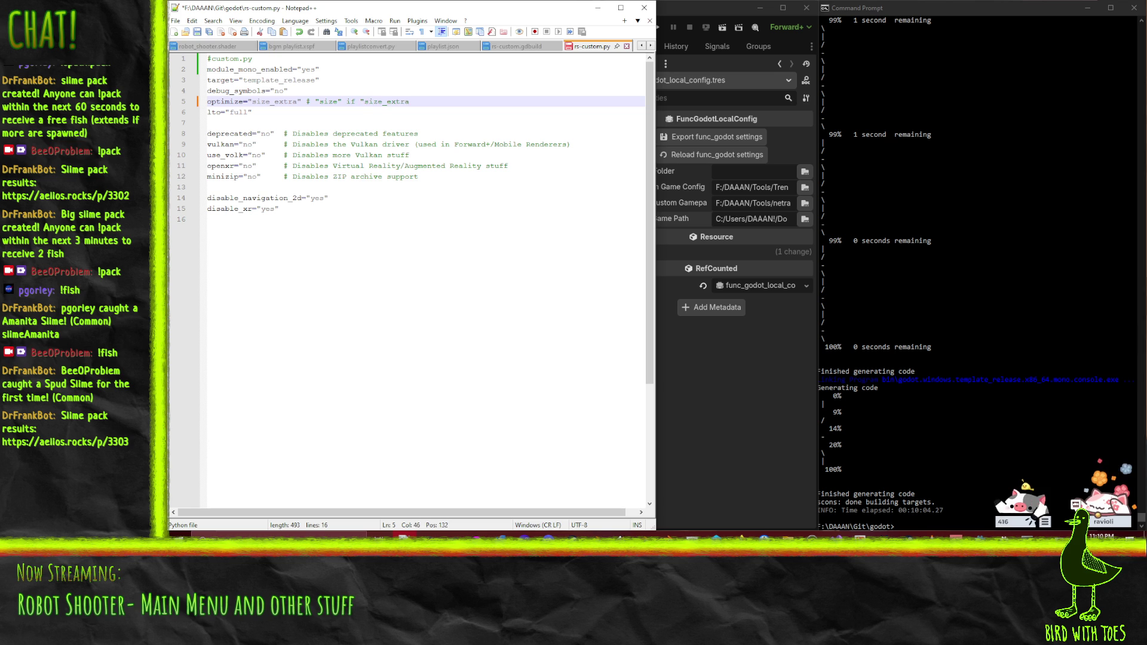
type("stable or s")
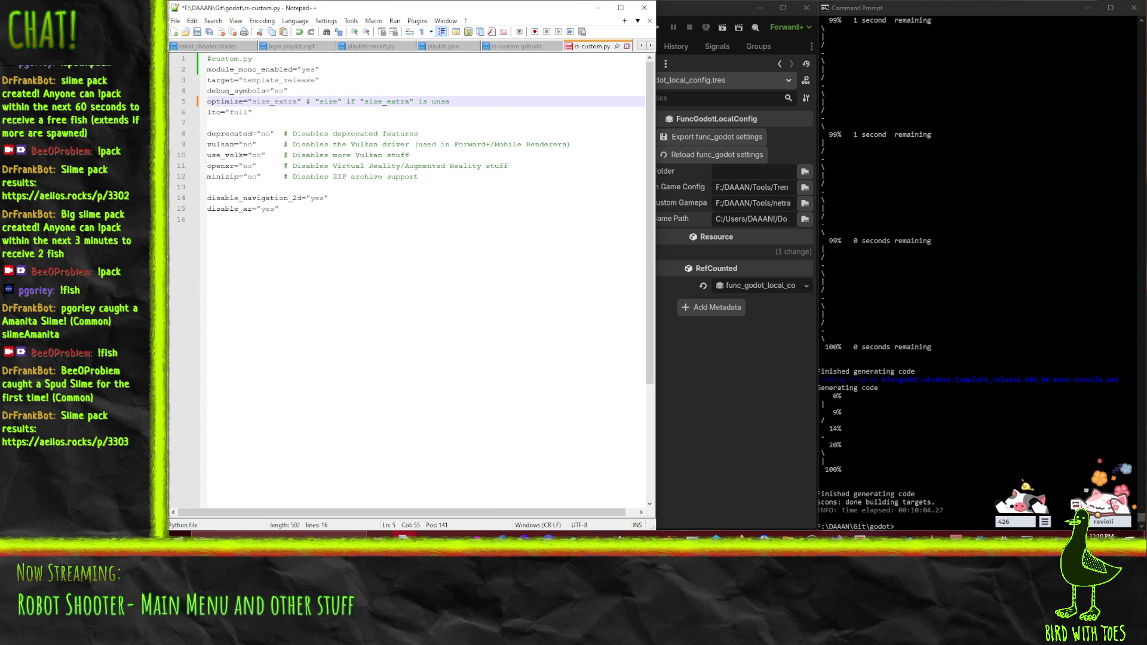
type("low")
key("ctrl+s")
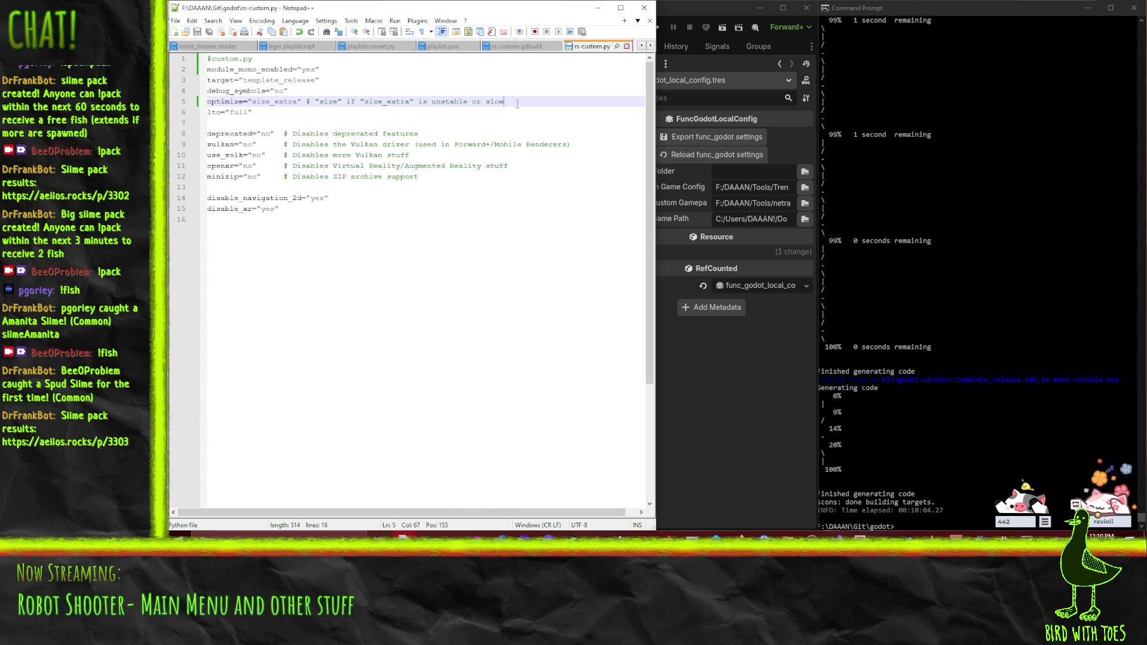
type("FPS")
key("ctrl+s")
left_click(291, 207)
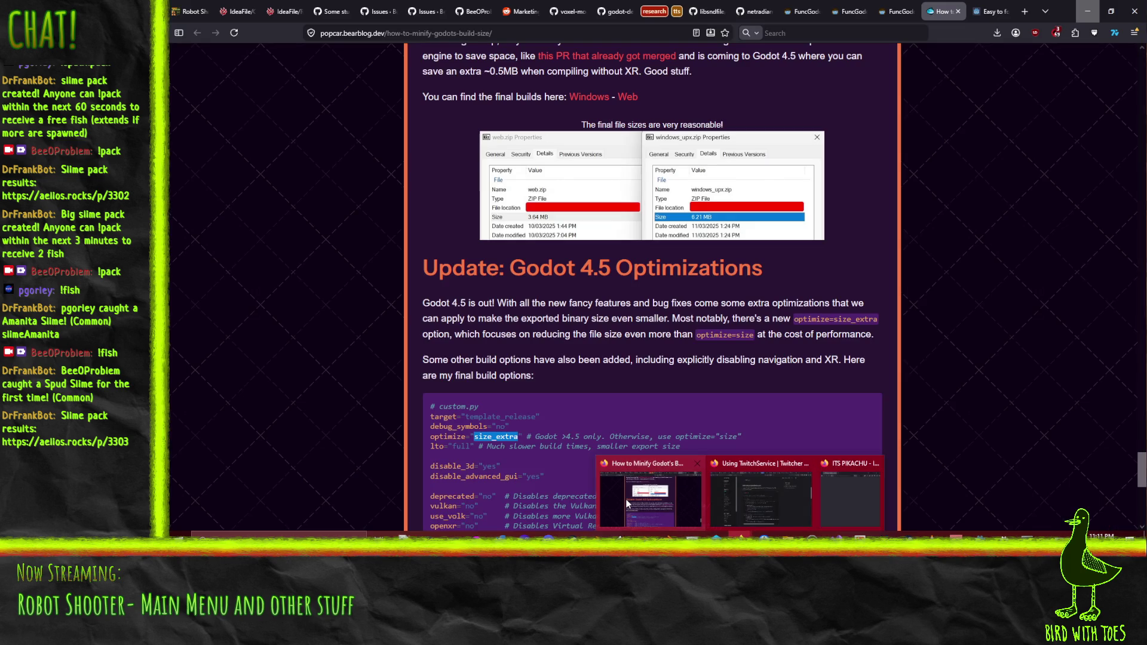
left_click(626, 500)
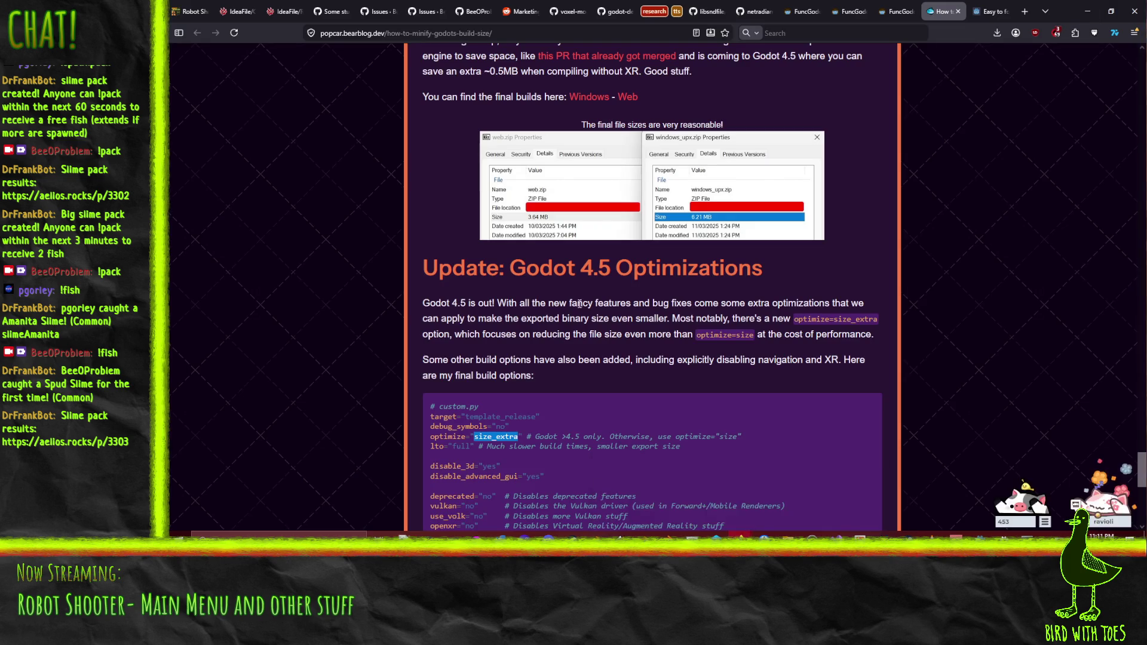
Step: Reread the article's Godot 4.5 build options code block
scroll(582, 313, "down", 5)
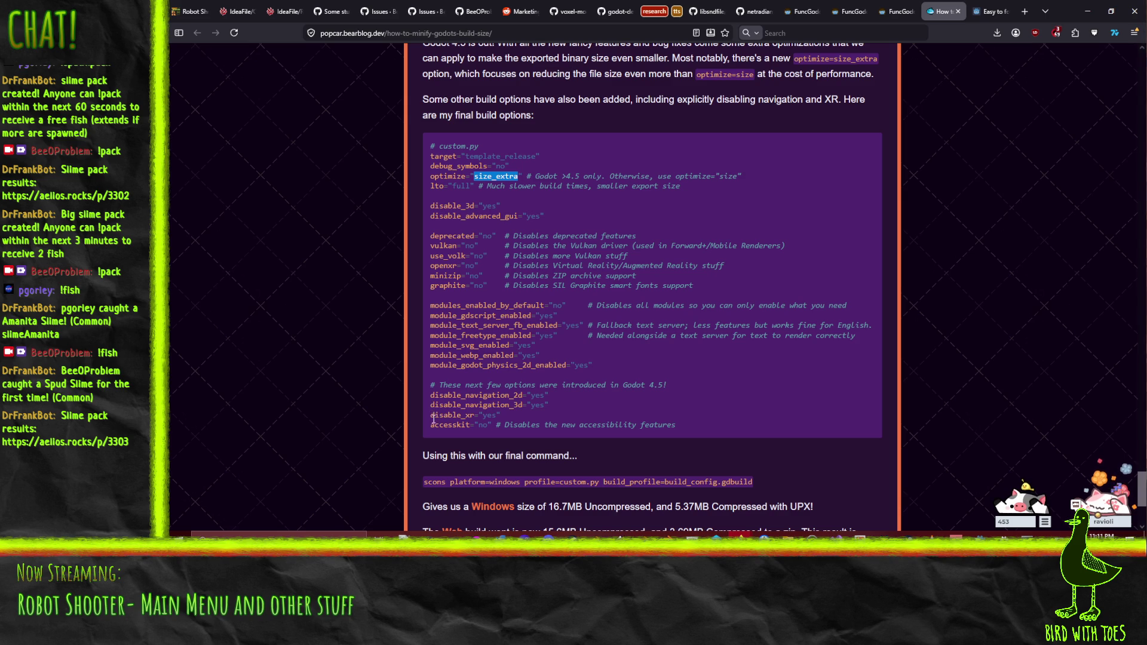
scroll(433, 401, "down", 3)
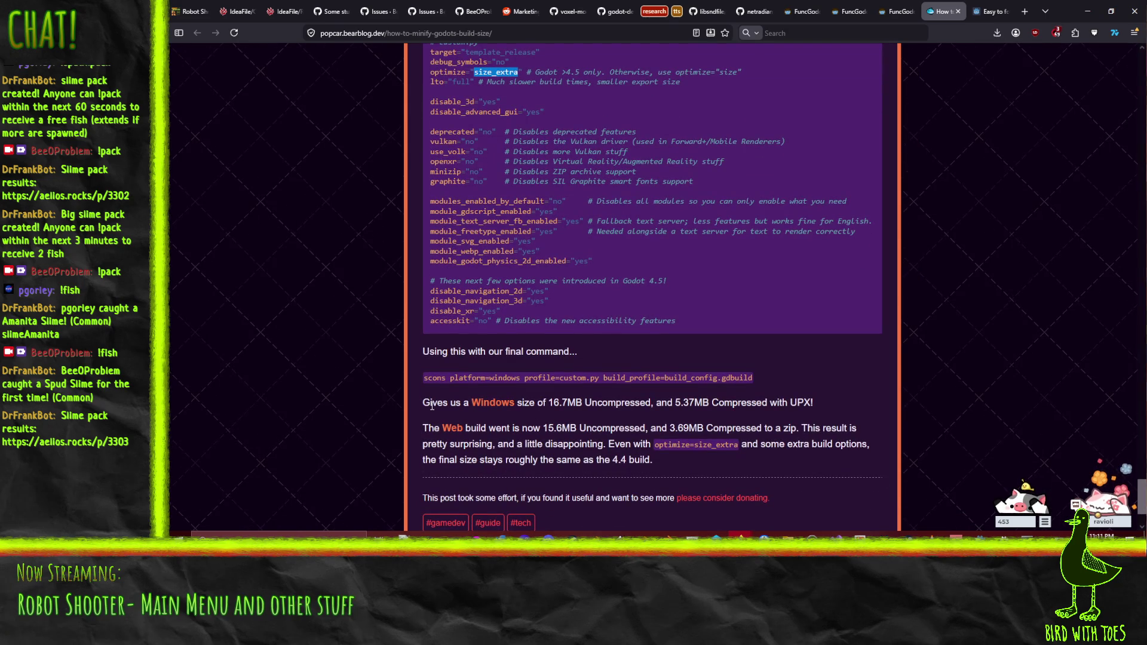
scroll(432, 406, "up", 4)
left_click(440, 410)
scroll(669, 317, "up", 3)
scroll(669, 316, "down", 3)
Step: Glance at the 'Easy to follow' tutorial and FuncGodot manual tabs, then minimize Firefox
left_click(992, 11)
left_click(943, 12)
left_click(894, 4)
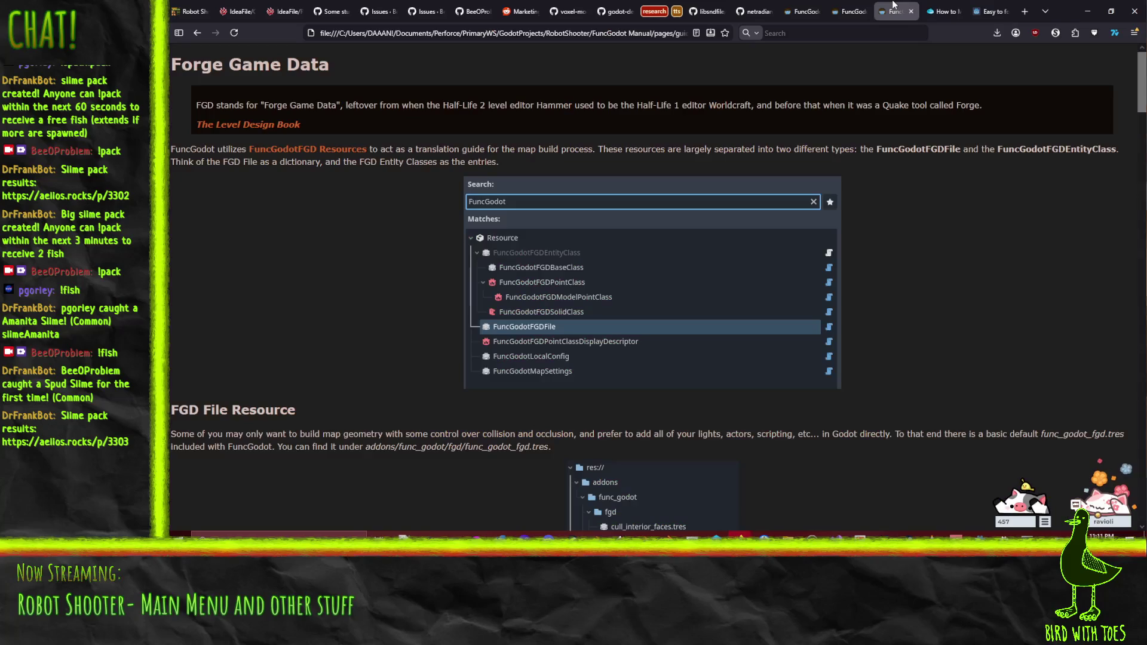
left_click(943, 12)
left_click(1087, 12)
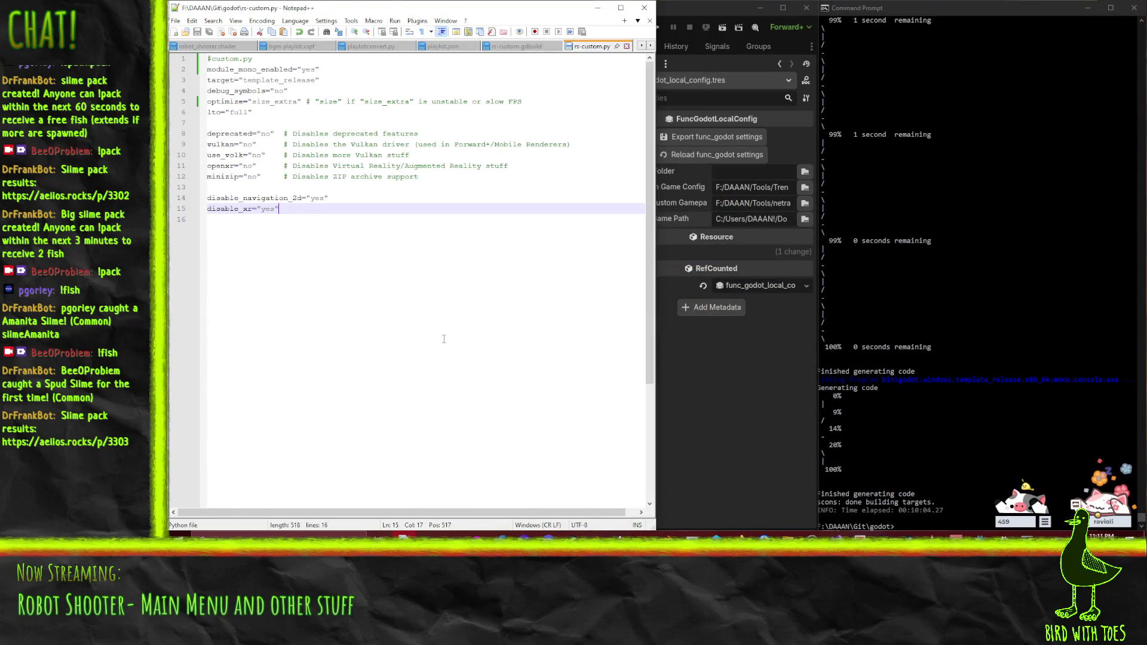
Step: Minimize Notepad++ and search the RobotShooter IdeaFile wiki in Firefox for 'smaller'
left_click(444, 339)
left_click(597, 8)
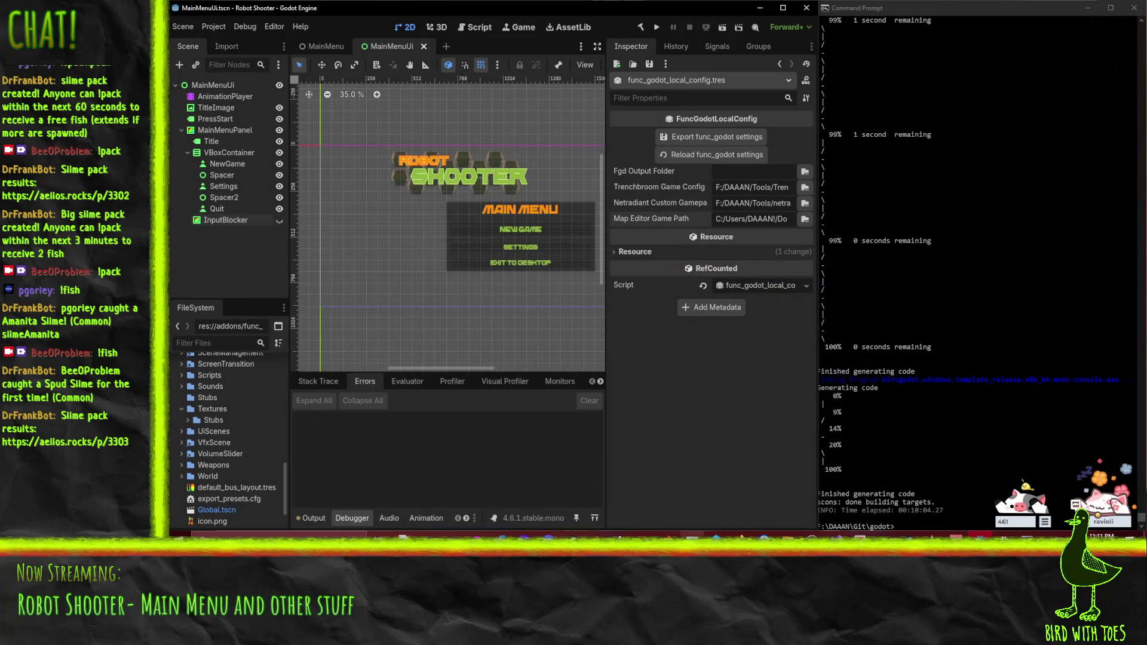
left_click(741, 535)
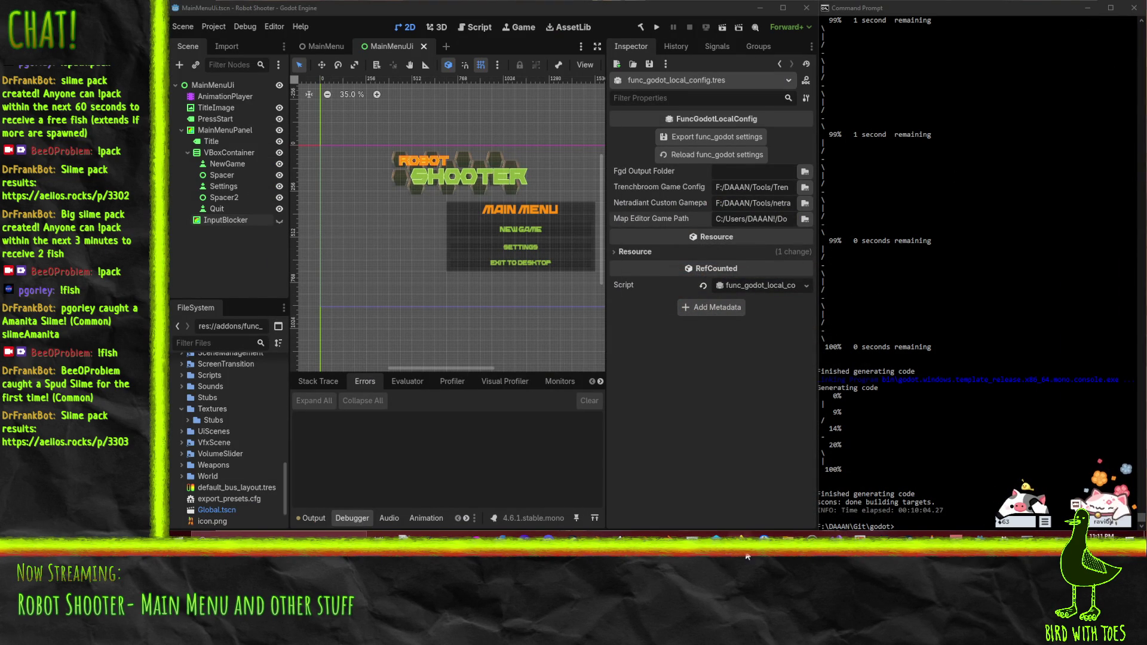
left_click(685, 513)
left_click(286, 12)
key("Return")
key("Return")
Step: Scroll through the IdeaFile Todo board of issue cards
scroll(330, 320, "down", 15)
scroll(323, 320, "down", 20)
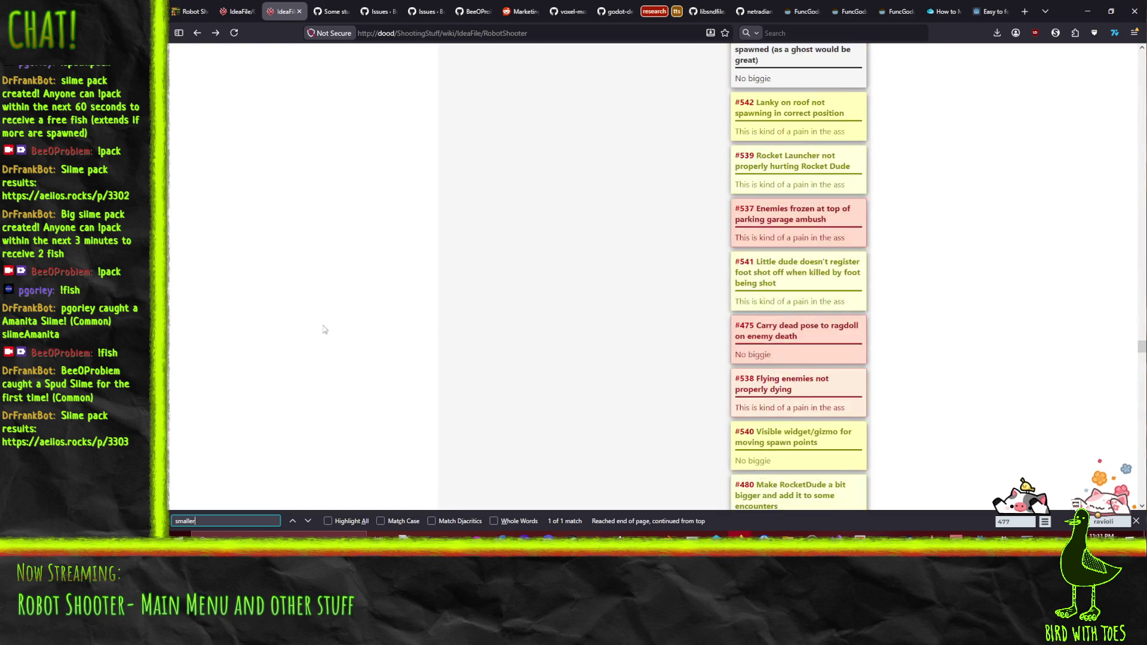
scroll(313, 326, "up", 15)
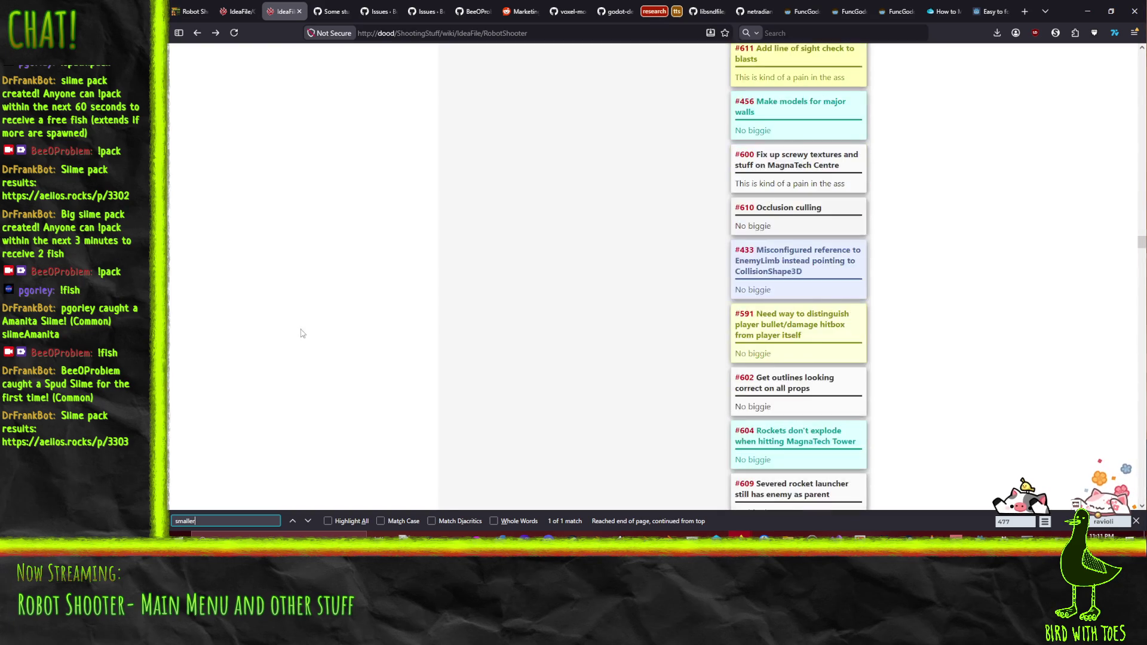
scroll(297, 362, "up", 4)
scroll(299, 370, "up", 20)
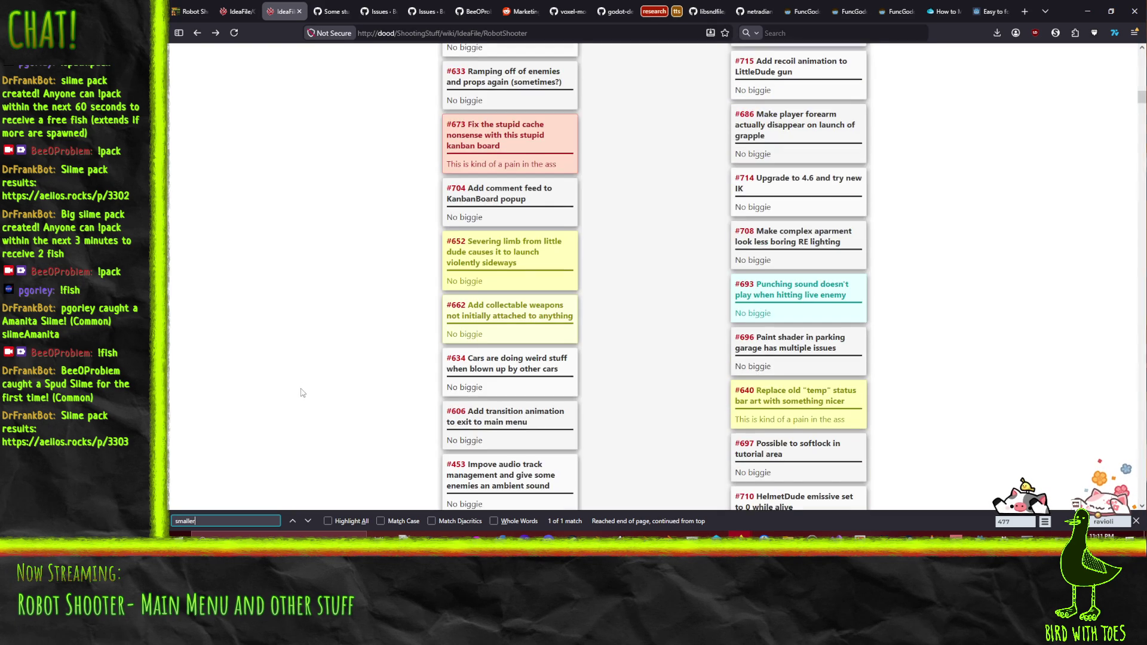
scroll(305, 397, "down", 4)
scroll(335, 348, "down", 3)
scroll(332, 355, "up", 10)
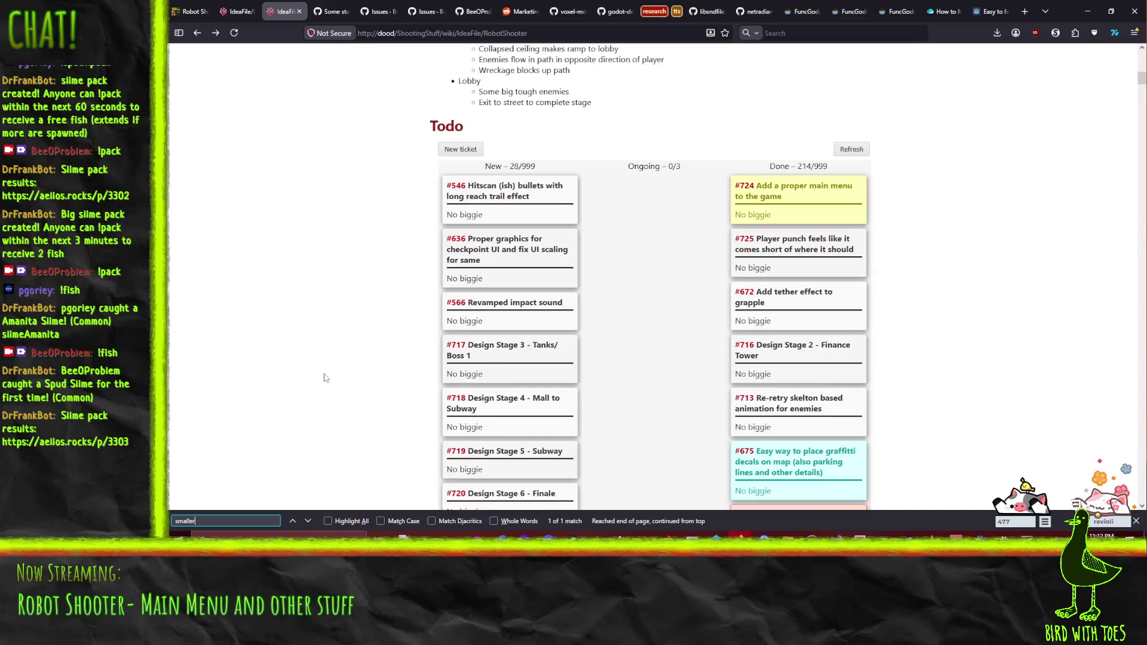
scroll(327, 374, "down", 3)
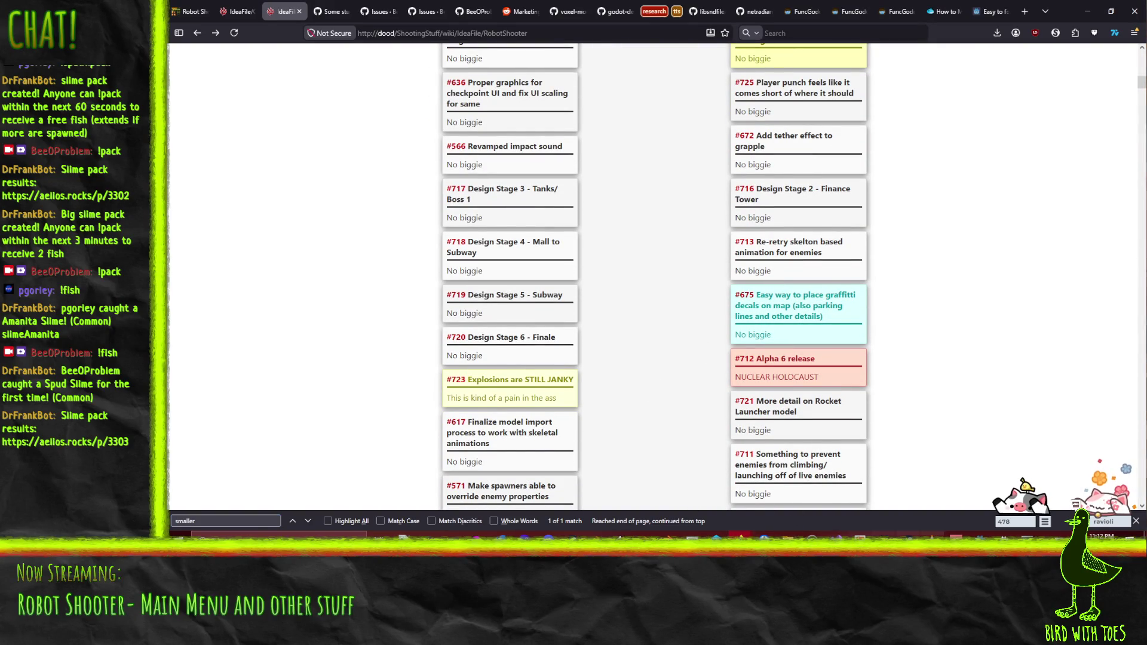
left_click(933, 536)
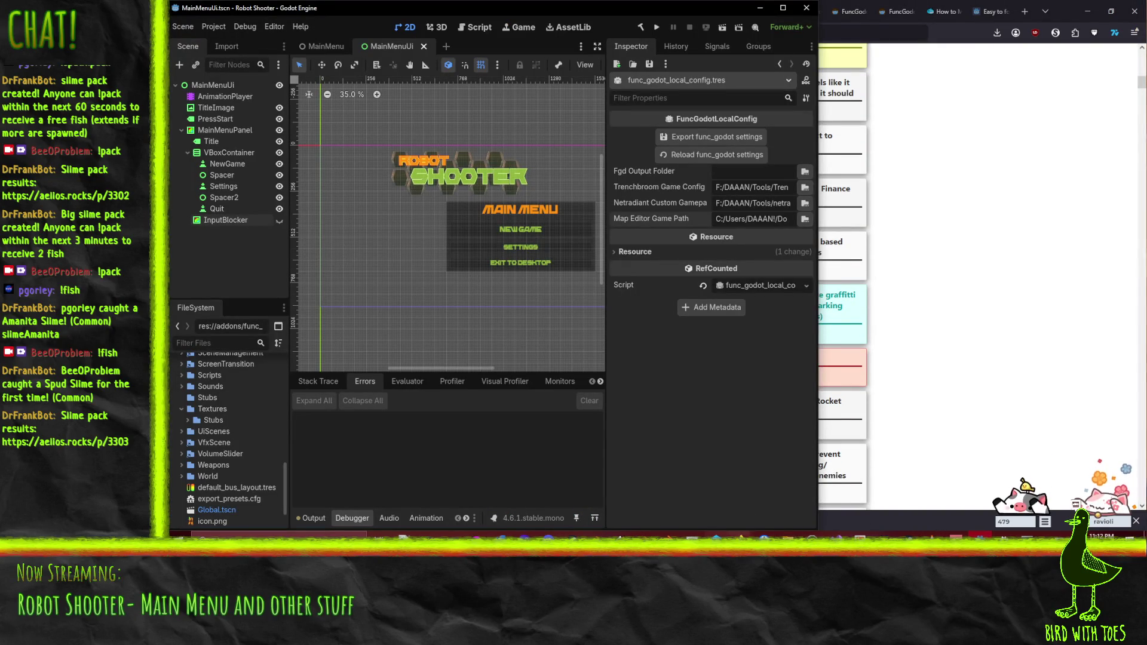
Step: Select the UiScenes folder in the P4V RobotShooter depot tree
left_click(729, 535)
left_click(299, 232)
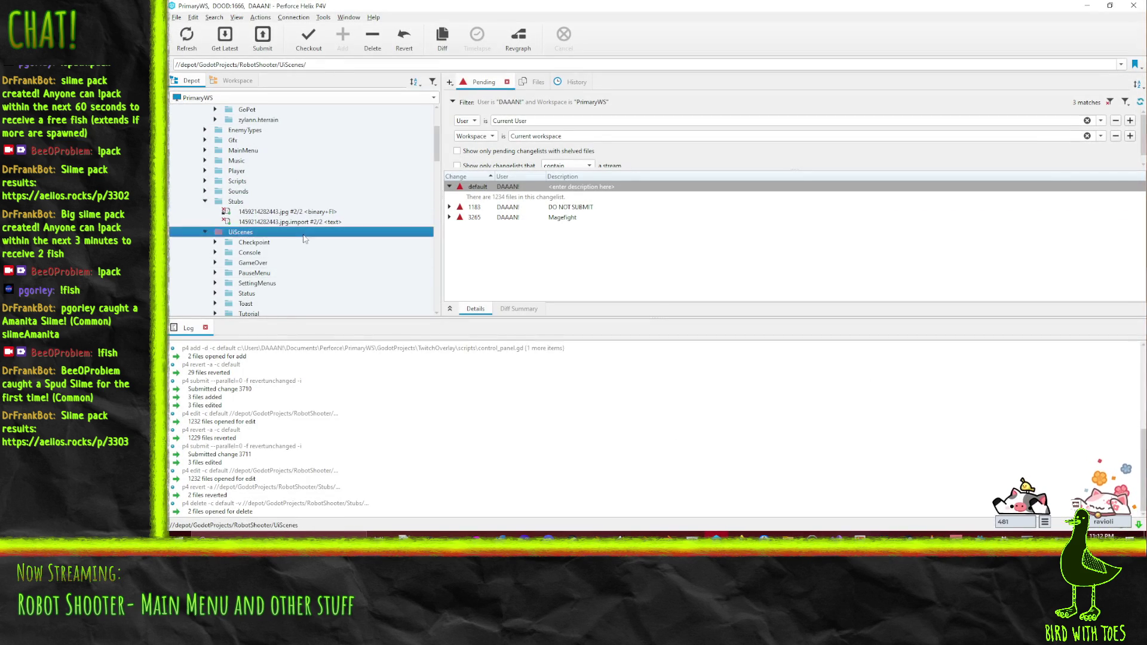
scroll(311, 245, "down", 3)
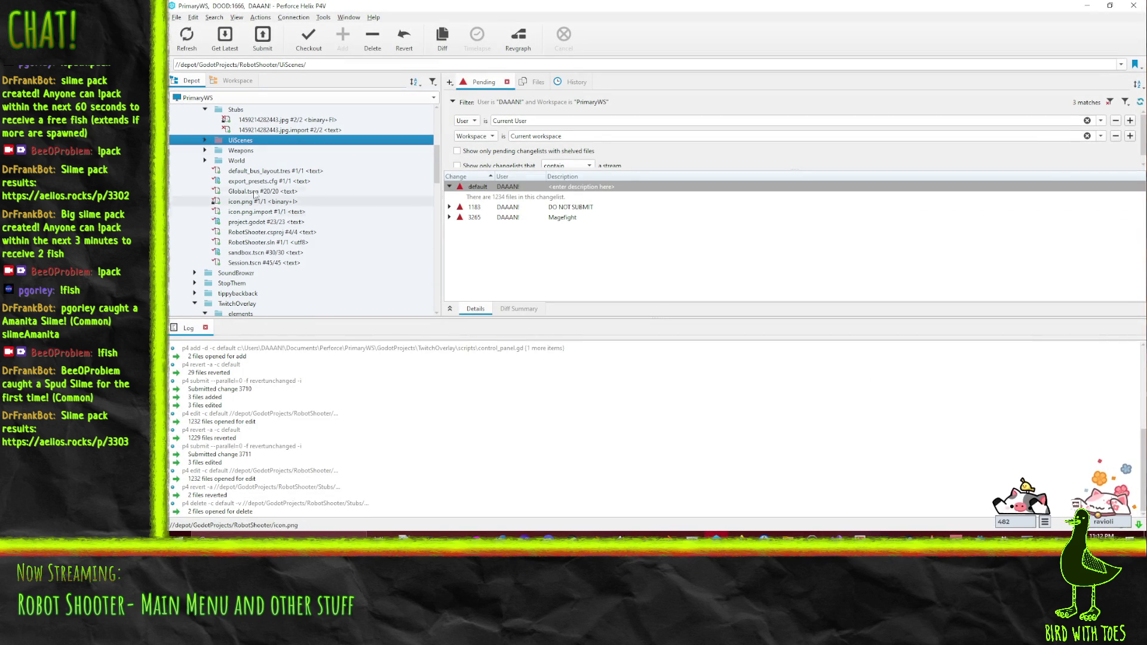
scroll(257, 179, "up", 6)
Step: Select the GoPot addon folder, collapse Stubs, and minimize P4V
right_click(260, 171)
left_click(247, 201)
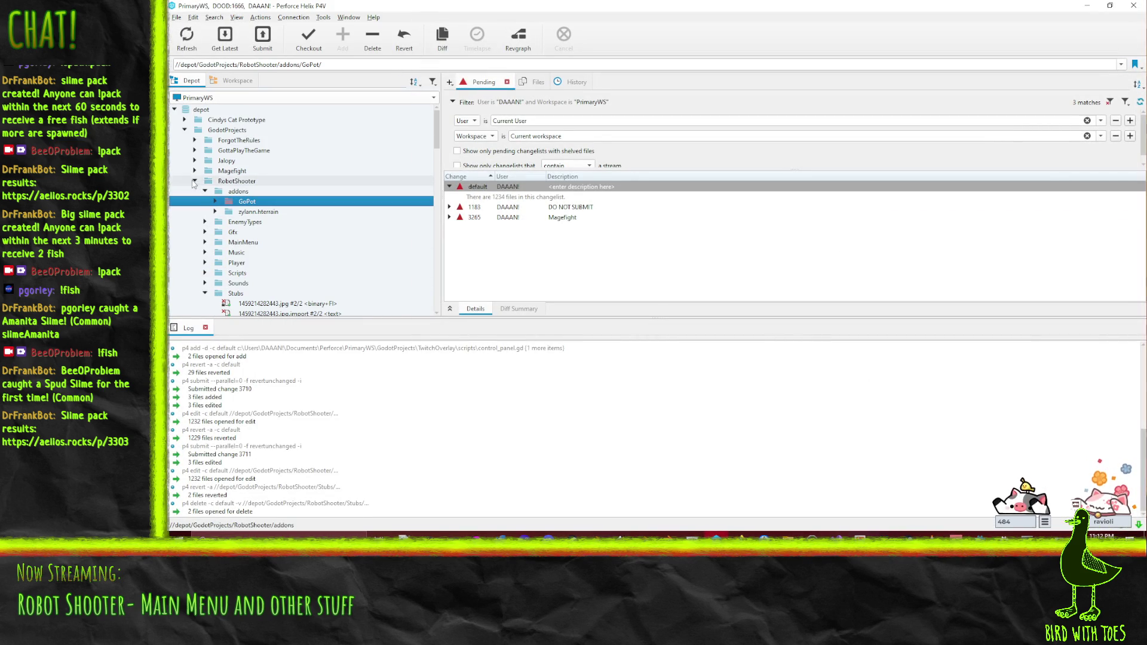
scroll(207, 242, "down", 2)
left_click(205, 232)
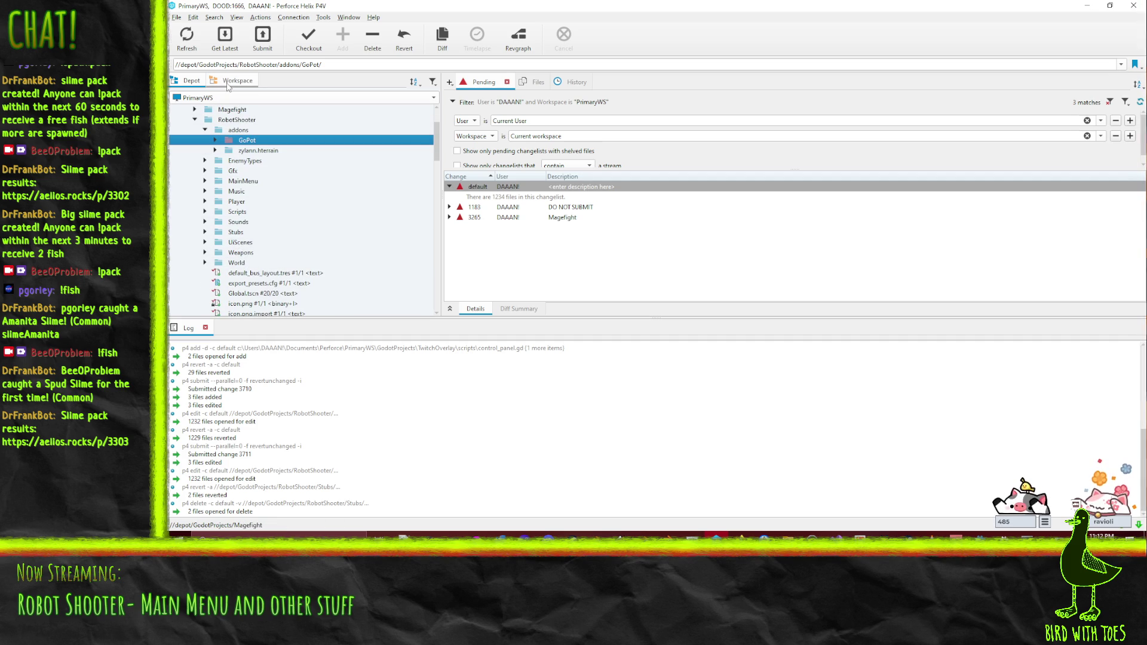
left_click(1086, 5)
mouse_move(788, 536)
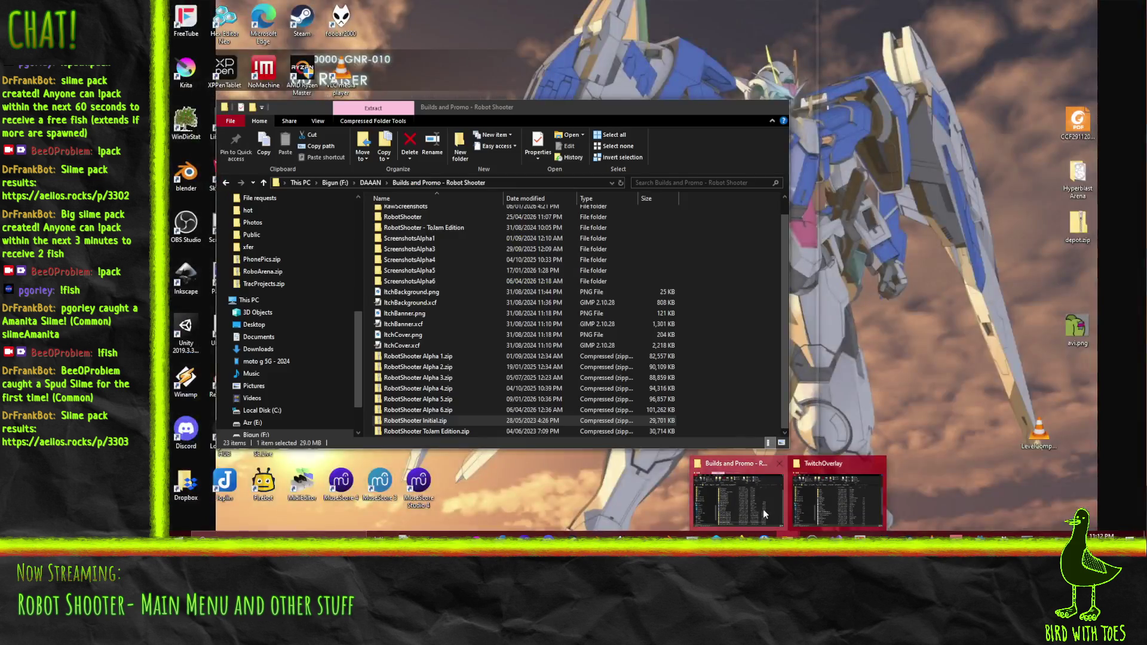
left_click(762, 509)
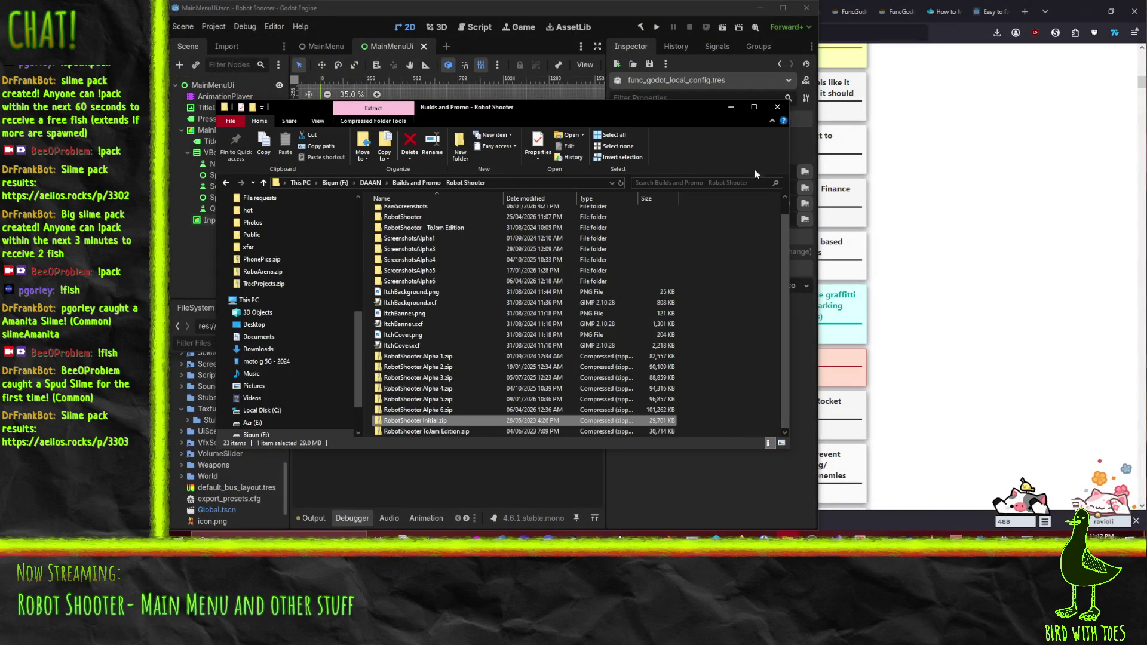
left_click(329, 182)
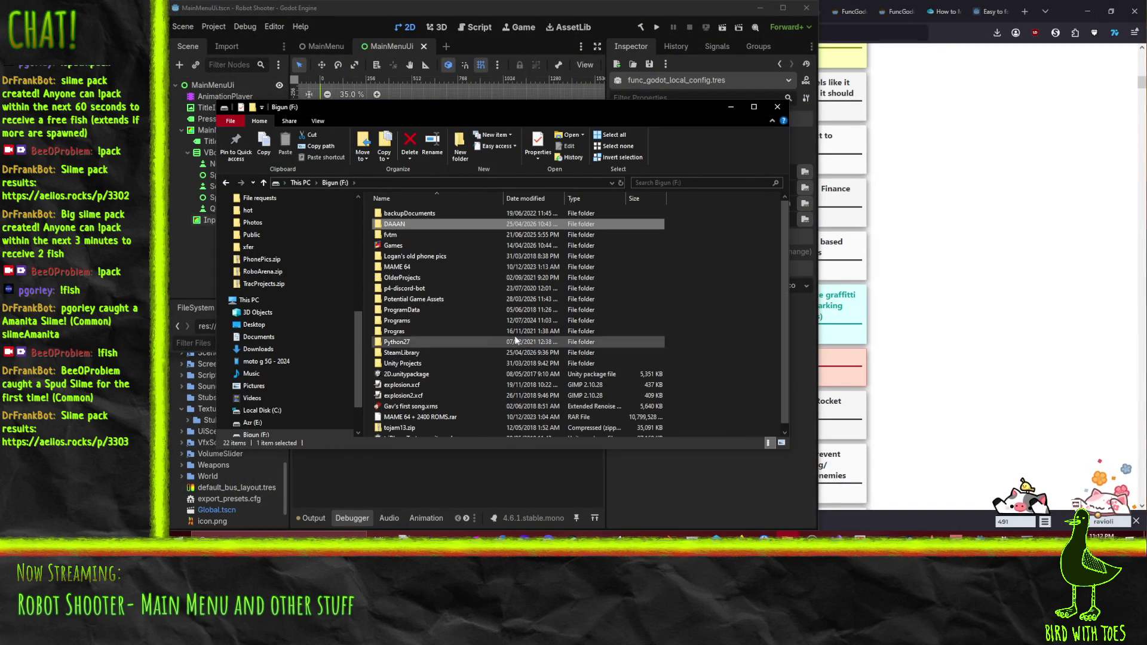
key("Return")
left_click(445, 289)
scroll(445, 291, "down", 7)
left_click(445, 291)
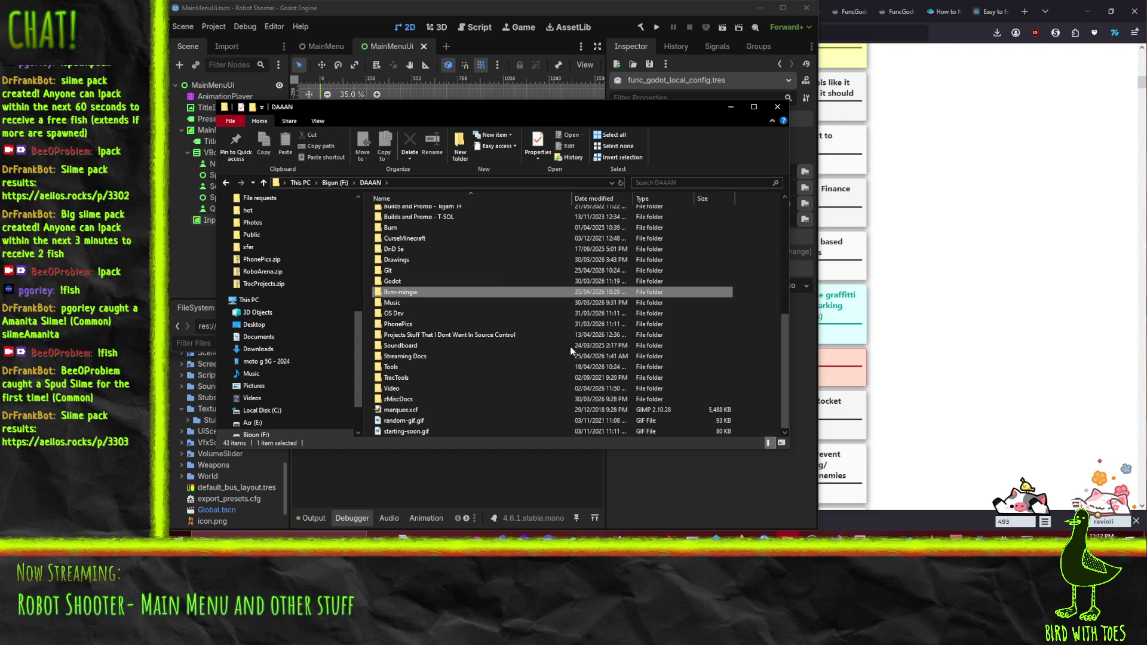
left_click(537, 300)
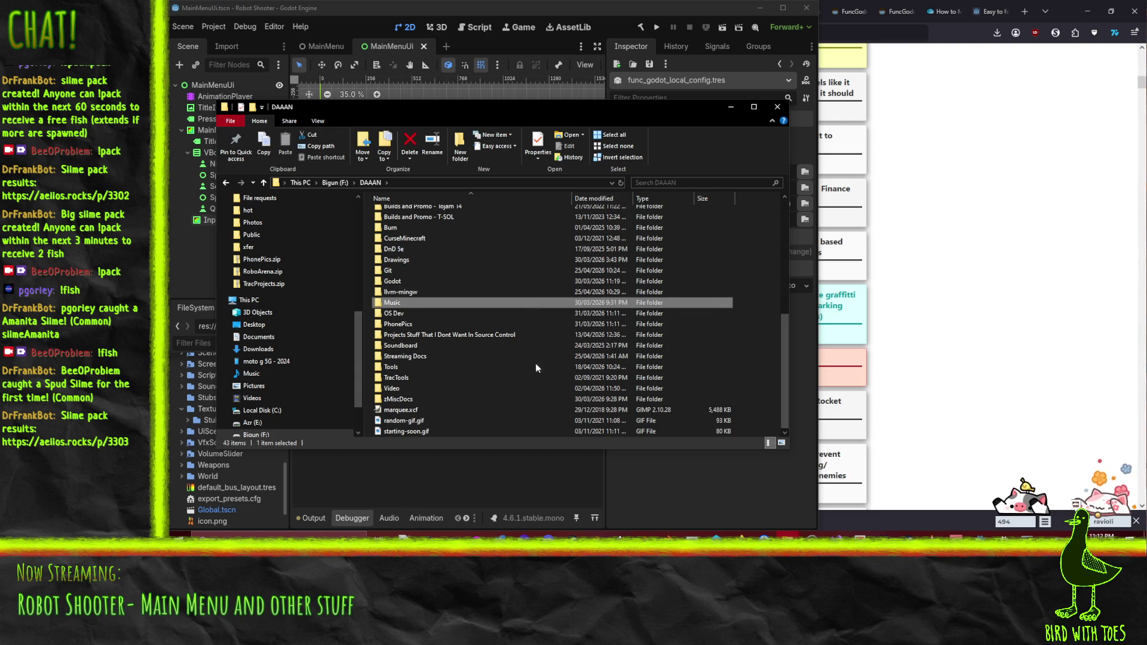
key("m")
key("m")
key("m")
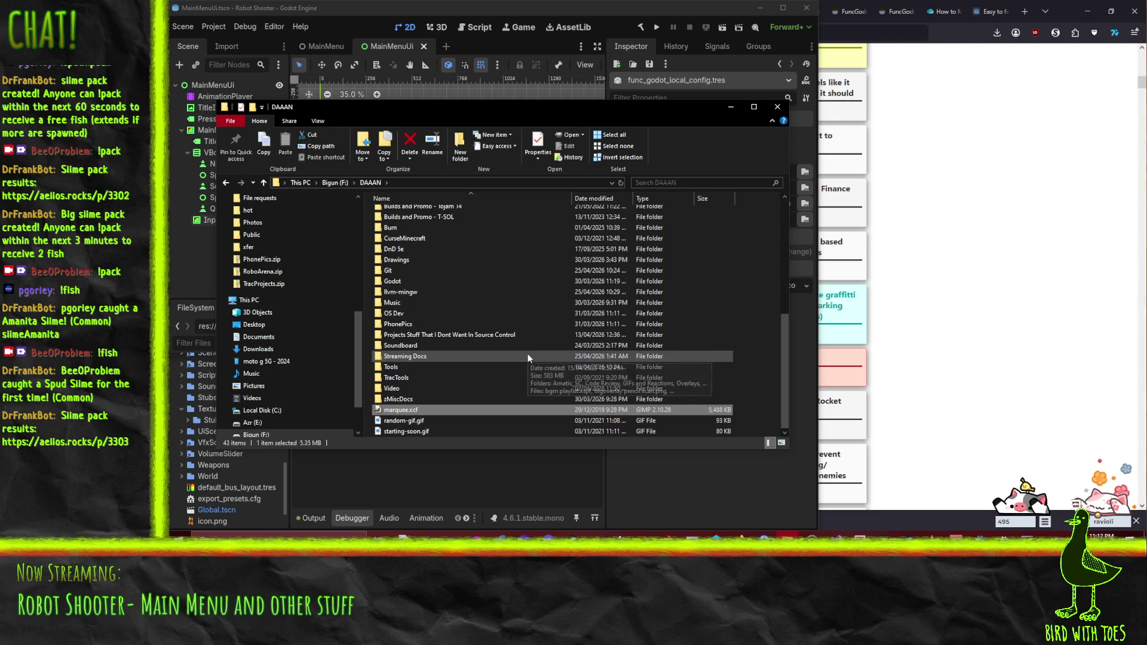
key("m")
scroll(493, 314, "up", 7)
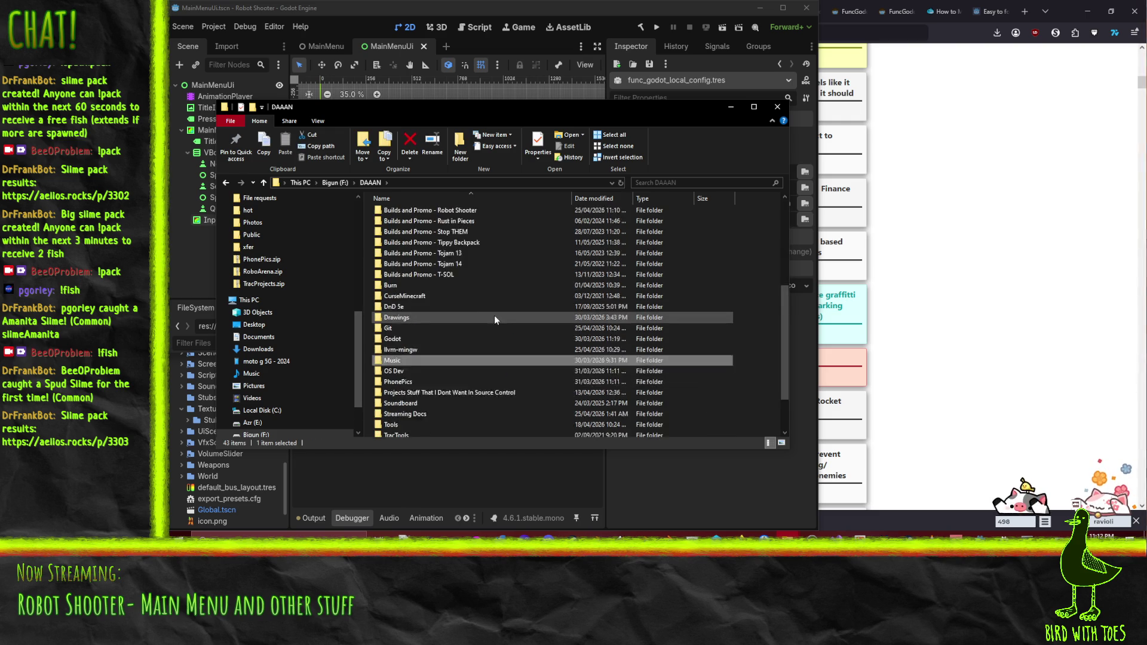
scroll(525, 238, "down", 5)
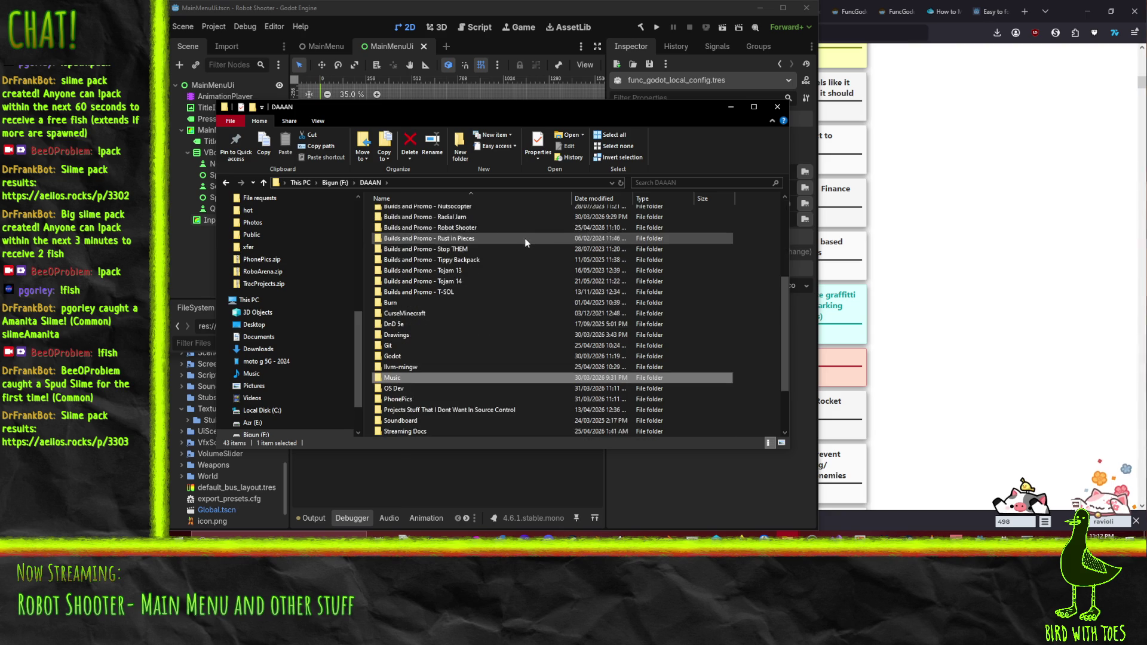
scroll(514, 303, "down", 2)
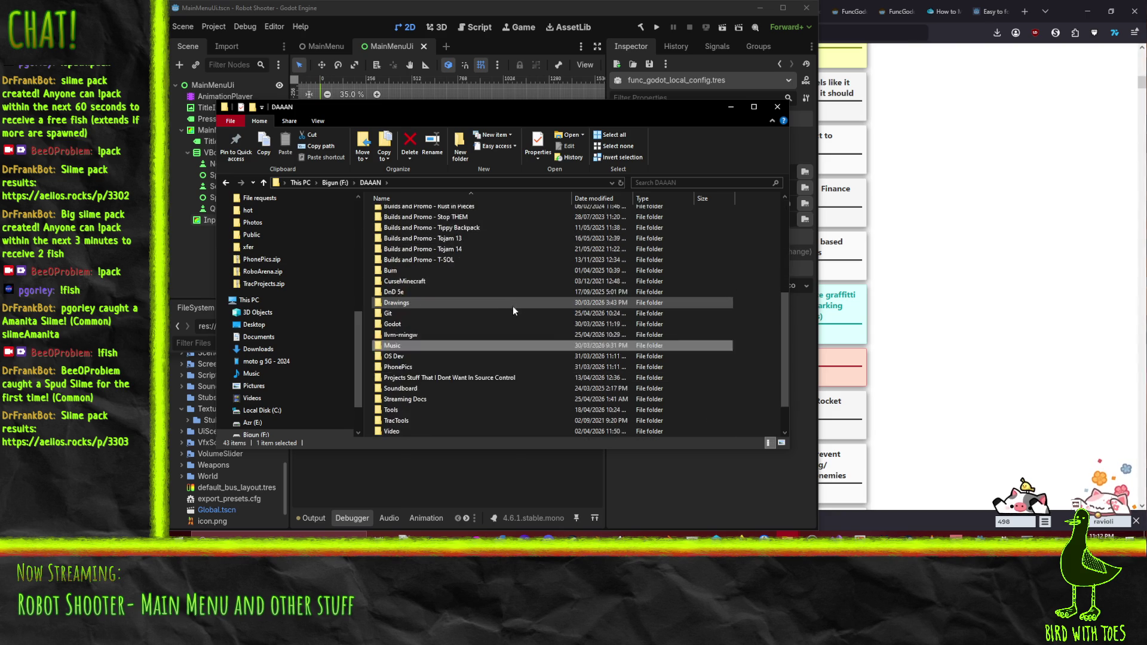
scroll(506, 392, "up", 7)
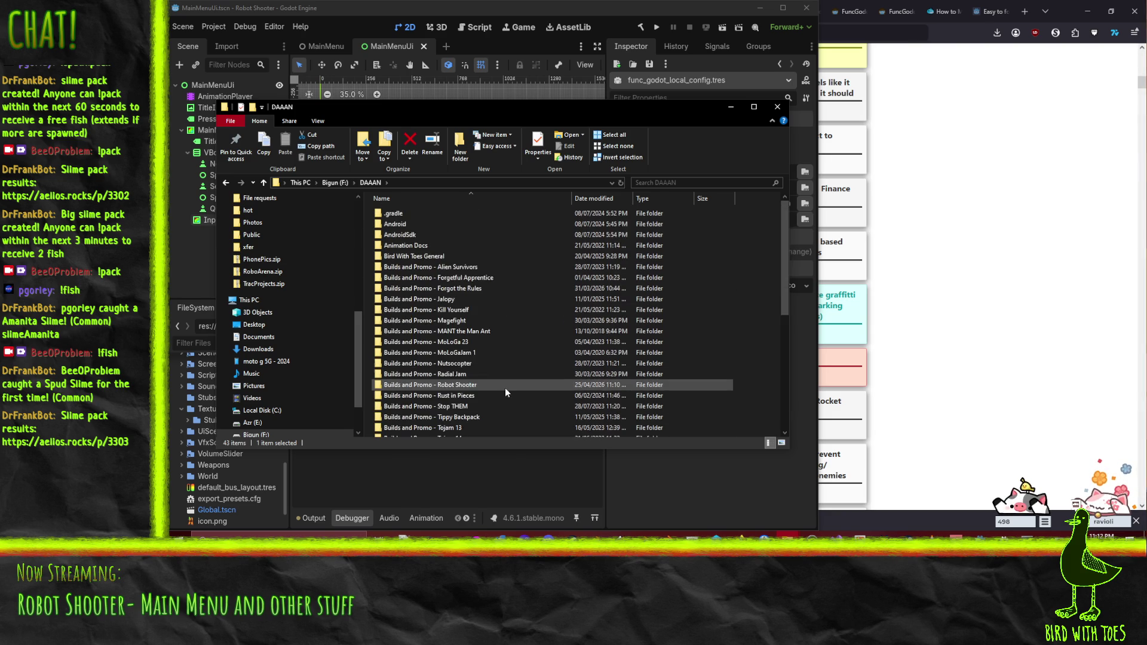
left_click(431, 266)
scroll(507, 332, "down", 6)
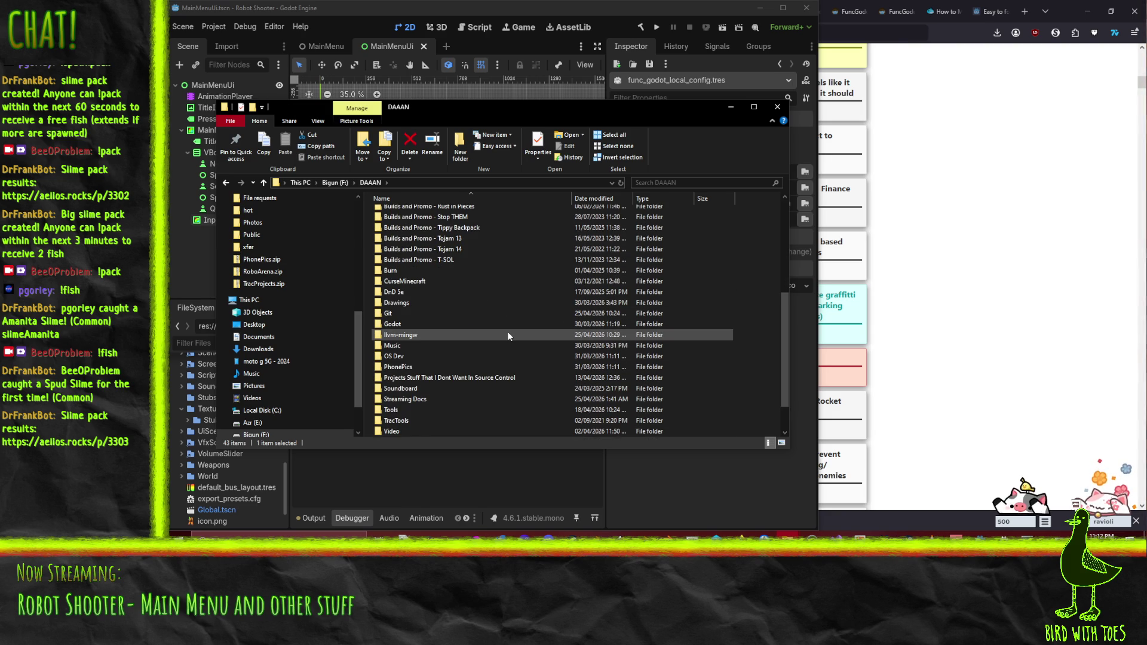
left_click(475, 368)
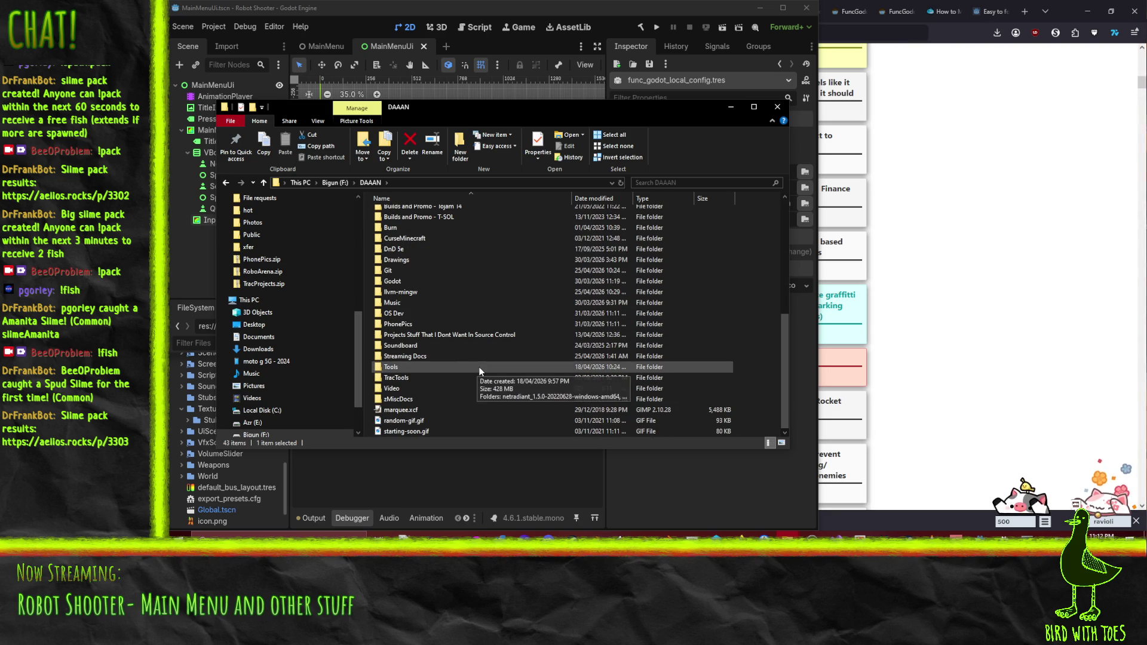
scroll(477, 368, "down", 2)
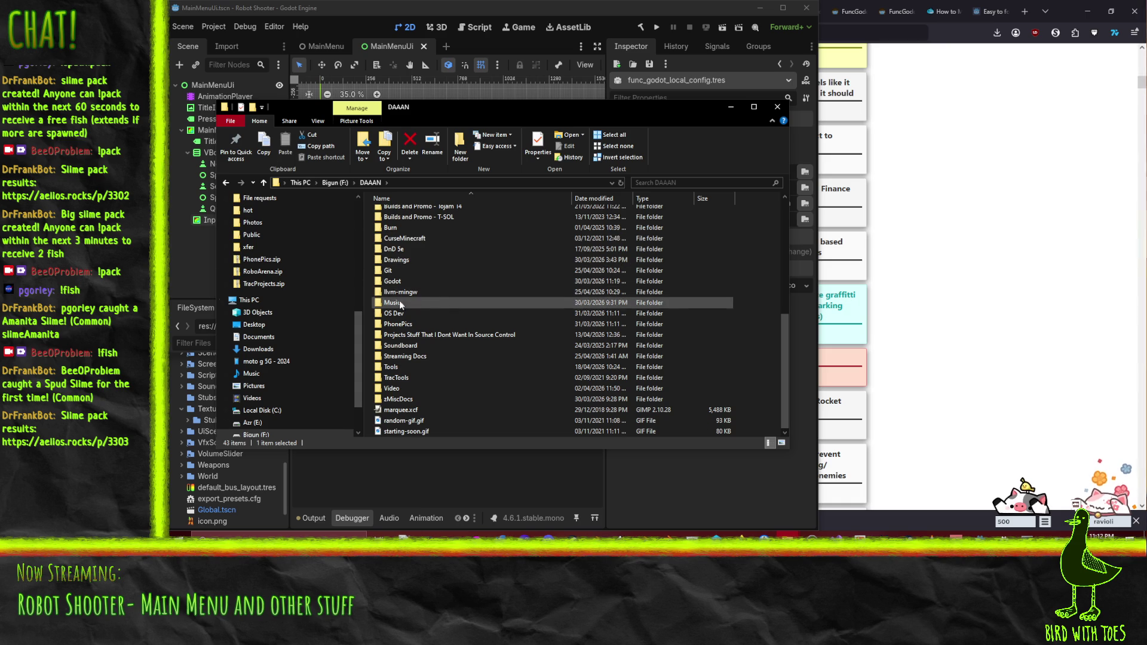
scroll(292, 280, "up", 2)
scroll(292, 280, "up", 3)
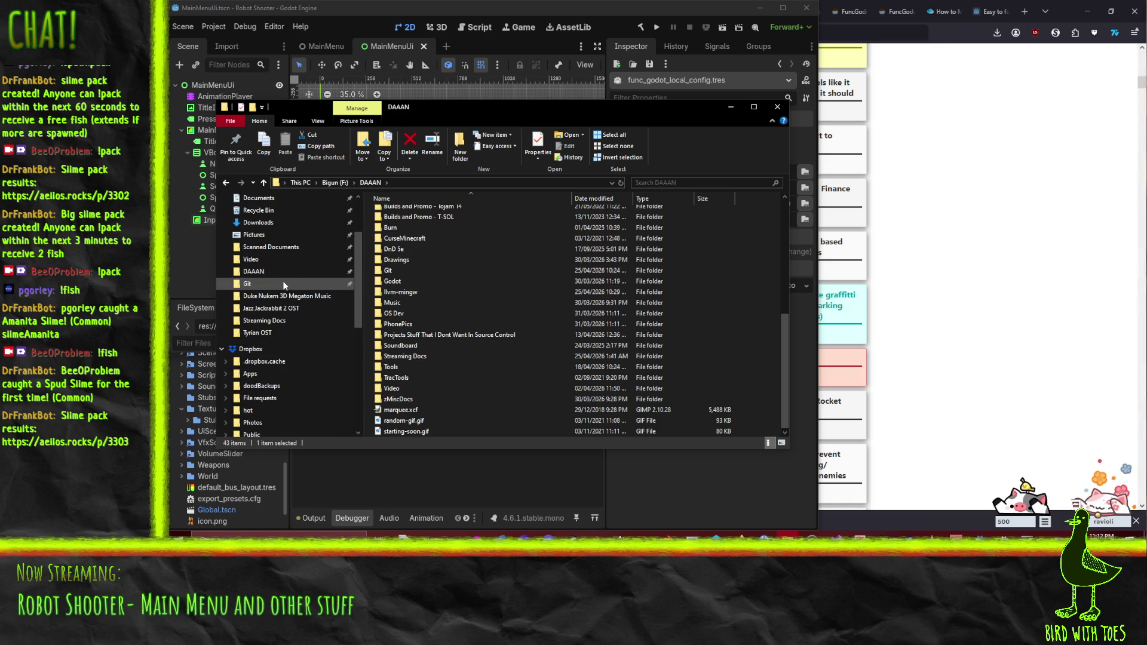
left_click(169, 555)
type("radi")
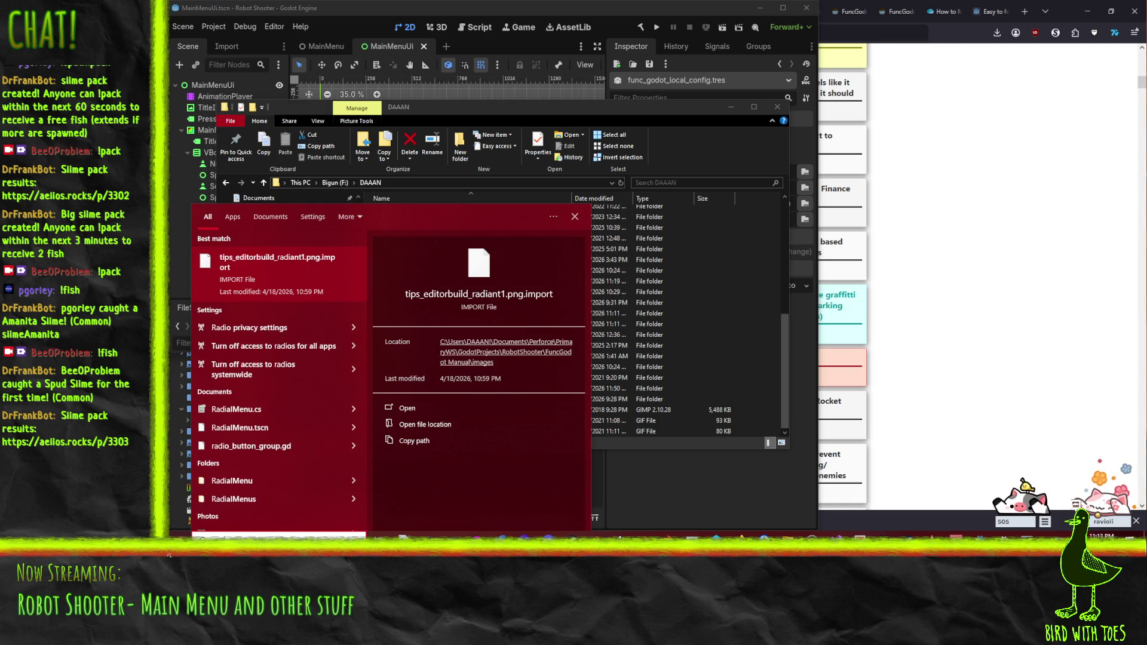
key("Escape")
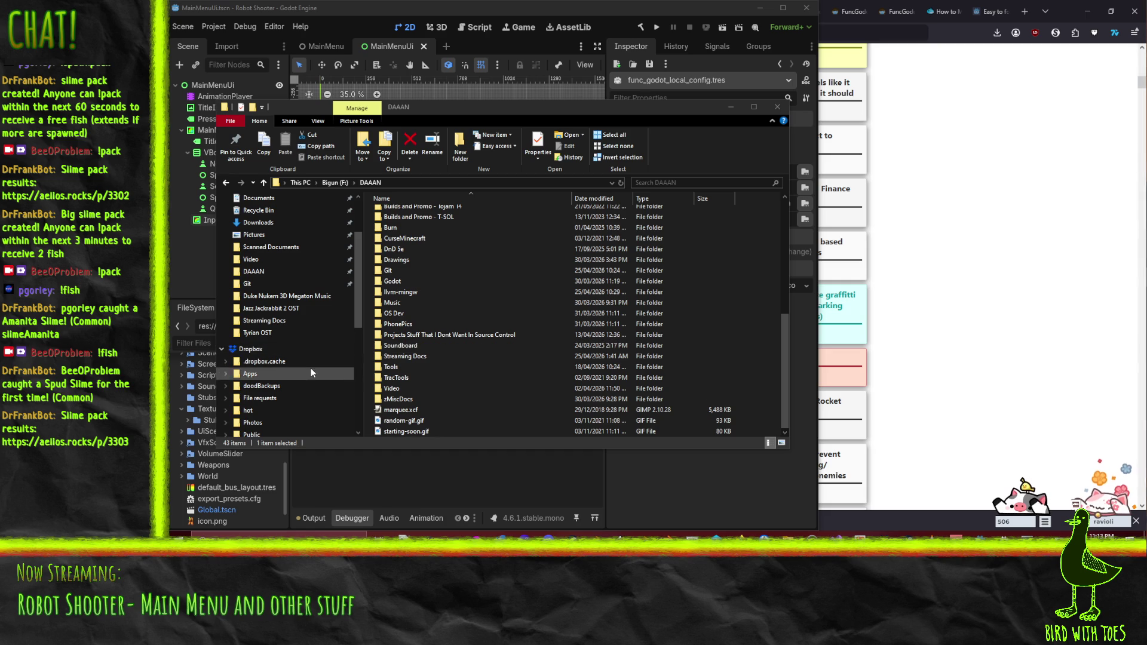
scroll(307, 396, "up", 2)
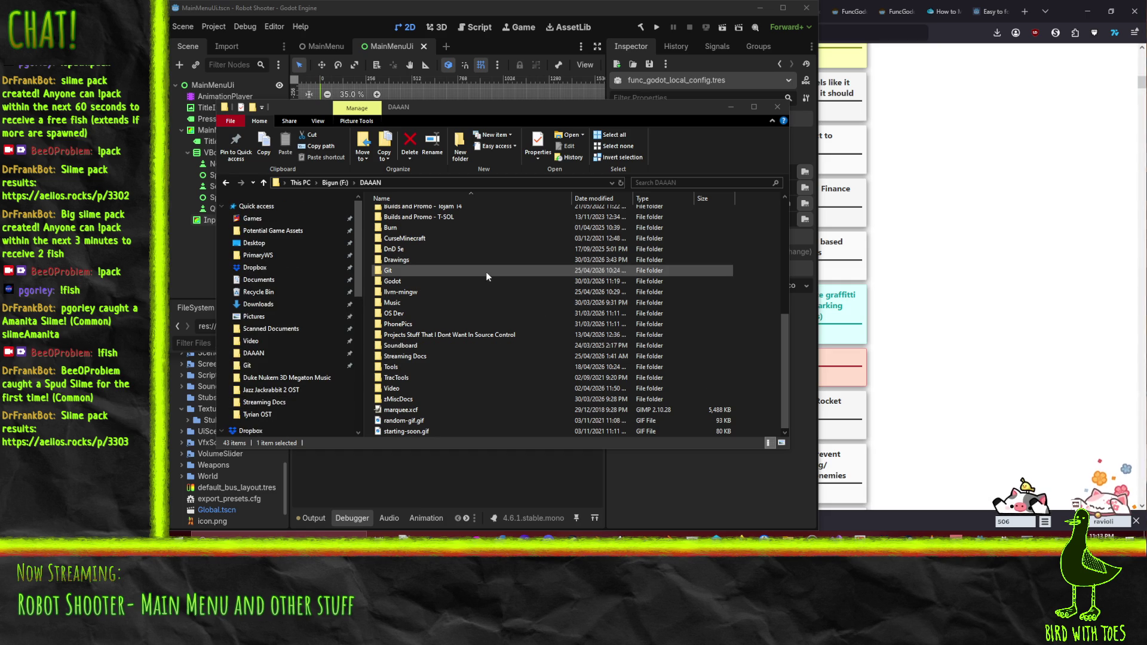
scroll(484, 269, "up", 7)
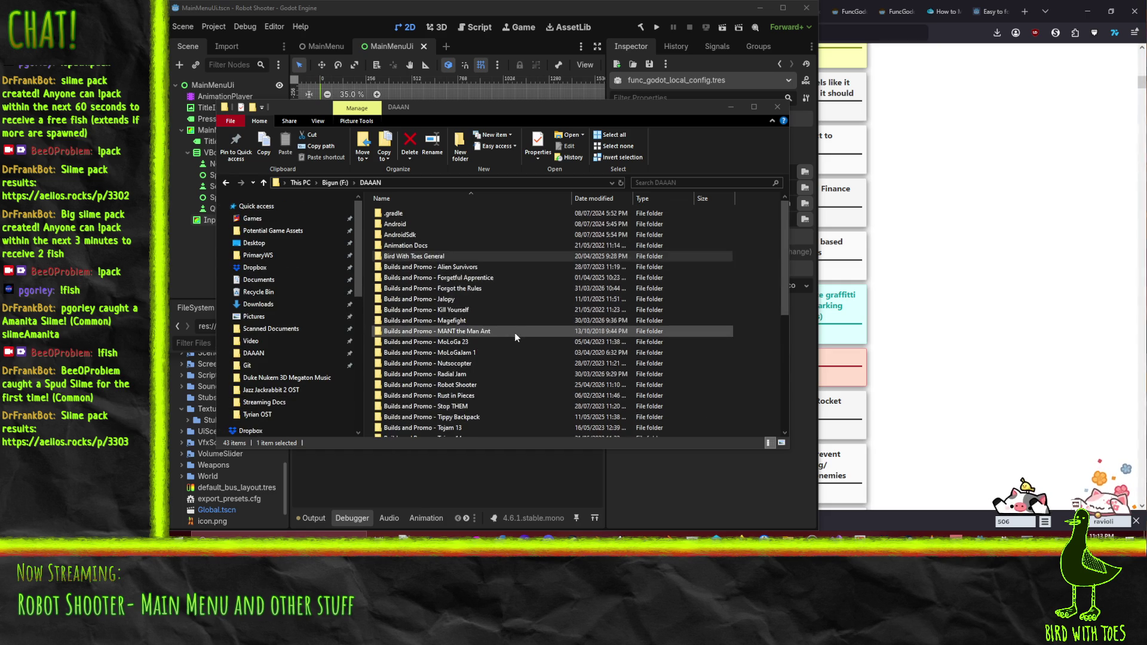
scroll(489, 289, "down", 7)
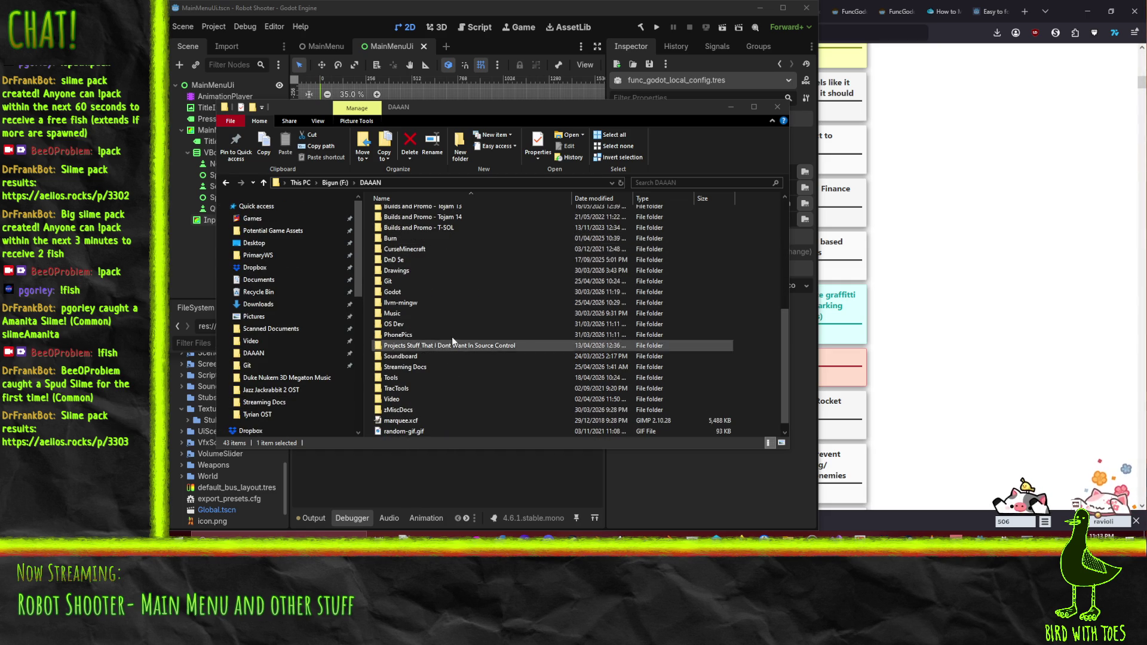
double_click(419, 296)
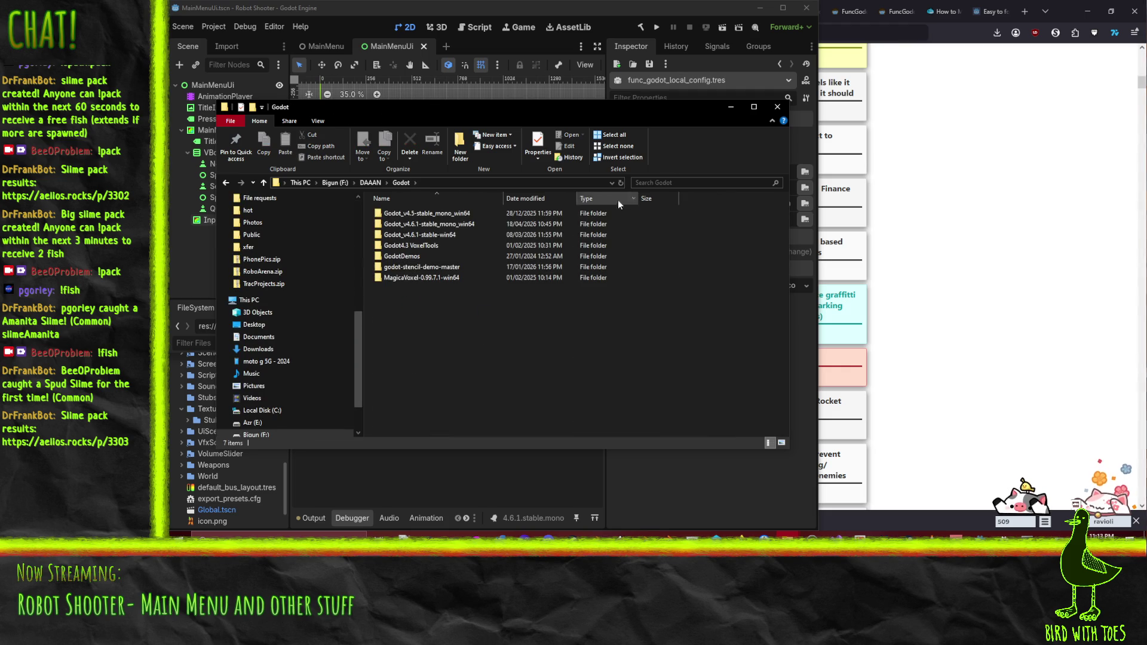
key("BackSpace")
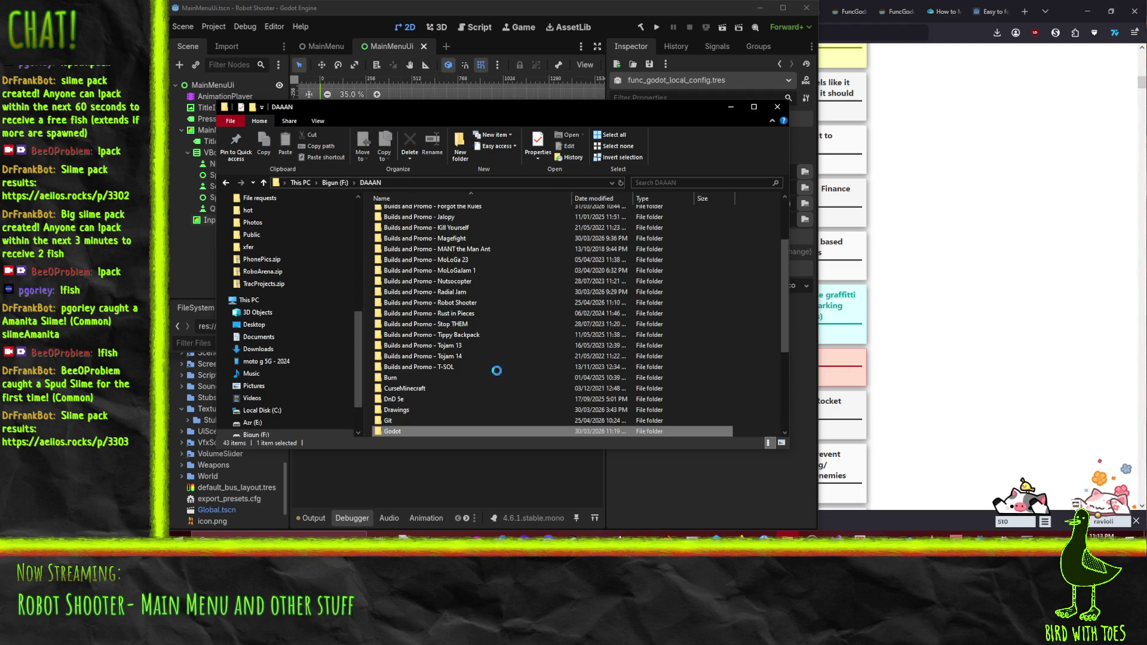
scroll(475, 296, "up", 7)
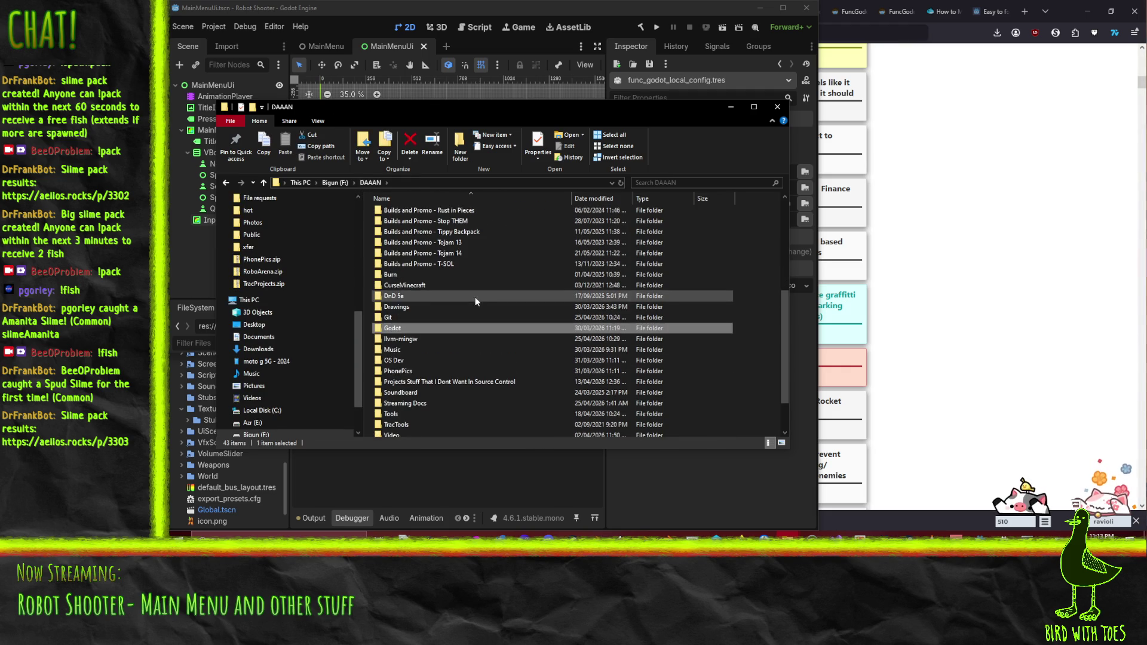
key("alt+Tab")
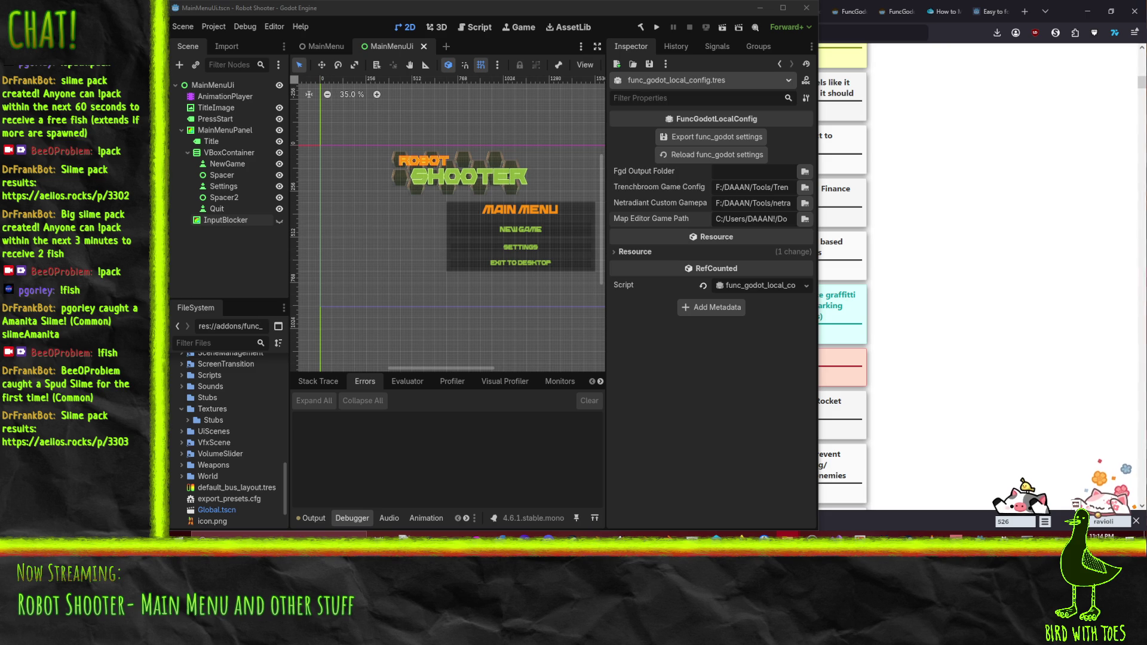
Step: Focus the Godot editor showing func_godot_local_config.tres
left_click(726, 376)
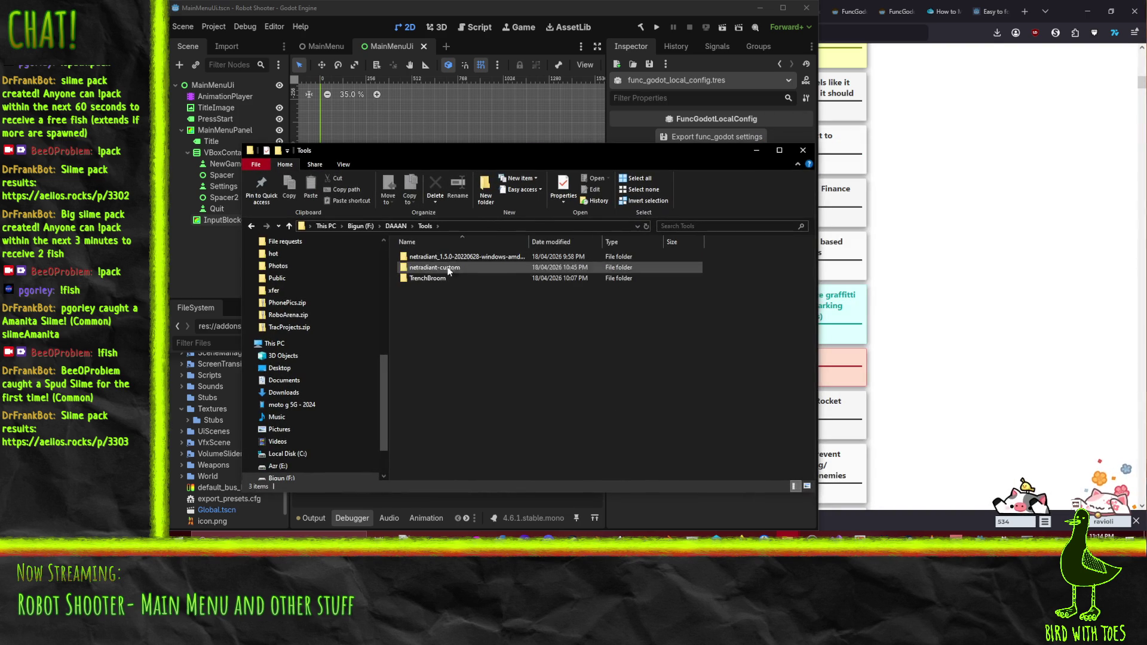
Step: Open the netradiant-custom folder and launch radiant.exe, allowing the unverified program to run
double_click(434, 267)
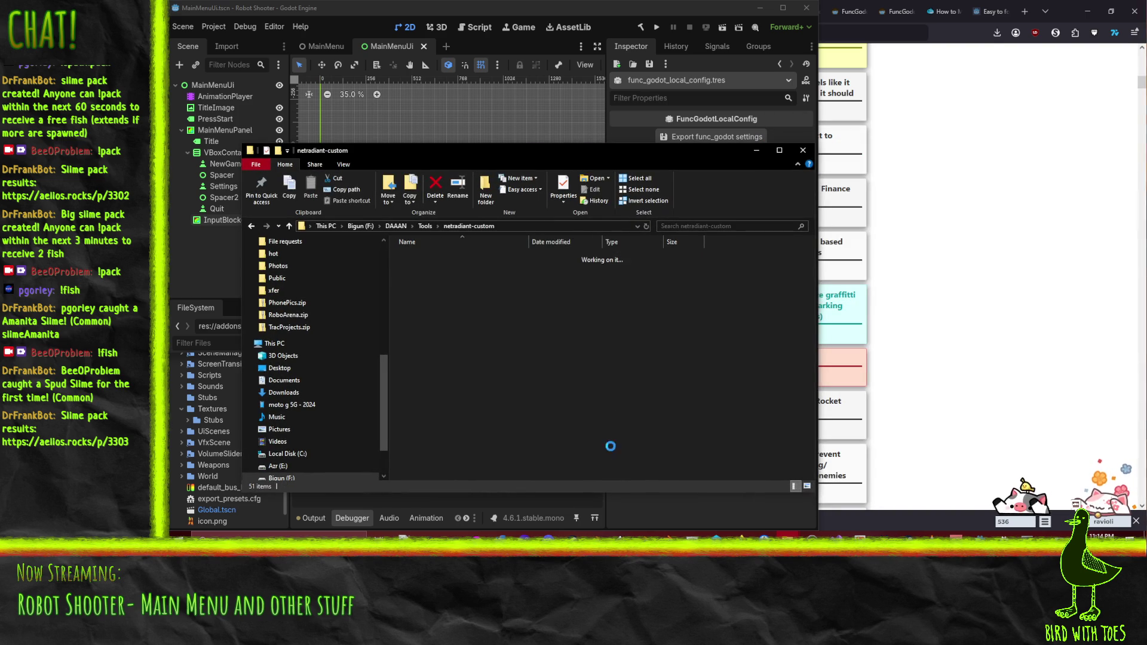
scroll(443, 311, "down", 10)
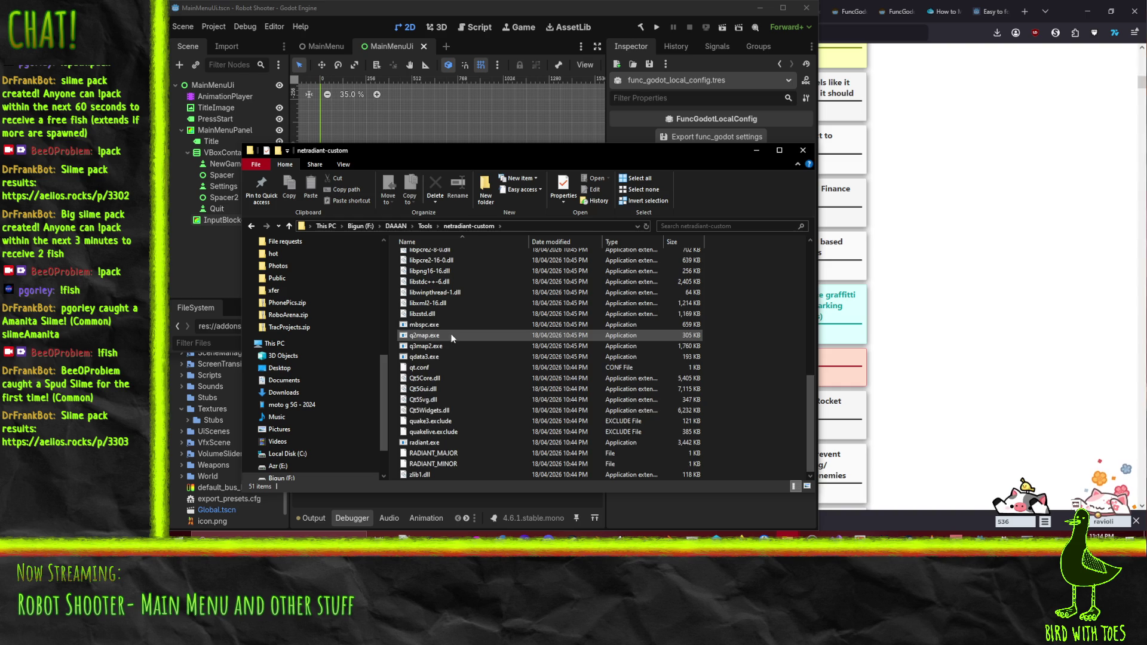
left_click(419, 443)
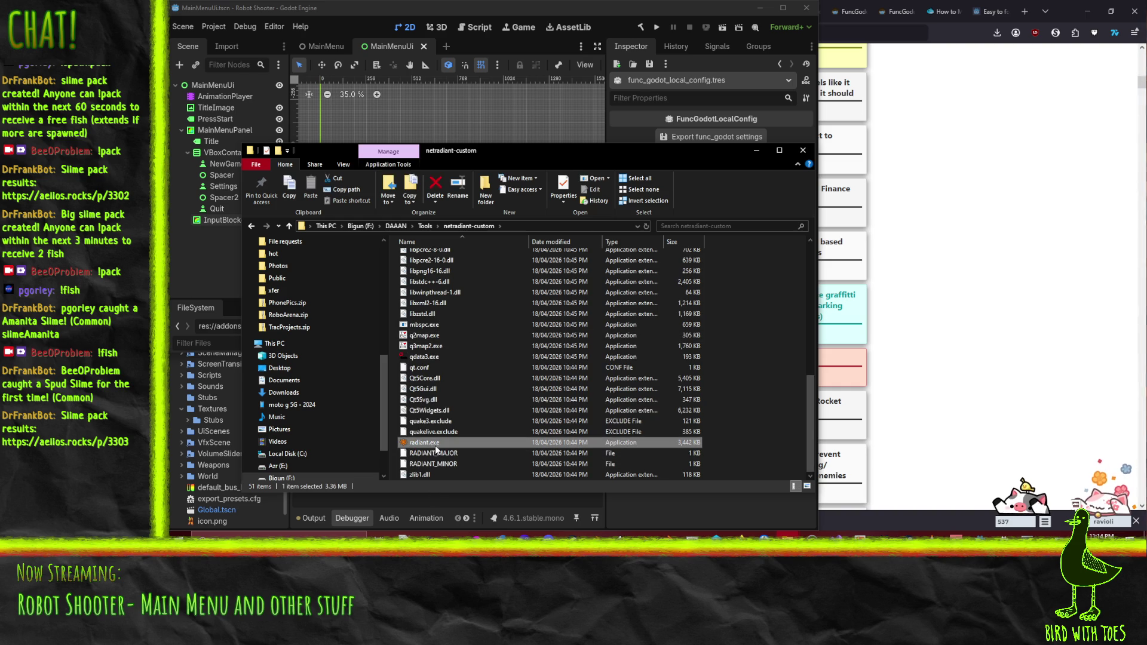
double_click(419, 443)
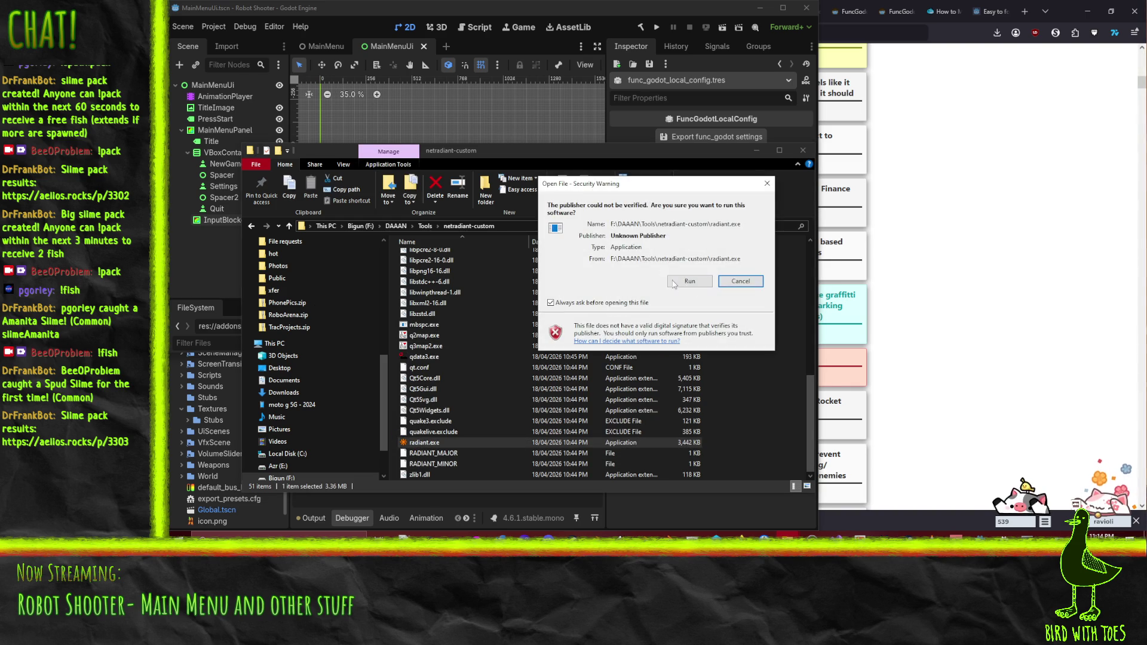
left_click(690, 286)
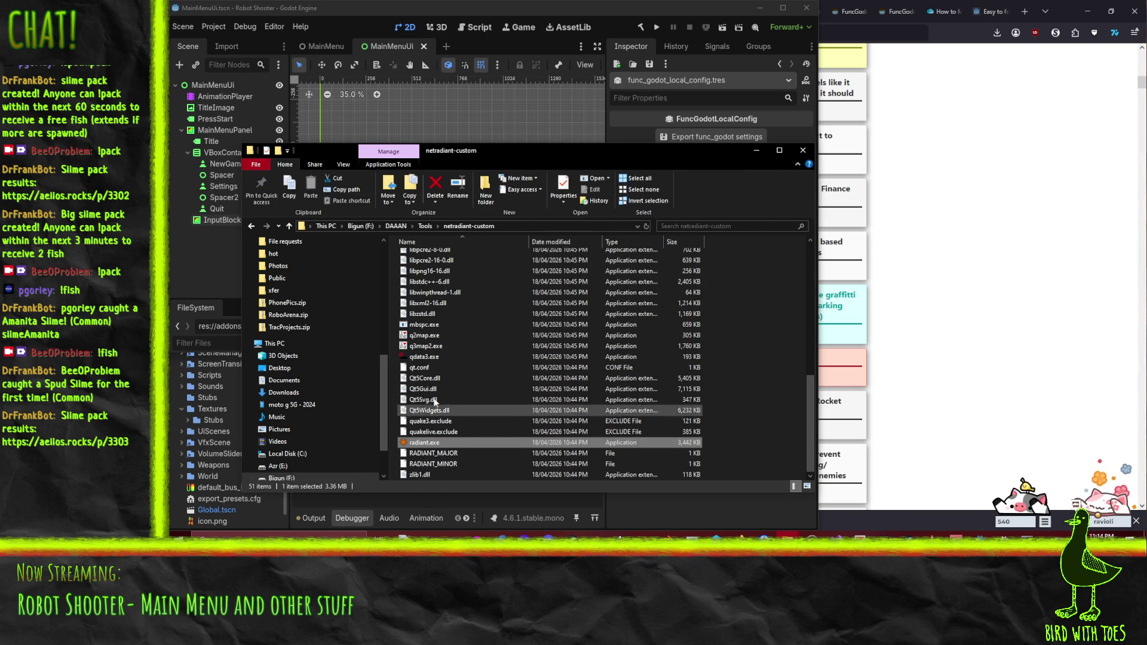
Step: Relaunch radiant.exe, allow it, answer the Startup Failure prompt and dismiss the Console Log
left_click(431, 432)
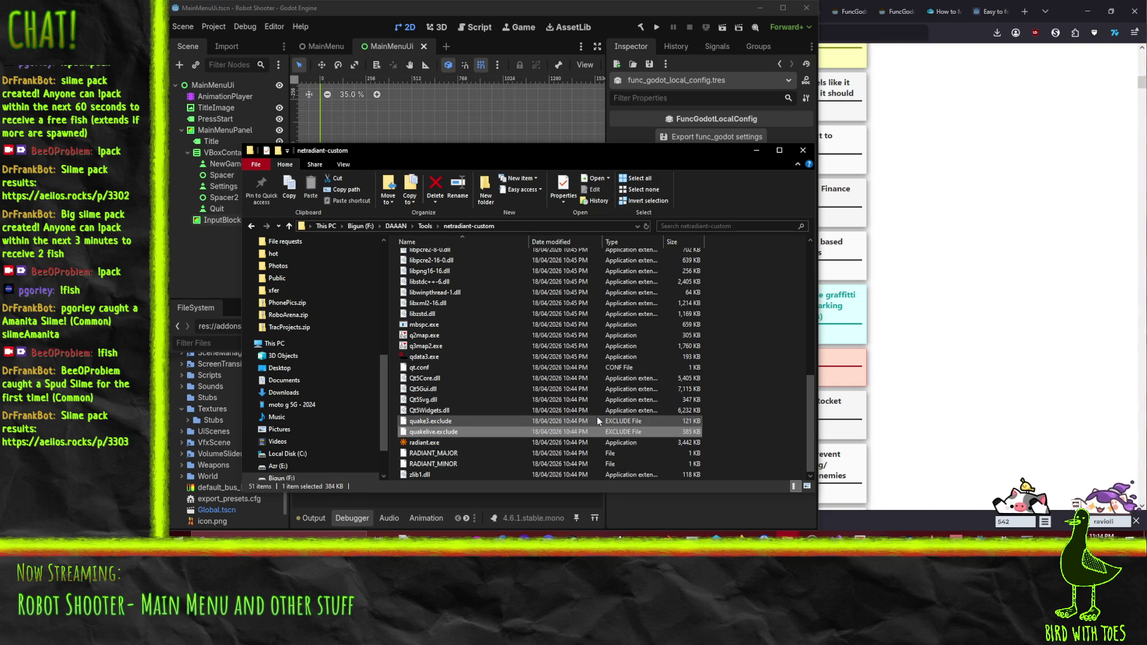
left_click(438, 445)
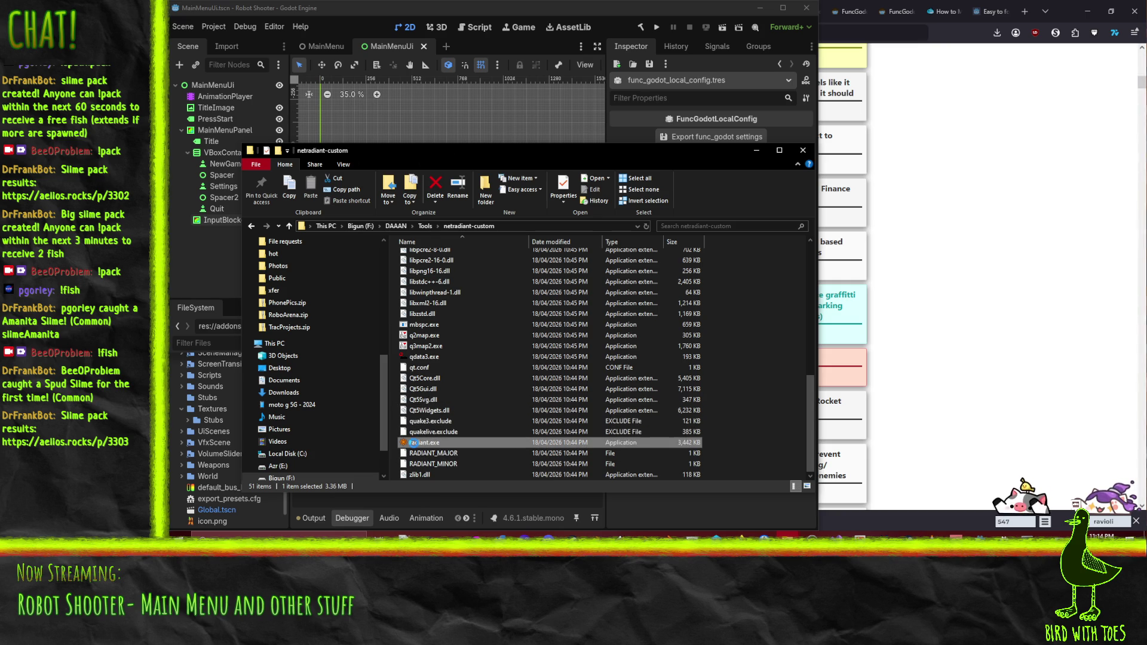
double_click(412, 445)
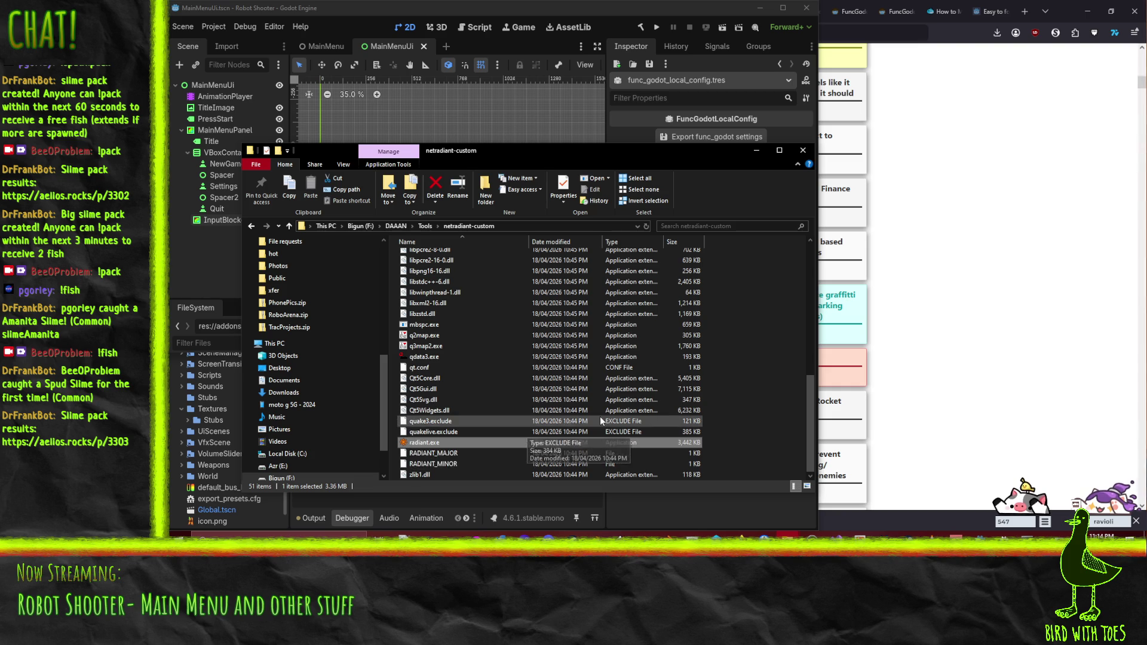
key("Left")
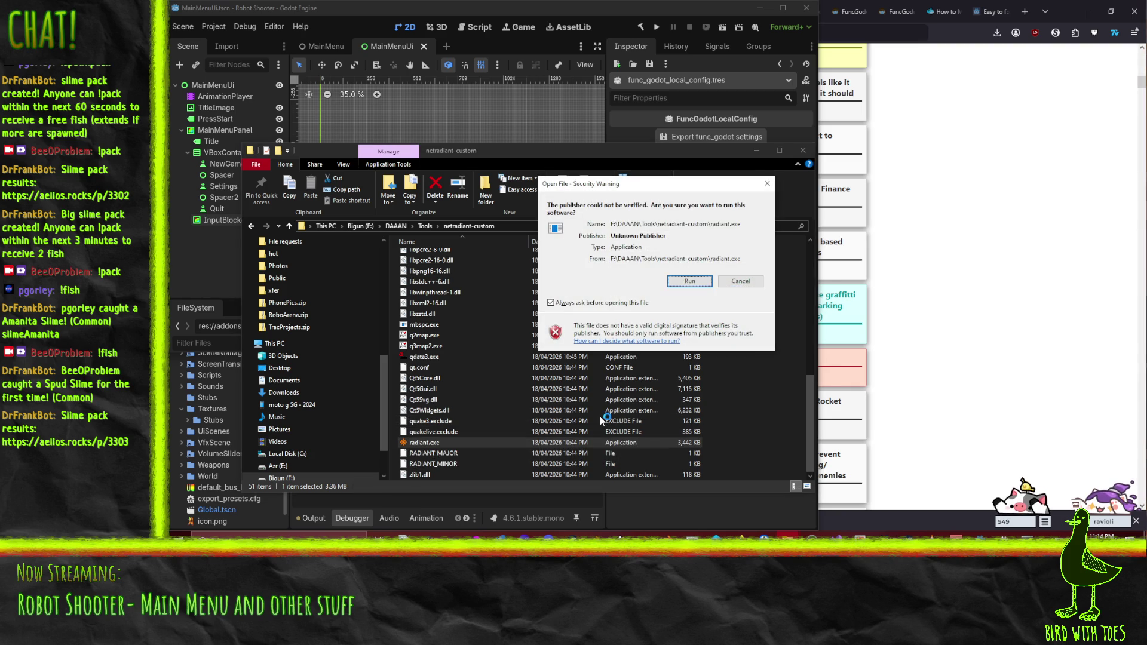
key("Return")
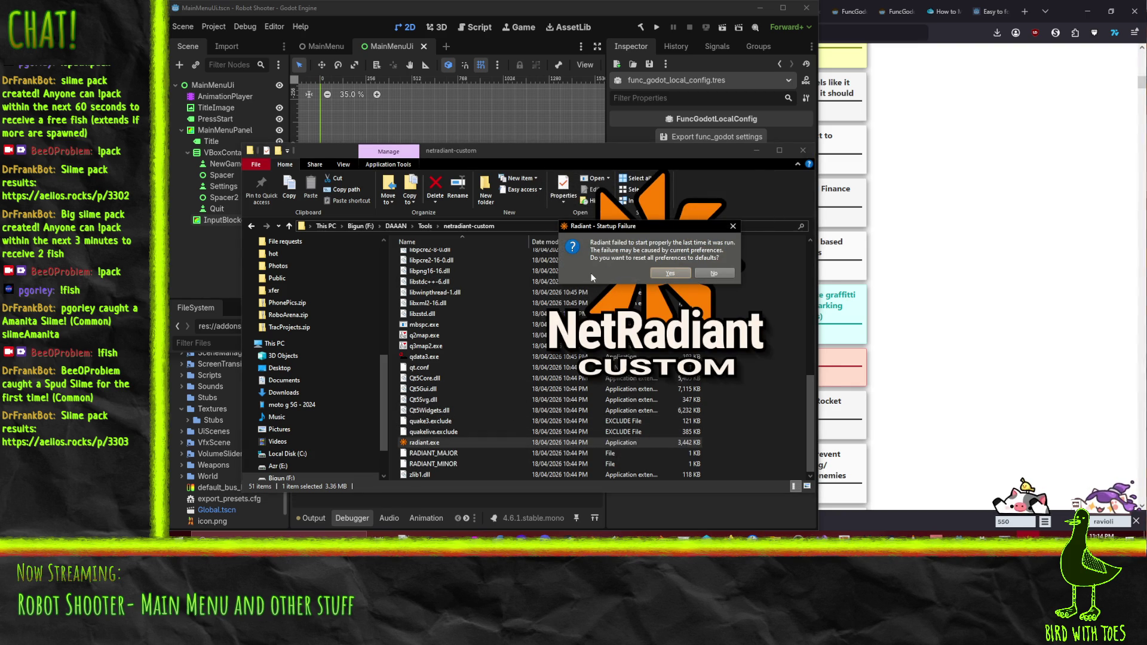
left_click(672, 273)
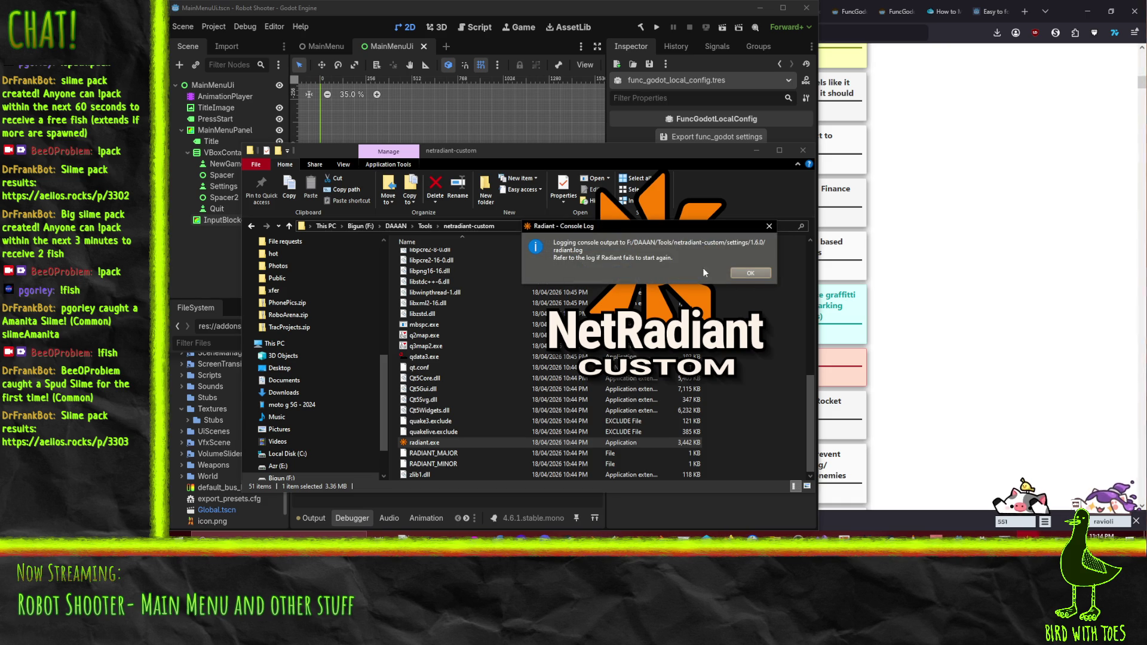
left_click(751, 273)
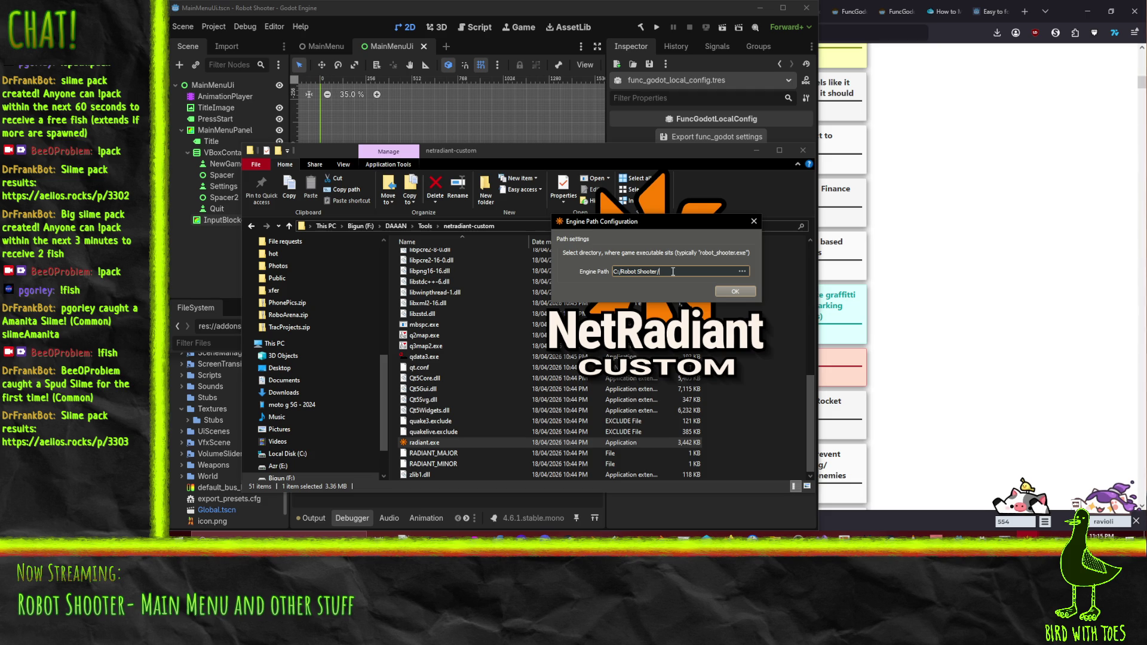
Step: Set the engine path to the RobotShooter project folder and confirm to start the editor
left_click(742, 272)
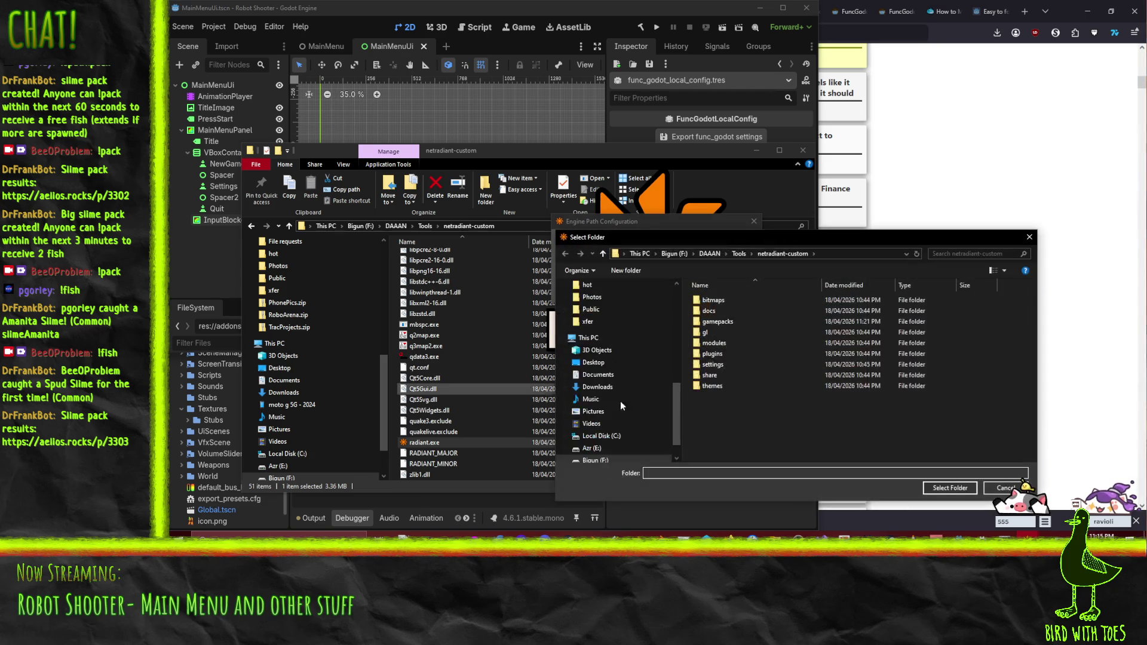
mouse_move(715, 239)
left_mouse_down()
mouse_move(845, 309)
mouse_move(952, 203)
mouse_move(806, 238)
left_mouse_up()
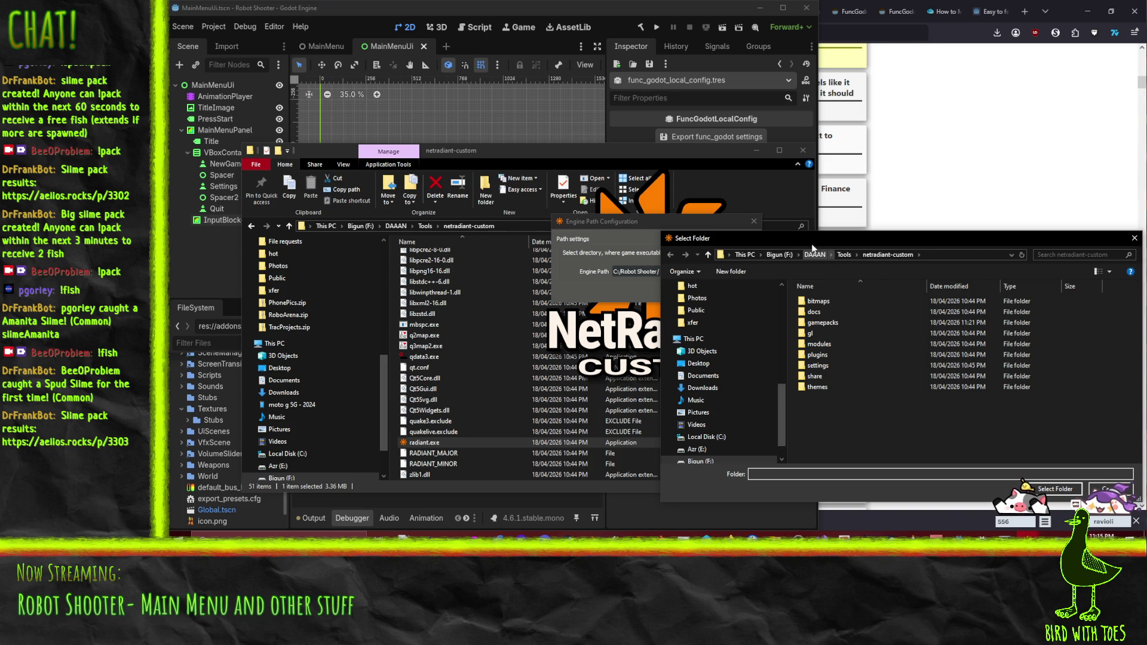
key("Escape")
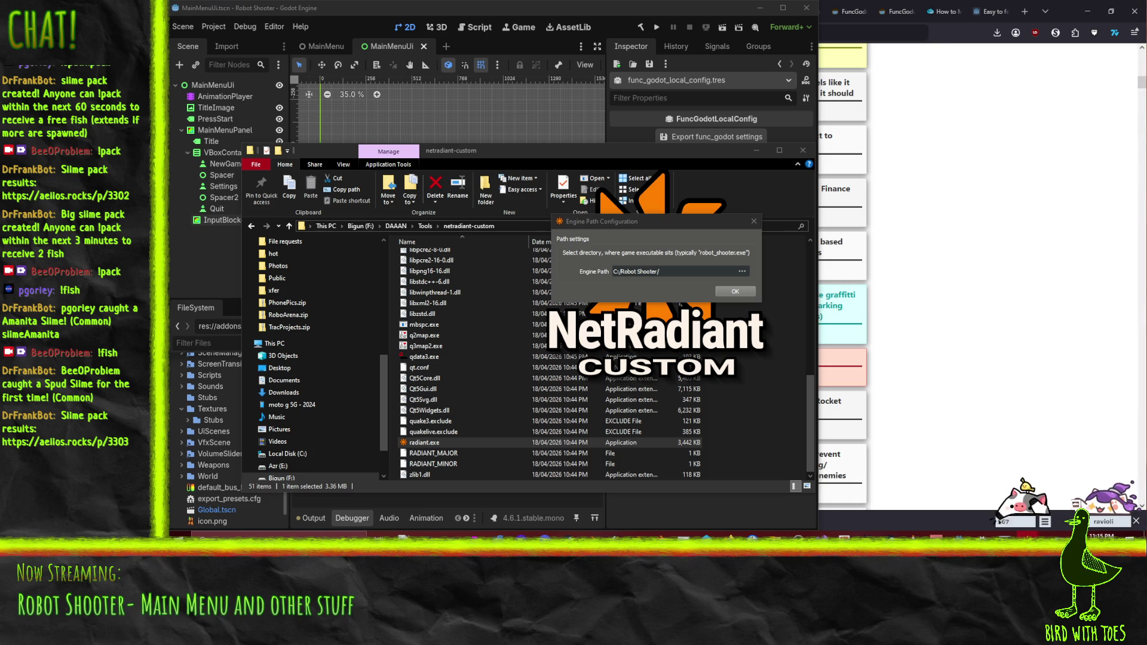
key("ctrl+v")
left_click(725, 292)
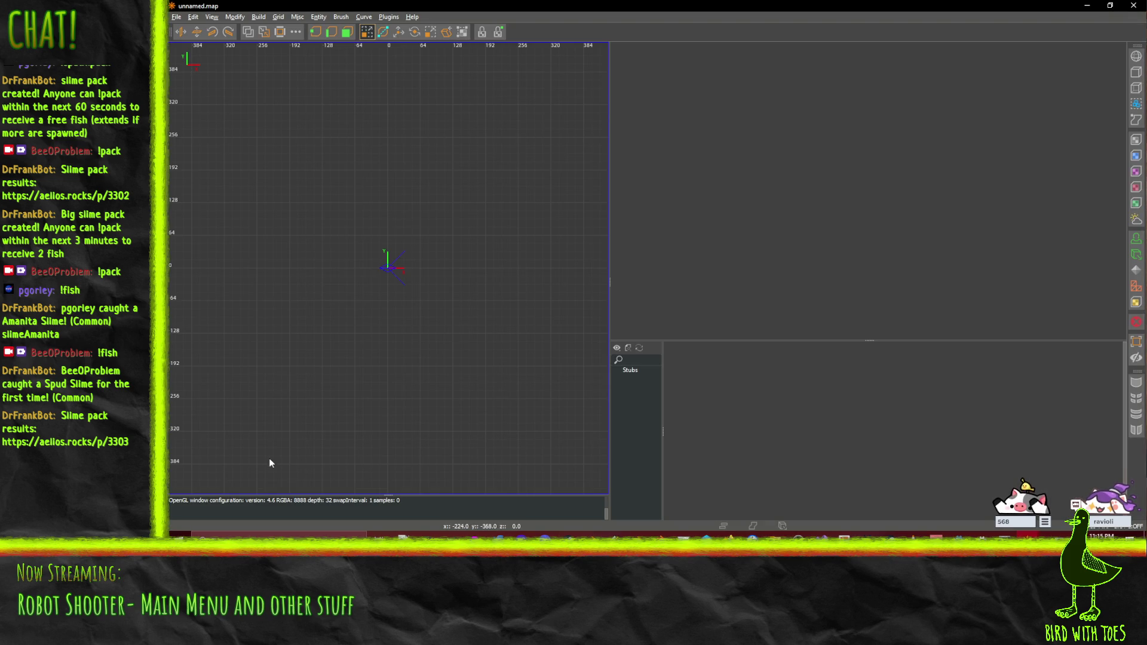
Step: Open sandbox.map from RobotShooter/World/maps and pick up the greybox_grey_grid texture from a face
left_click(177, 18)
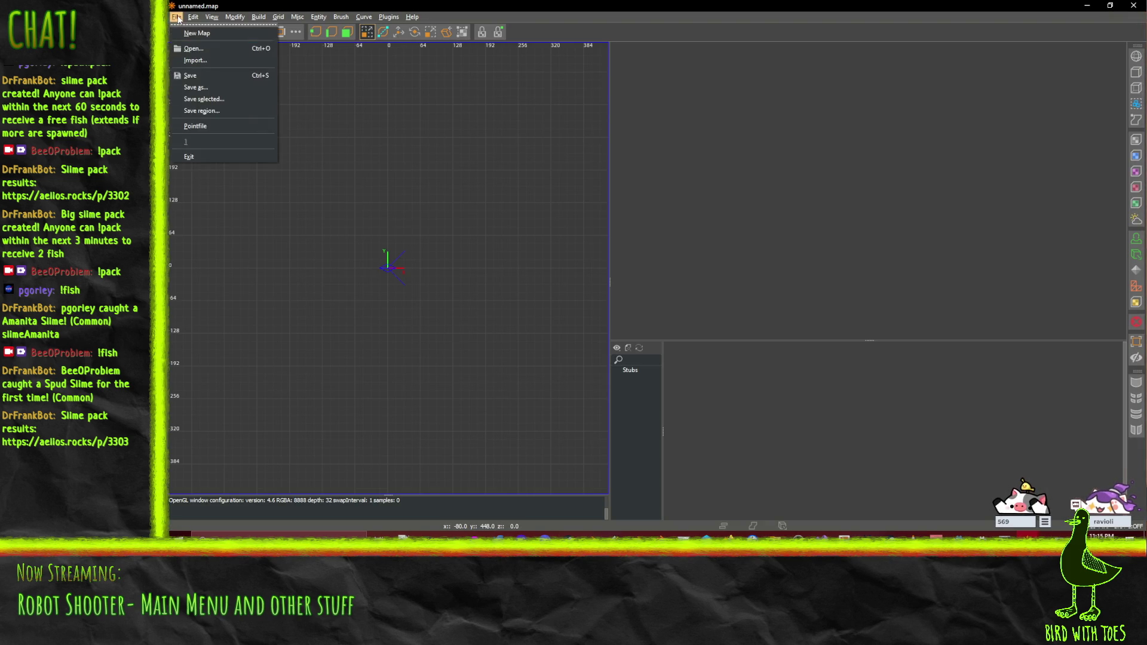
left_click(193, 49)
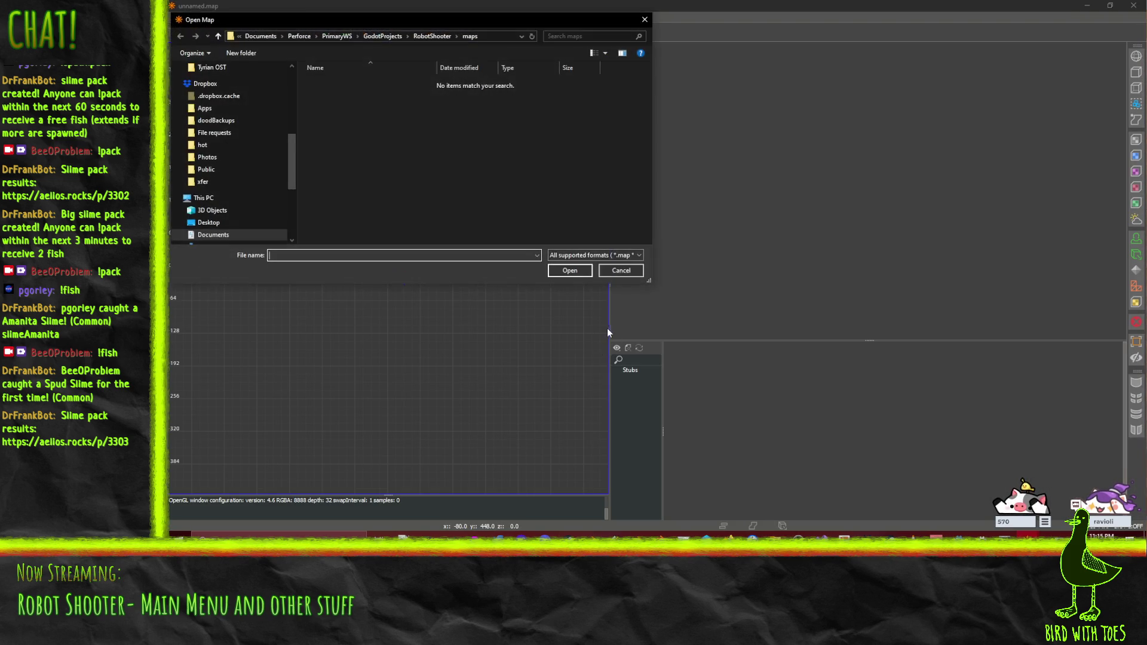
left_click(439, 36)
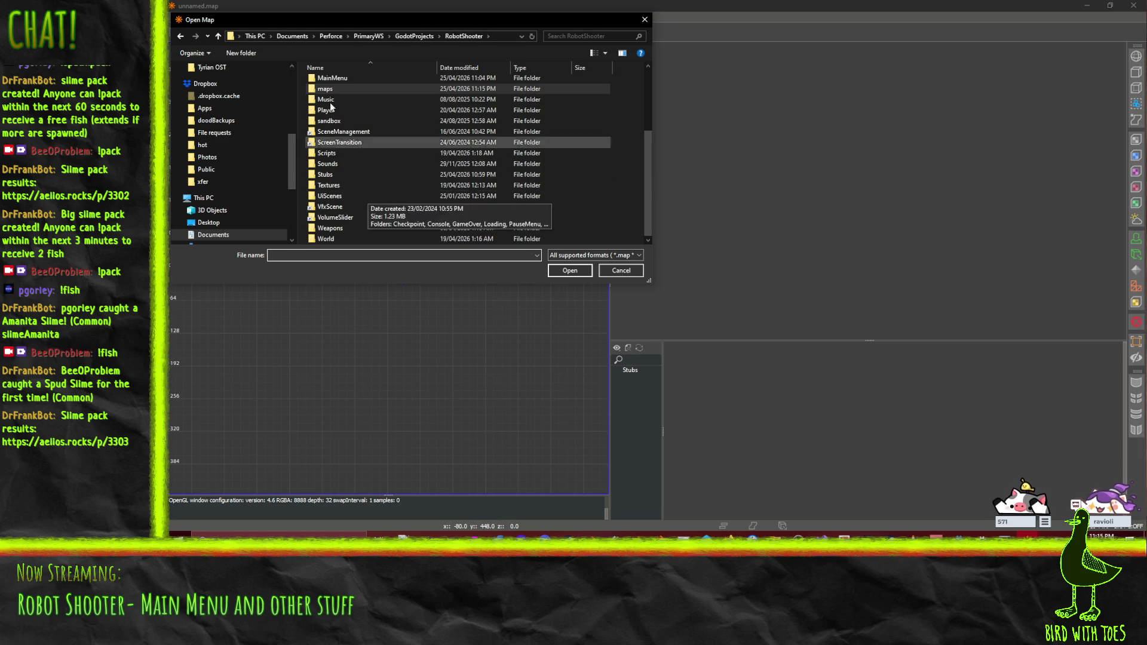
double_click(327, 239)
double_click(348, 82)
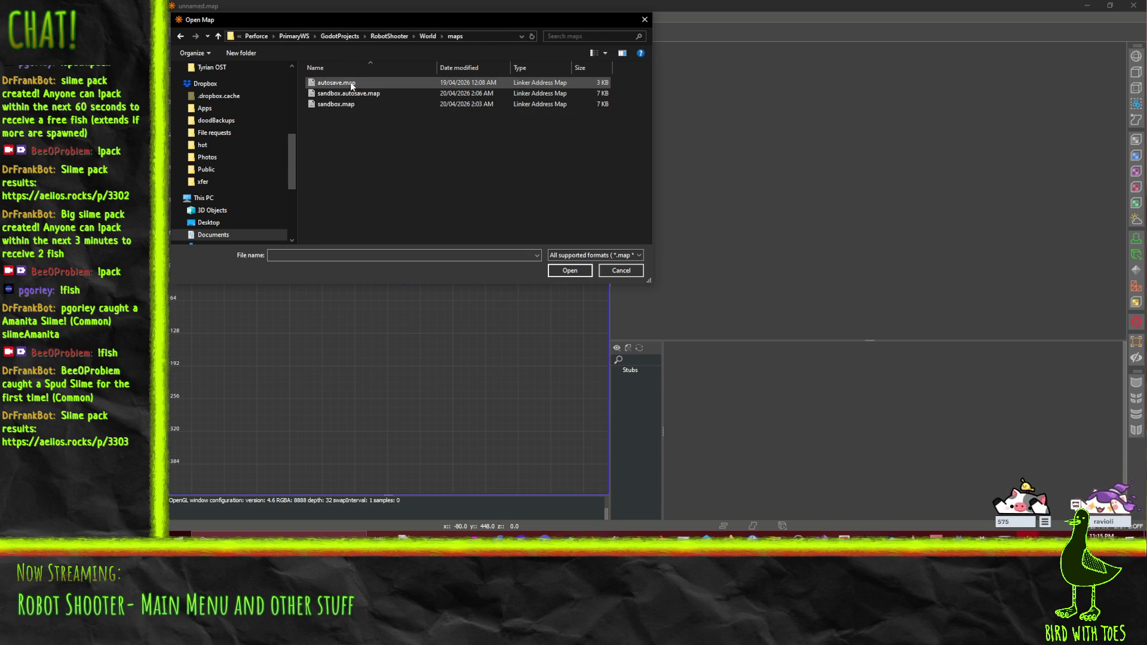
double_click(346, 104)
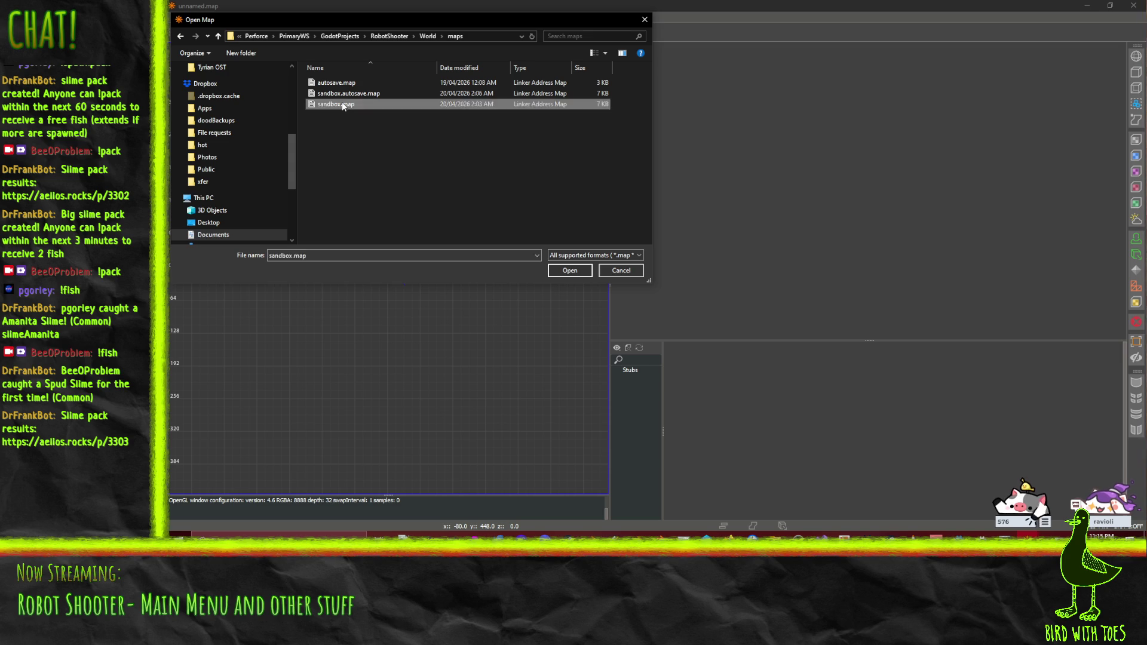
middle_click(939, 209)
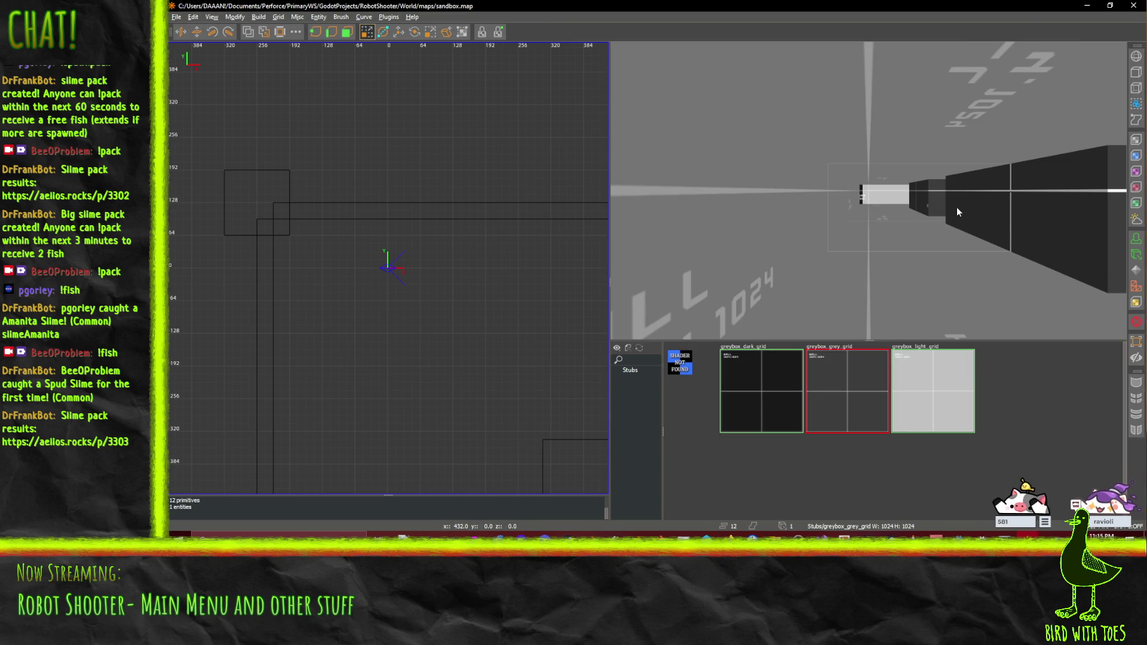
right_click(847, 226)
key("s")
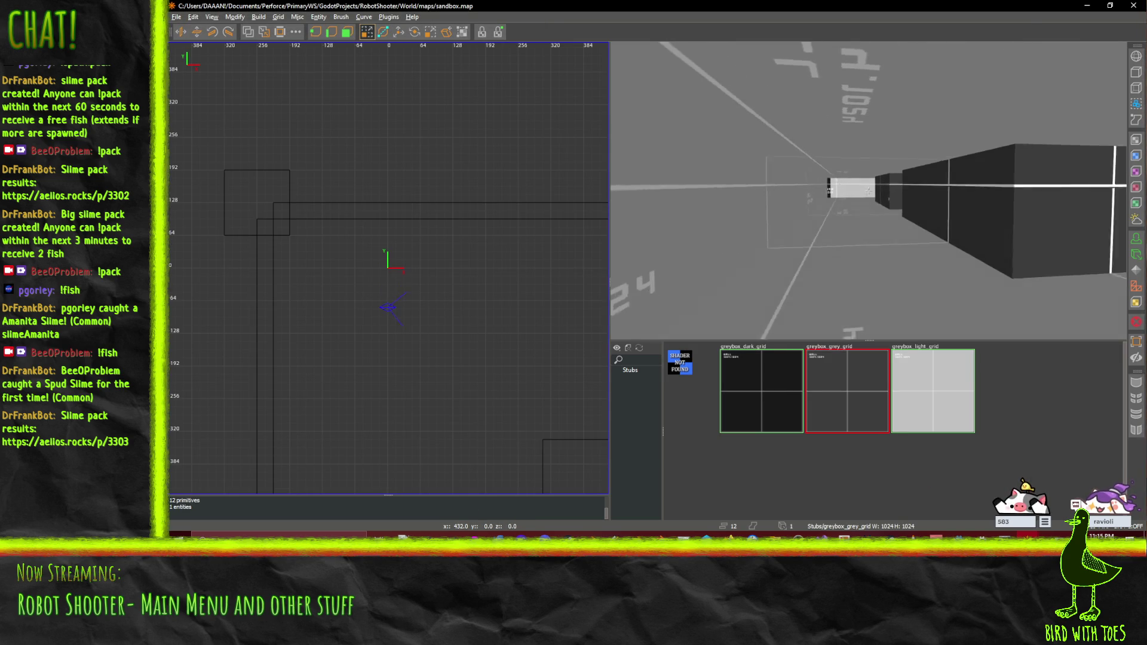
mouse_move(868, 190)
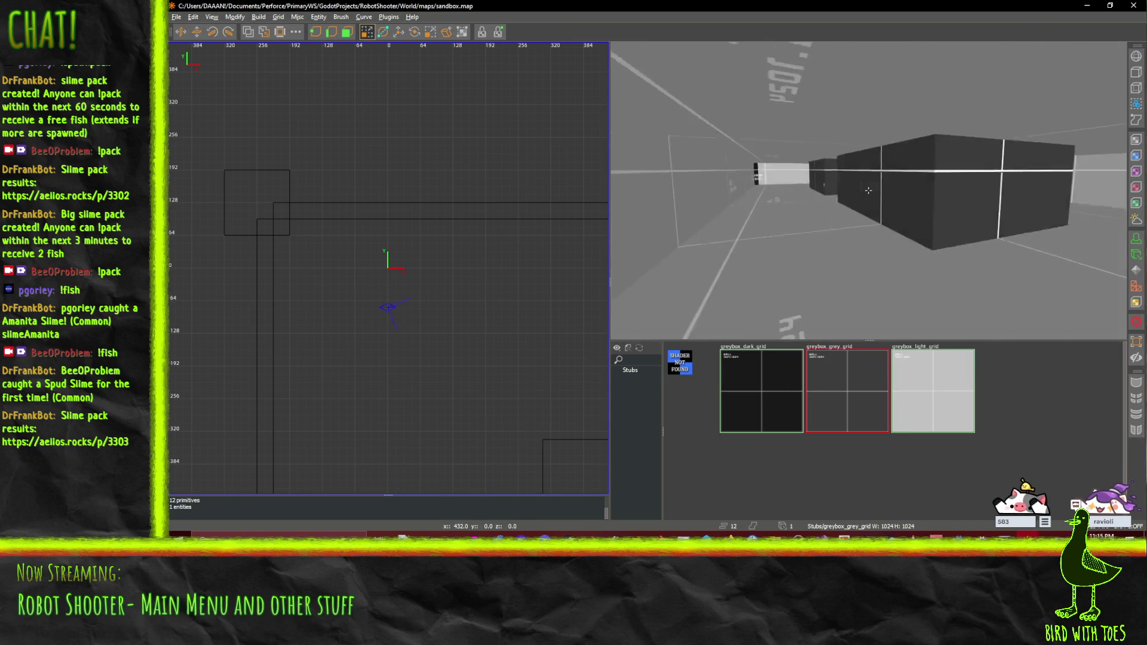
key("s")
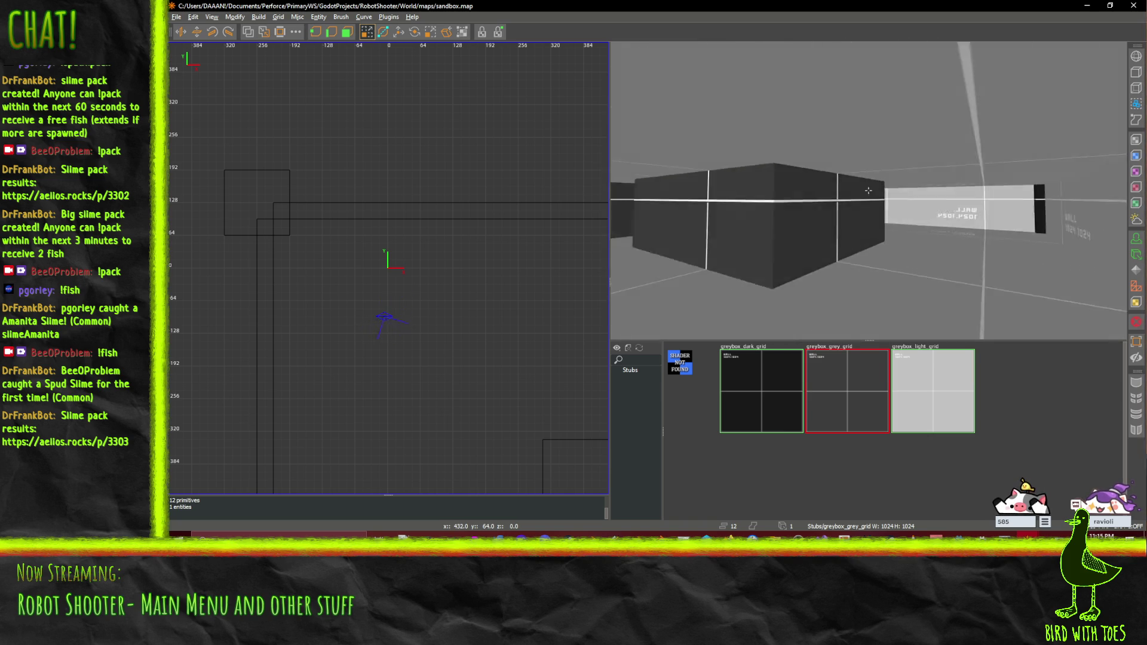
key("w")
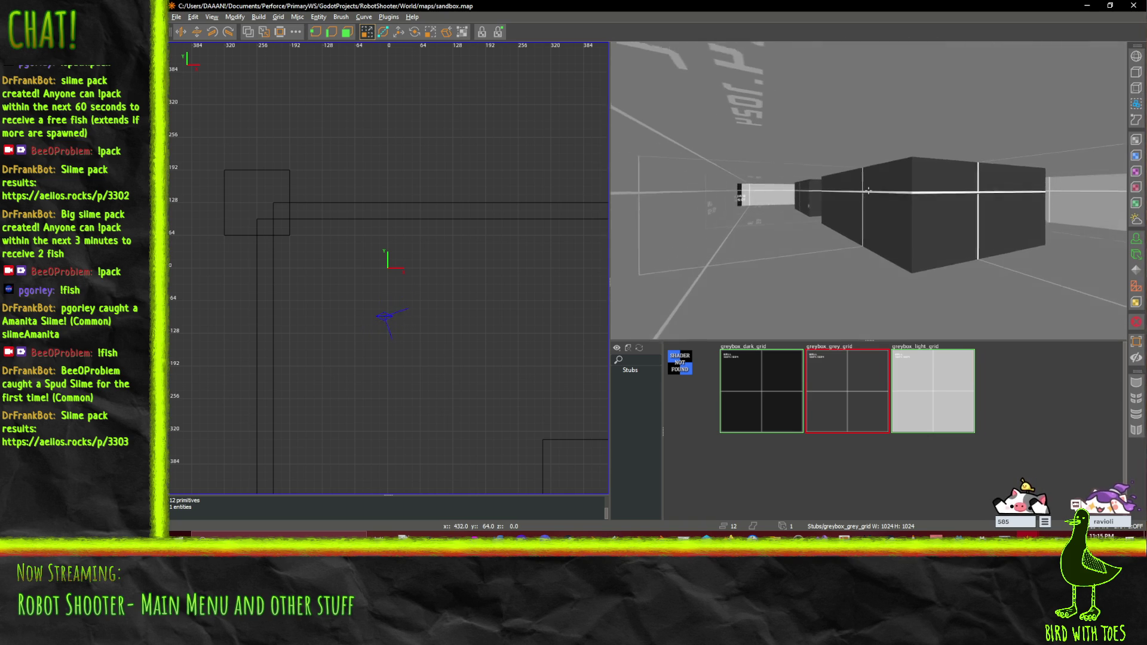
key("s")
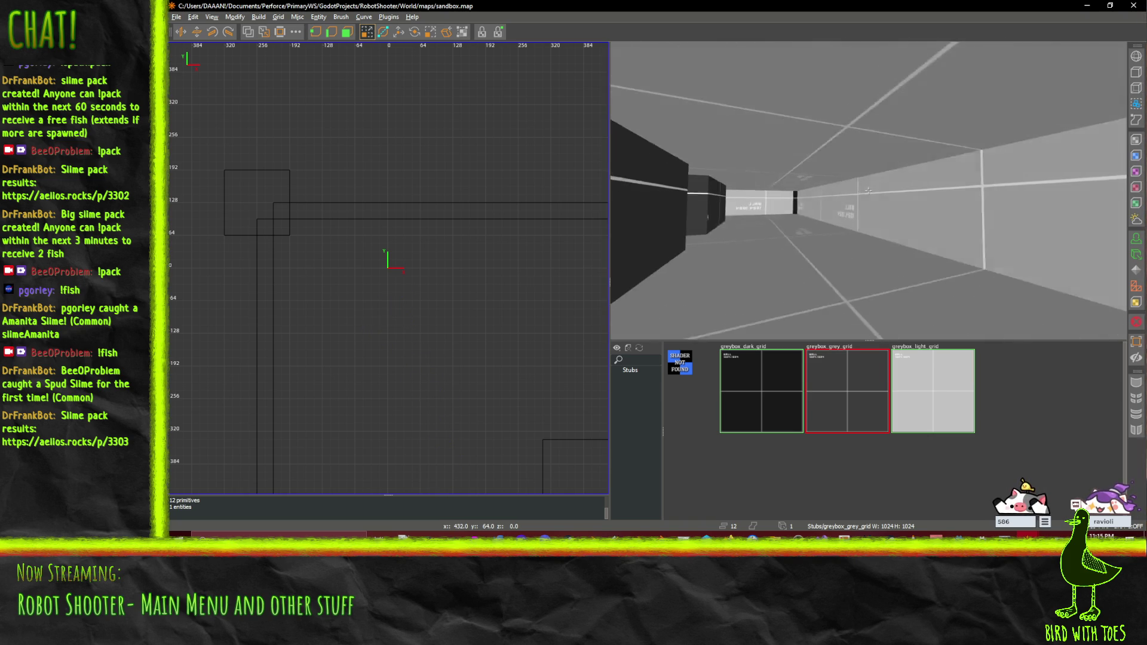
key("w")
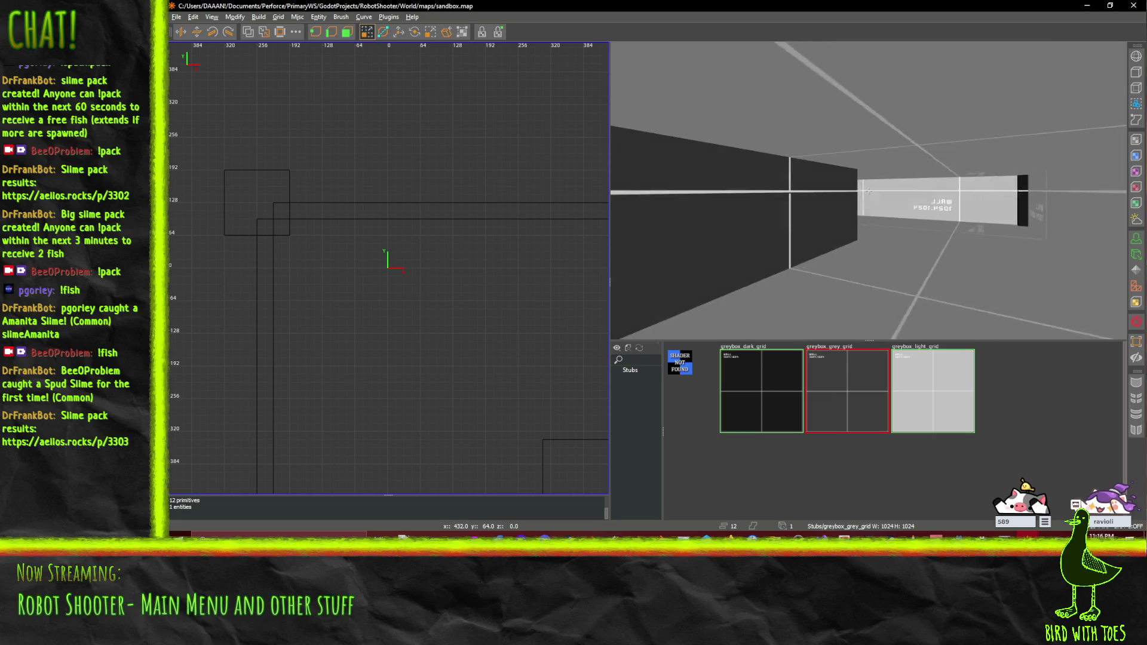
key("s")
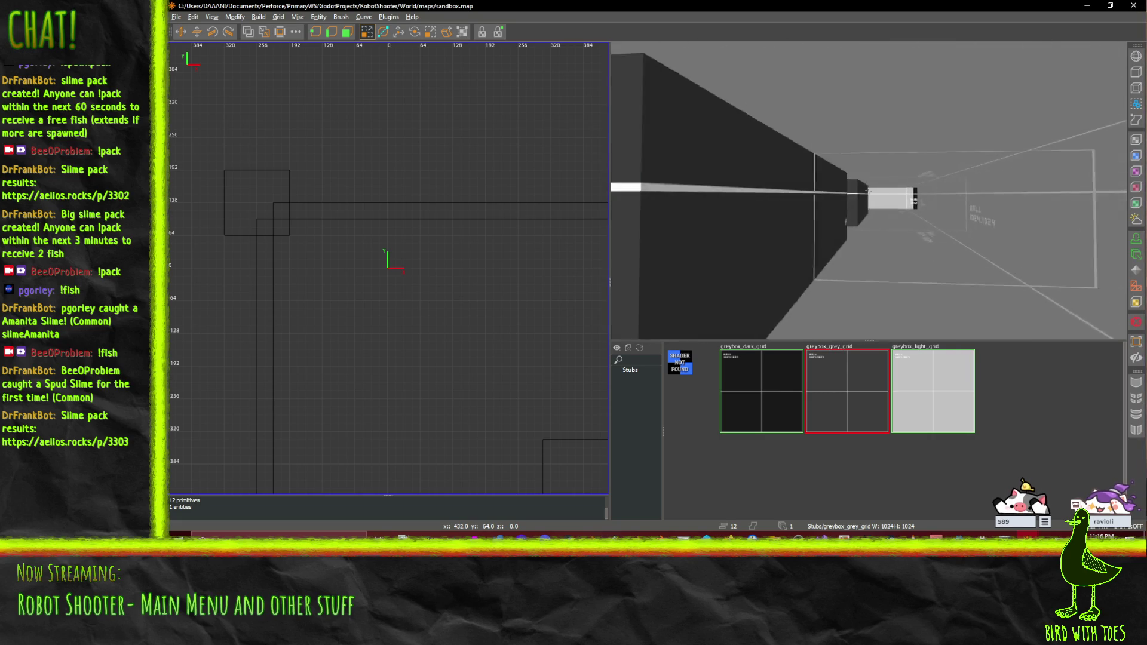
key("w")
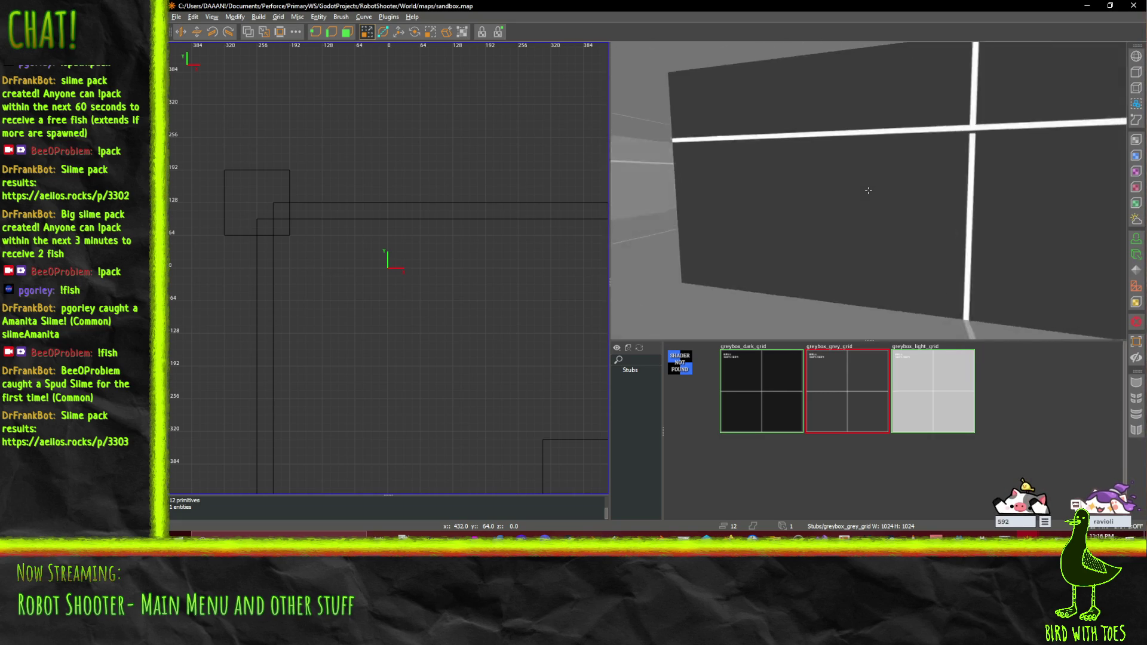
key("w")
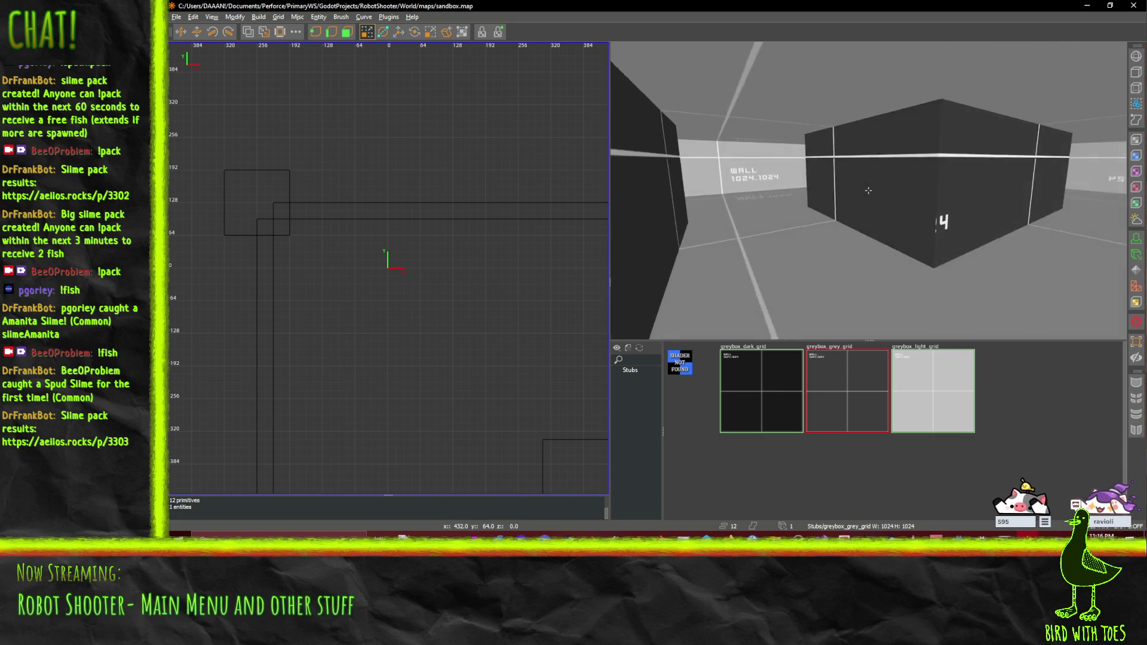
key("s")
right_click(868, 190)
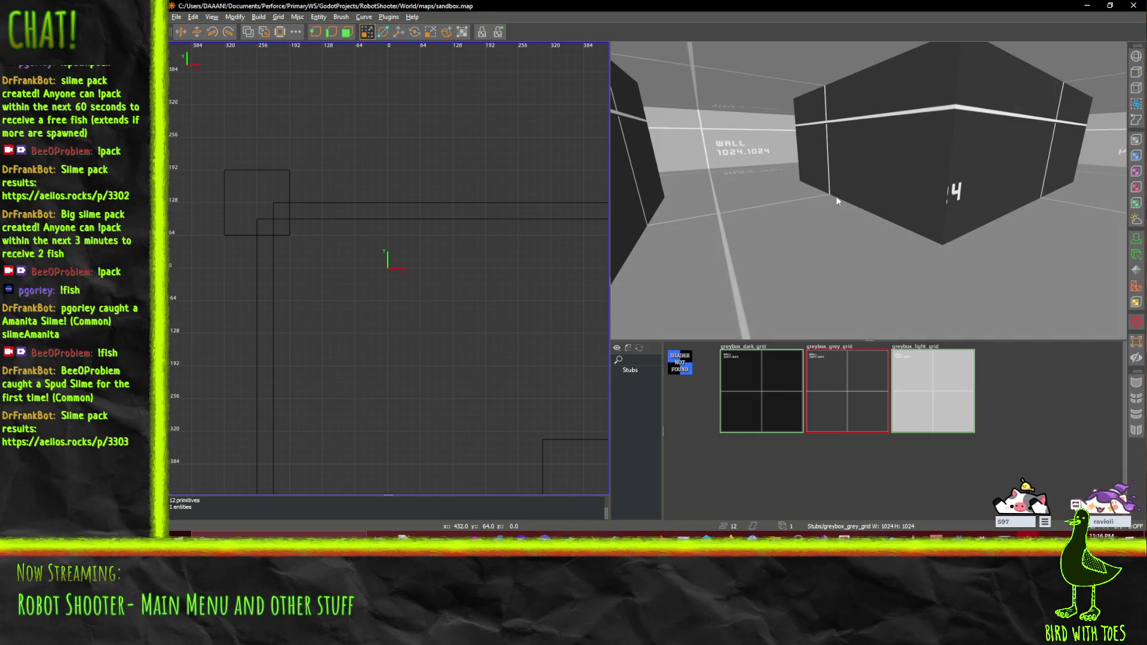
scroll(414, 328, "down", 4)
scroll(502, 324, "down", 1)
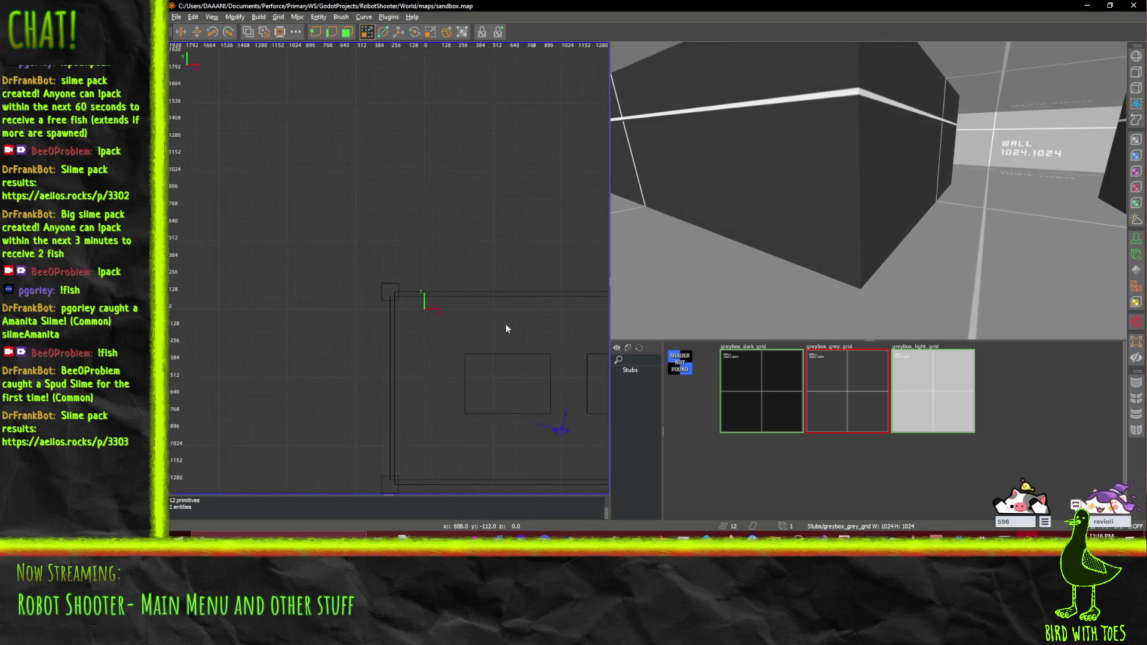
right_click(539, 360)
right_click(481, 328)
left_click(499, 247)
mouse_move(458, 240)
left_mouse_down()
mouse_move(285, 156)
mouse_move(369, 173)
left_mouse_up()
key("Delete")
right_click(504, 253)
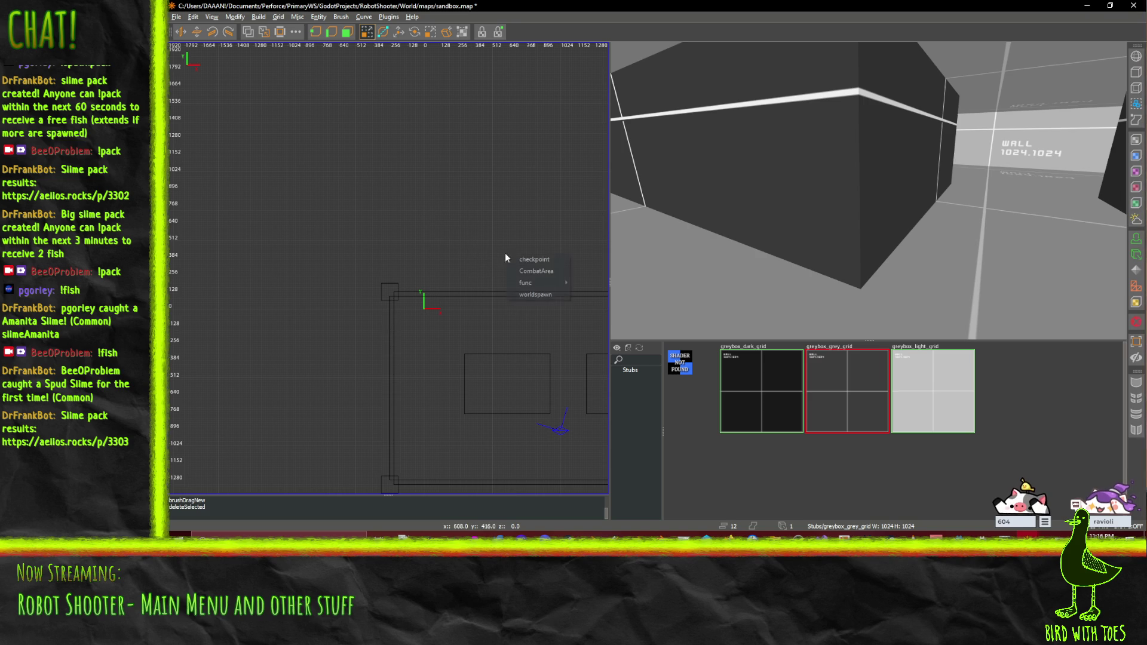
right_click(442, 223)
key("Escape")
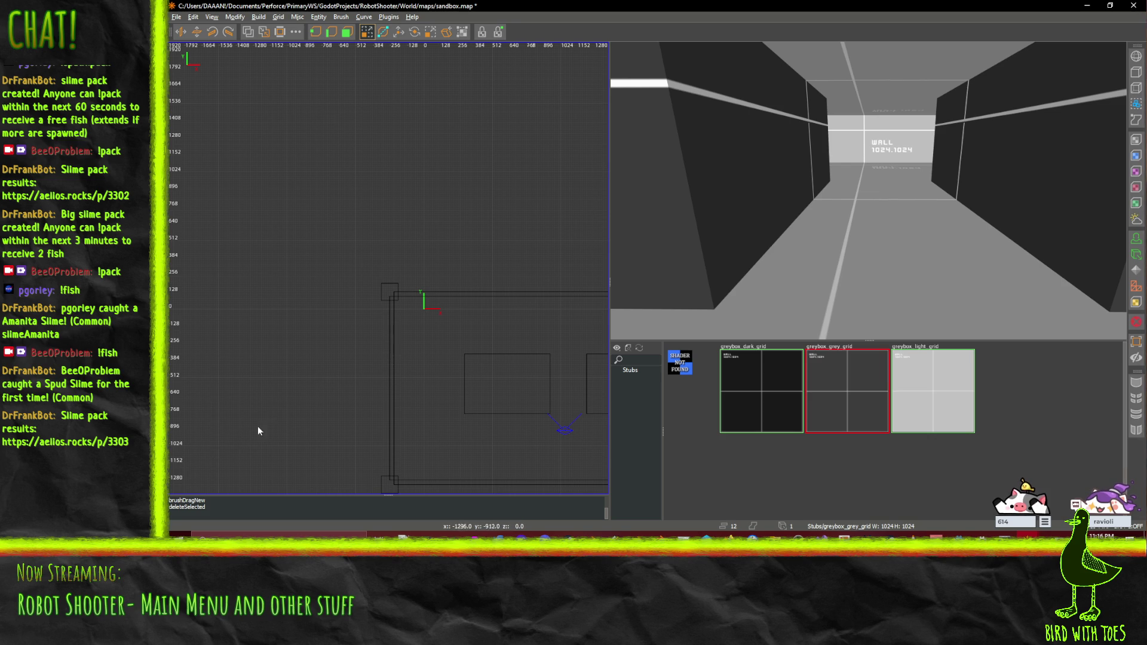
scroll(257, 426, "down", 2)
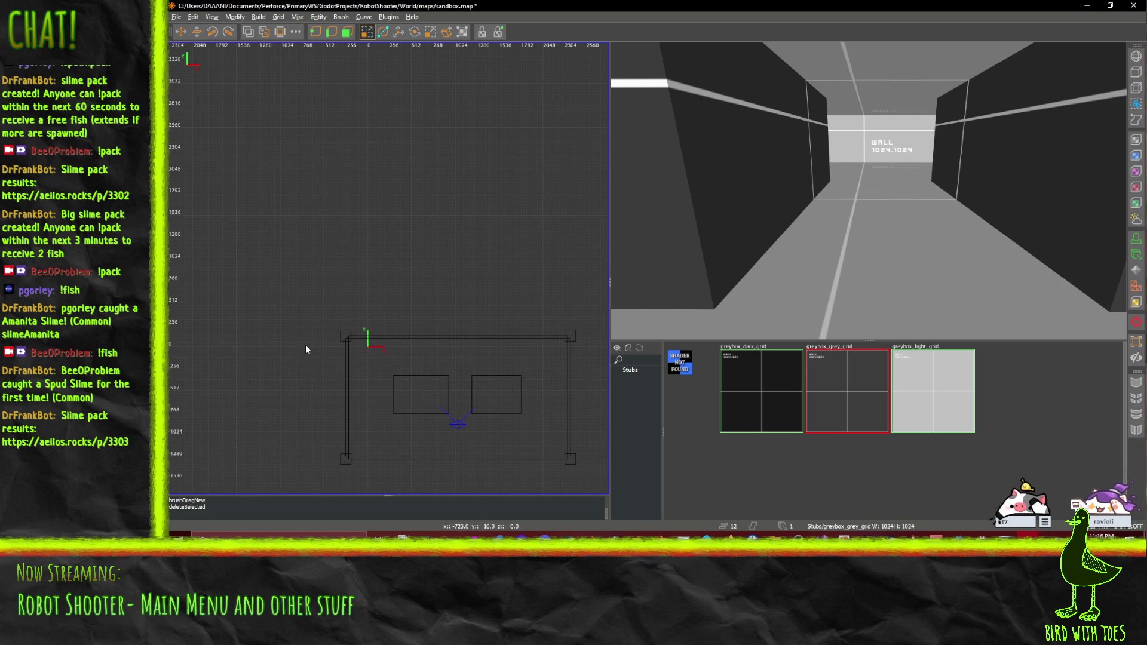
key("c")
left_click(236, 258)
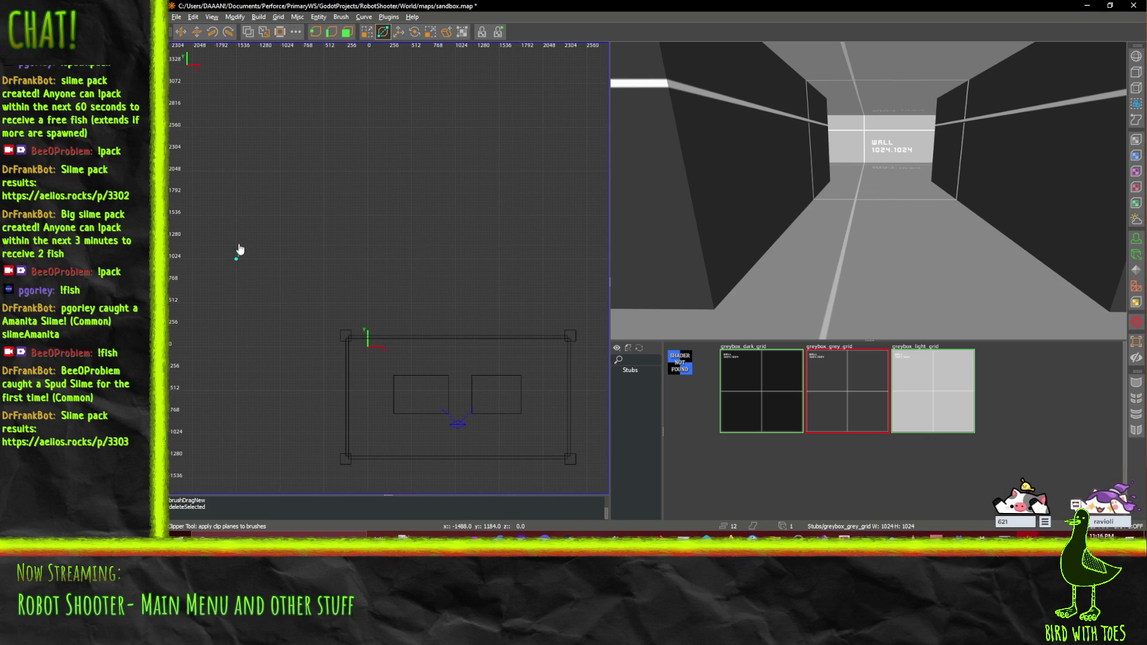
key("ctrl+z")
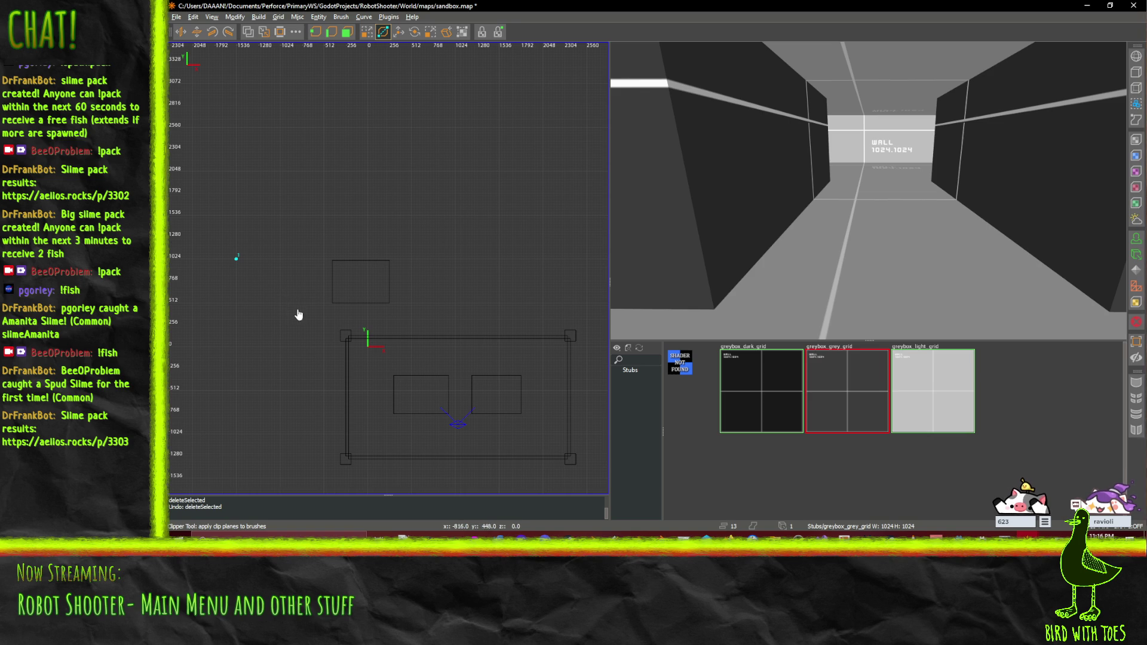
left_click(368, 293)
right_click(410, 292)
left_click(439, 229)
key("x")
left_click(354, 278, "shift")
key("Delete")
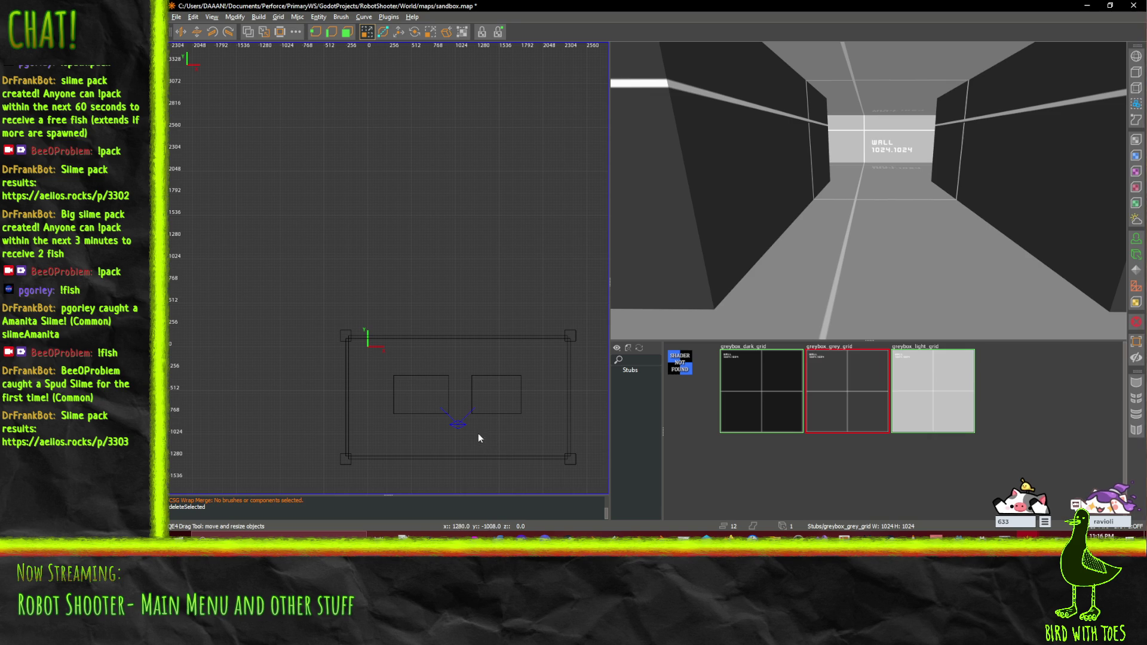
key("x")
left_click(498, 441)
left_click(462, 277)
left_click(540, 224)
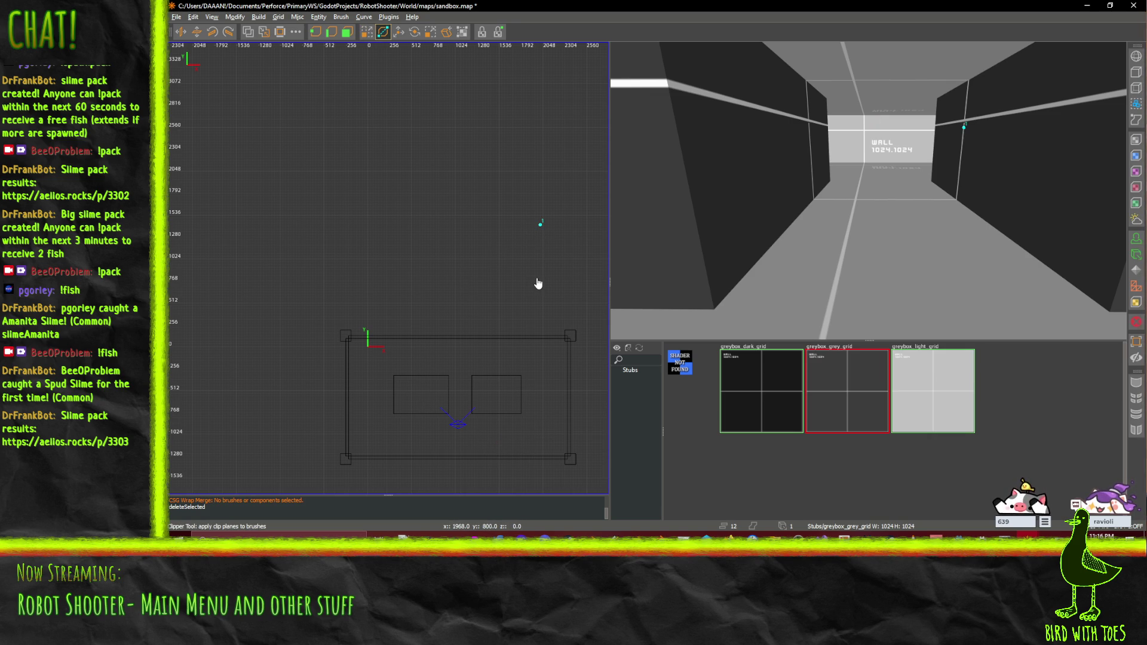
key("x")
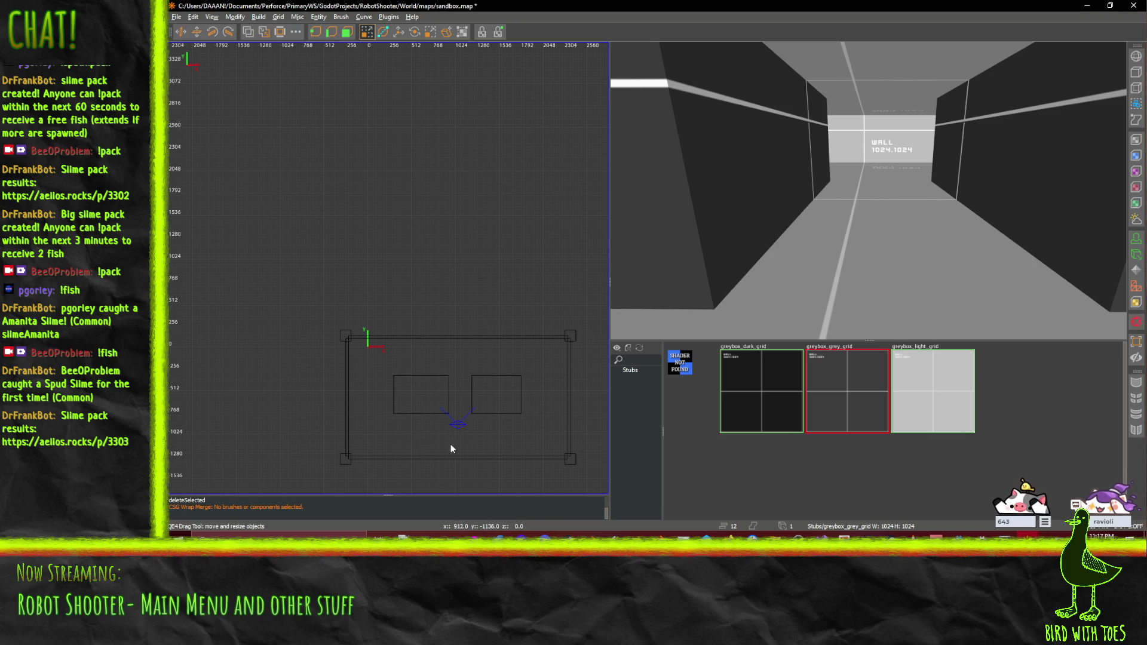
key("w")
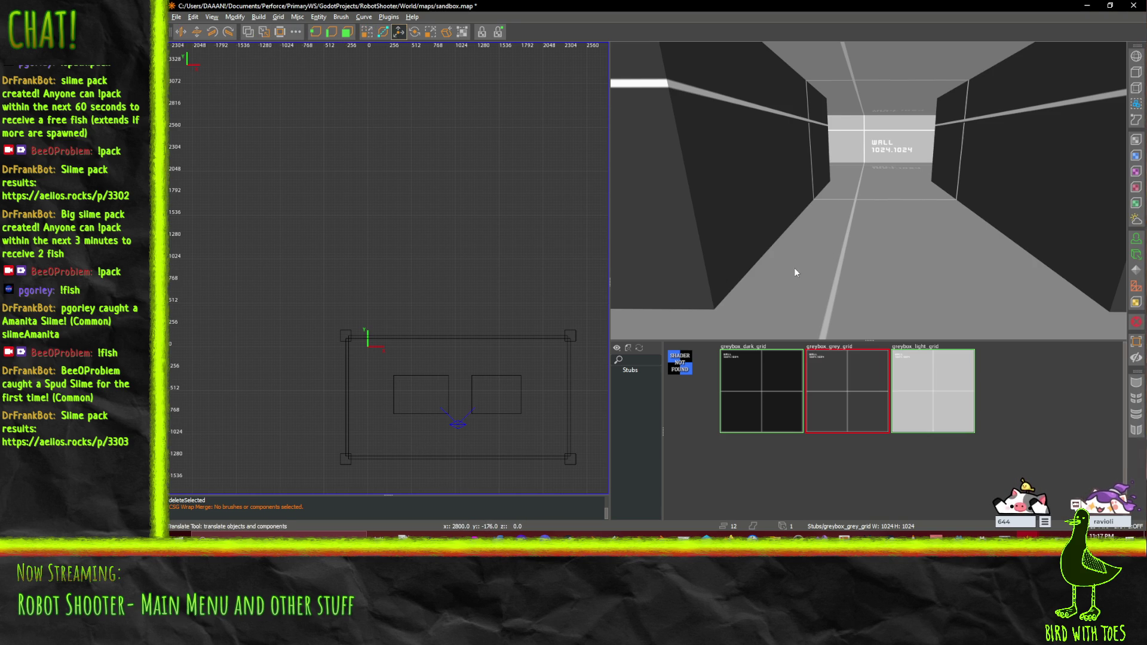
key("s")
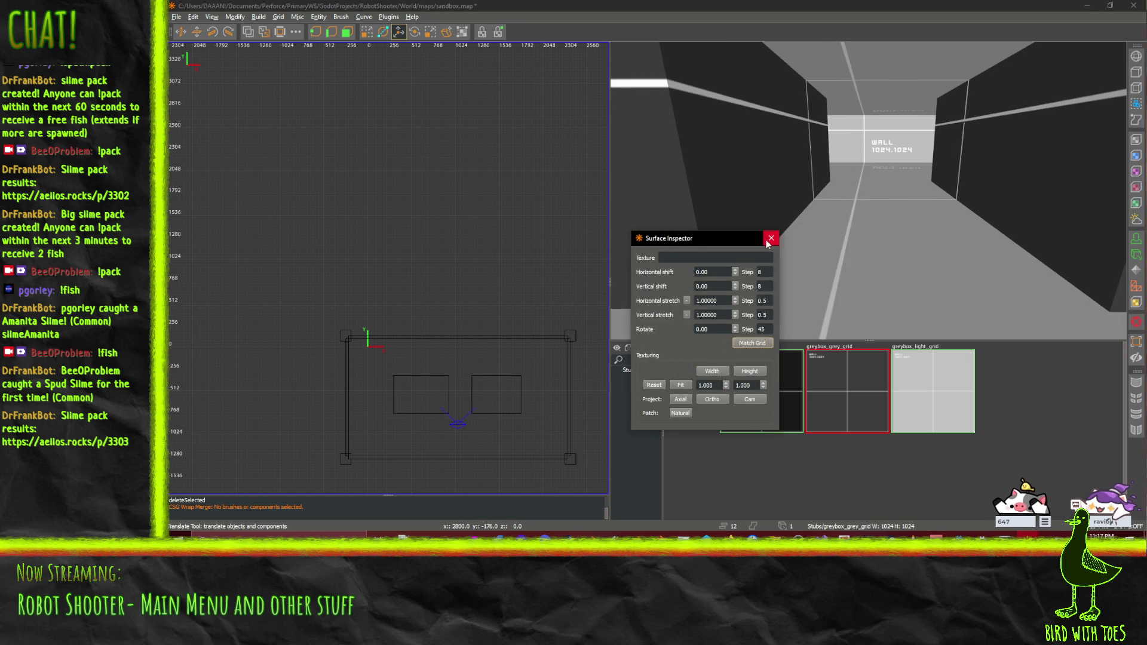
left_click(771, 238)
key("Left")
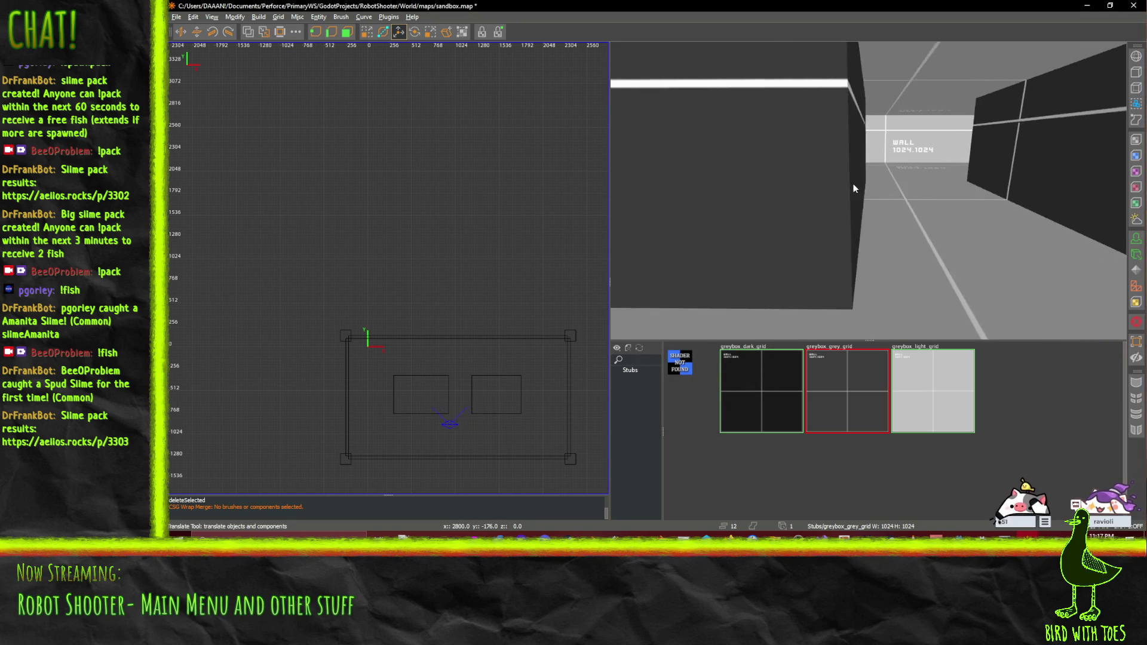
key("Up")
key("s")
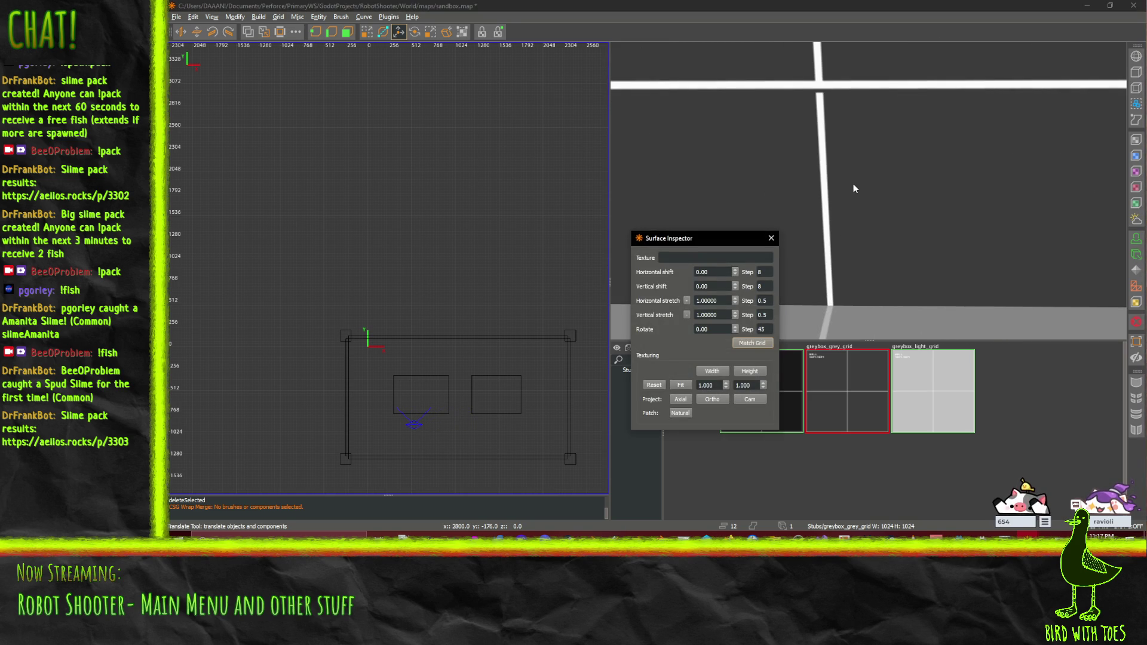
left_click(772, 239)
key("Right")
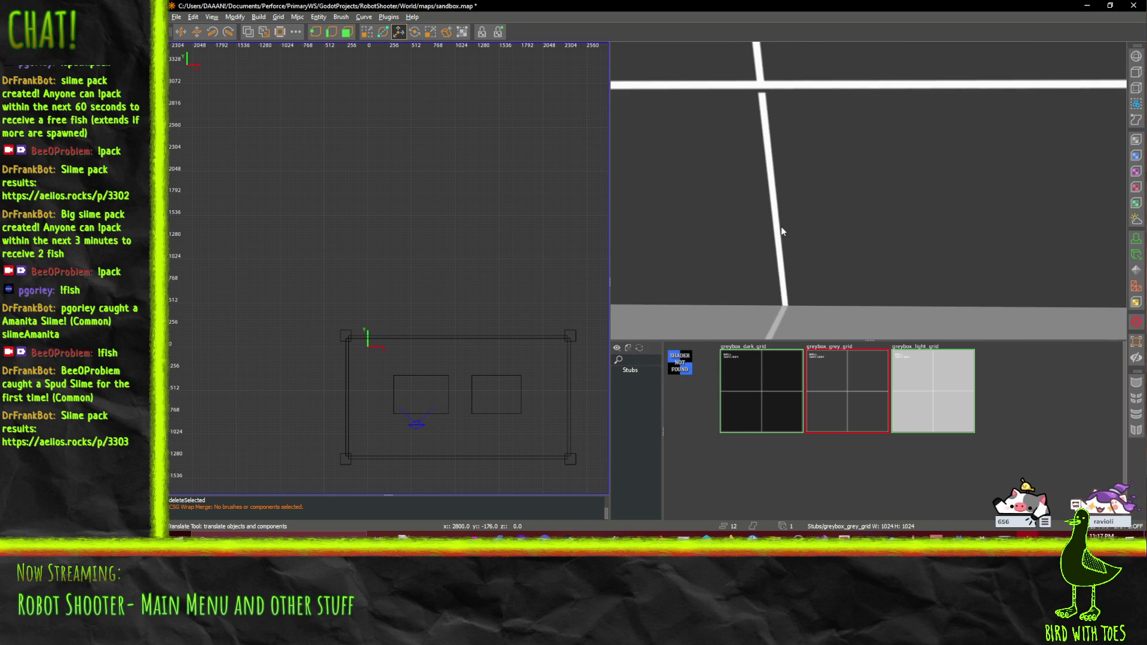
key("Right")
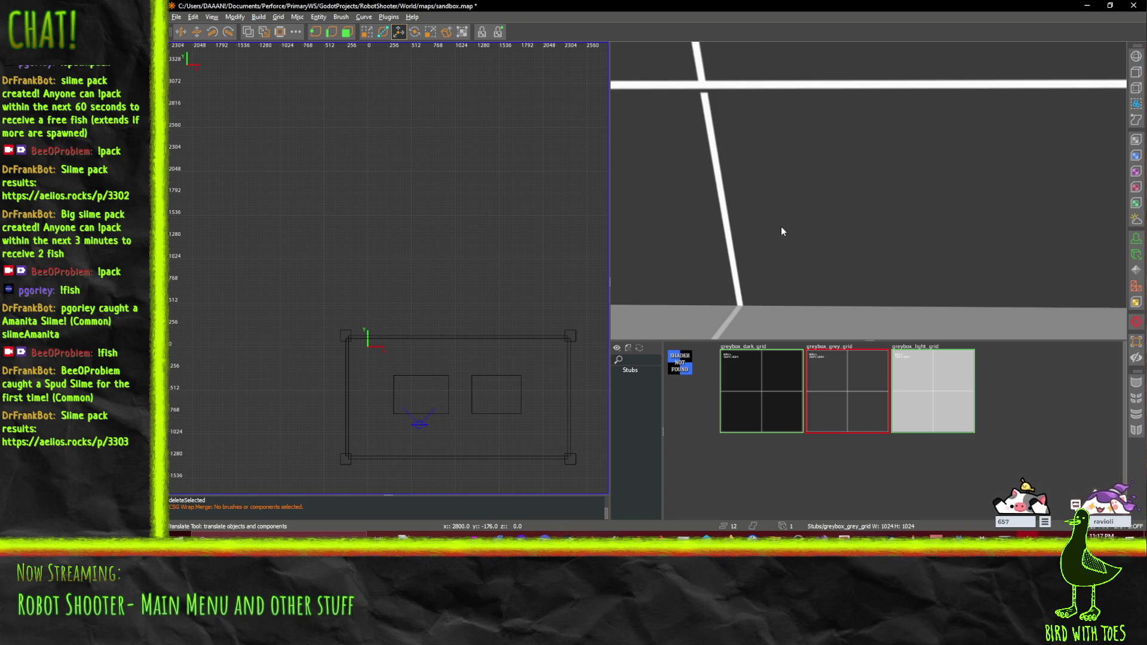
key("q")
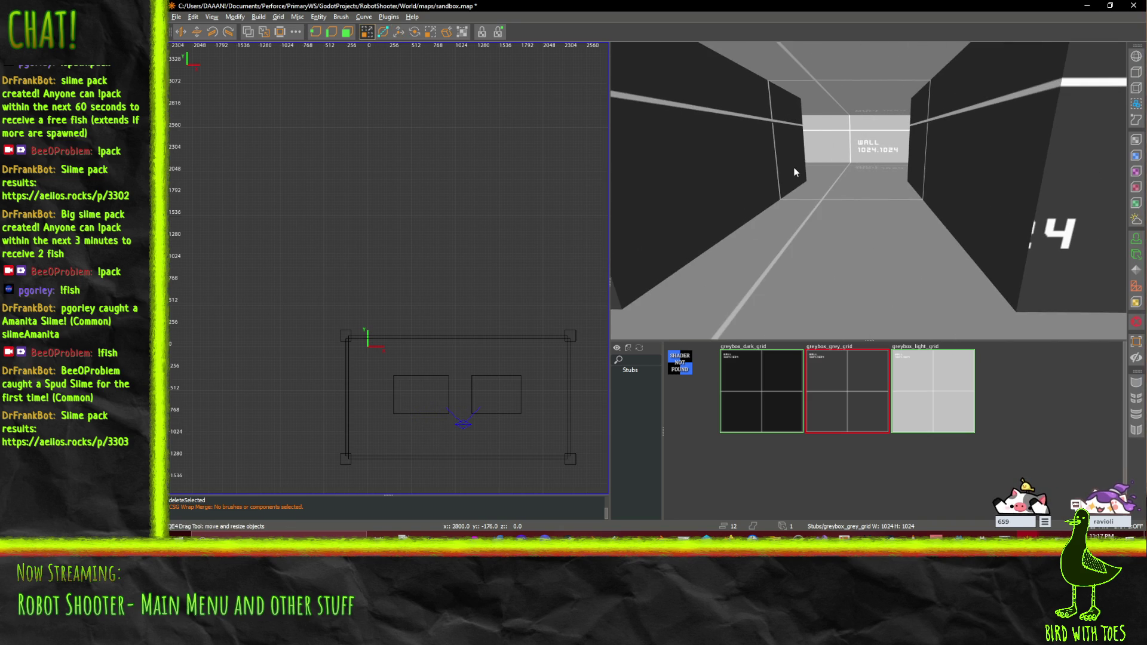
key("Down")
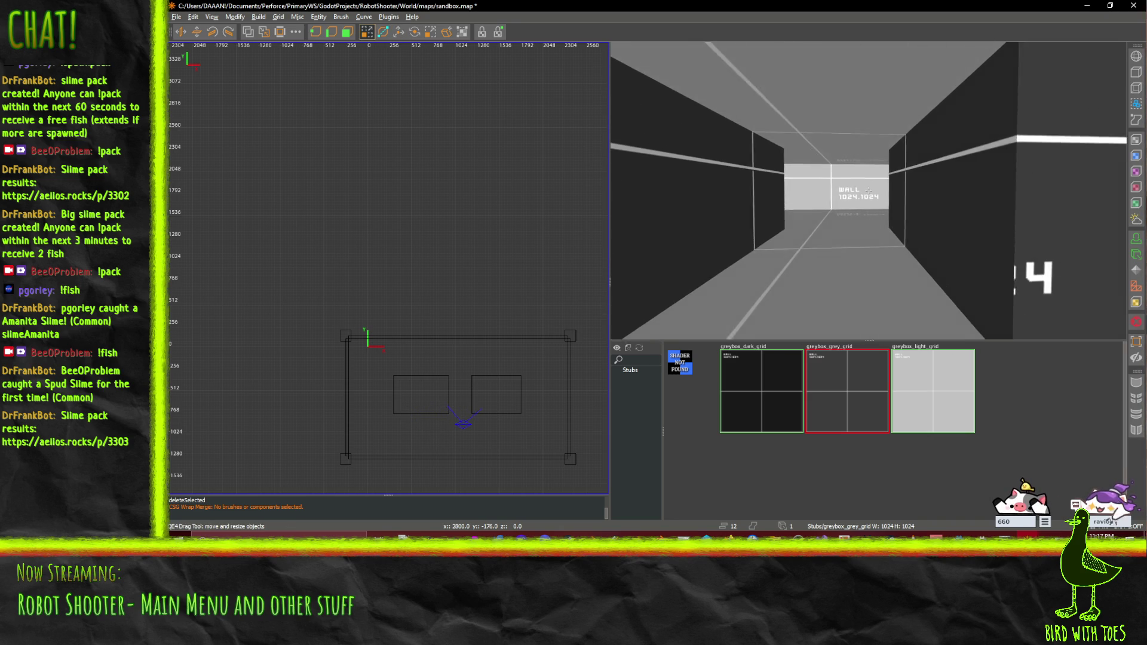
key("Up")
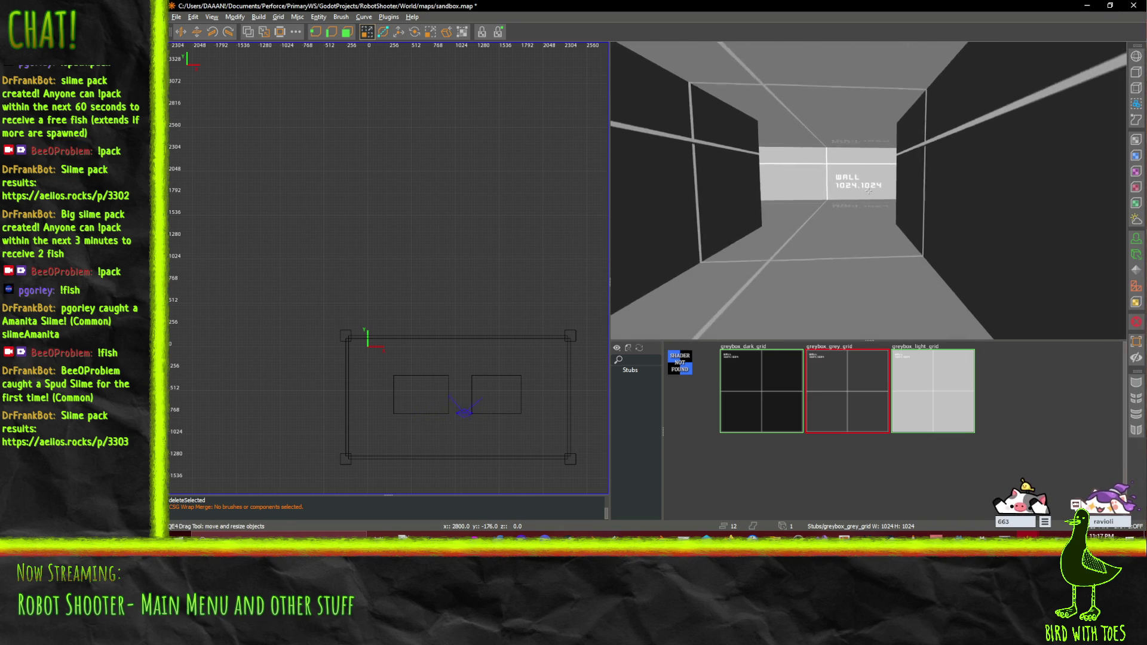
key("Left")
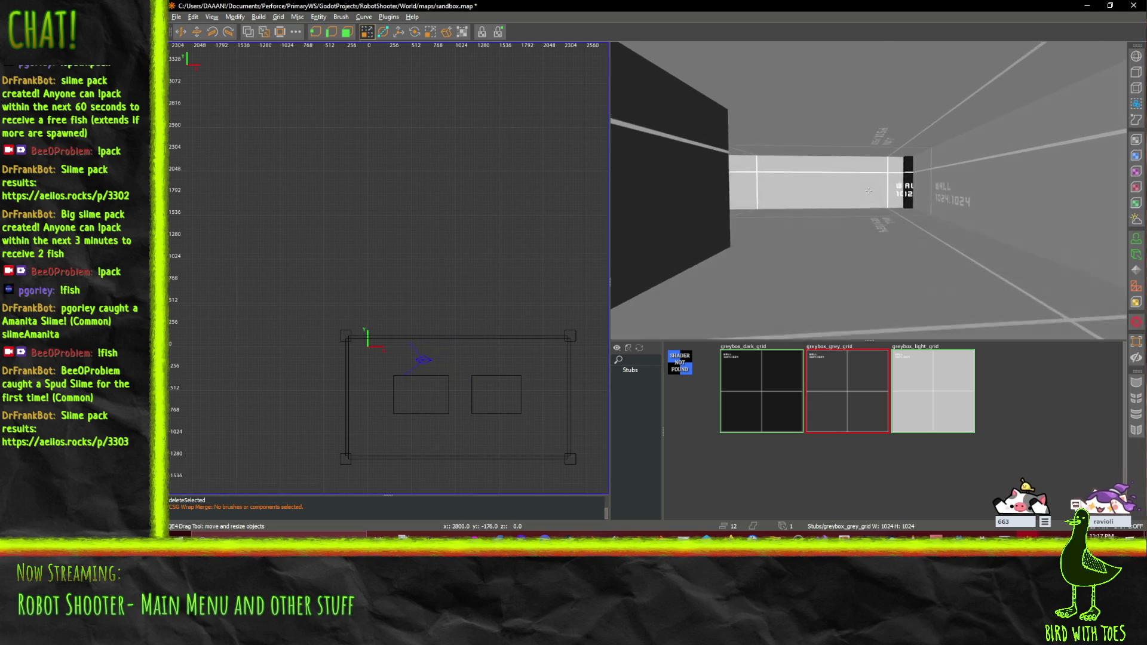
right_click(868, 191)
scroll(397, 355, "up", 3)
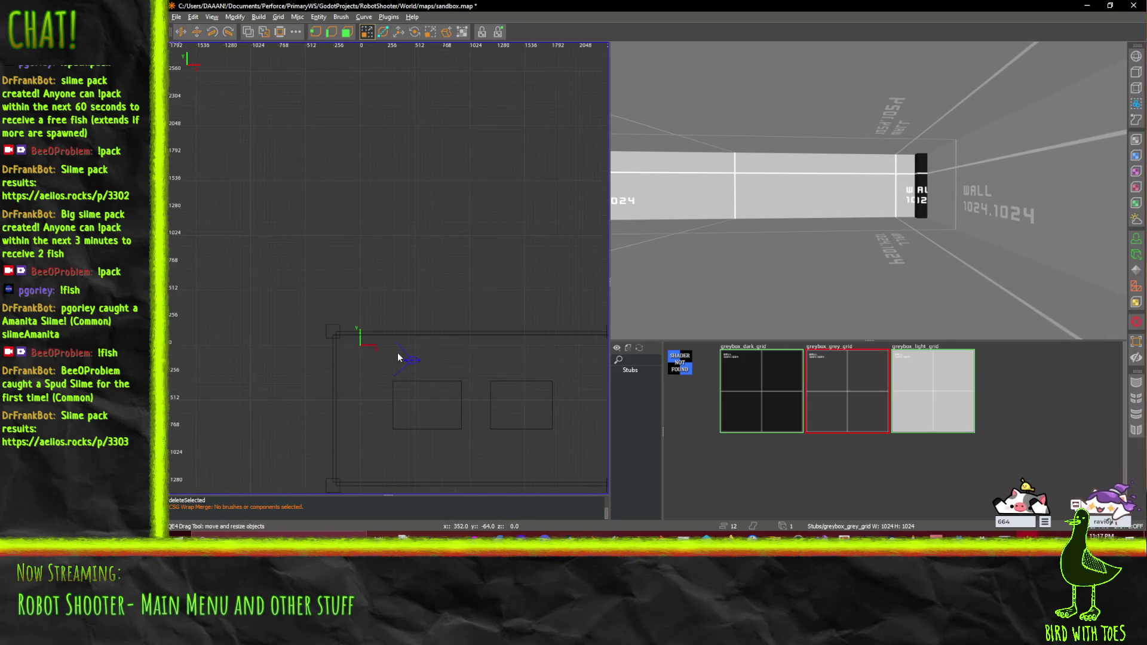
Step: Zoom the top view onto the wall's end and draw a small new brush there
scroll(490, 478, "up", 3)
scroll(508, 460, "down", 4)
scroll(484, 460, "up", 3)
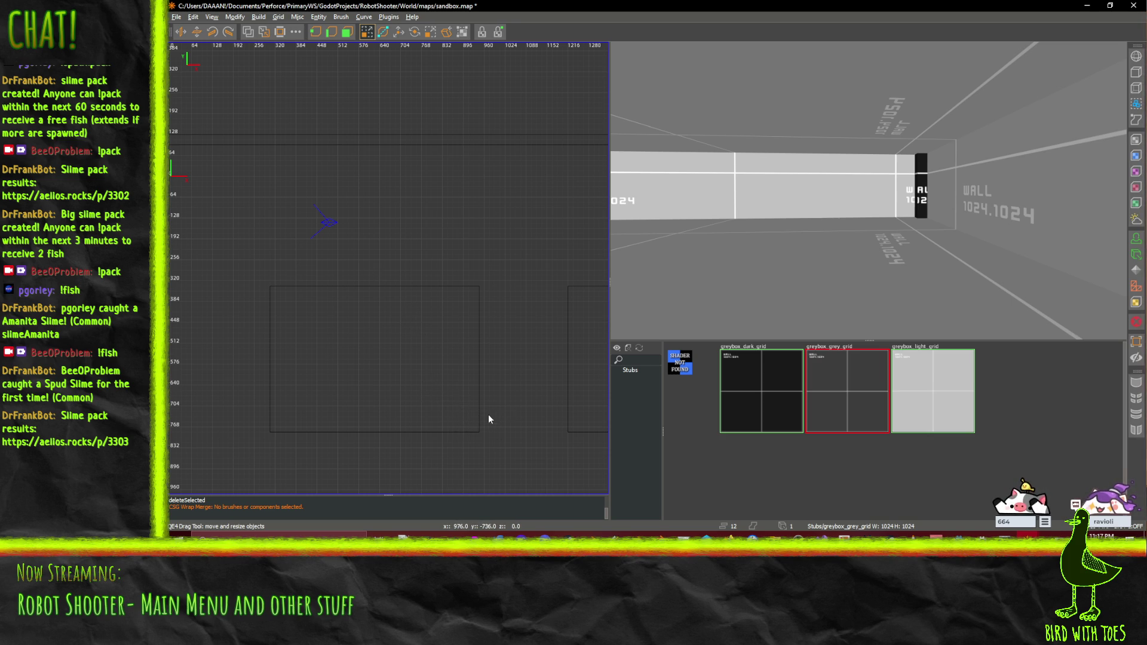
scroll(487, 421, "up", 4)
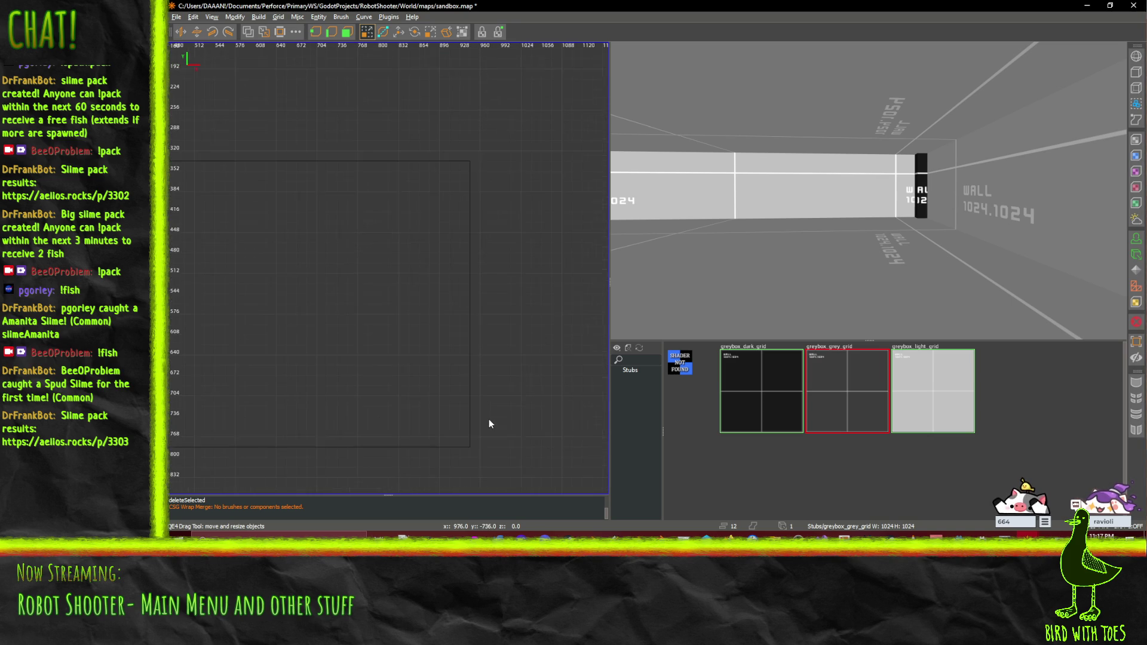
scroll(485, 405, "up", 2)
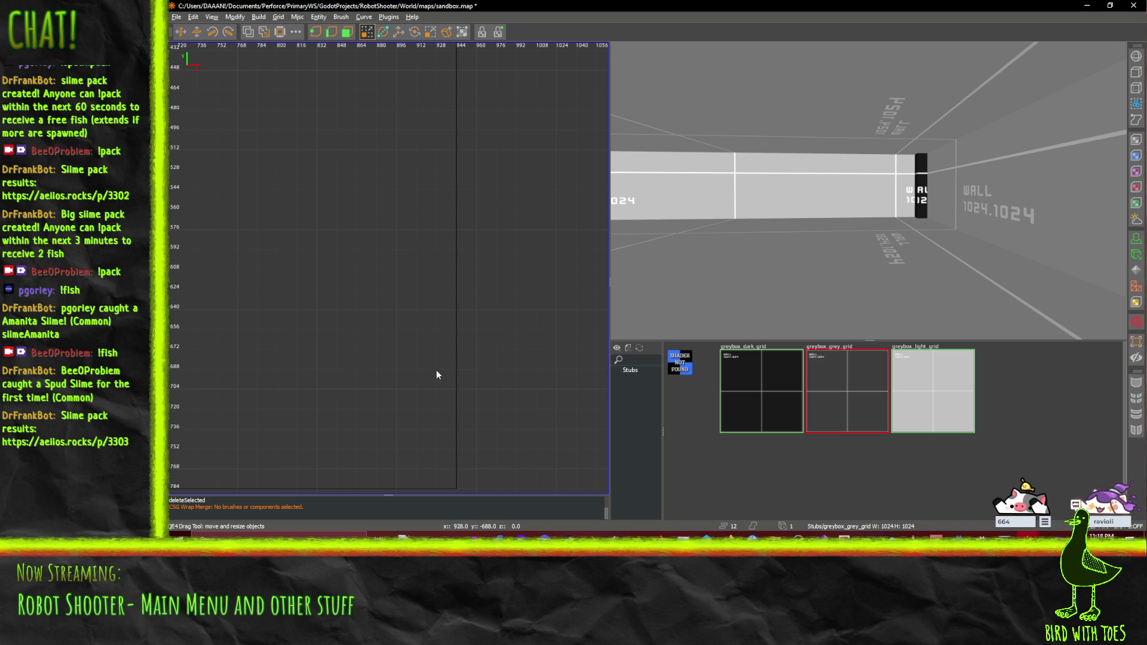
left_click_drag(482, 443, 485, 464)
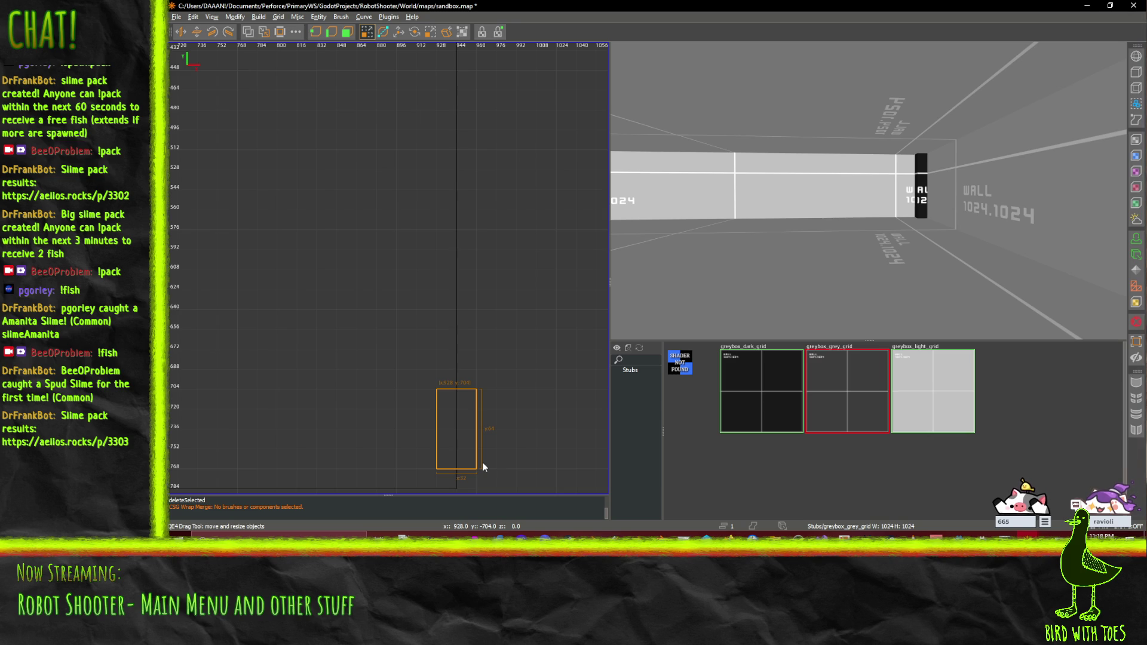
left_click_drag(483, 467, 478, 462)
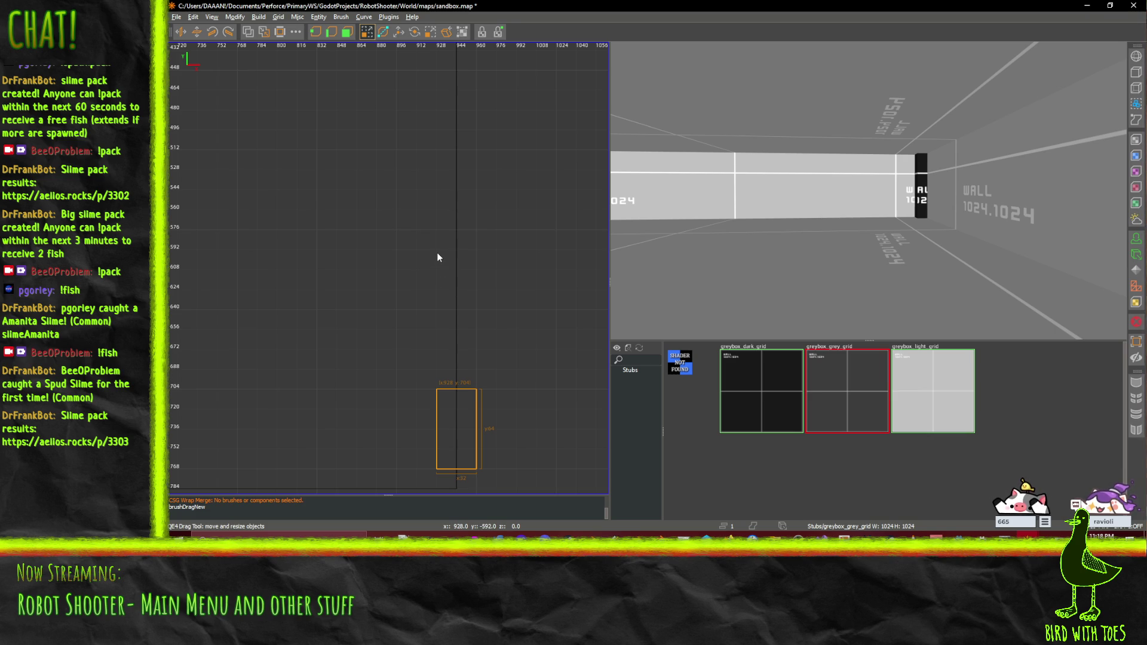
Step: Select and deselect the ceiling brush, undoing the last drag change
key("q")
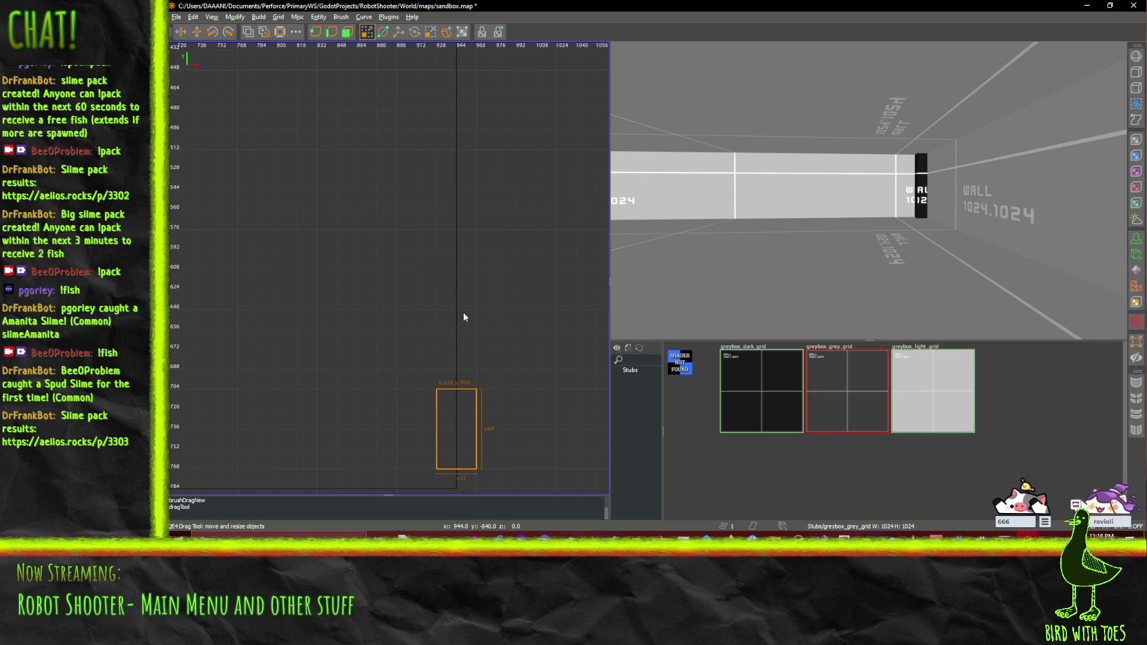
left_click(446, 295)
key("Escape")
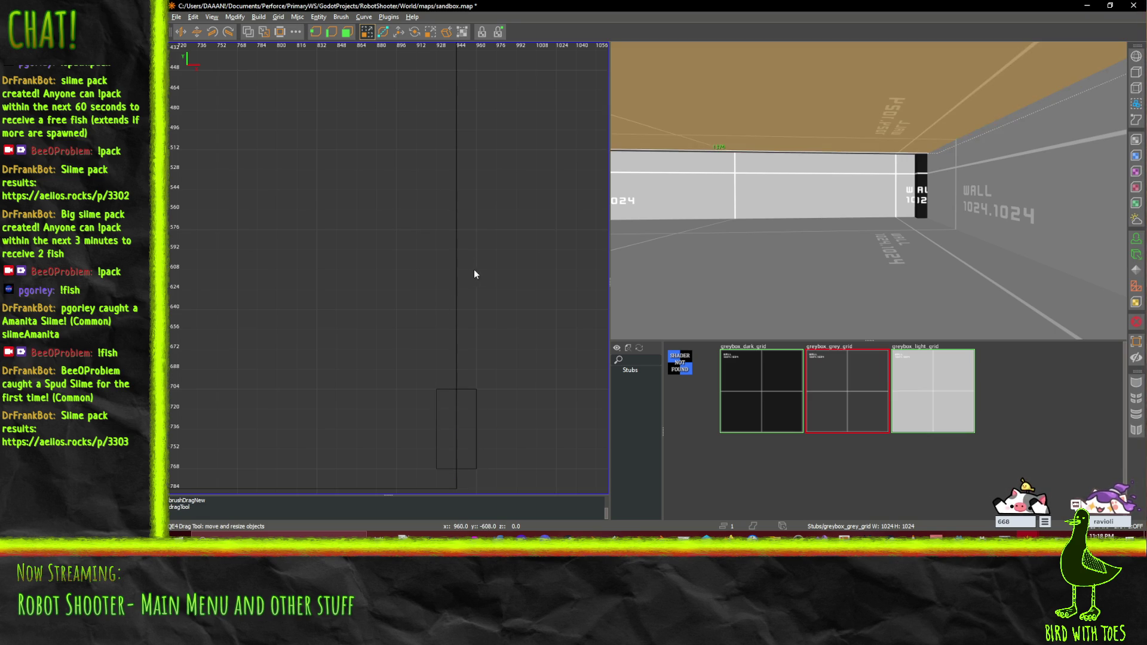
key("ctrl+z")
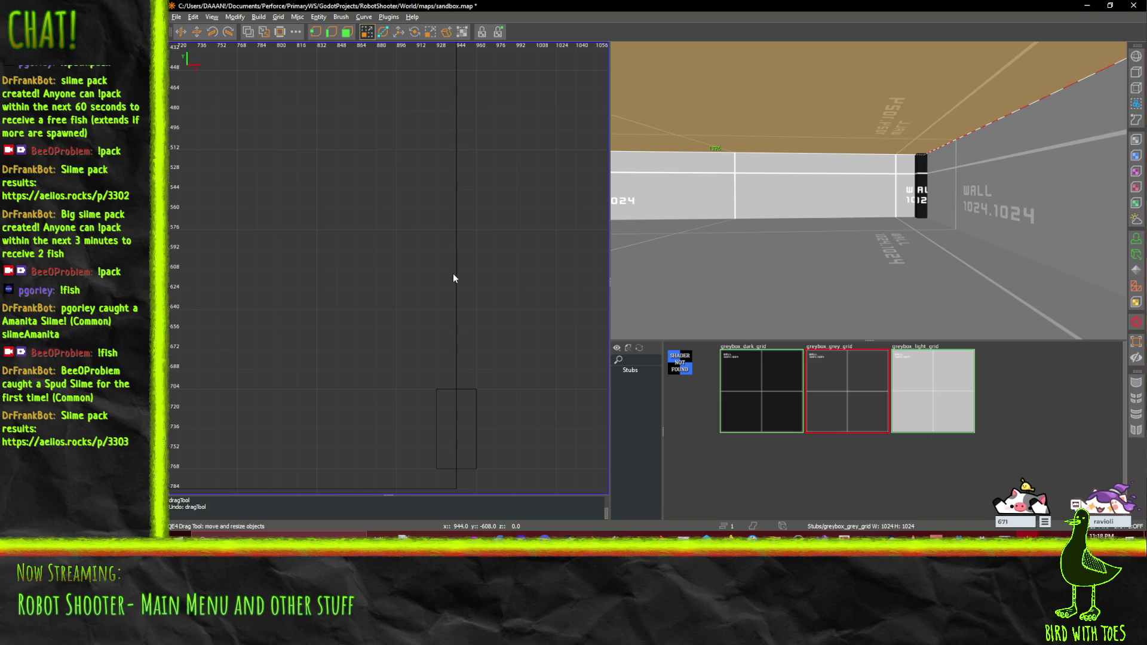
scroll(425, 160, "down", 8)
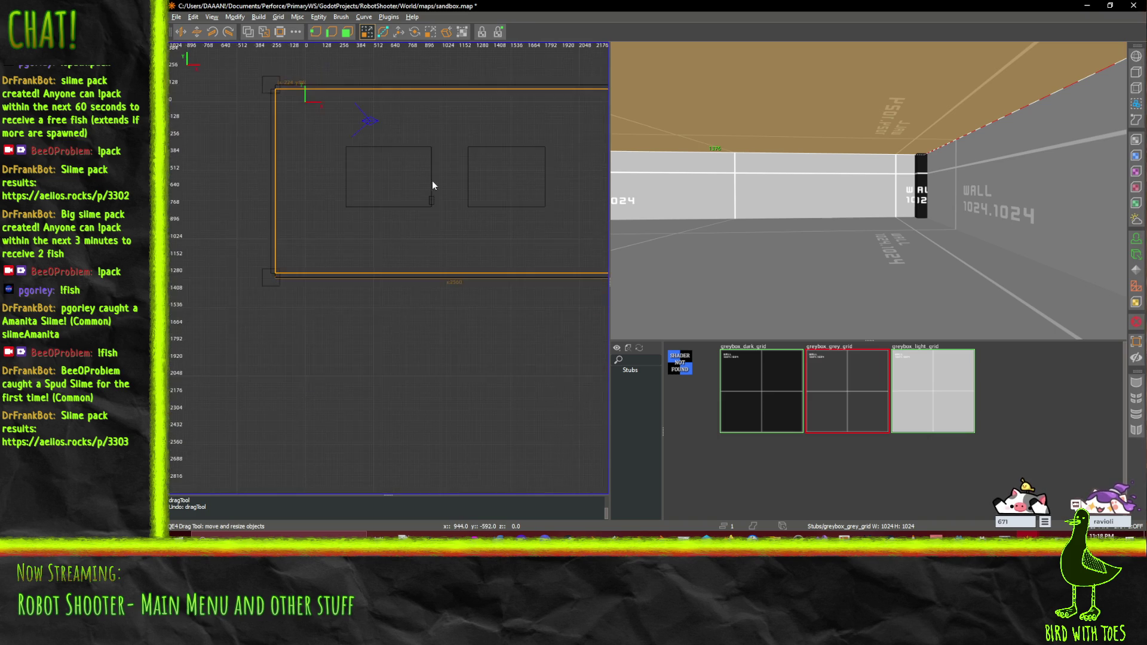
left_click(385, 367)
scroll(418, 196, "up", 8)
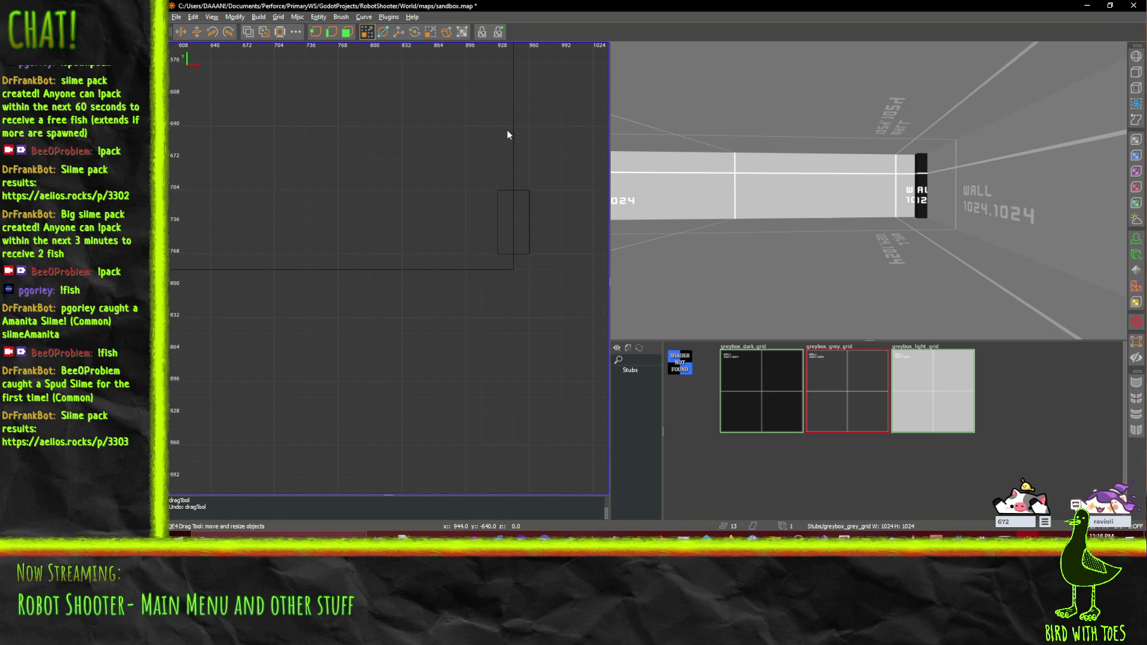
Step: Draw a second small brush further up the wall and select it with resize handles showing
left_click_drag(526, 123, 526, 72)
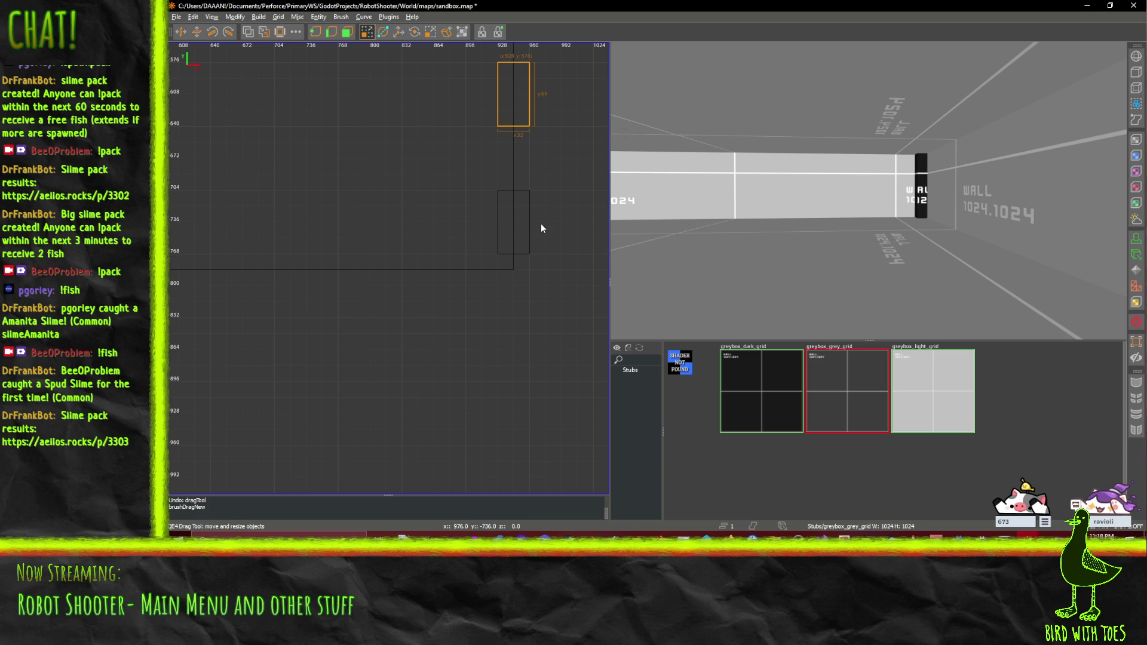
key("w")
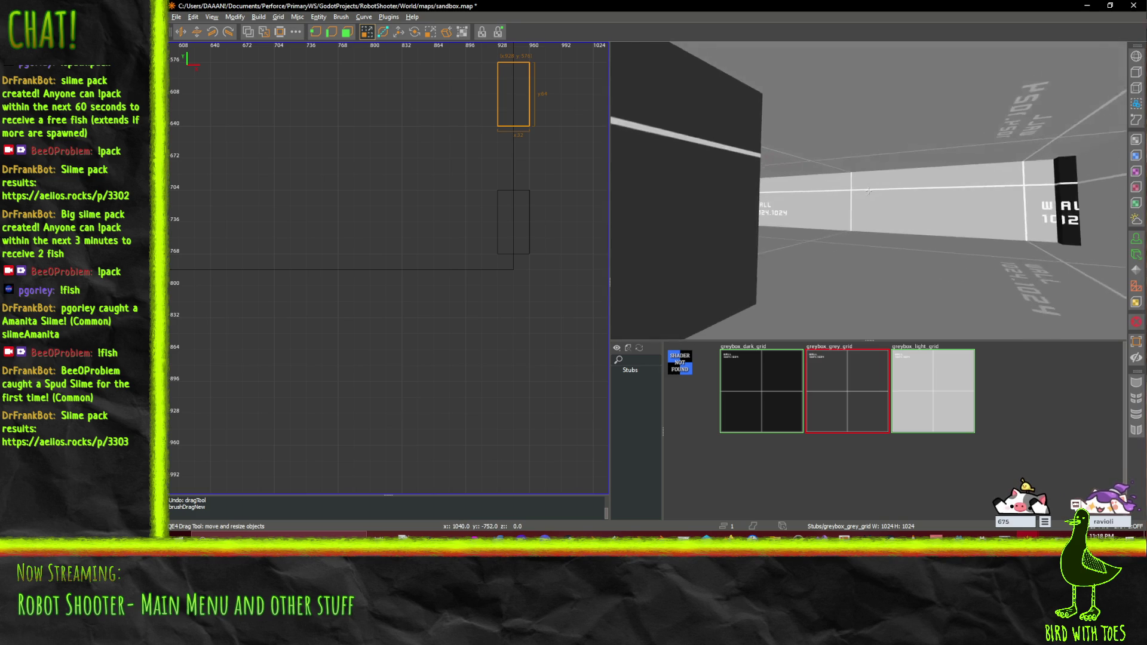
key("Left")
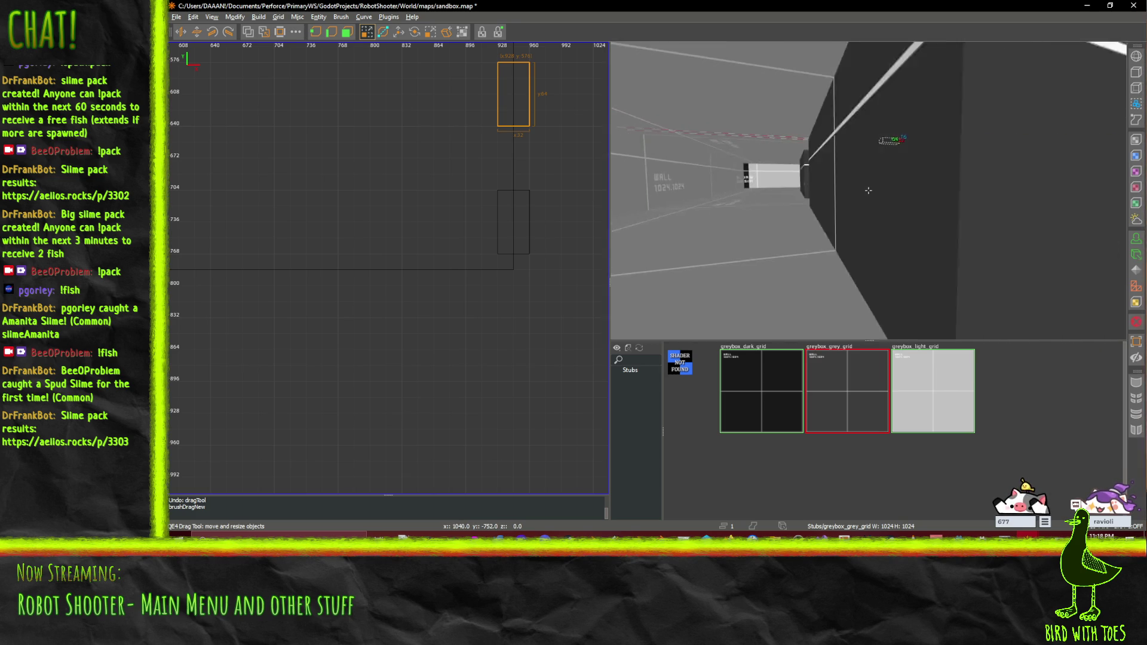
key("Up")
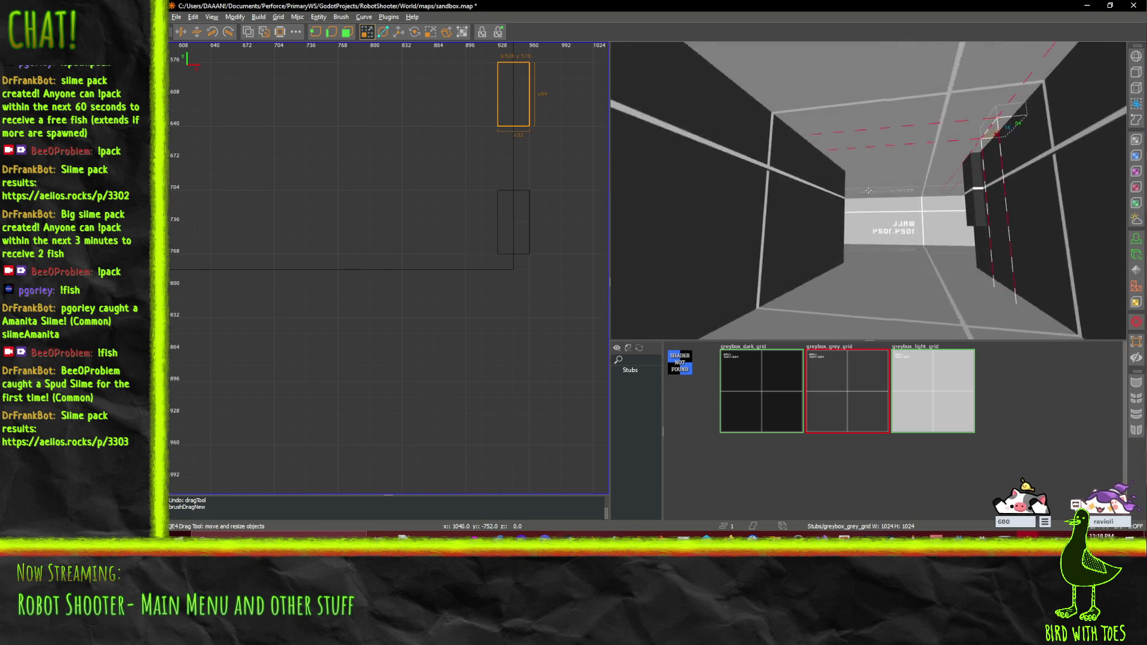
left_click(876, 99)
left_click(873, 101)
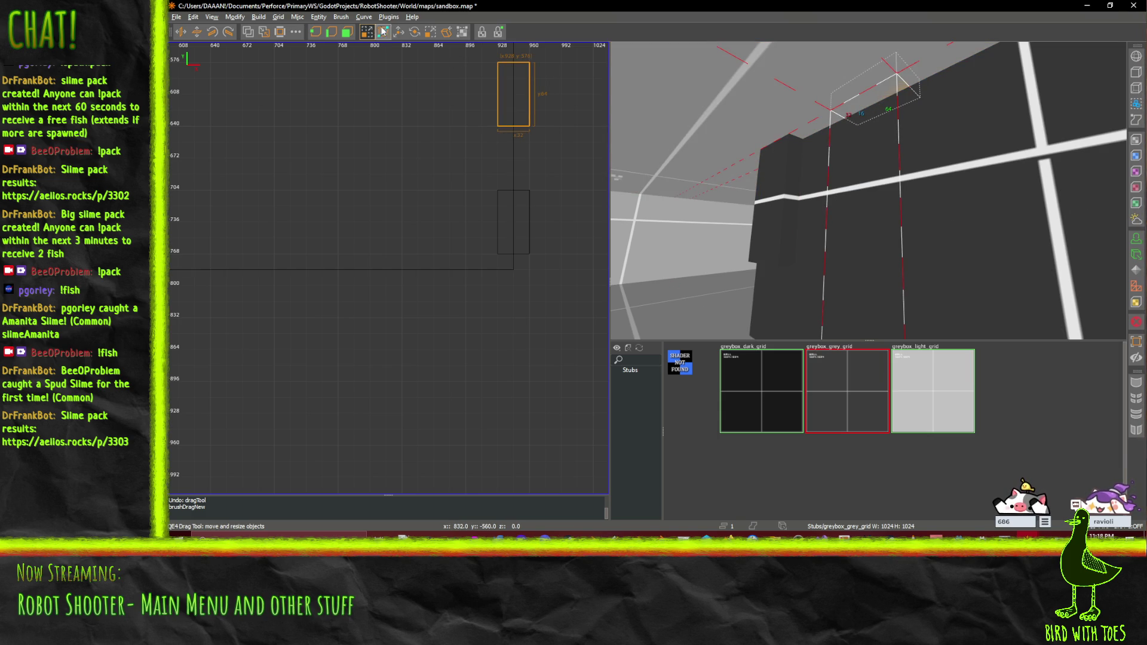
left_click(347, 32)
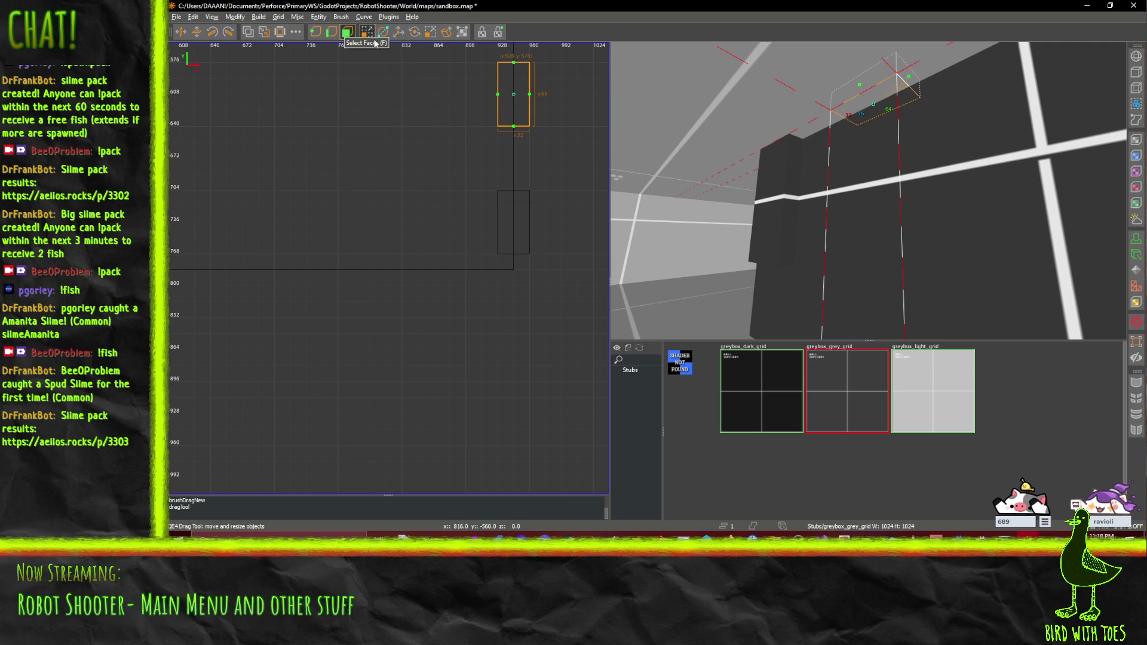
Step: Lower the selected brush 176 units, then another 32 units
left_click(401, 36)
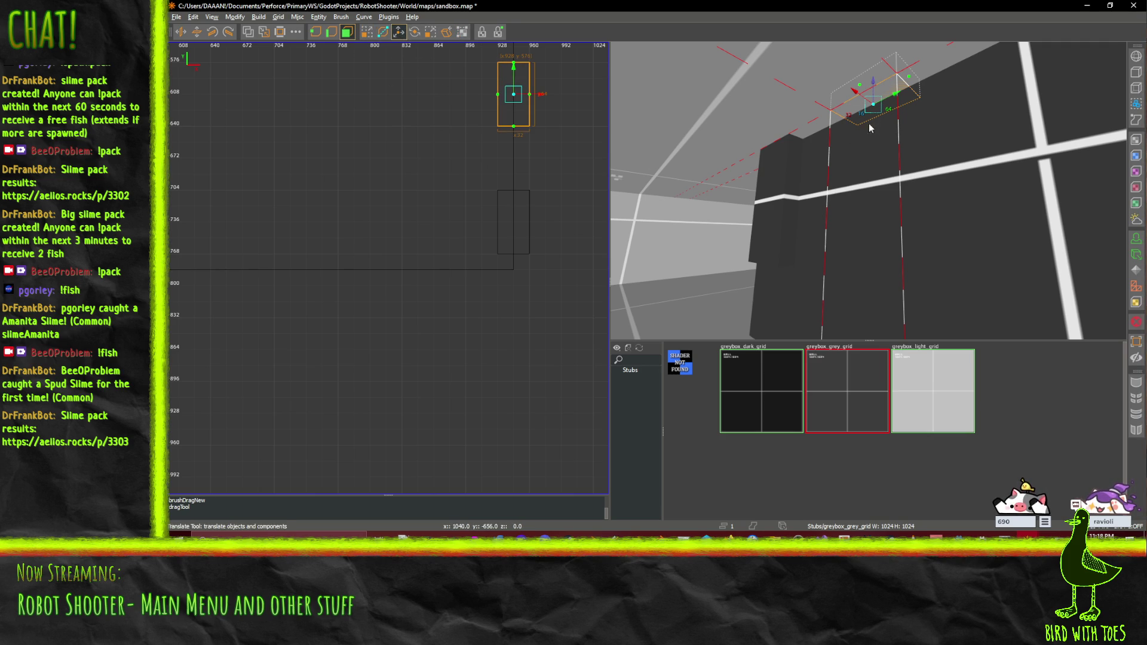
left_click_drag(873, 83, 861, 314)
scroll(862, 311, "down", 2)
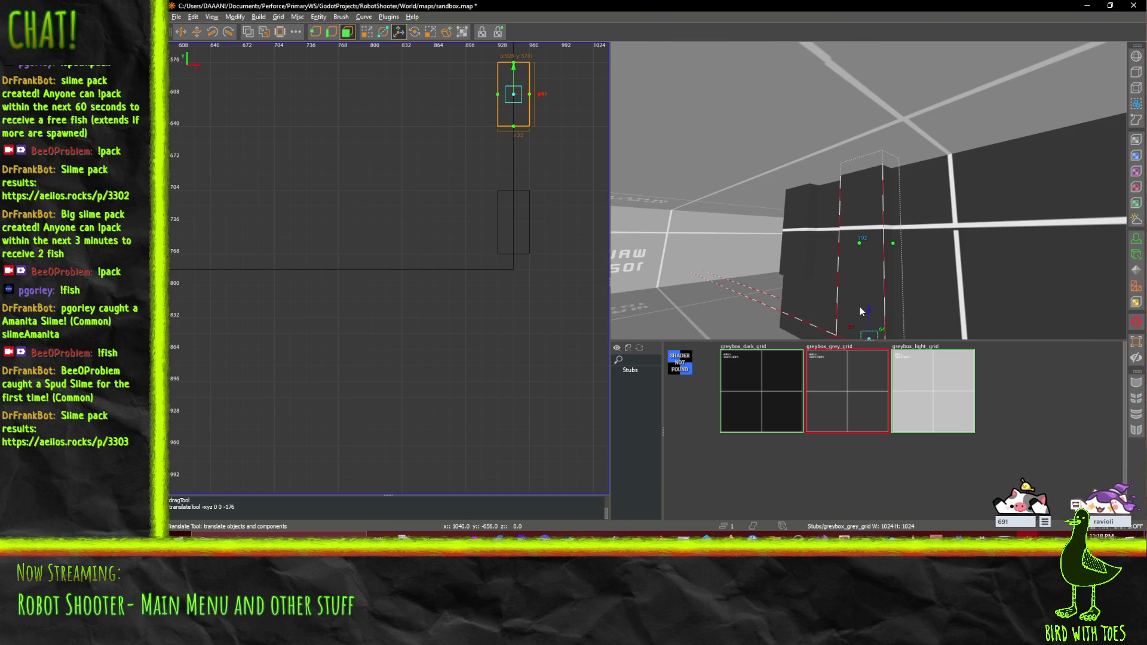
scroll(856, 309, "down", 2)
left_click_drag(868, 302, 871, 328)
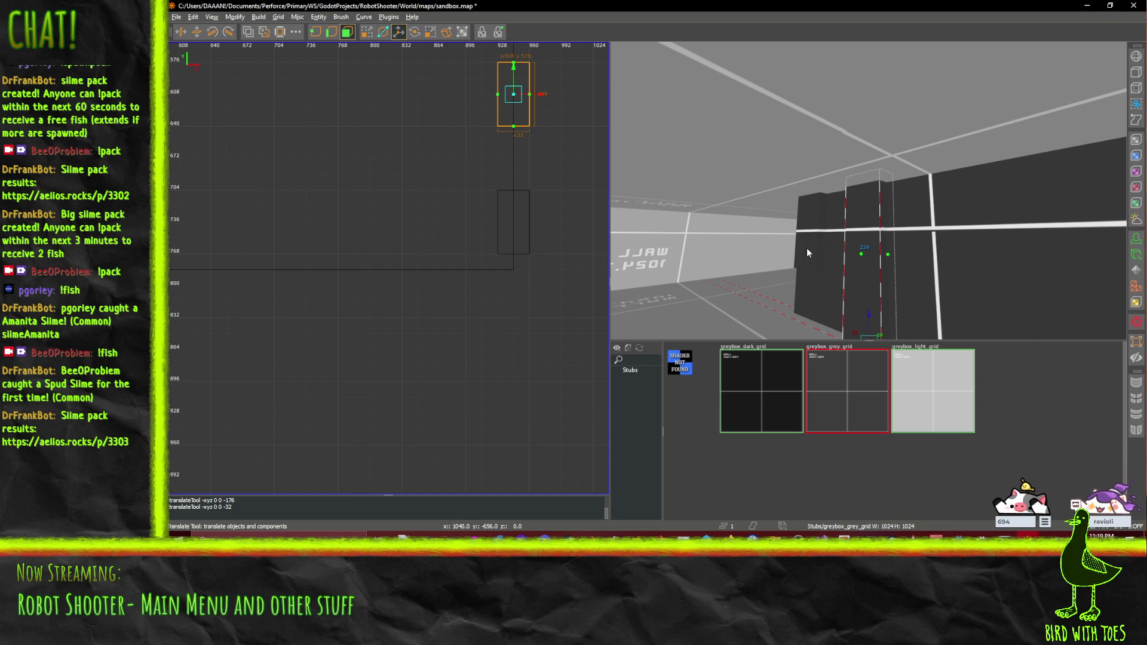
scroll(802, 270, "up", 2)
scroll(801, 276, "up", 3)
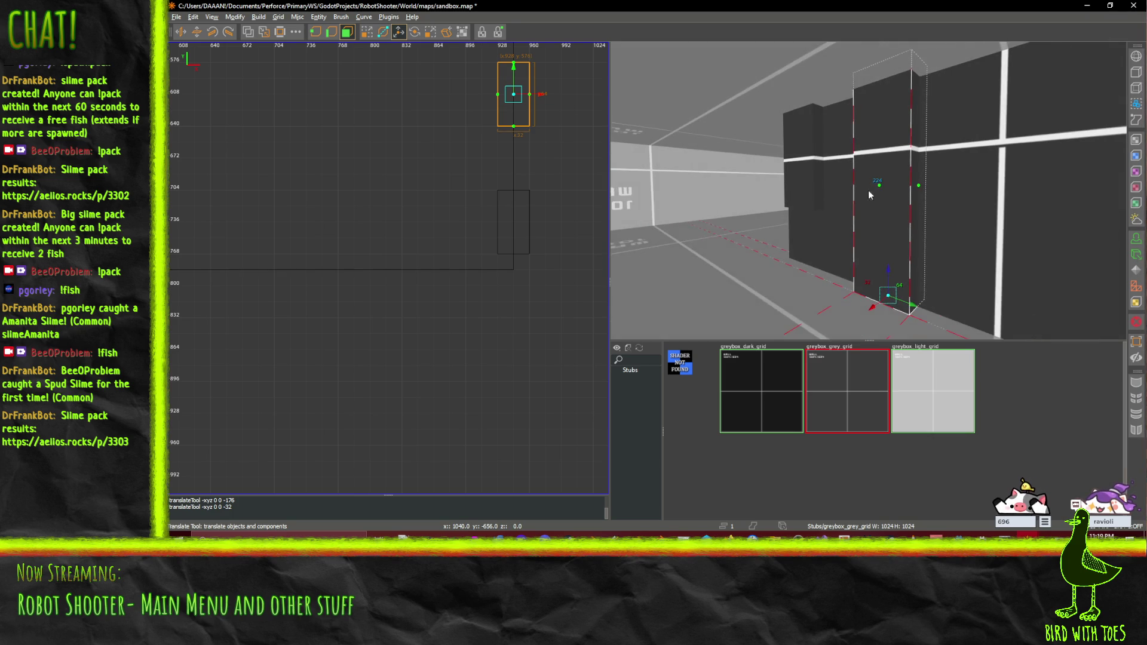
scroll(868, 190, "up", 3)
scroll(868, 190, "down", 3)
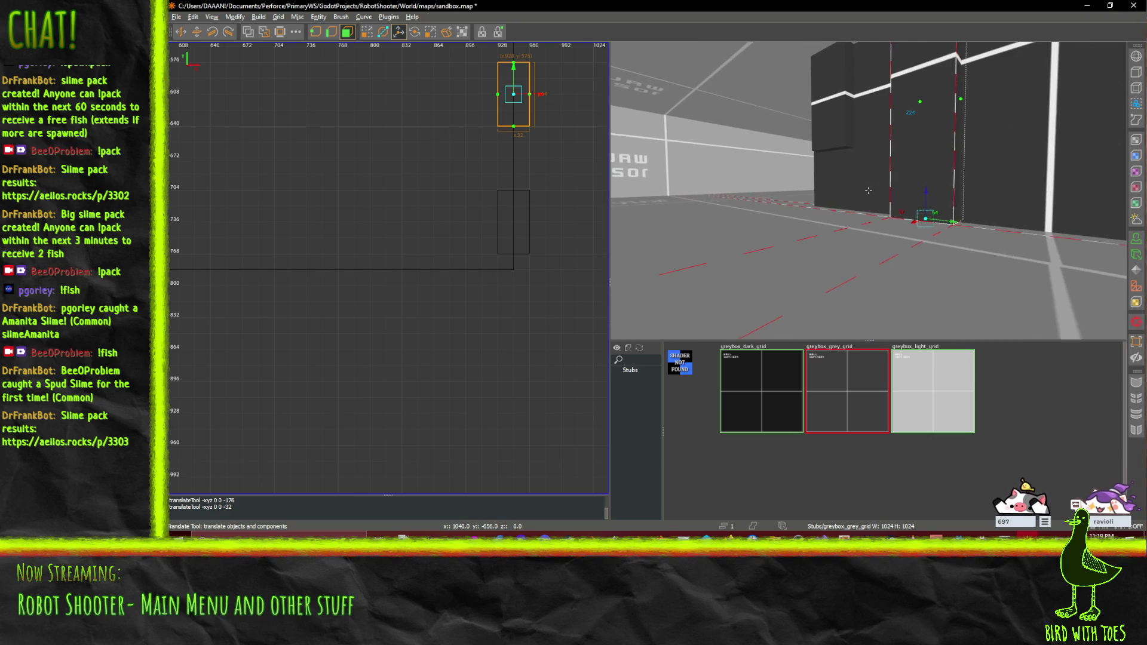
scroll(831, 299, "down", 3)
Step: Push the brush's top face down 80 units, reverting a trial height change from 144 to 96
left_click(830, 298)
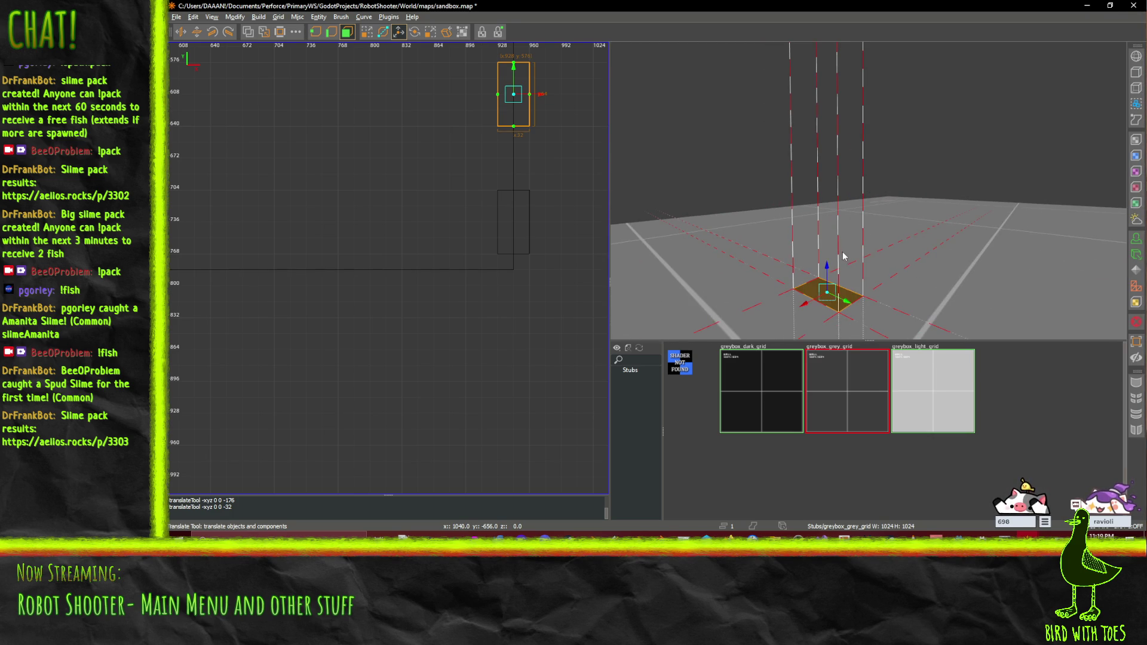
scroll(844, 256, "down", 3)
left_click_drag(837, 222, 840, 308)
scroll(869, 190, "up", 5)
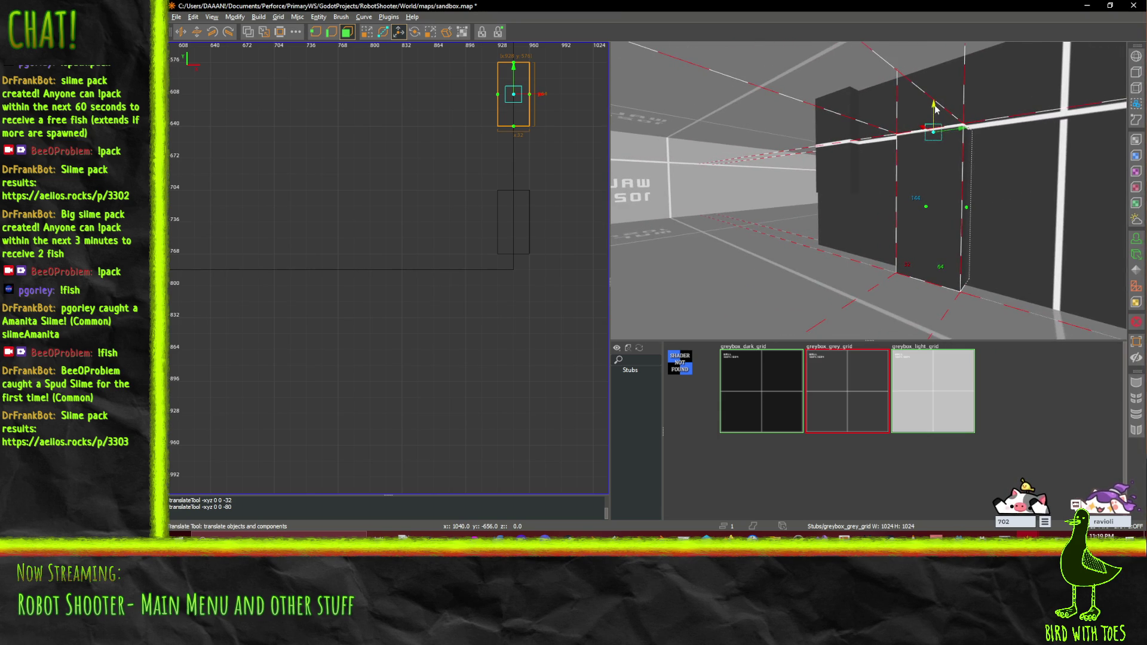
left_click_drag(935, 113, 937, 163)
key("ctrl+z")
left_click(347, 32)
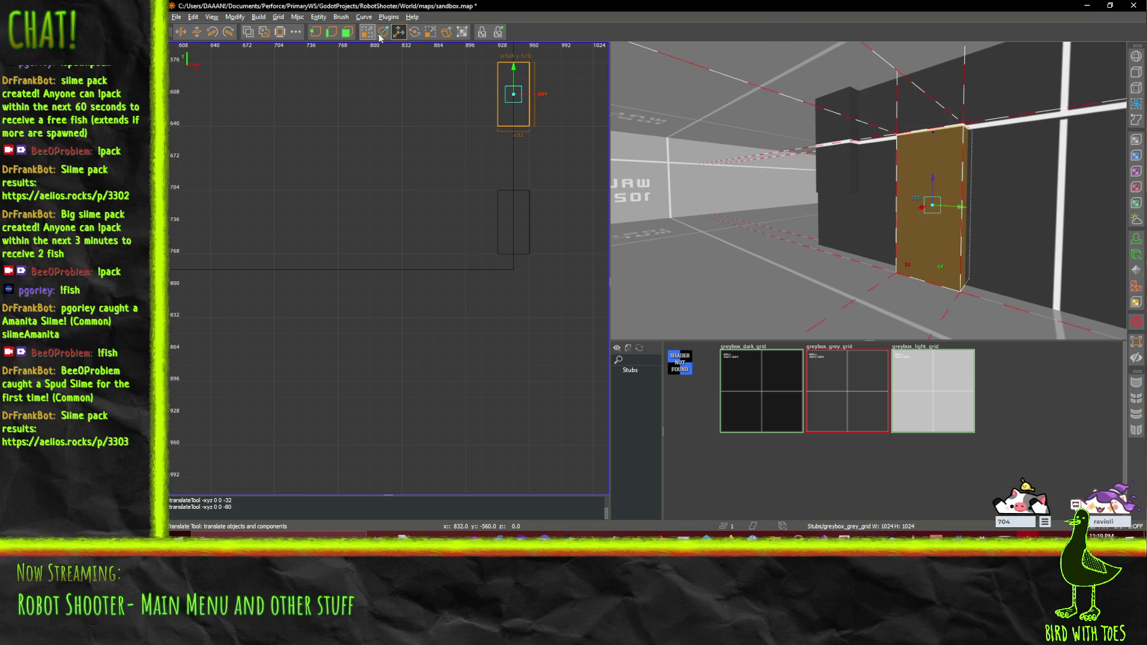
left_click(368, 33)
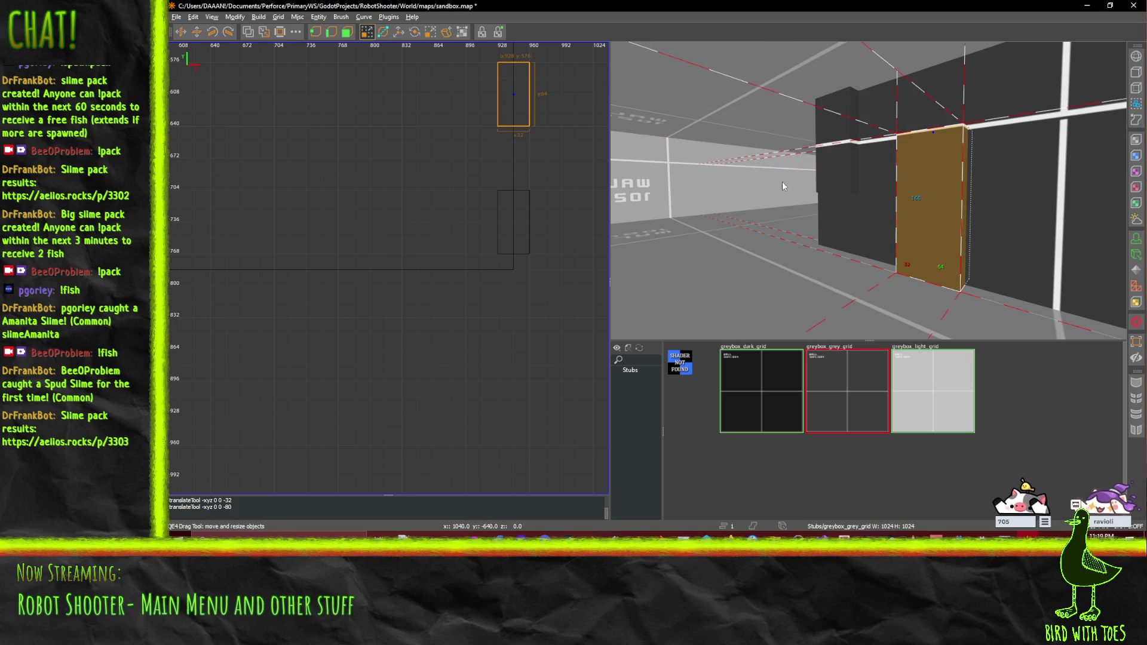
Step: Lower the first door-sized brush 80 units along Z with the Translate tool
left_click(836, 167)
left_click(399, 32)
left_click_drag(843, 121, 849, 175)
mouse_move(738, 199)
left_mouse_down()
mouse_move(877, 182)
mouse_move(868, 190)
mouse_move(900, 199)
mouse_move(860, 193)
left_mouse_up()
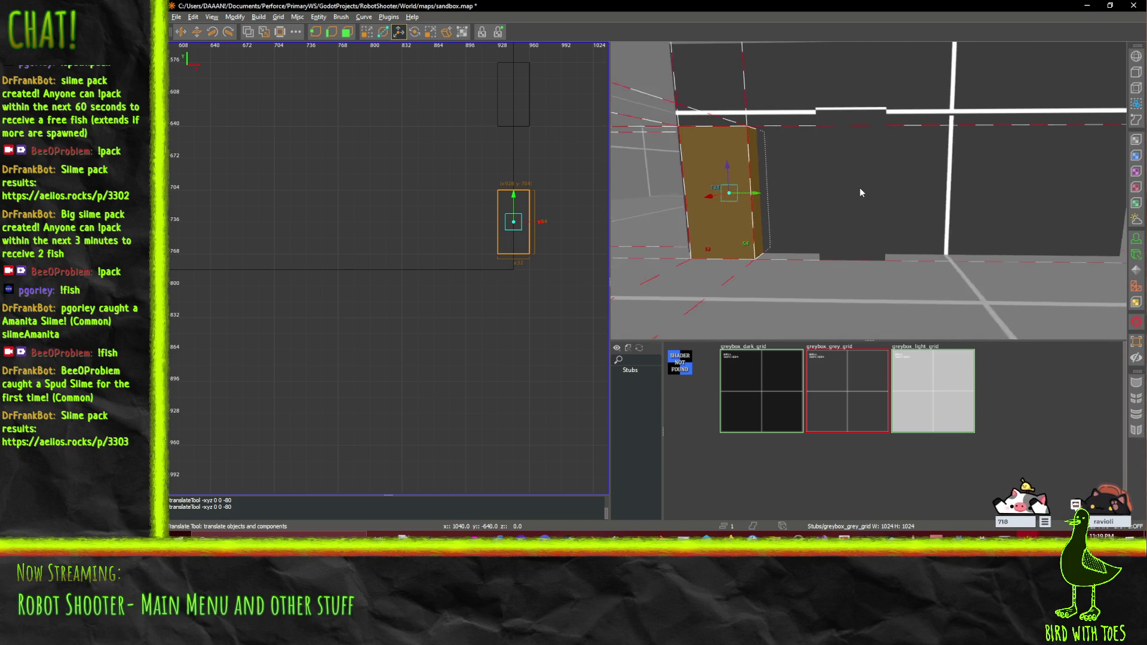
key("a")
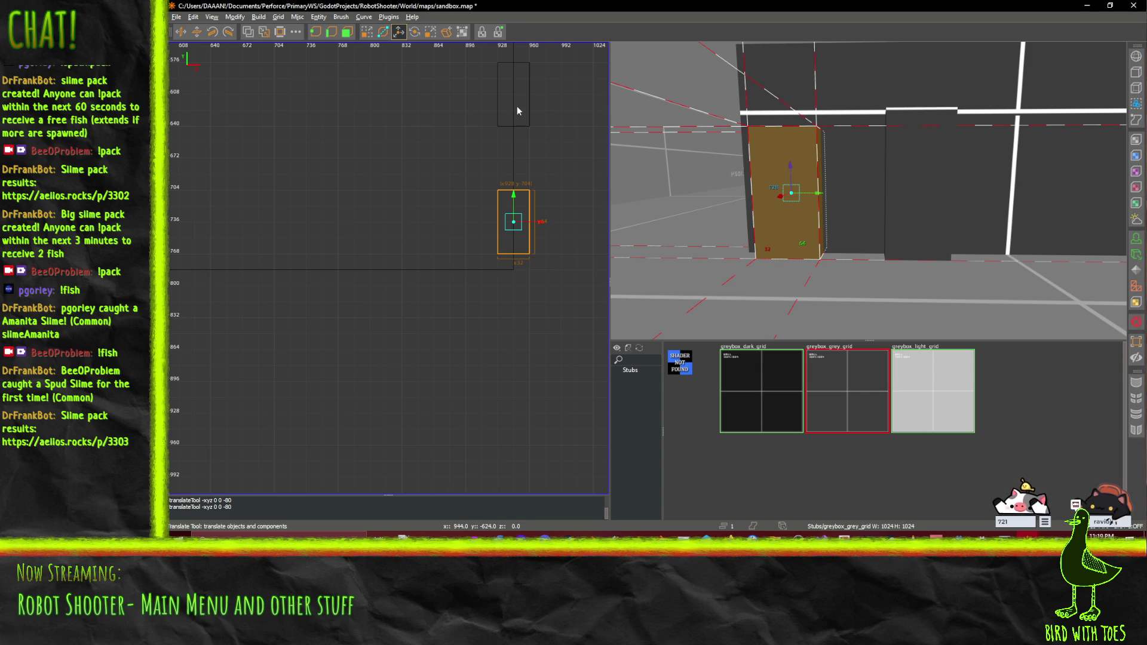
Step: Lower the other door brush 16 units along Z and zoom the top view out
left_click(892, 167)
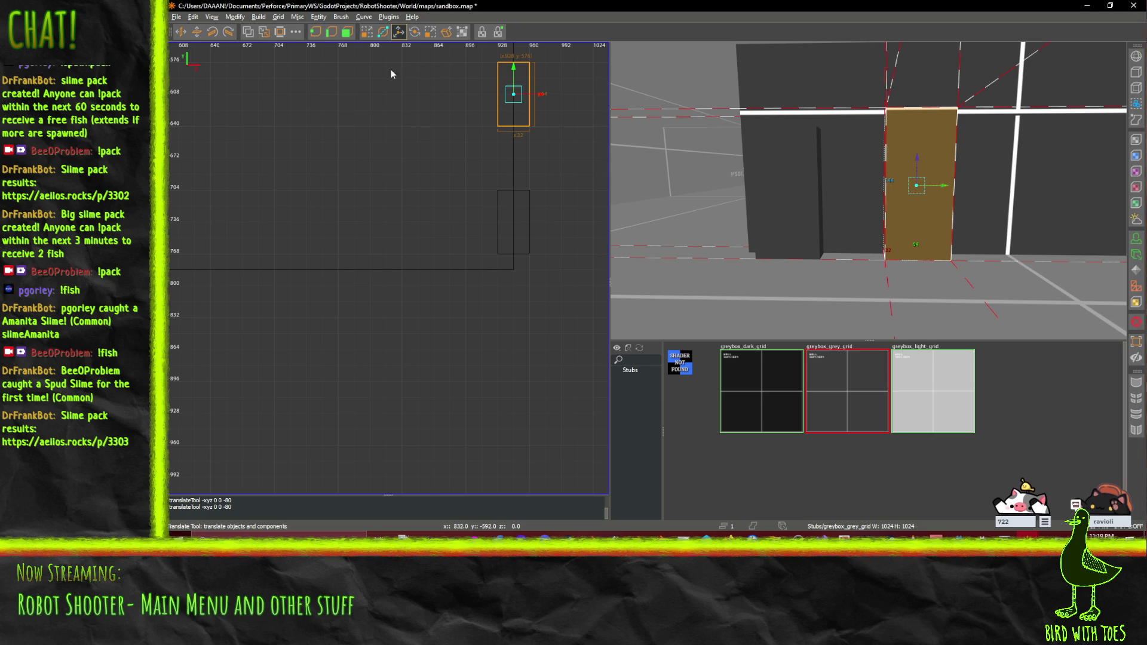
left_click(347, 32)
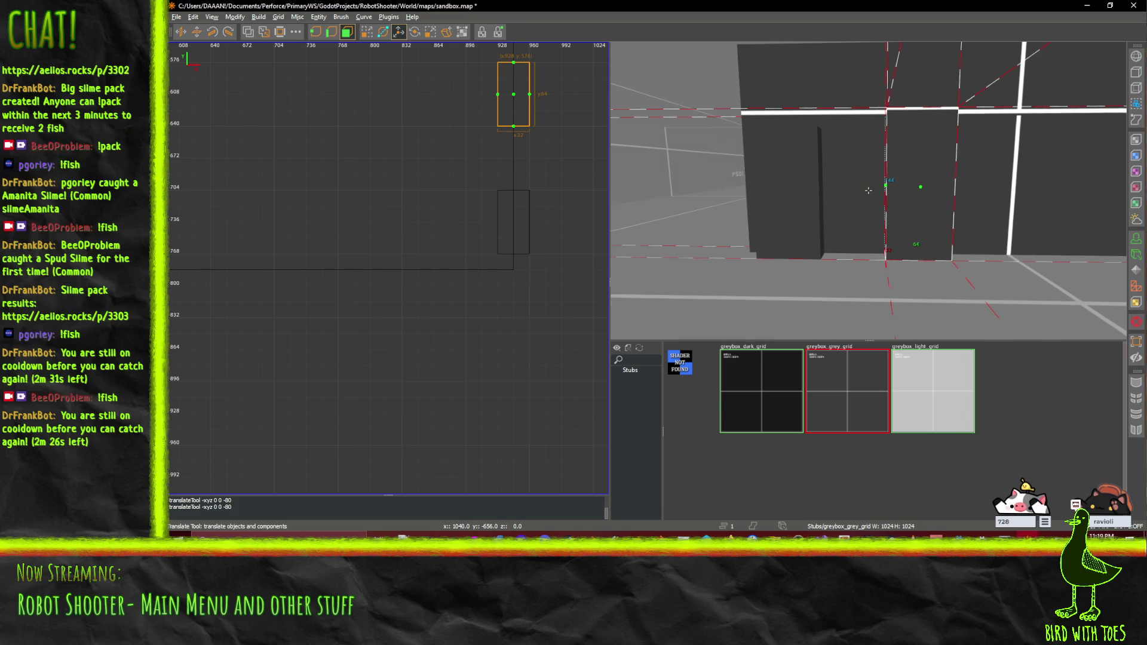
key("d")
left_click_drag(855, 231, 868, 191)
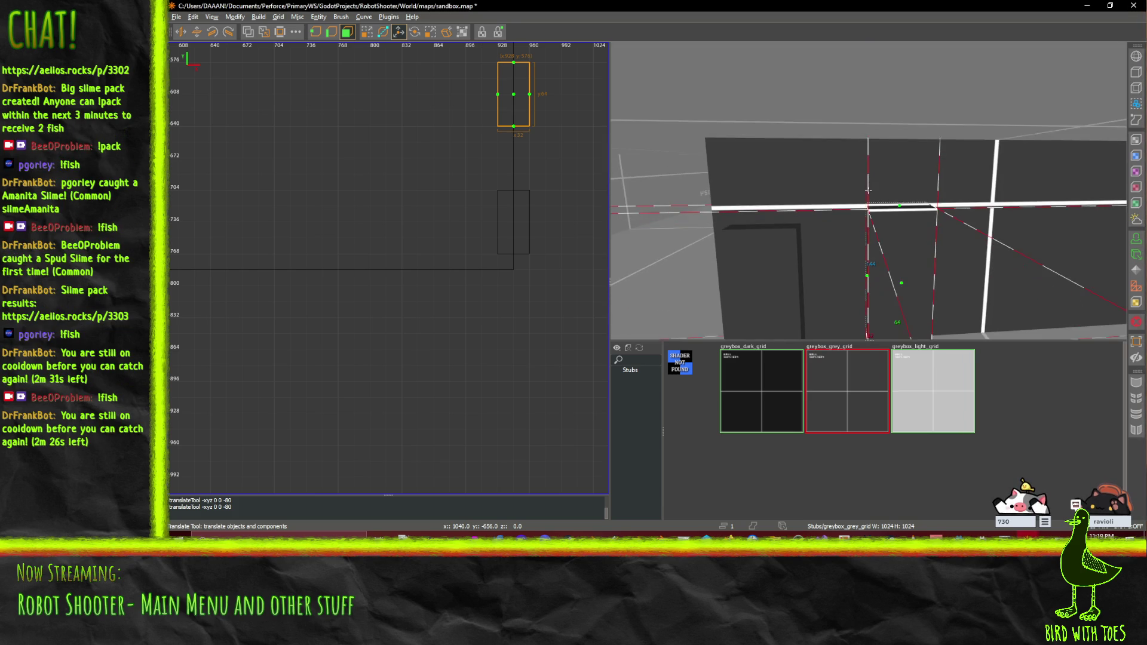
left_click(905, 209)
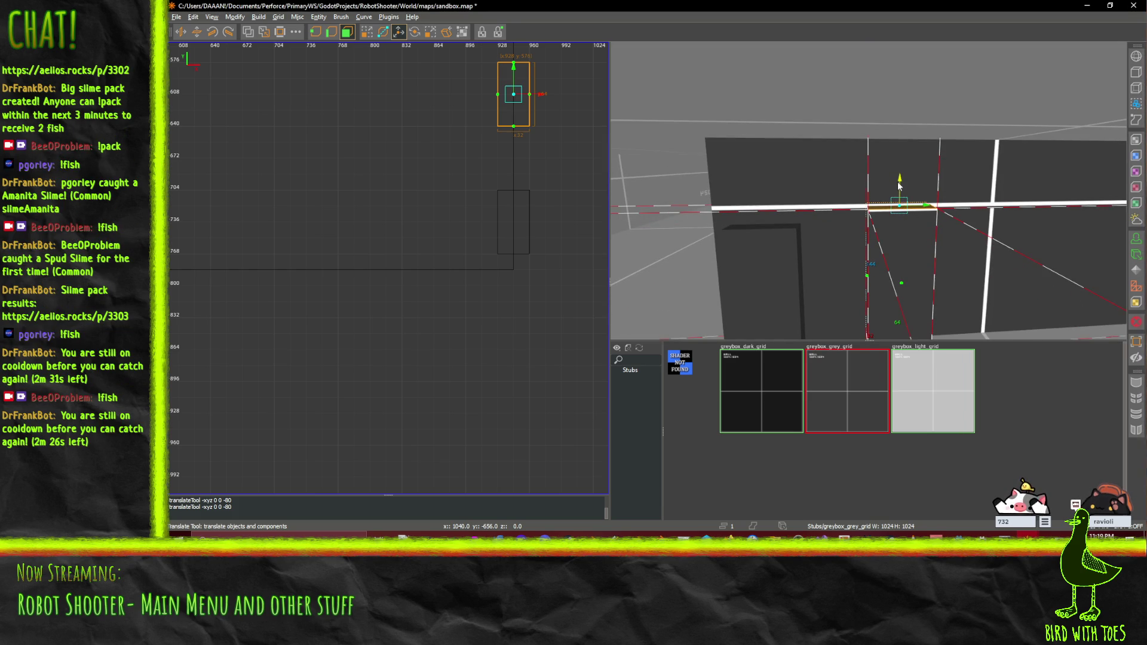
mouse_move(901, 187)
left_mouse_down()
mouse_move(868, 190)
mouse_move(882, 200)
left_mouse_up()
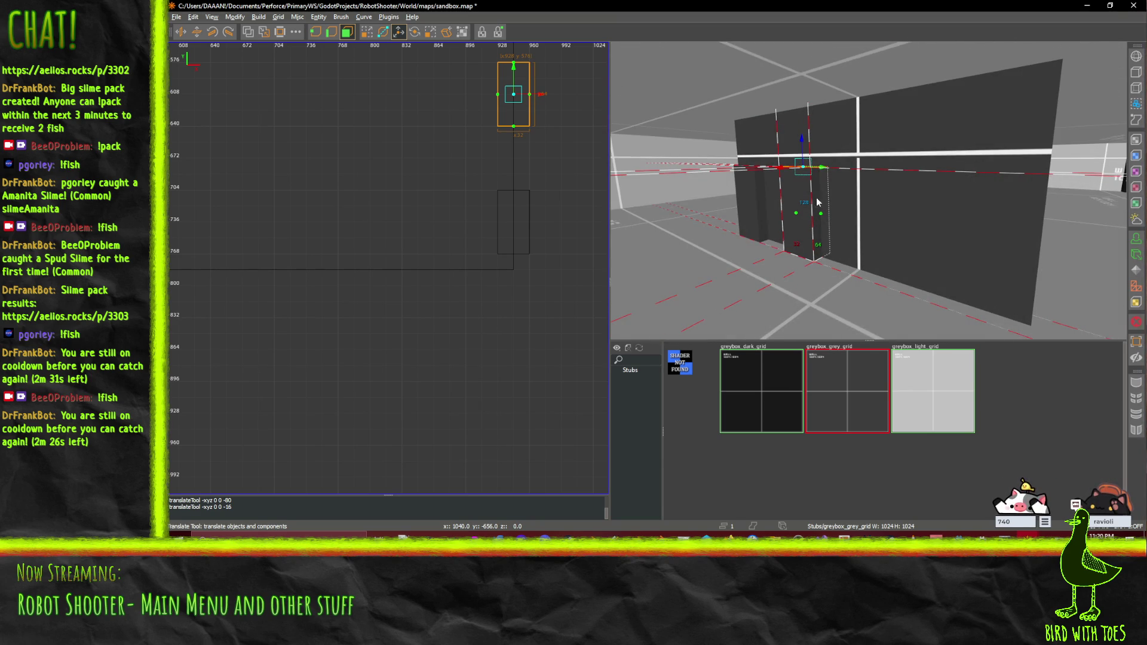
scroll(536, 133, "down", 2)
scroll(537, 133, "down", 1)
left_click_drag(524, 111, 527, 91)
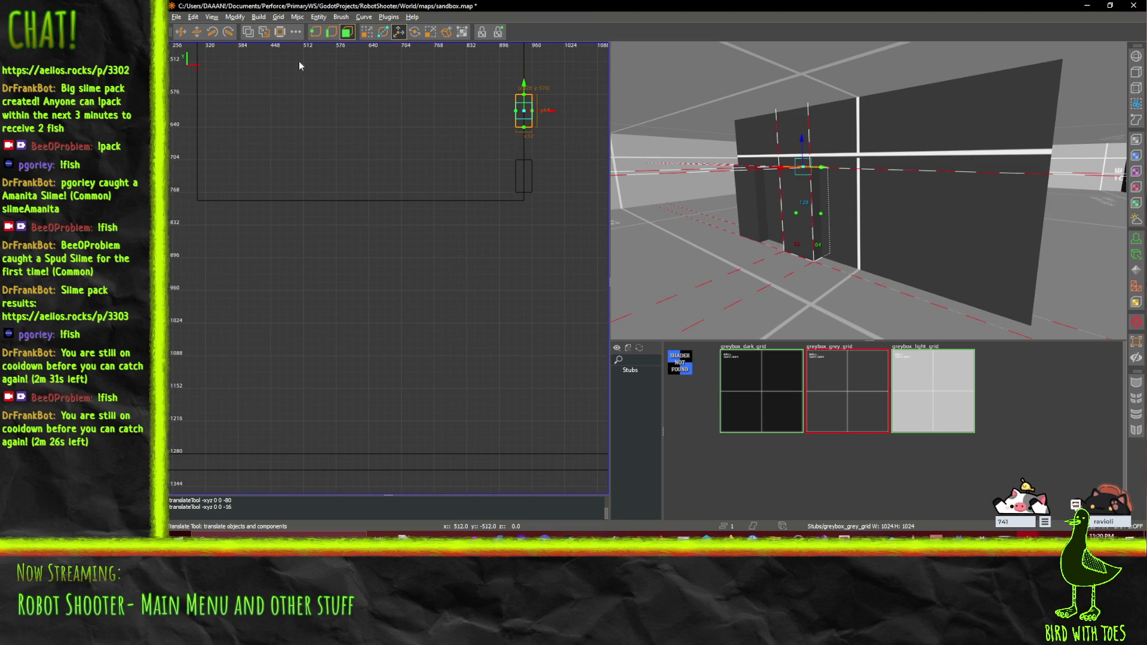
Step: Slide the door brush along the wall 192 units, then pull it back 32
left_click(351, 34)
left_click_drag(525, 95, 528, 59)
scroll(529, 137, "up", 5)
scroll(529, 137, "right", 2)
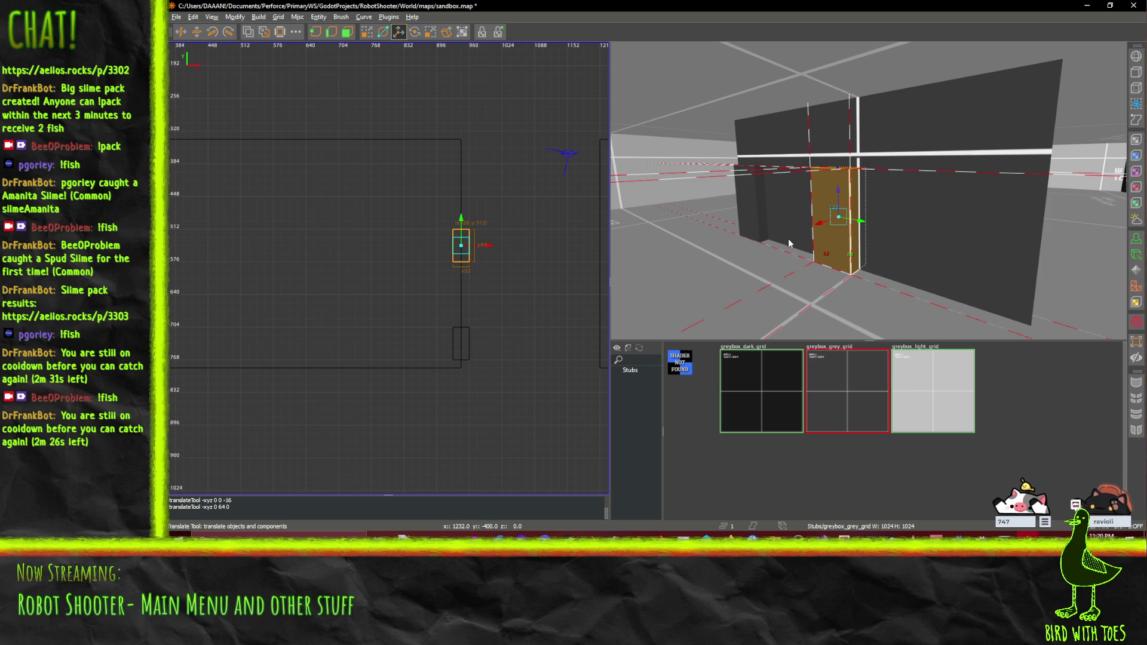
key("alt+Down")
key("alt+Down")
key("alt+Down")
left_click_drag(769, 214, 868, 190)
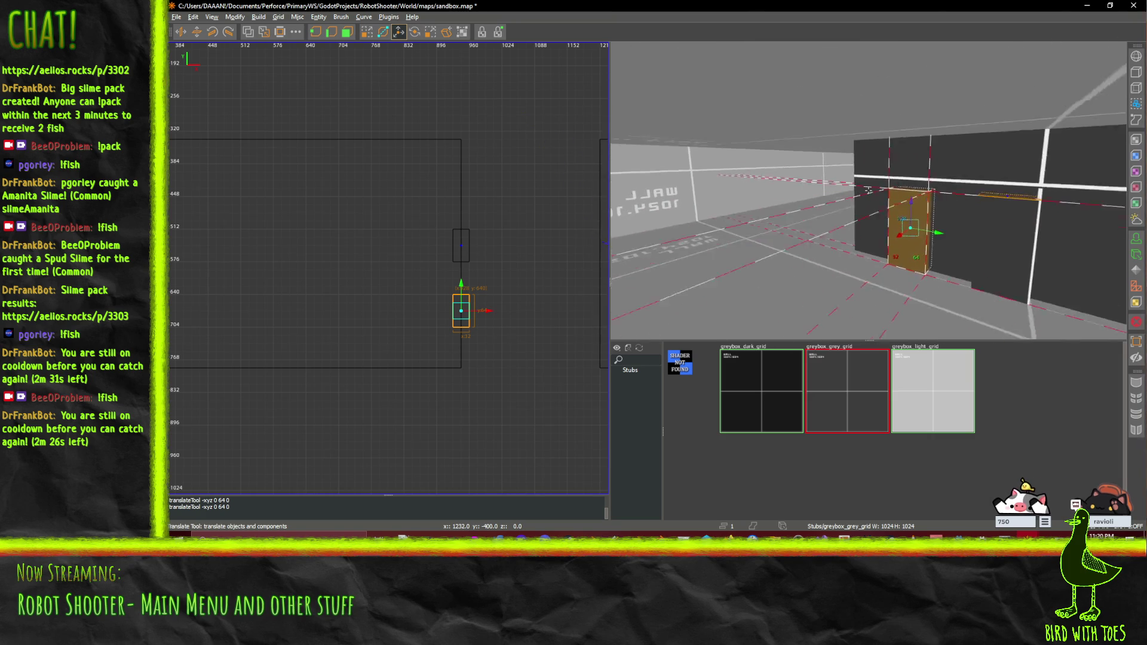
Step: Fly the 3D camera to the brush and nudge it 128 units plus one 32-unit step along the wall
key("d")
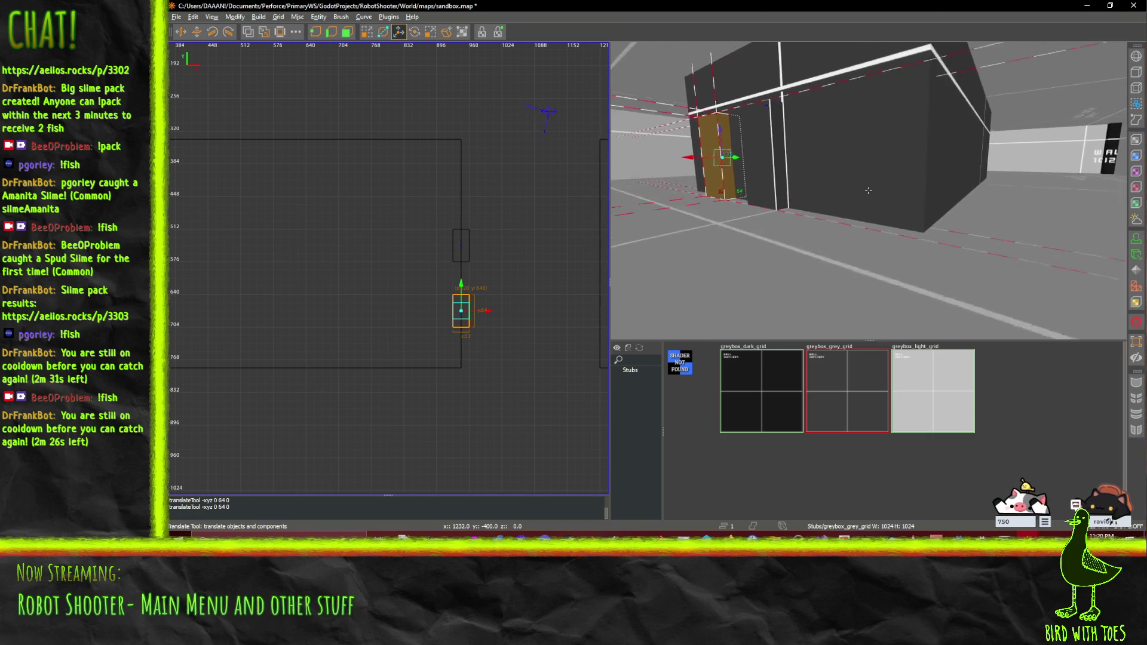
key("d")
key("a")
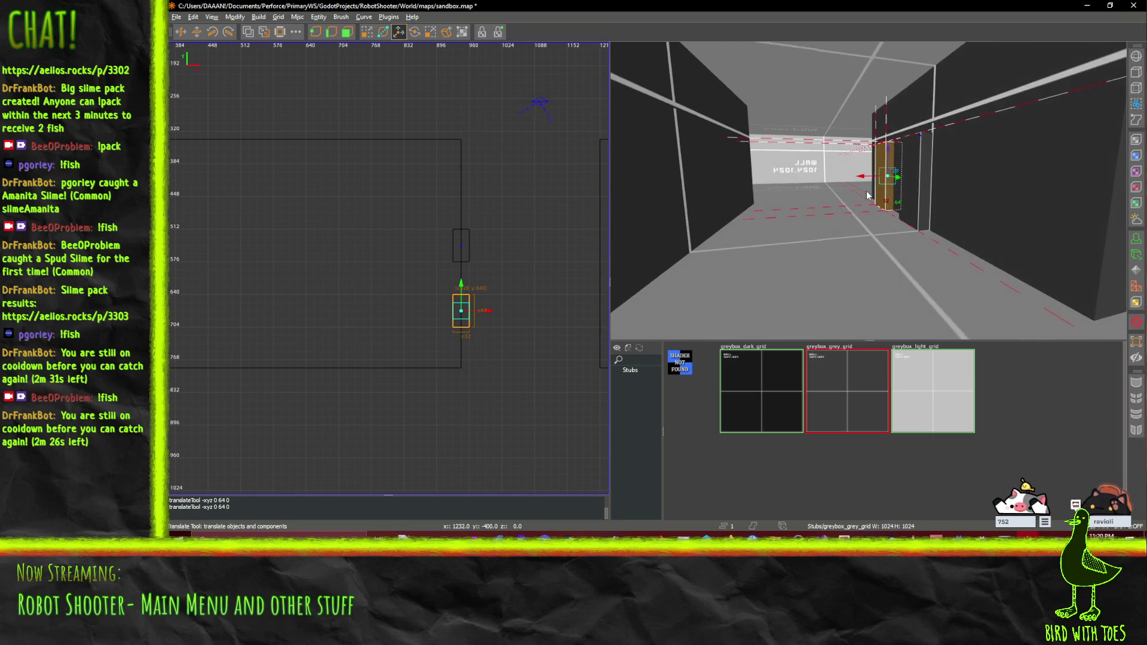
key("w")
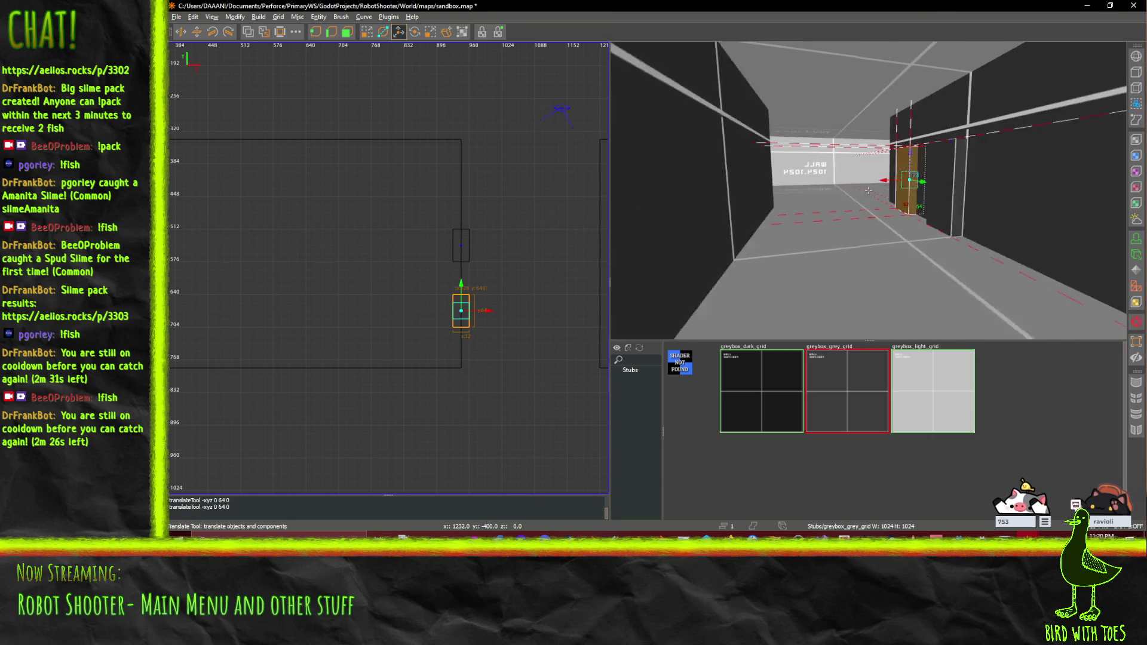
key("d")
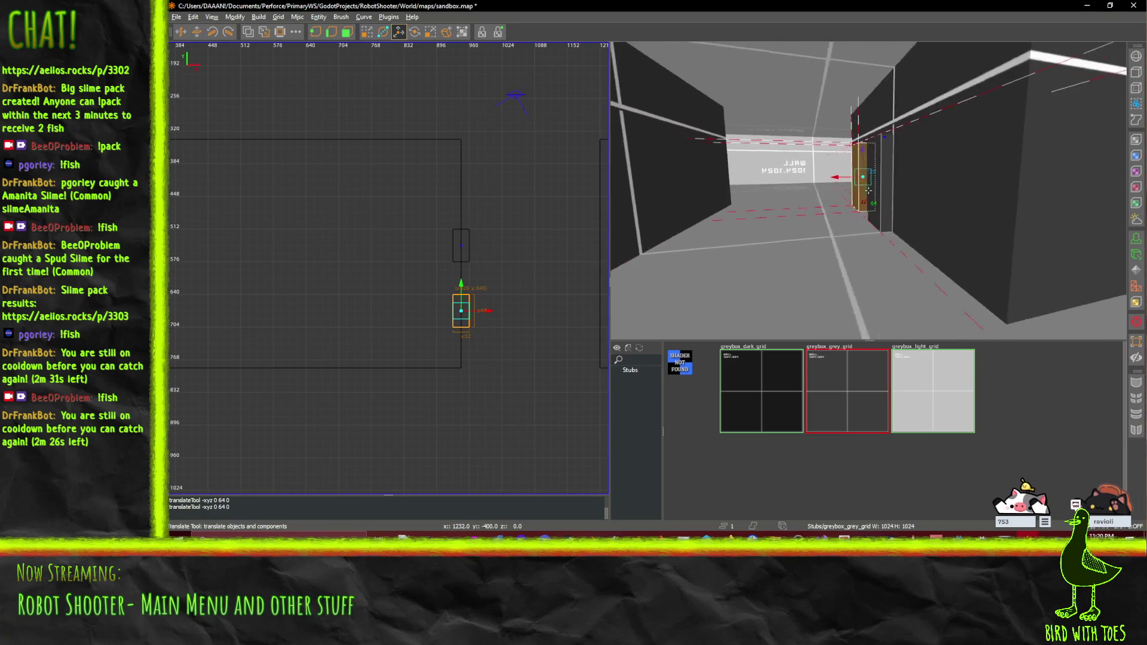
key("w")
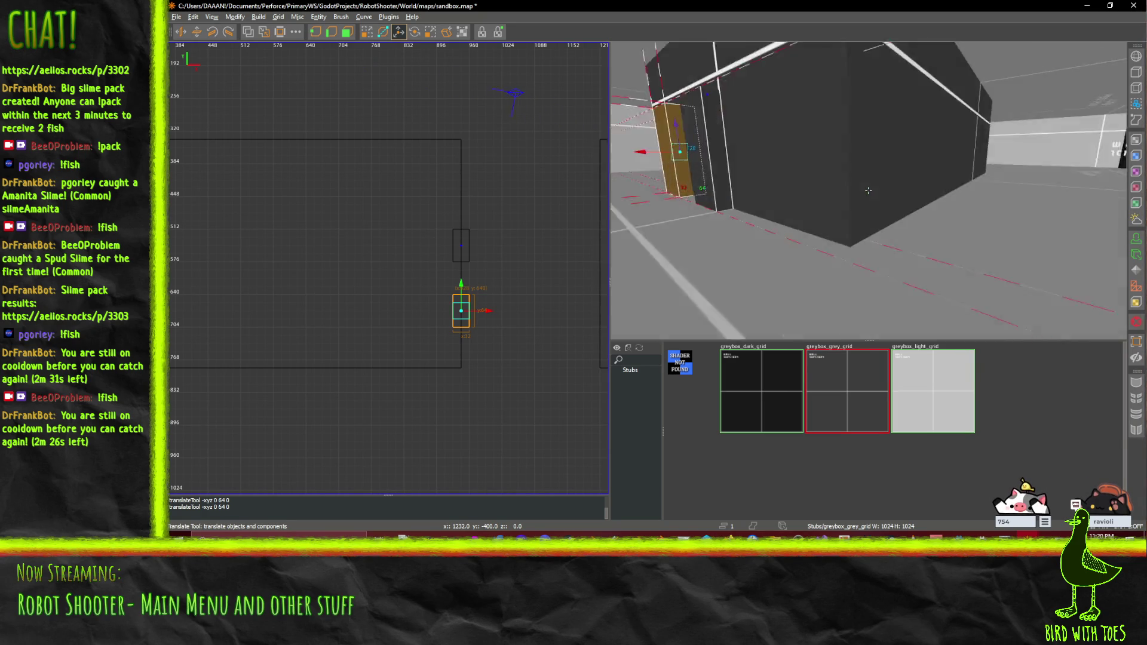
key("w")
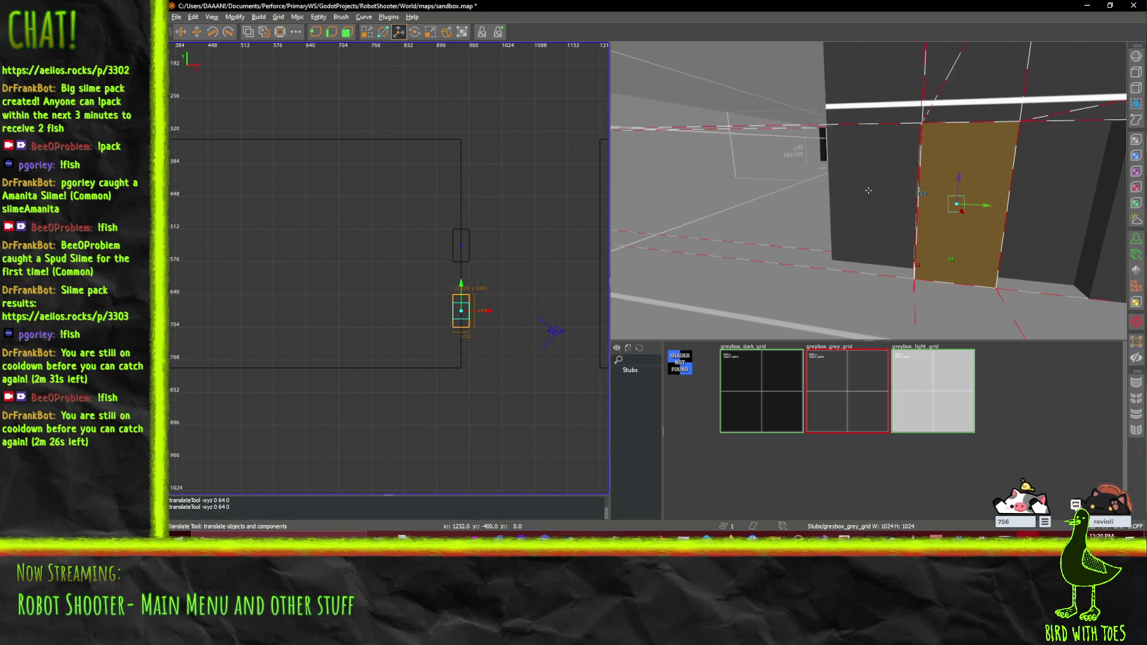
key("a")
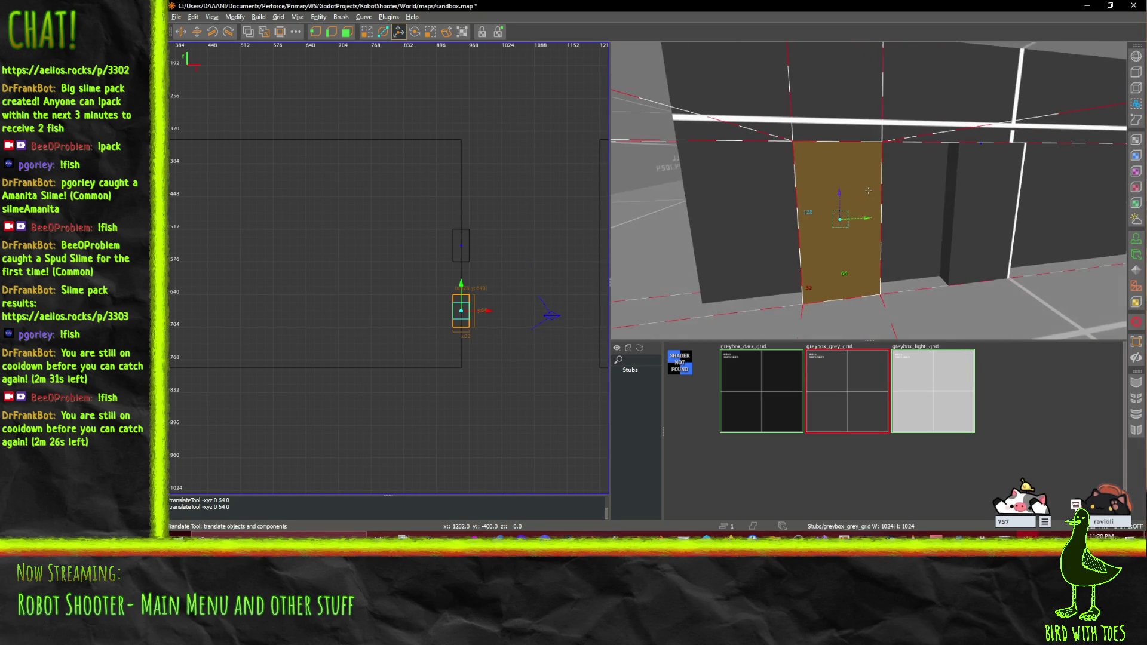
key("d")
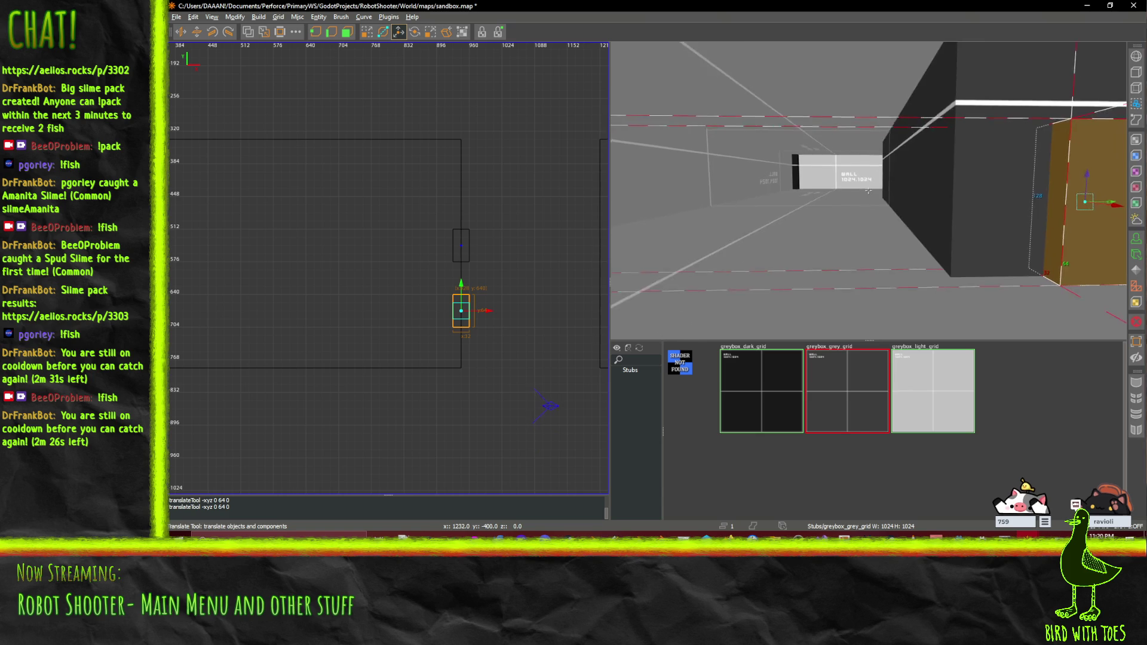
key("s")
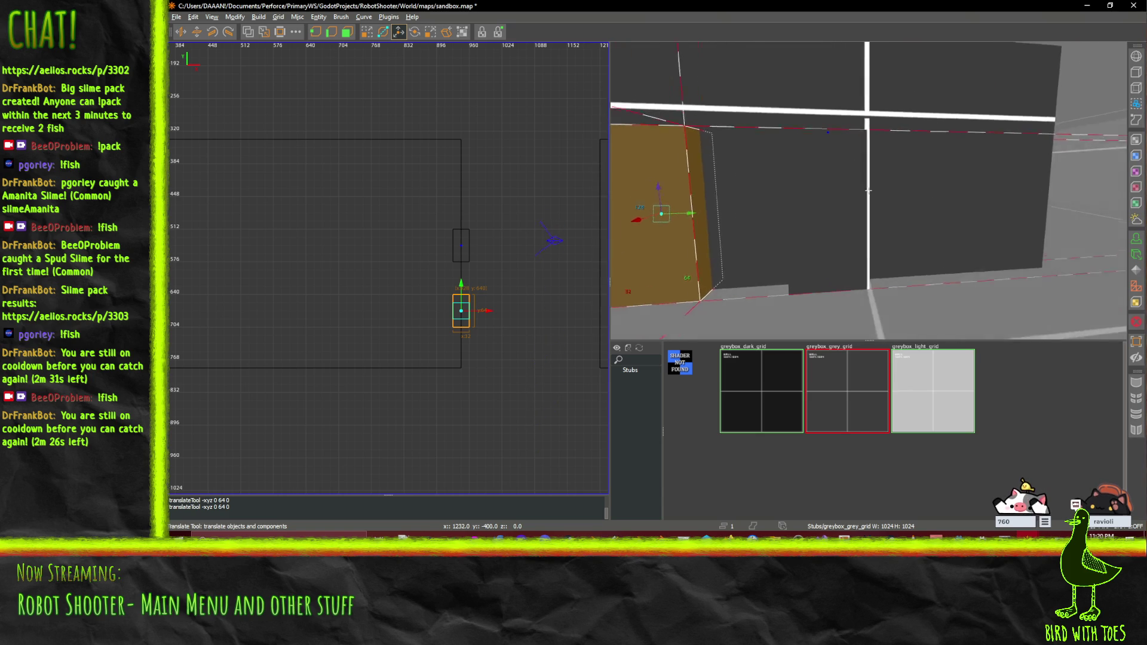
key("Right")
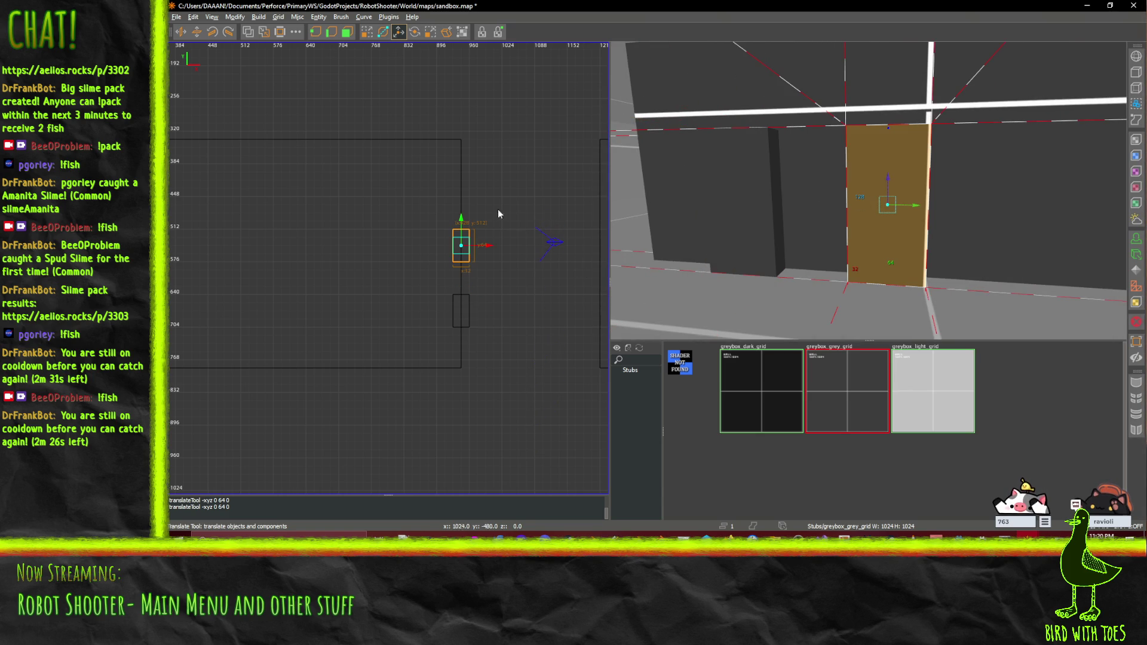
key("Up")
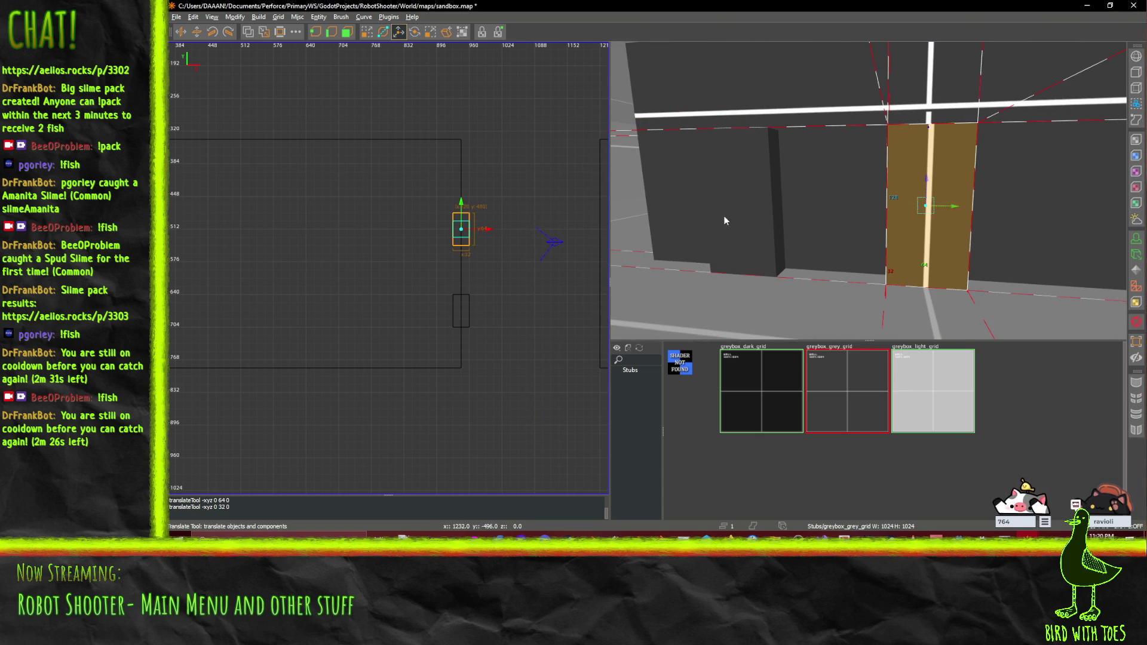
Step: Centre the brush in the 3D view and add the other door brush to the selection
right_click(725, 220)
key("w")
key("d")
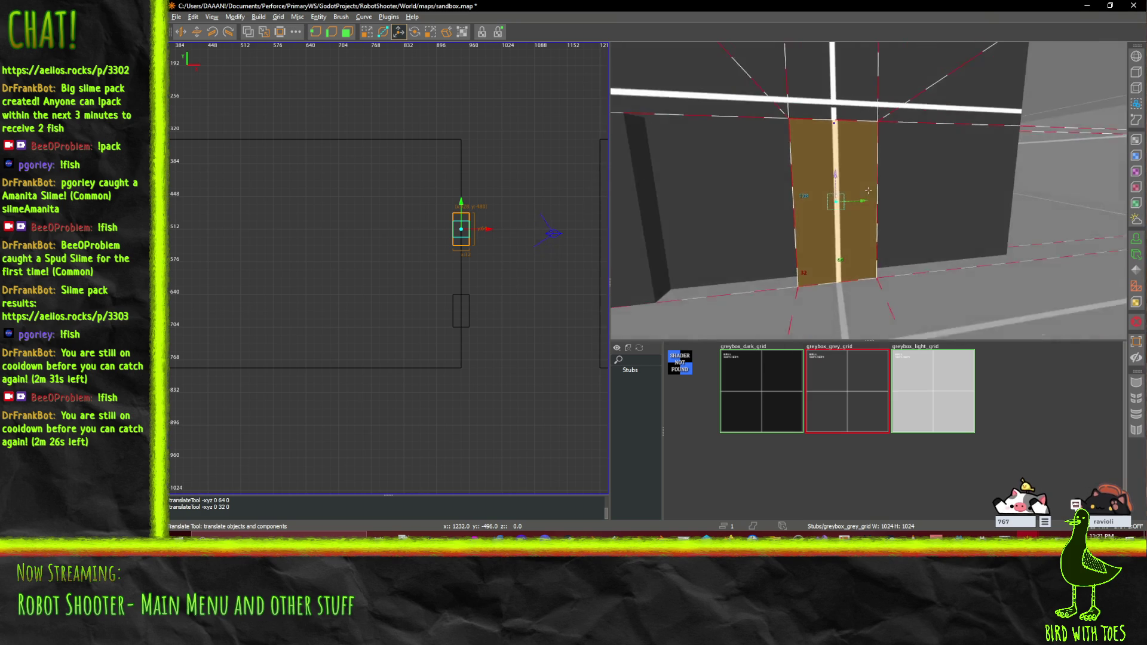
right_click(868, 190)
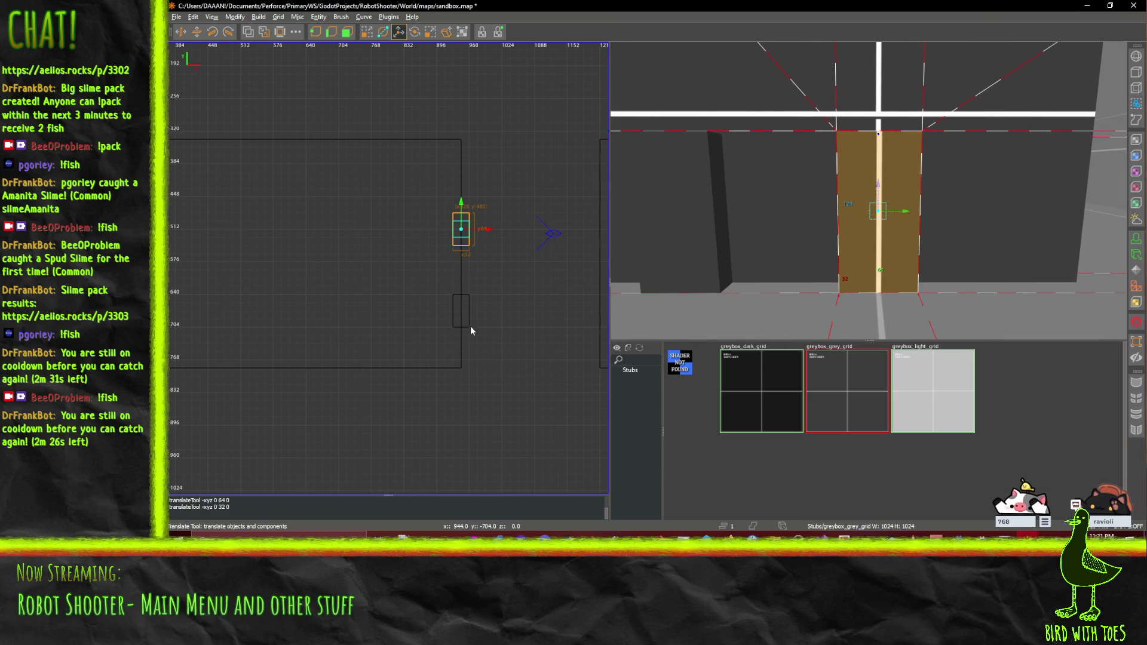
left_click(669, 235, "ctrl")
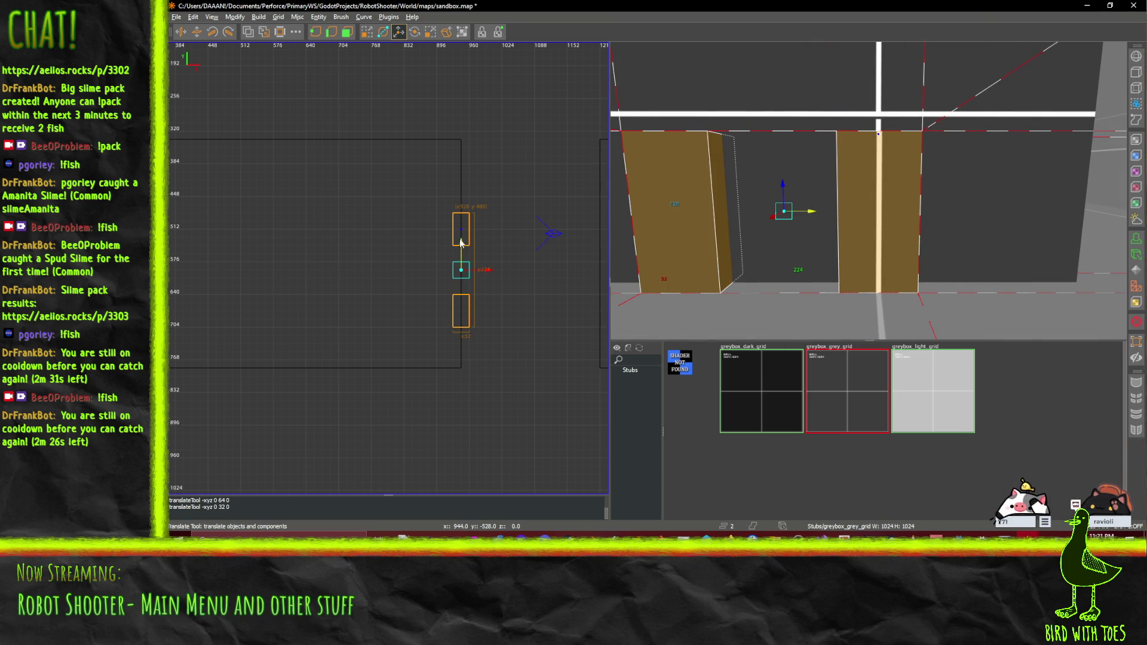
Step: Raise both door brushes one grid step and look down the corridor at them
left_click_drag(461, 242, 462, 230)
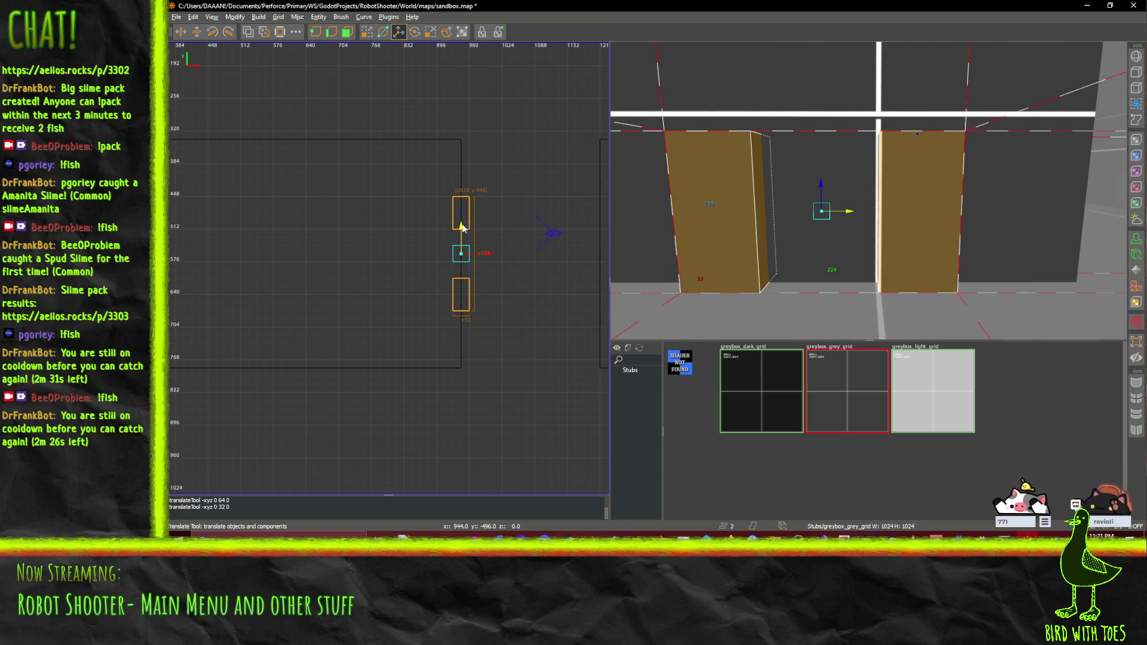
right_click(530, 257)
right_click(514, 210)
right_click(868, 190)
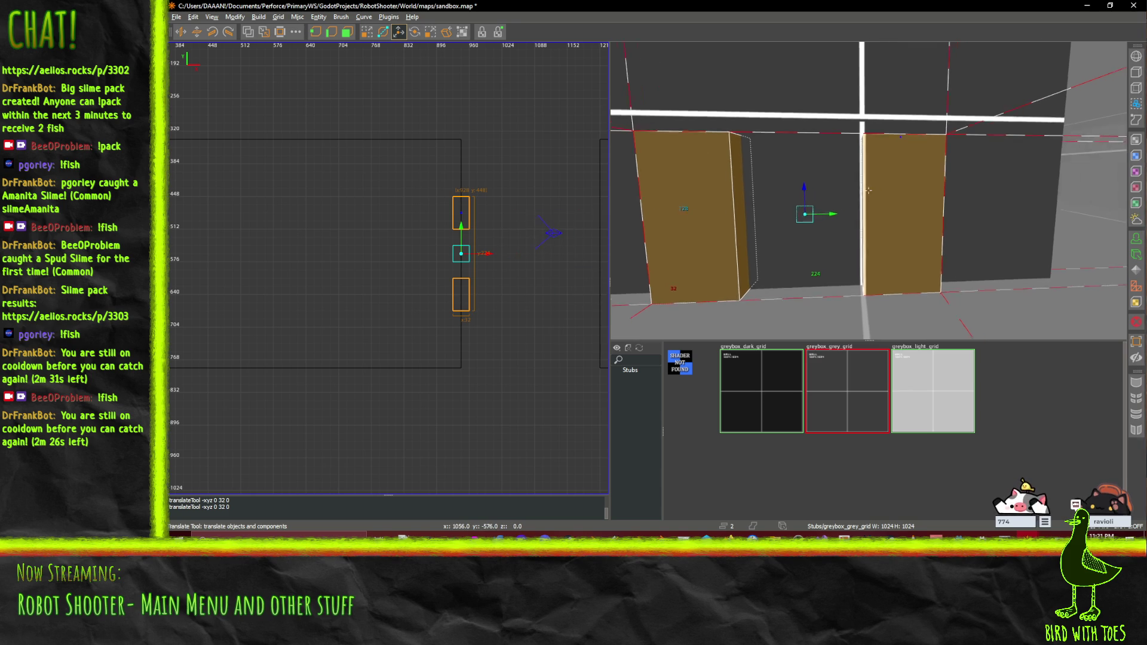
key("w")
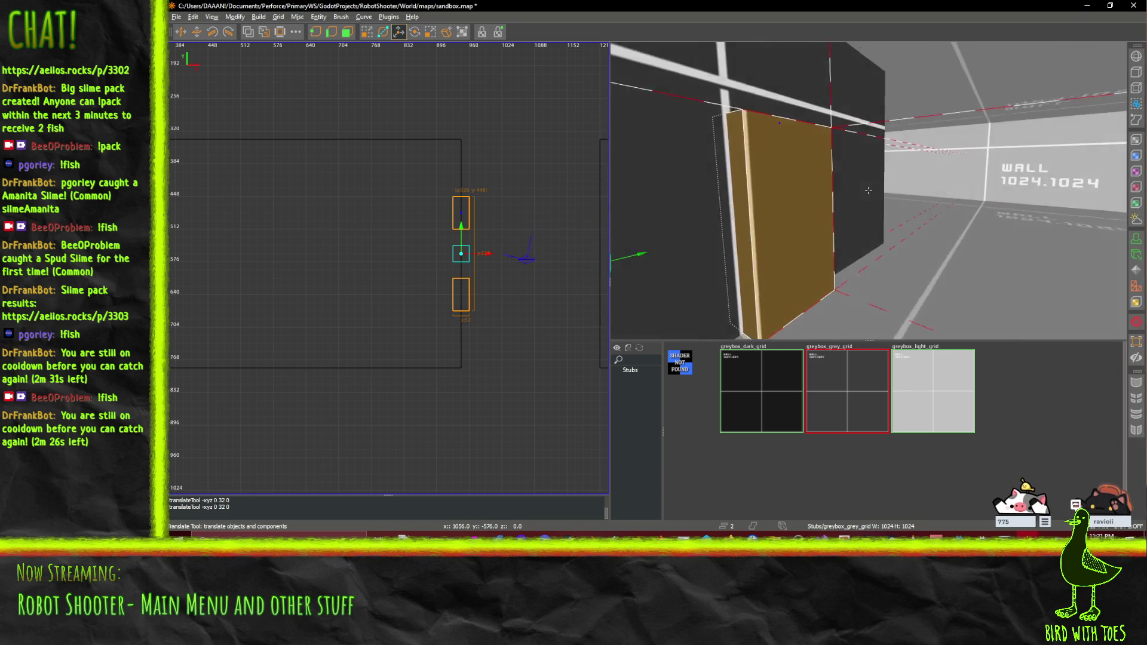
key("w")
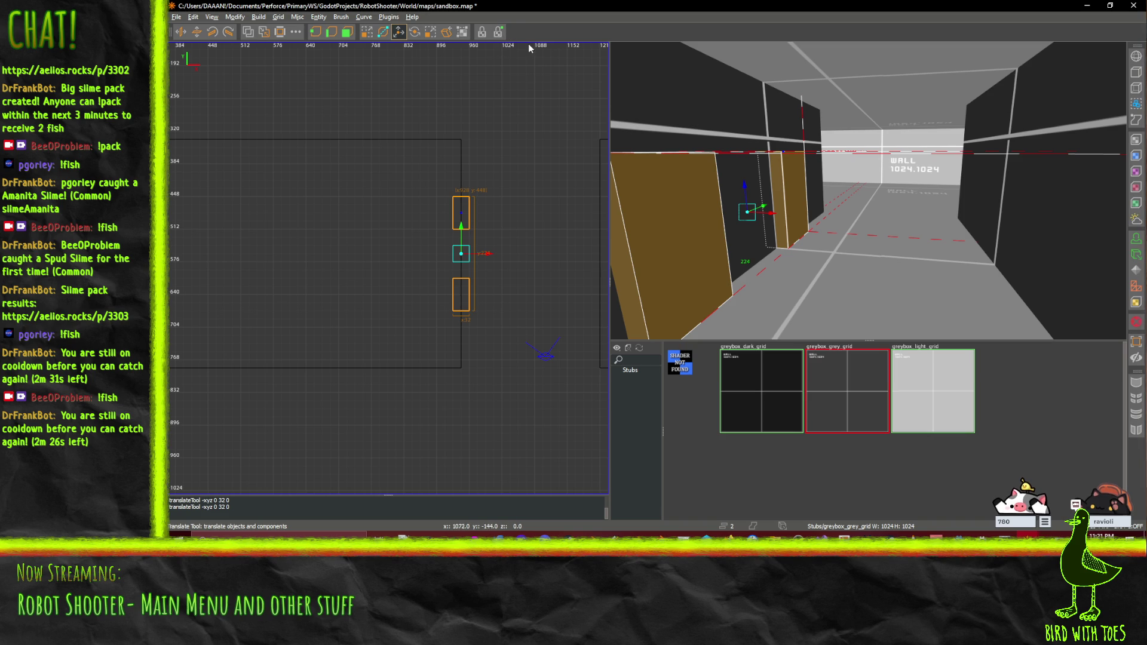
Step: Cut the door brushes from the wall with CSG Subtract, then undo the 6-fragment result
left_click(250, 35)
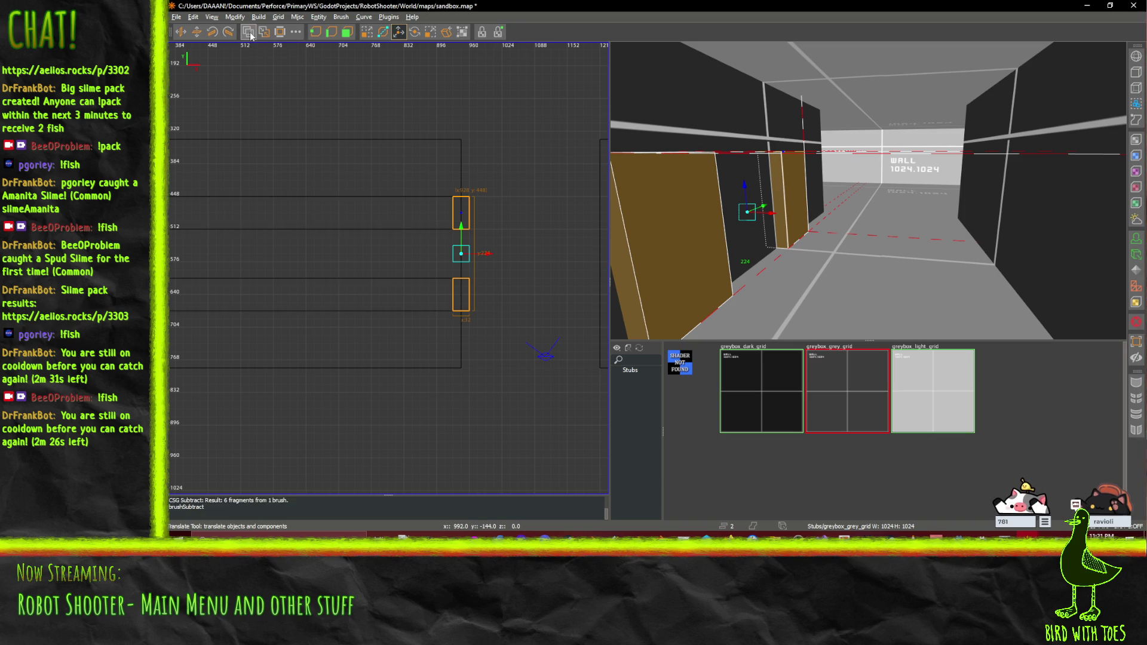
left_click_drag(677, 258, 871, 189)
scroll(317, 228, "down", 3)
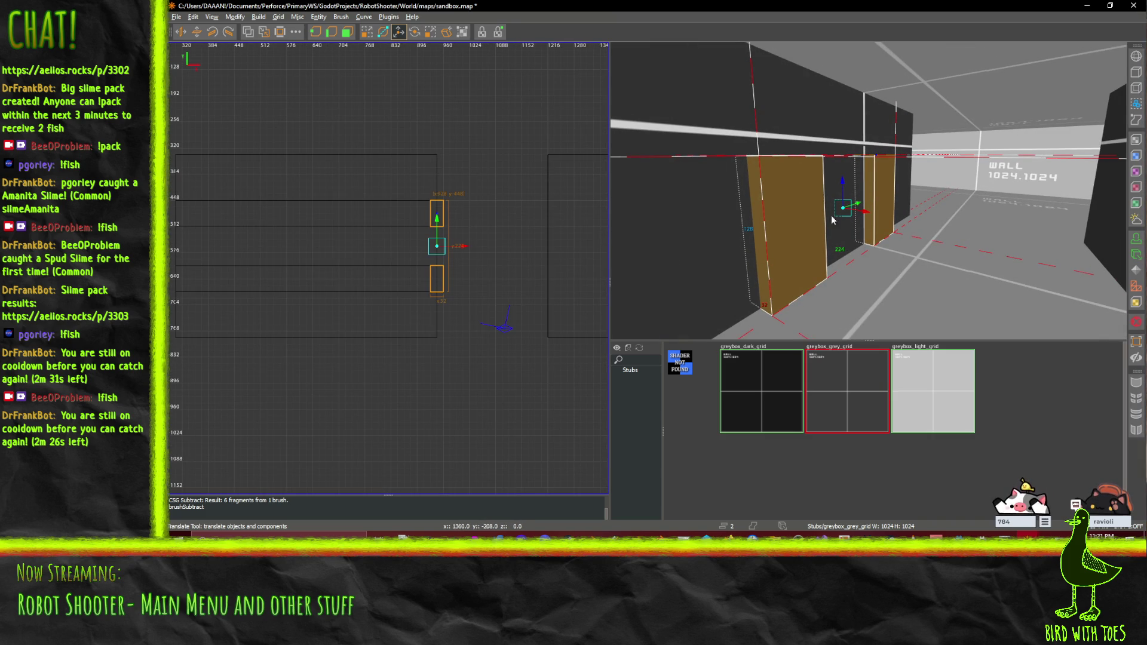
key("ctrl+z")
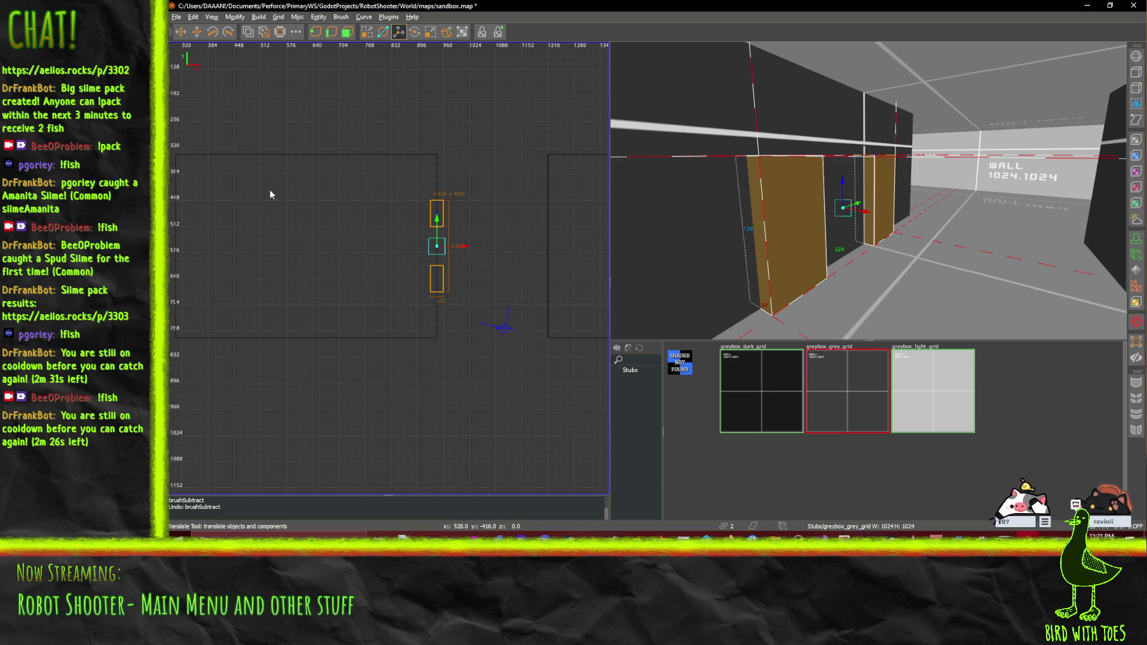
Step: Clear the selection with undo and aim the 3D camera down the corridor toward the wall block
key("ctrl+z")
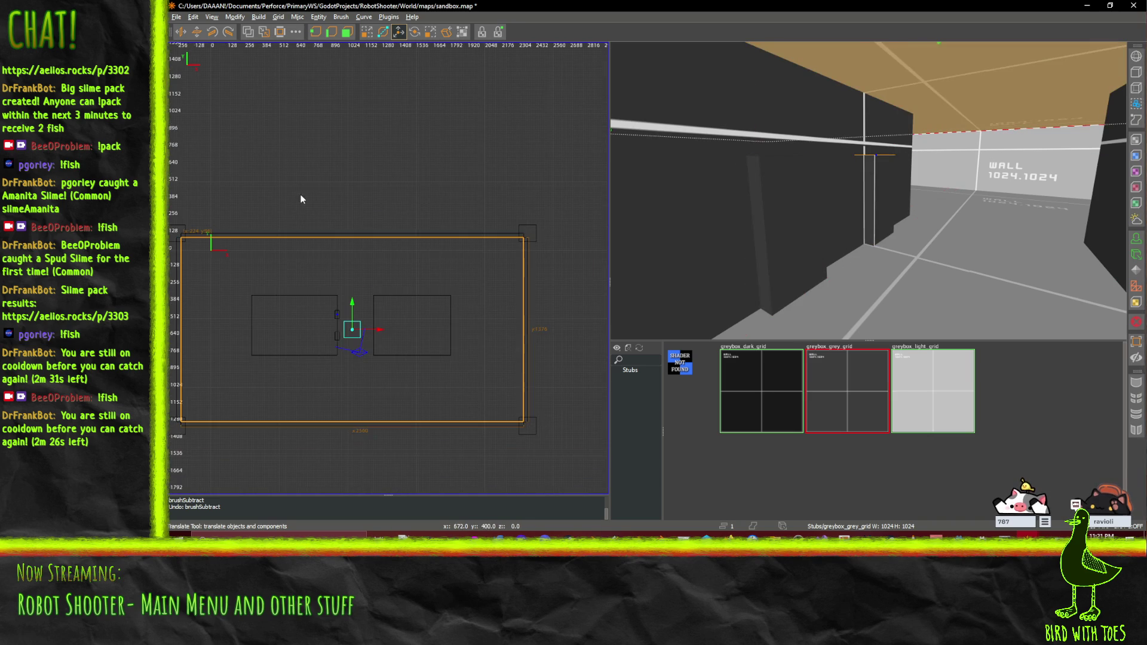
key("ctrl+z")
scroll(215, 429, "down", 1)
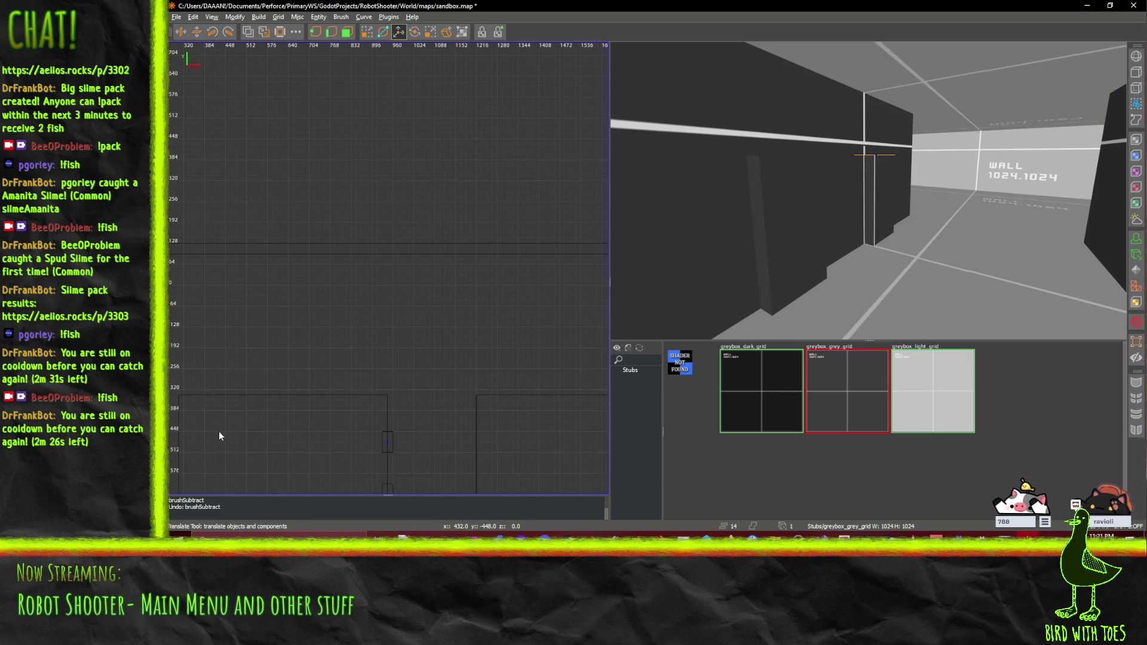
right_click(220, 433)
right_click(244, 407)
right_click(357, 186)
middle_click(323, 154)
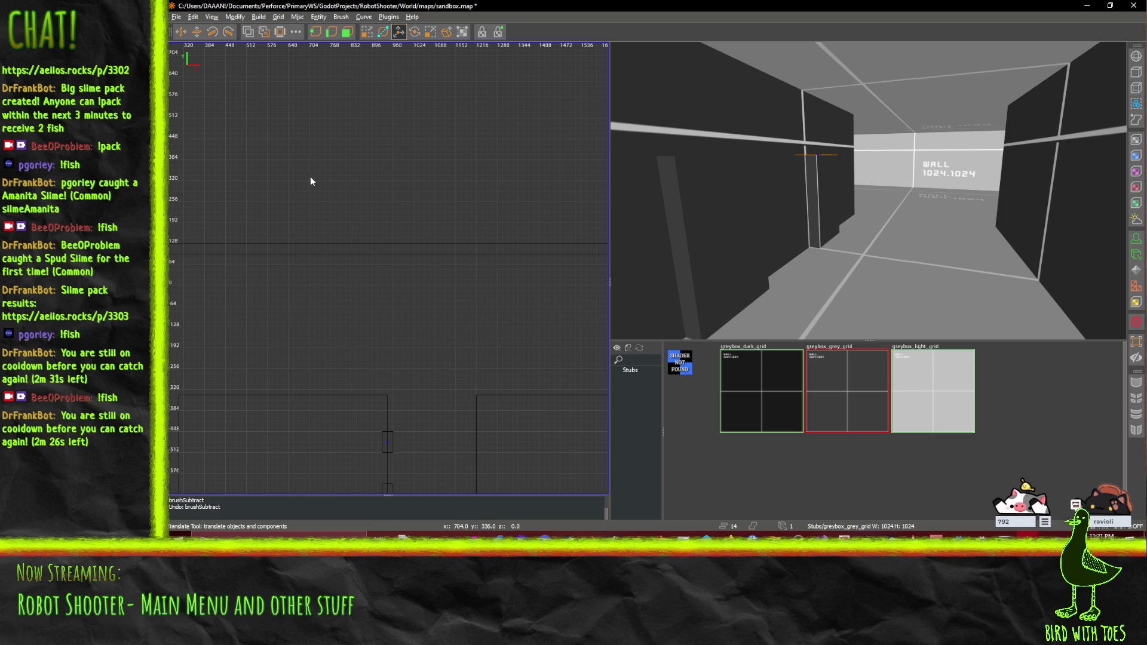
middle_click(346, 452)
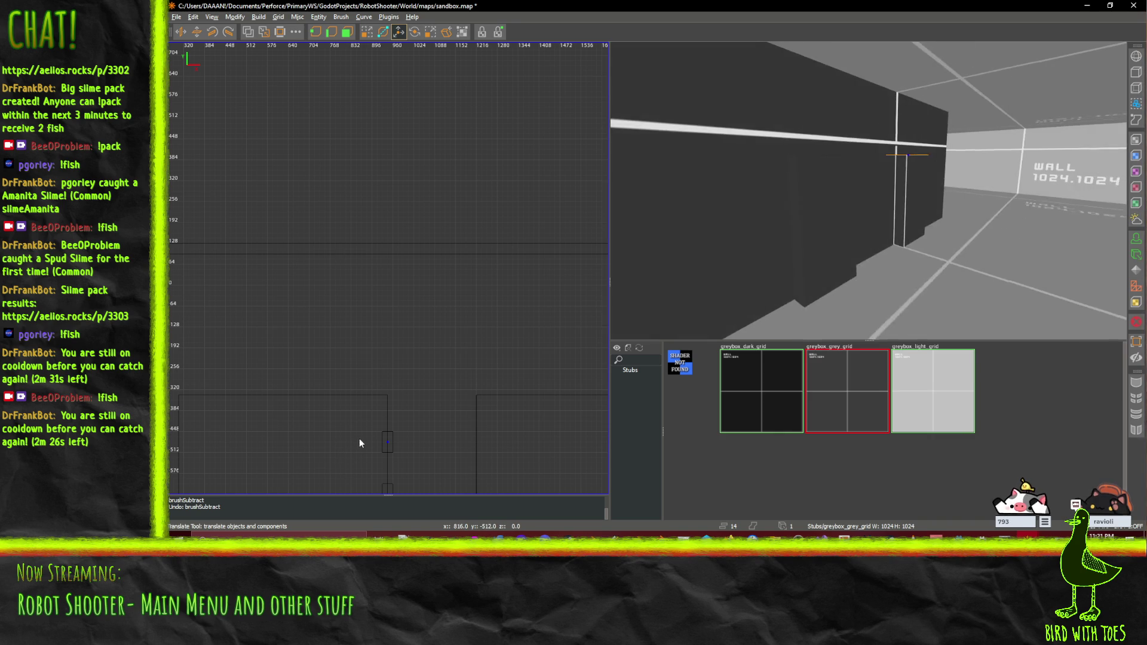
scroll(350, 461, "up", 2)
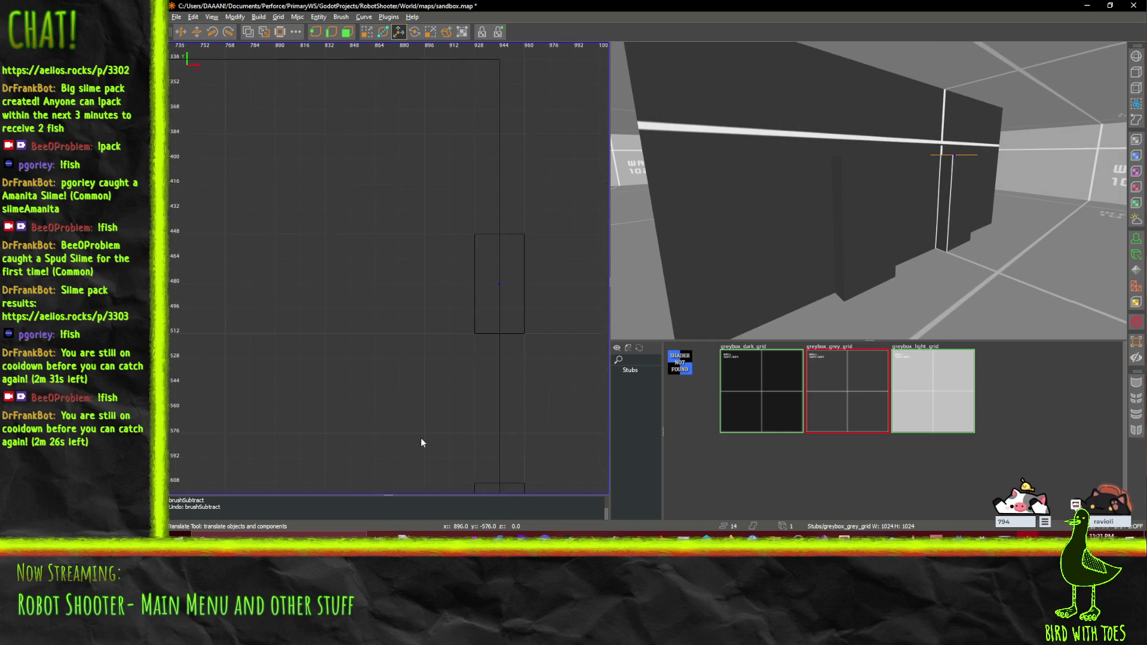
scroll(414, 462, "down", 3)
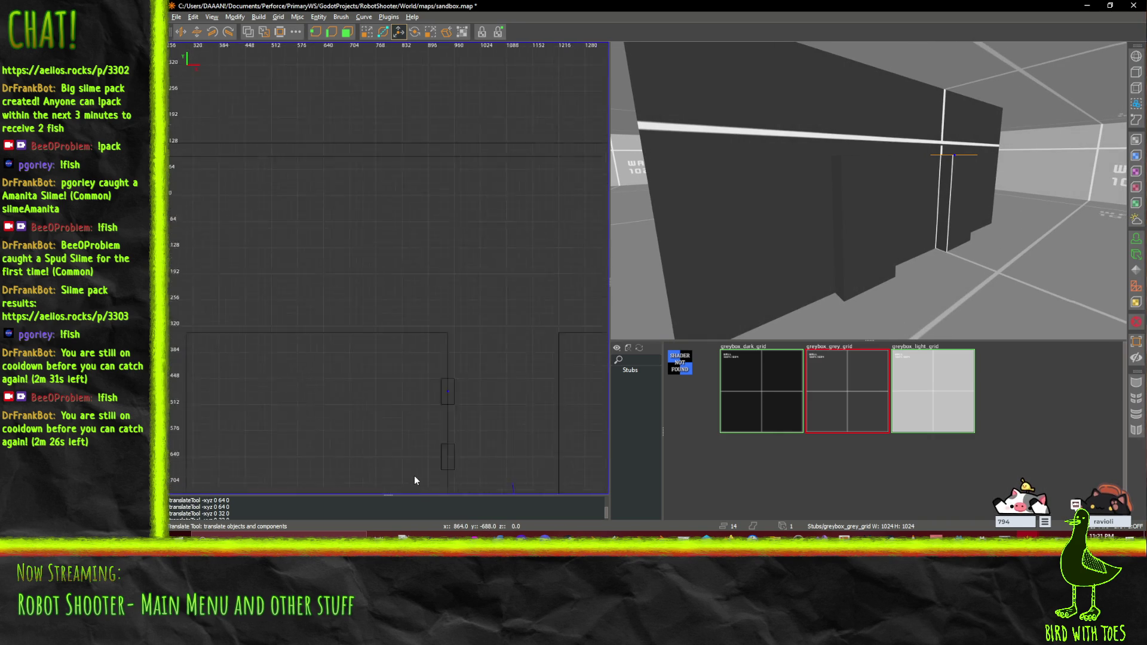
key("ctrl+z")
scroll(421, 493, "up", 3)
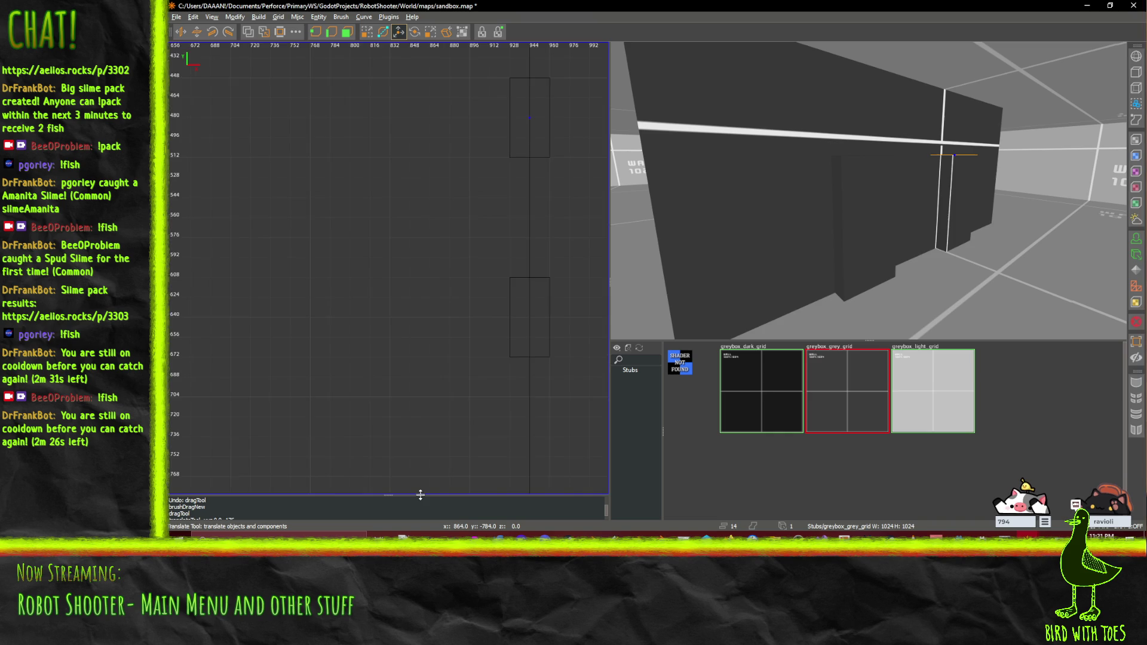
scroll(421, 493, "up", 5)
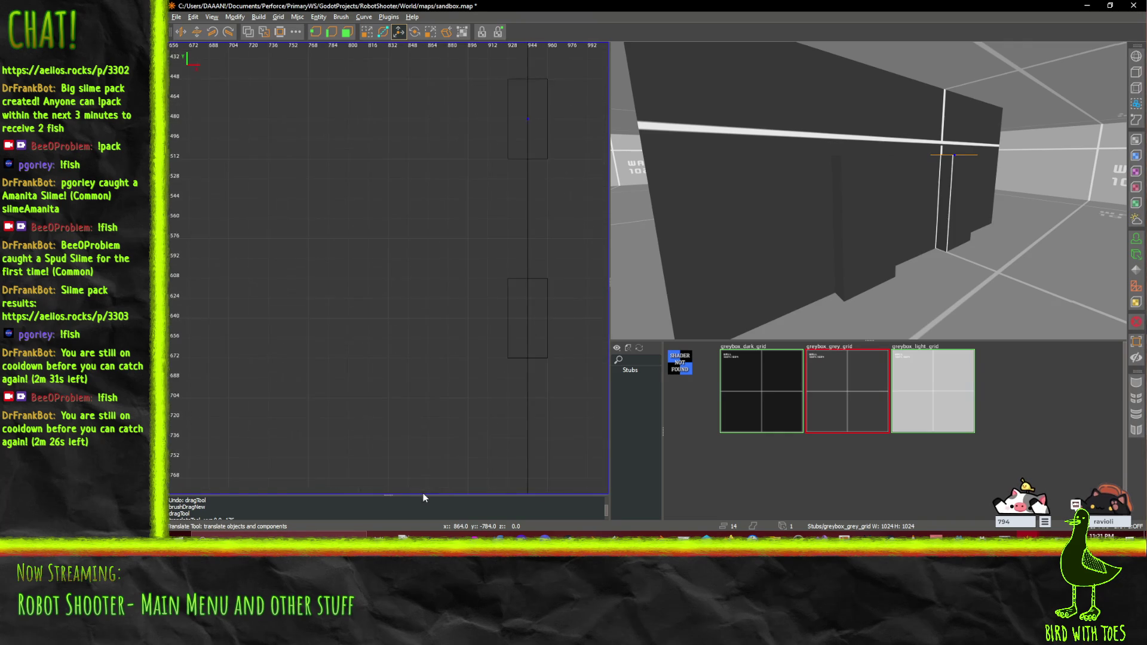
scroll(429, 489, "down", 6)
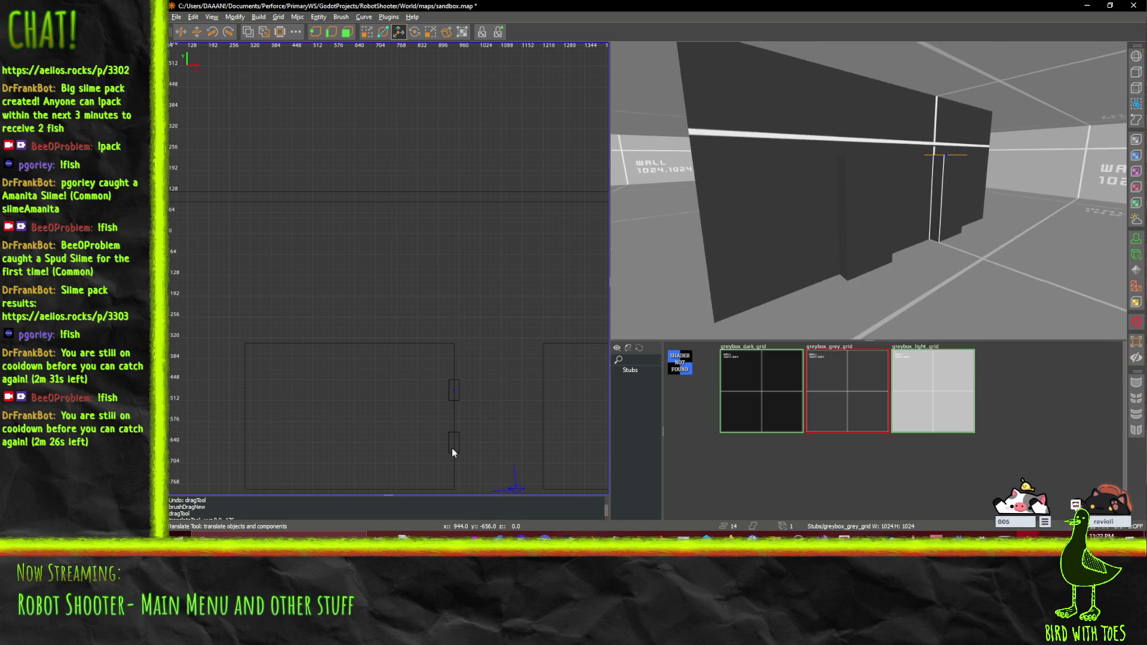
Step: Halve the grid and draw a tall rectangular brush over the doorway wall section
key("Page_Down")
key("w")
key("w")
key("w")
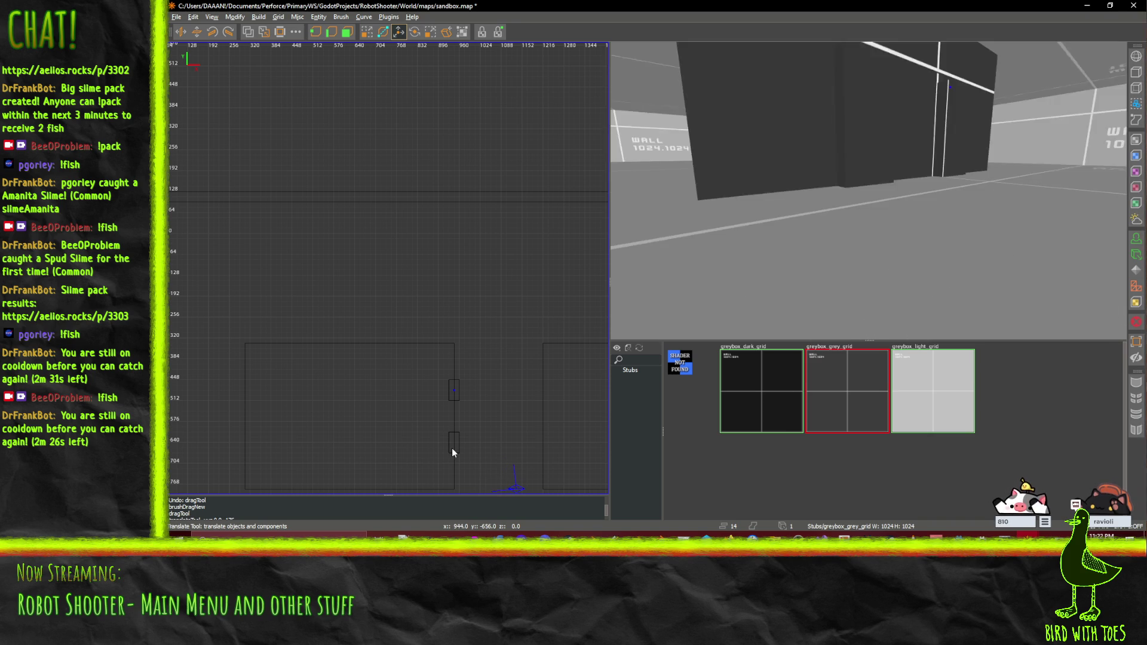
key("s")
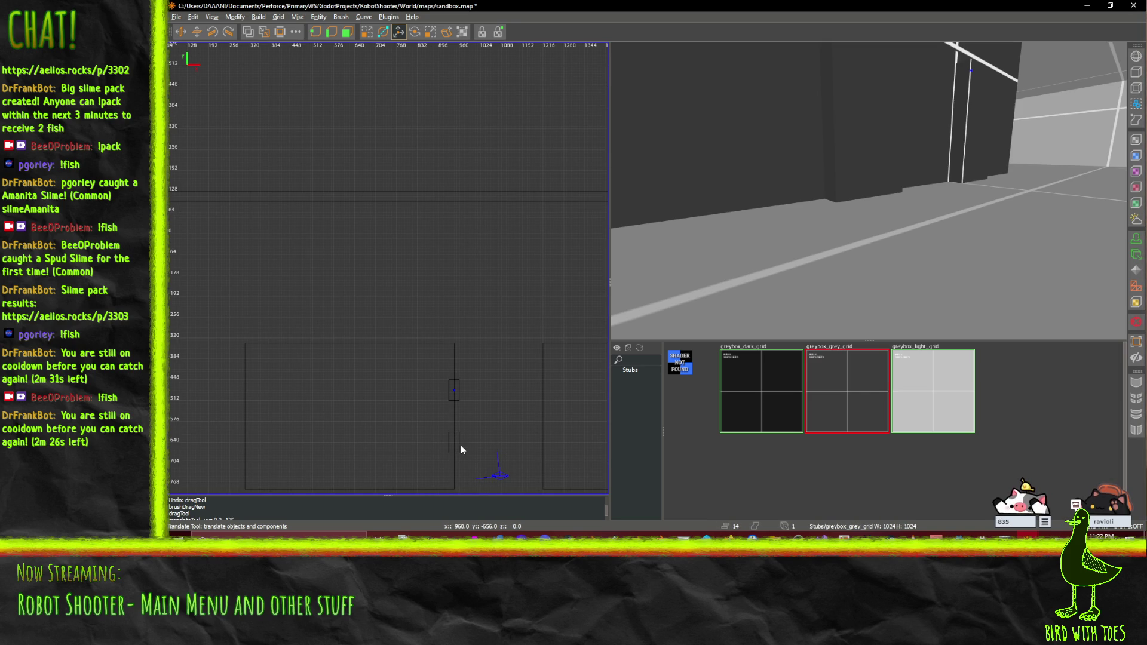
key("ctrl+u")
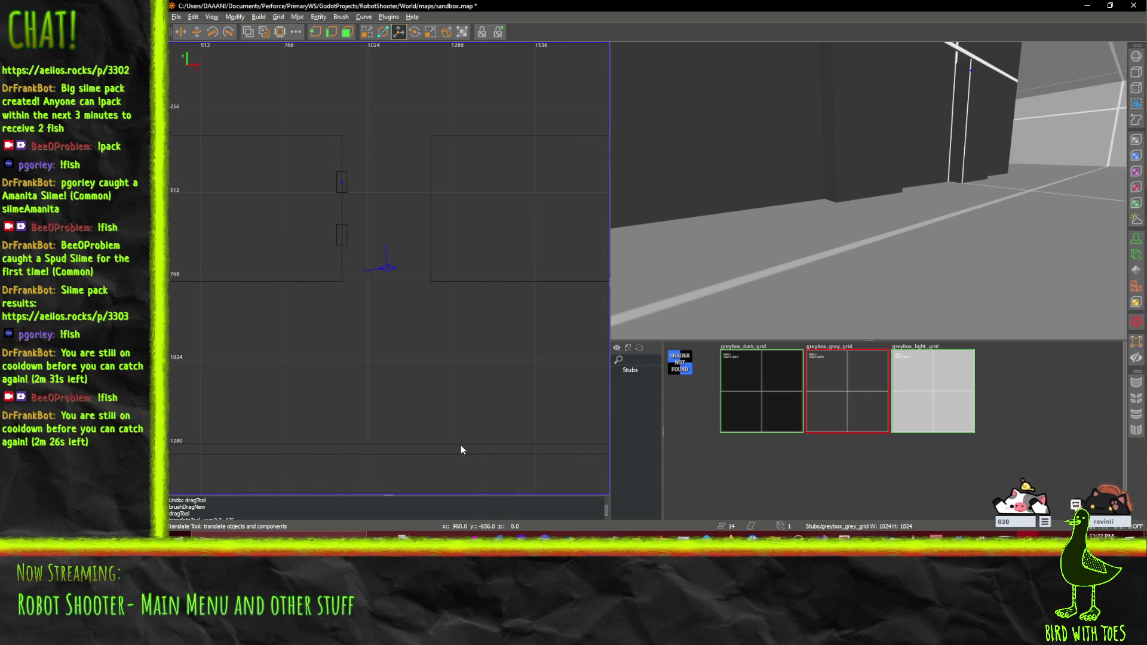
key("ctrl+Tab")
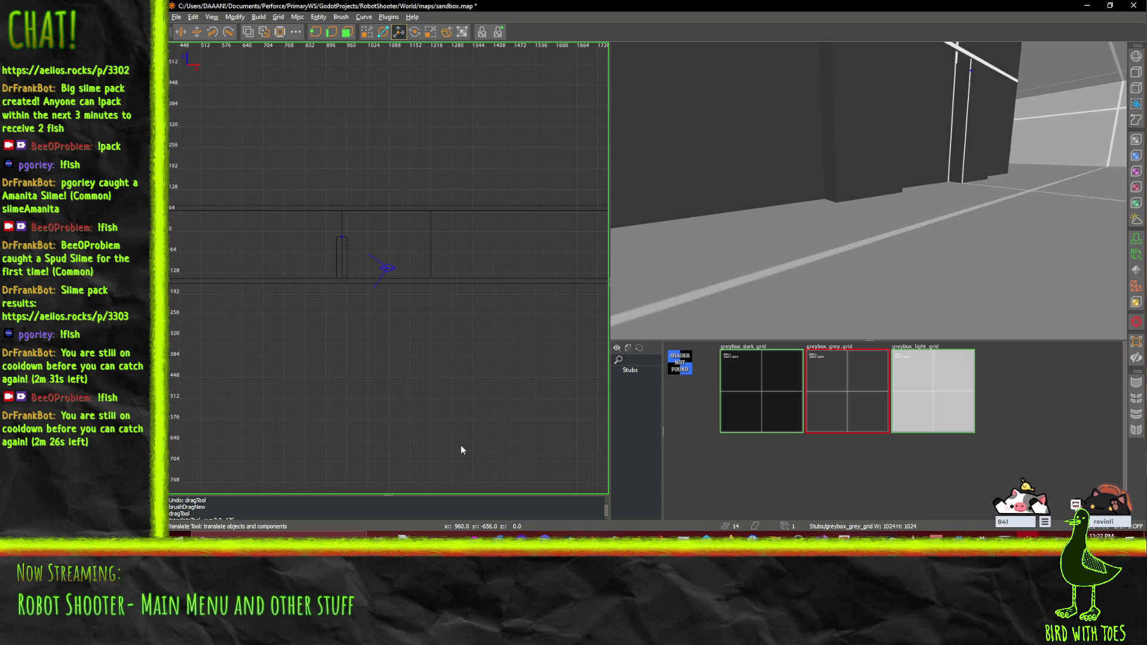
key("ctrl+Tab")
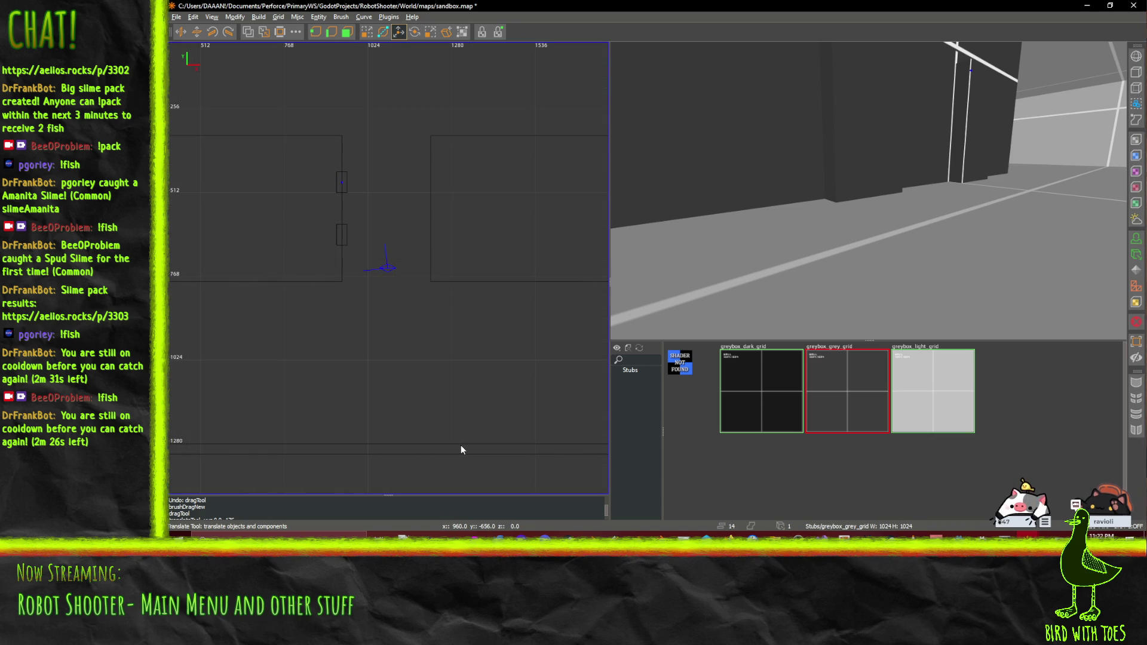
key("bracketleft")
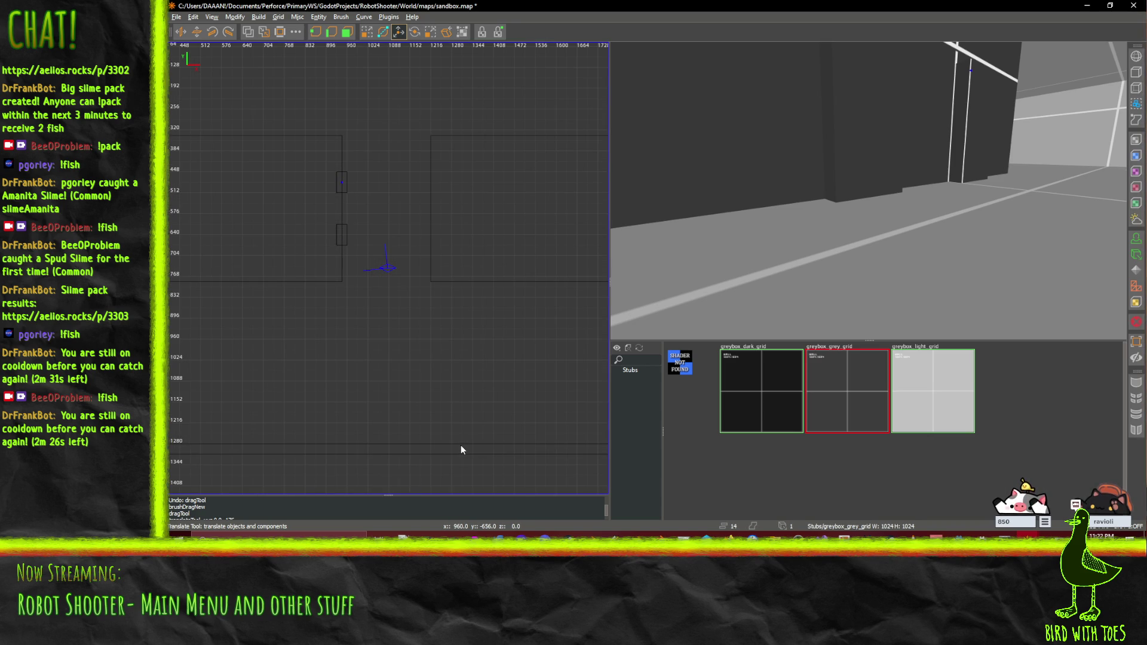
scroll(288, 216, "up", 4)
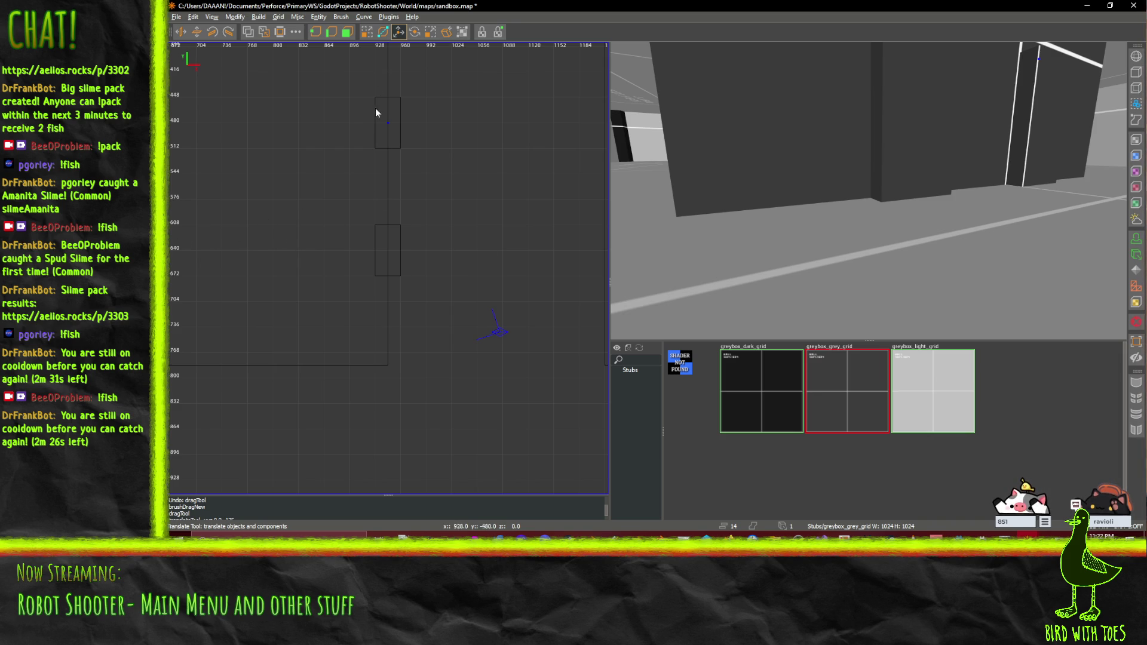
mouse_move(376, 52)
left_mouse_down()
mouse_move(319, 217)
mouse_move(305, 347)
mouse_move(298, 332)
mouse_move(339, 335)
mouse_move(272, 324)
left_mouse_up()
scroll(299, 243, "down", 1)
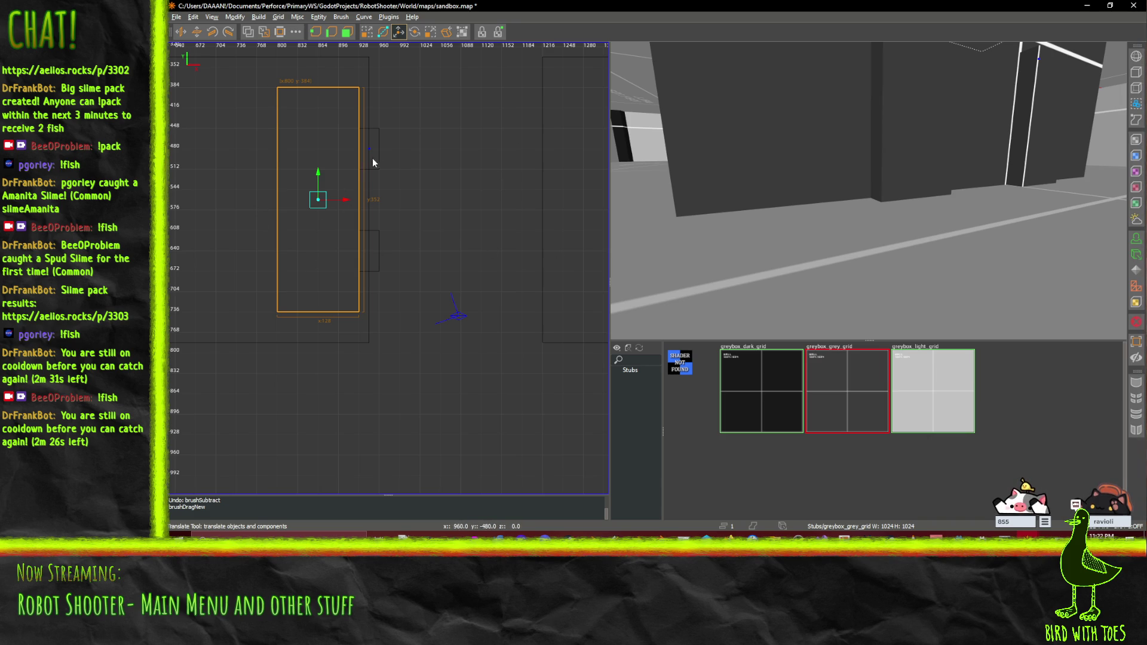
left_click(906, 130, "ctrl")
left_click(1015, 126, "ctrl")
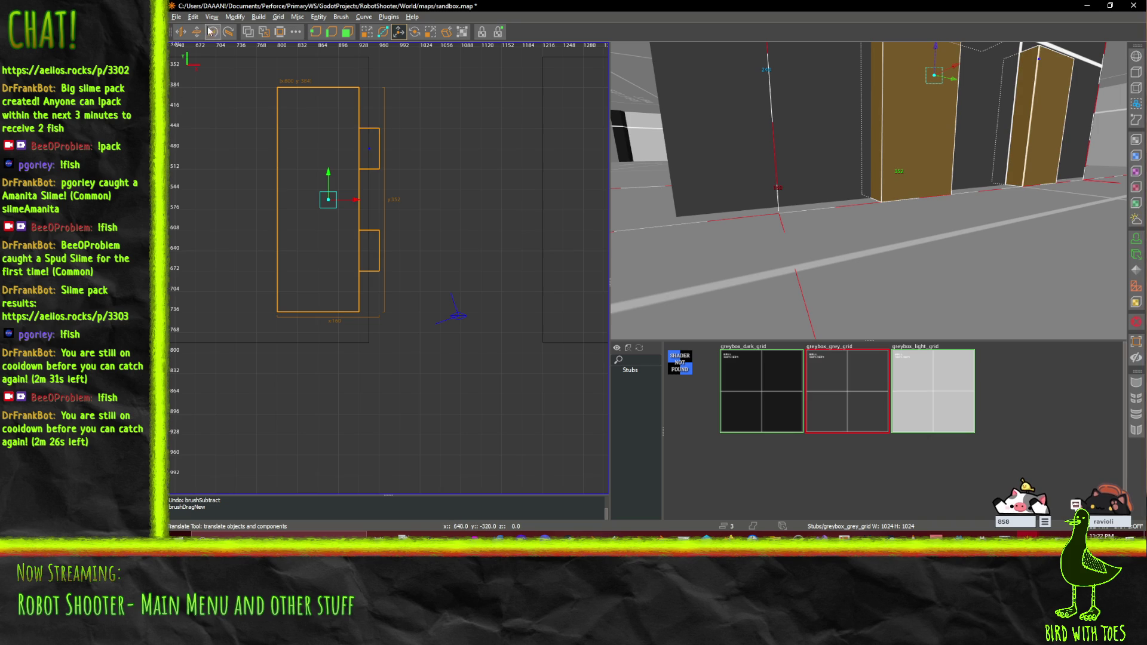
left_click(251, 36)
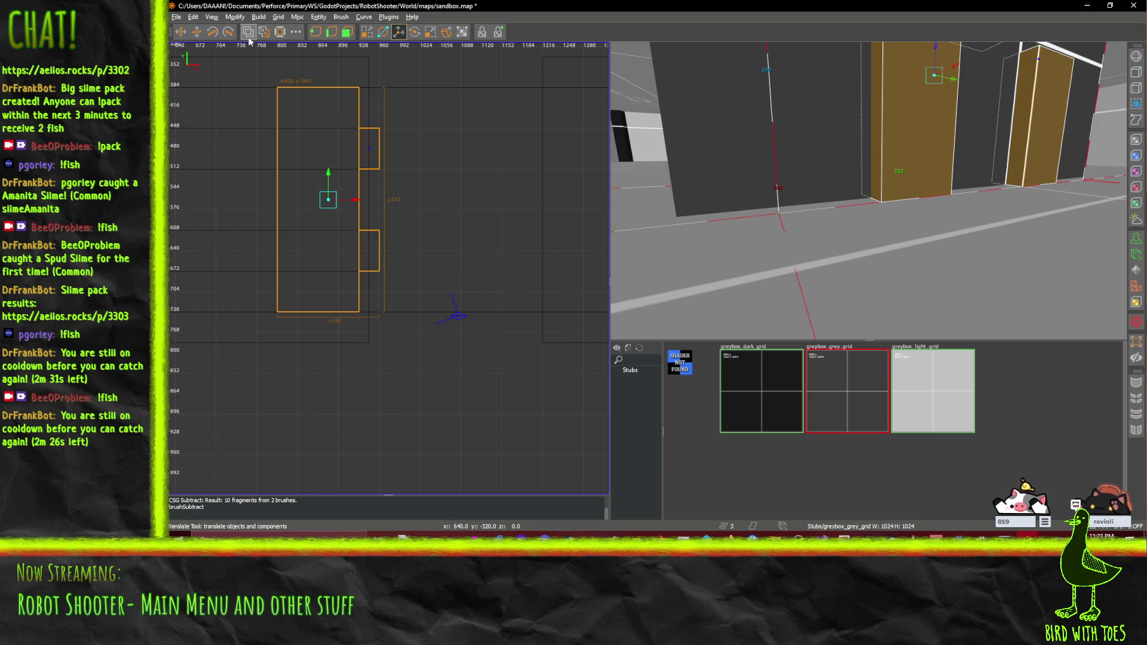
key("ctrl+z")
scroll(464, 198, "down", 3)
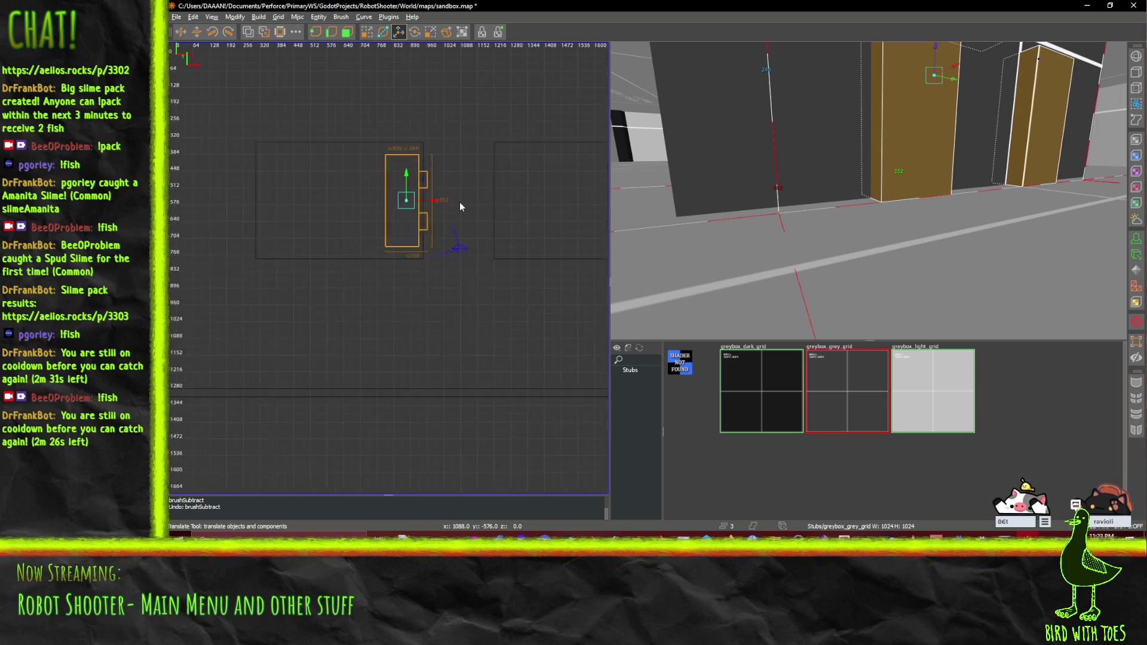
scroll(452, 195, "up", 2)
scroll(450, 196, "down", 1)
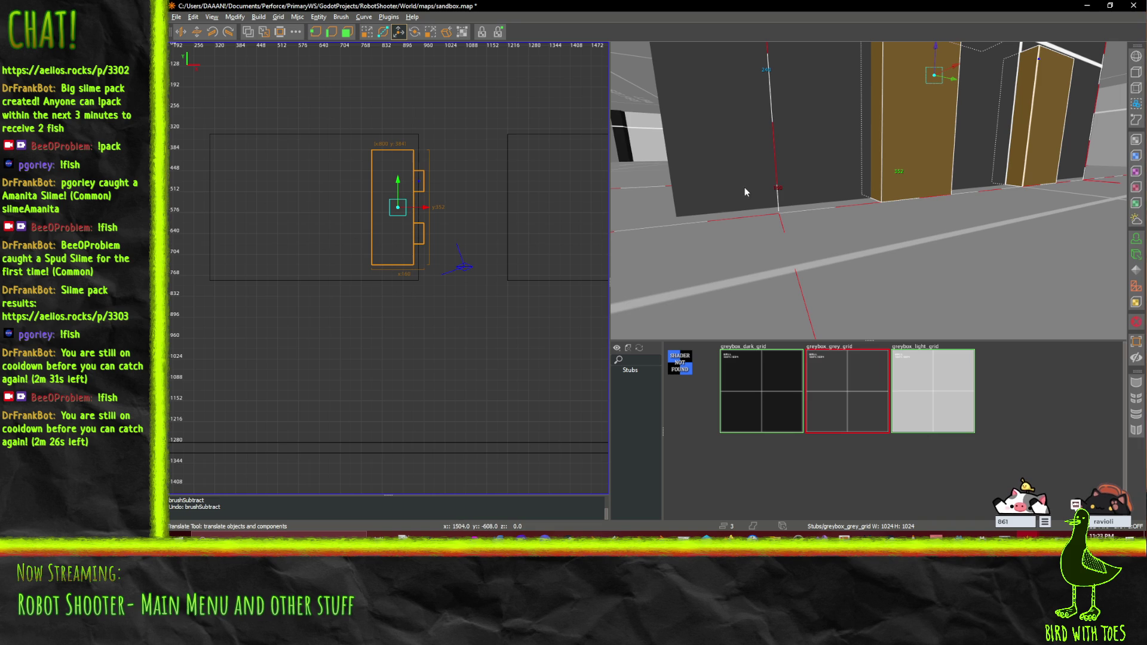
left_click(402, 248)
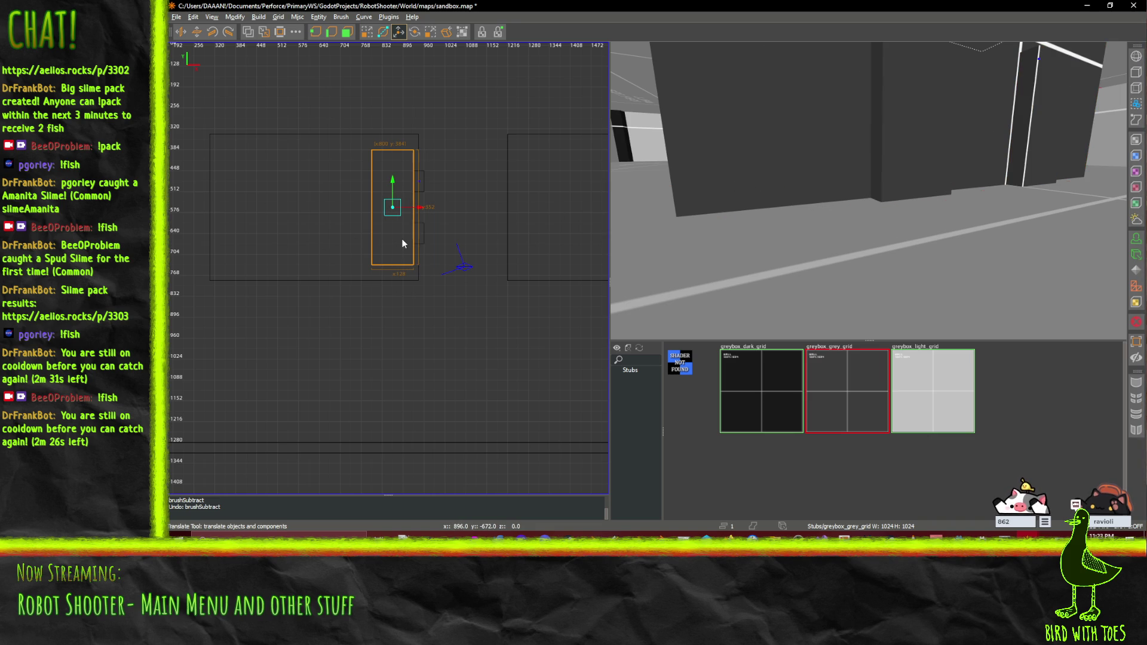
key("Delete")
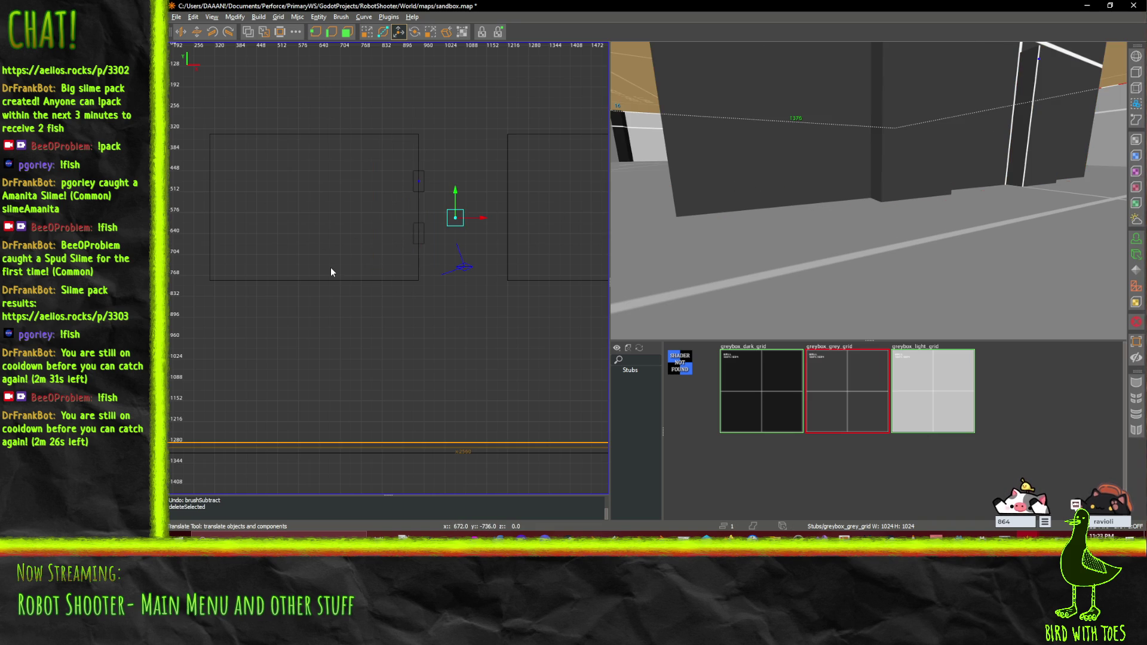
Step: Hollow the large brush into a room and shift its east wall brush left
left_click(331, 267)
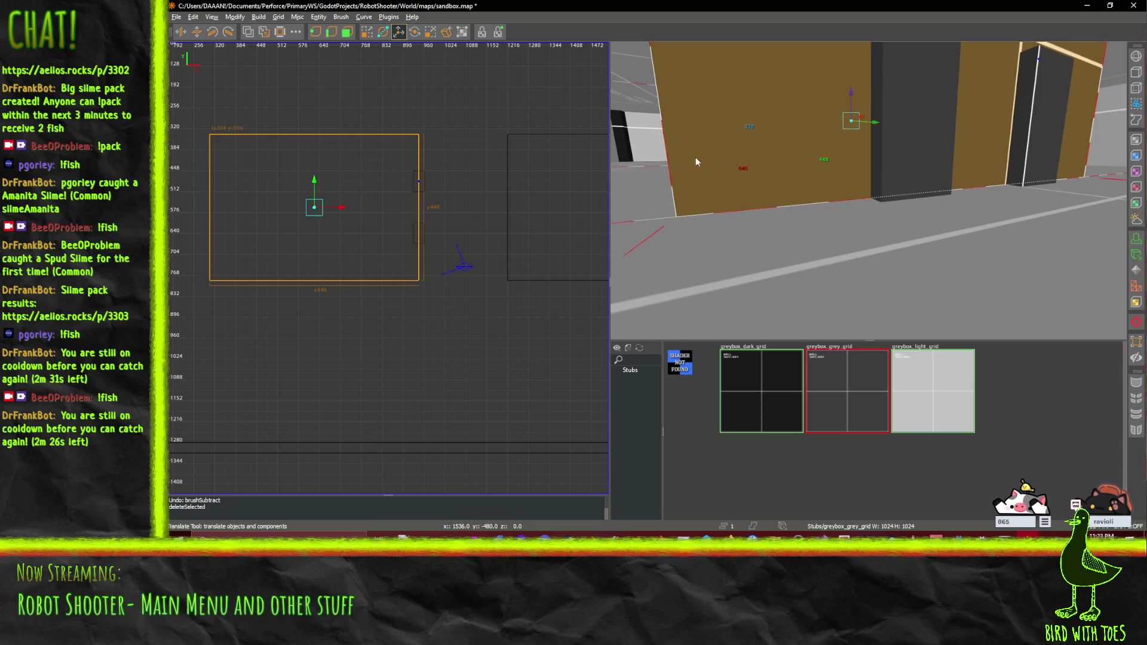
left_click(278, 36)
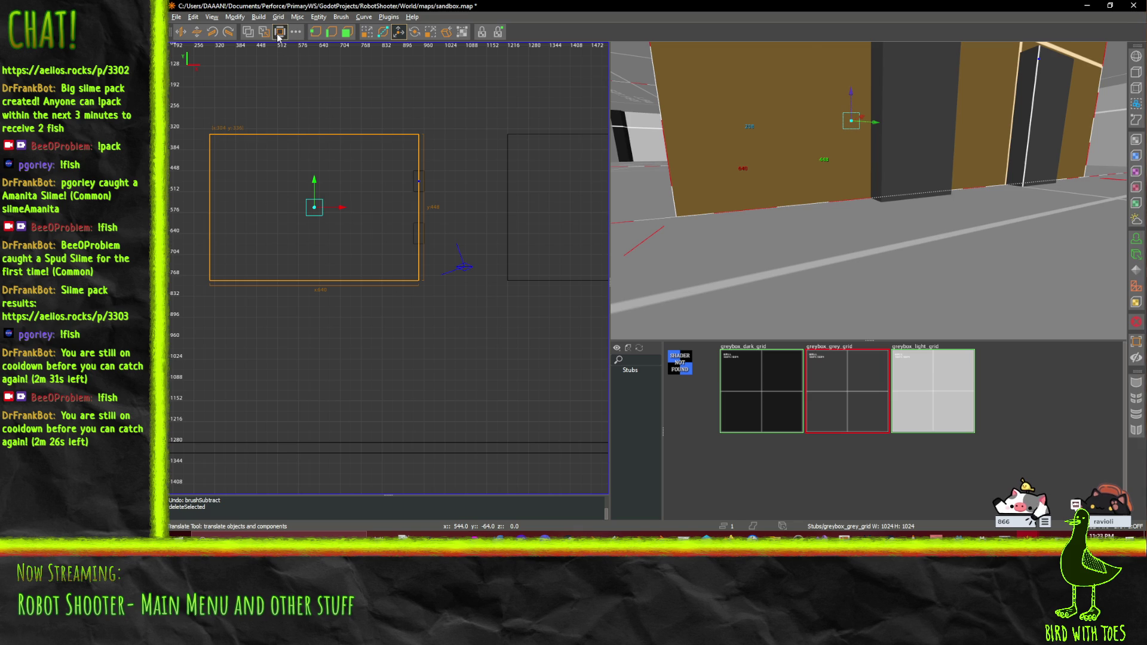
scroll(352, 299, "up", 2)
left_click(342, 285)
left_click(739, 167)
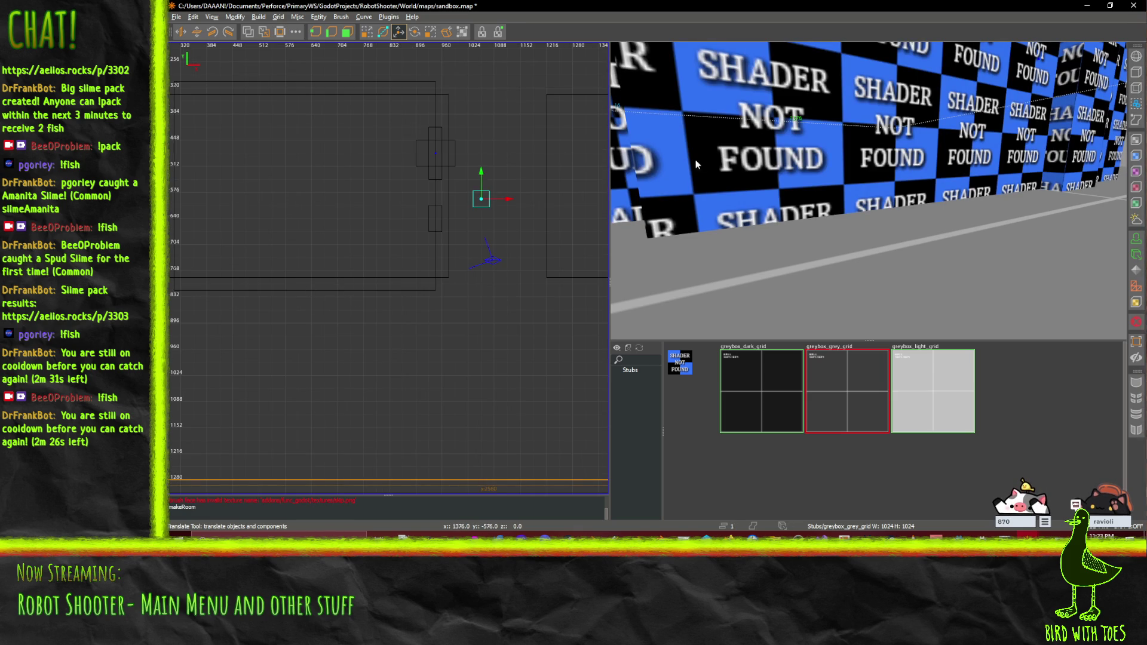
scroll(739, 168, "down", 3)
scroll(441, 261, "up", 2)
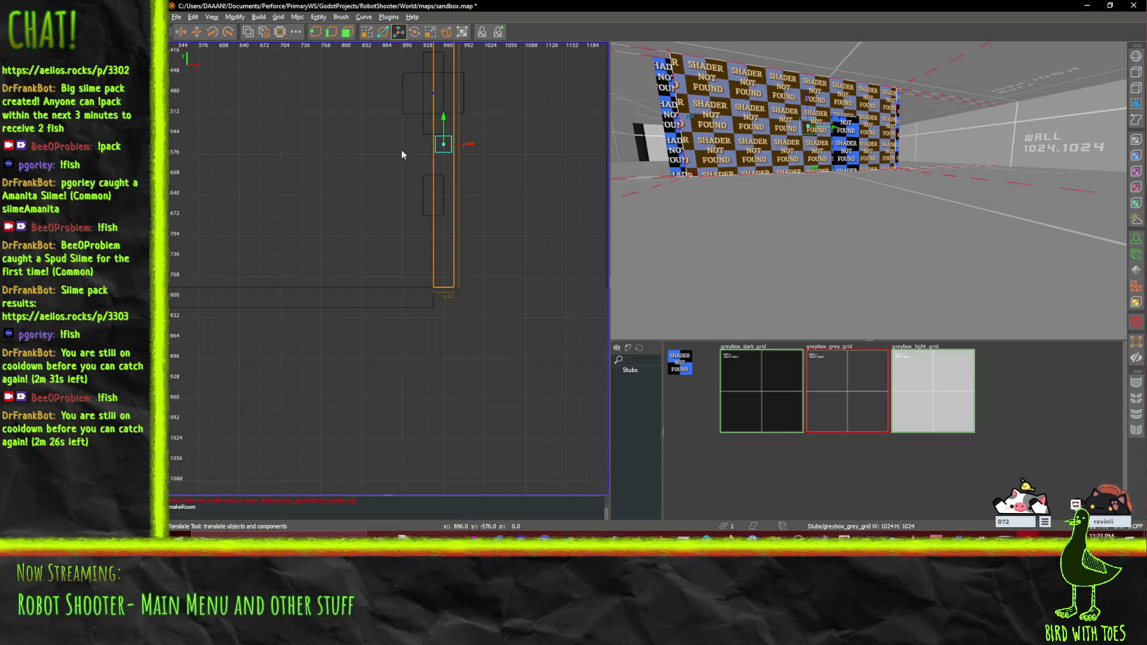
left_click_drag(475, 148, 446, 150)
Step: Check the doorway, plan and ceiling brushes, then undo the hollowing and redo the deletion
key("Escape")
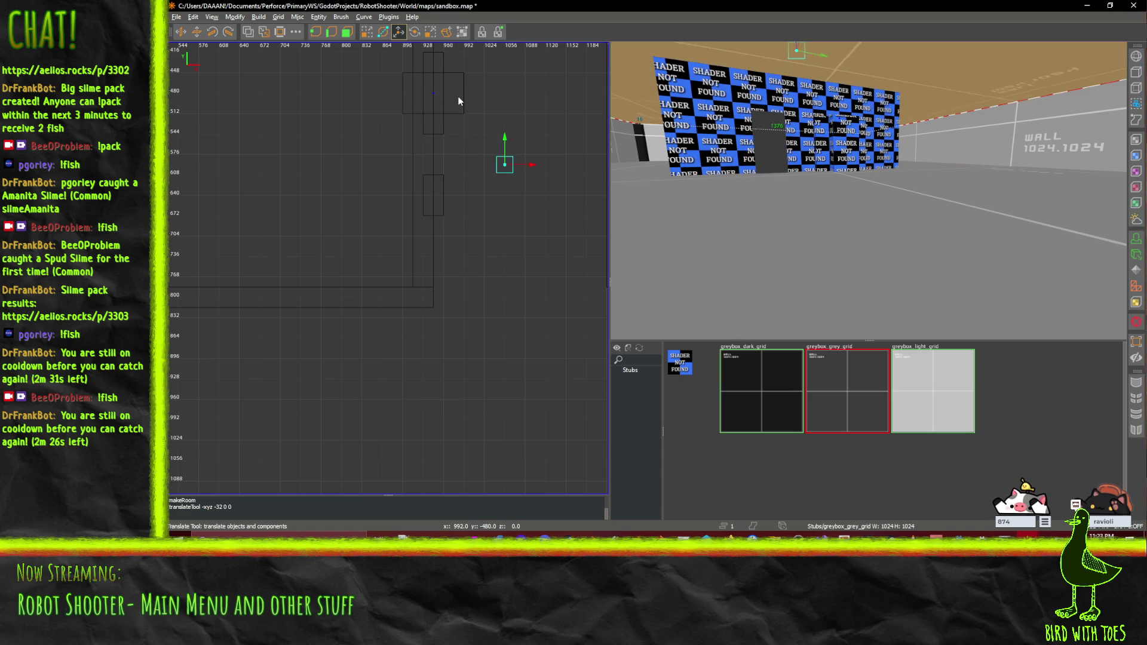
left_click(842, 141, "shift")
left_click(396, 95)
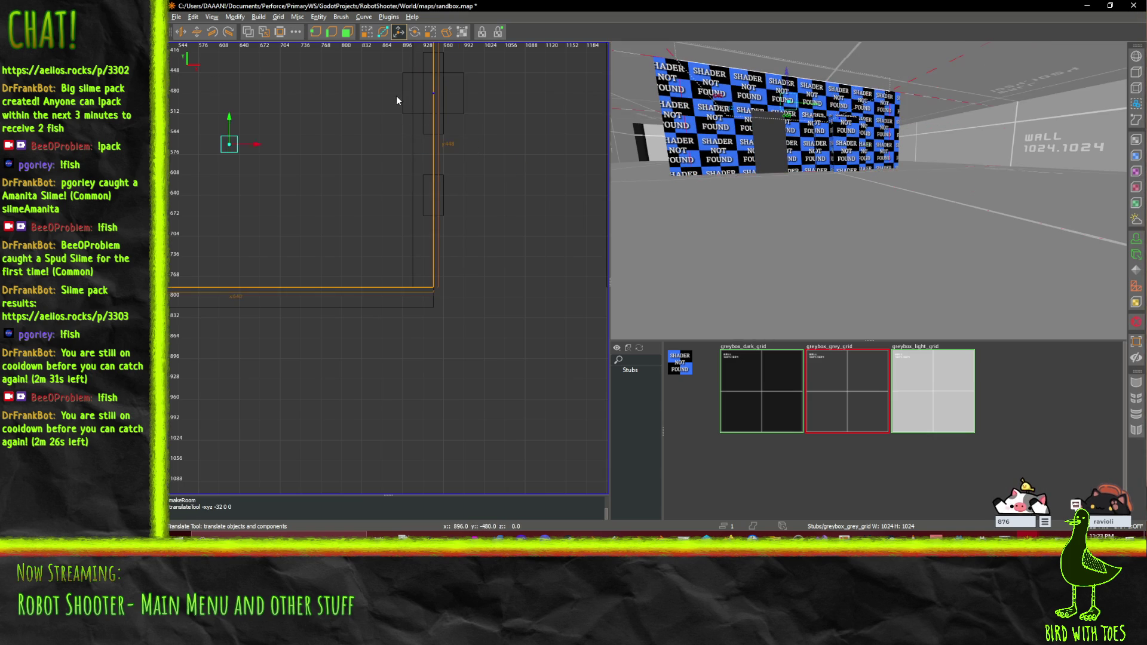
left_click(439, 129)
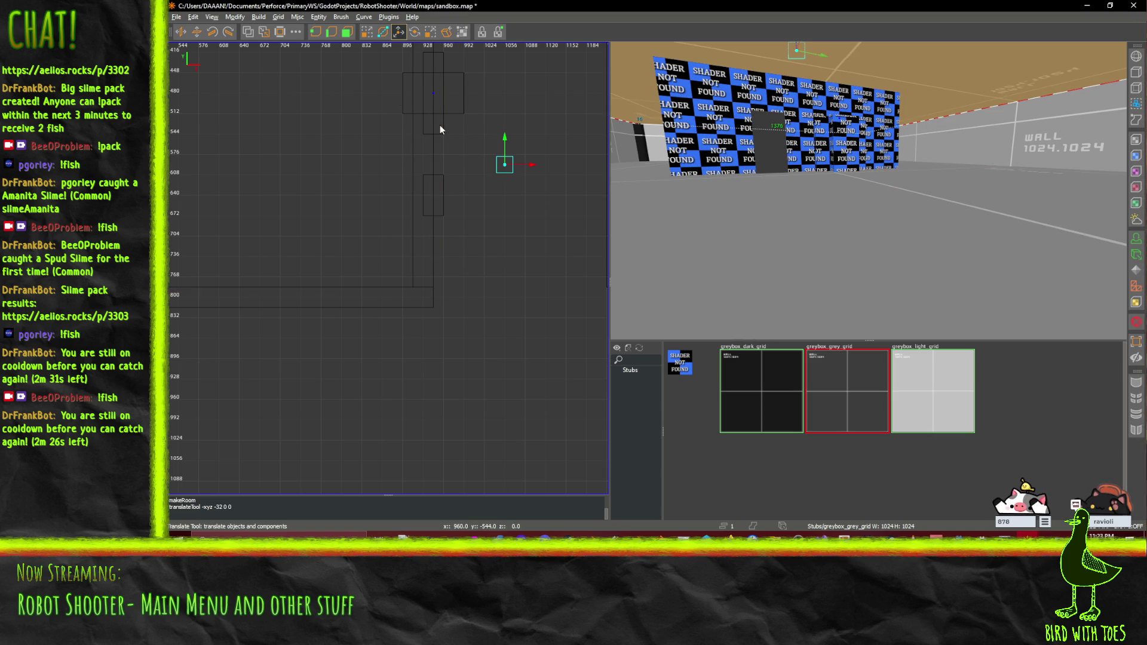
left_click(846, 140)
key("ctrl+z")
key("ctrl+z")
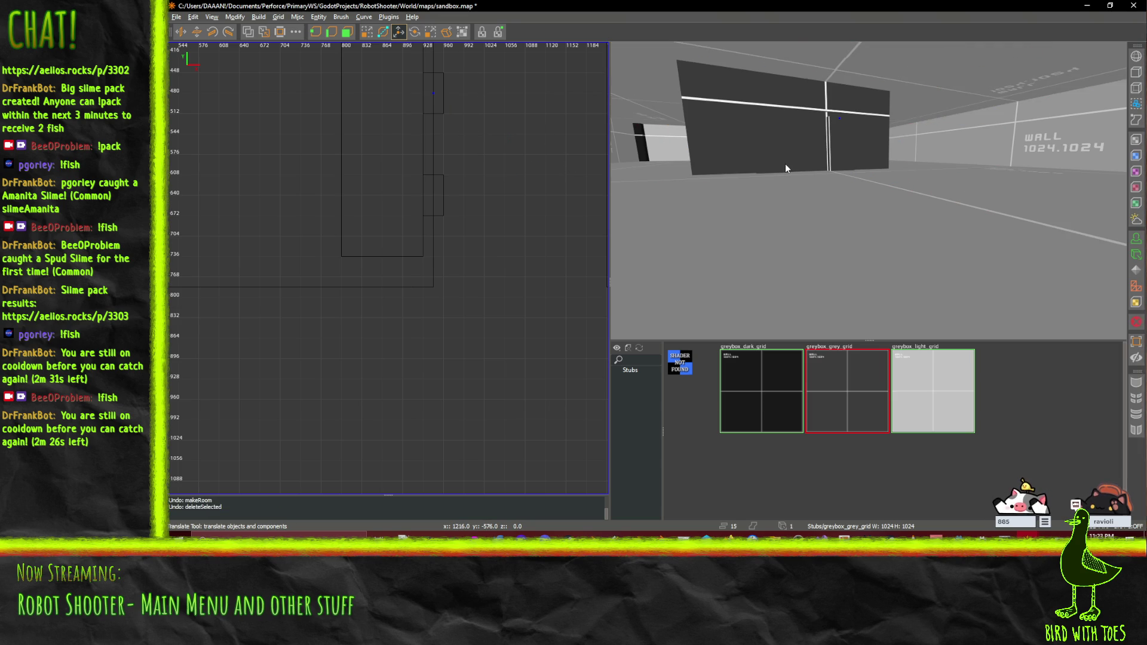
key("ctrl+shift+z")
left_click(779, 164)
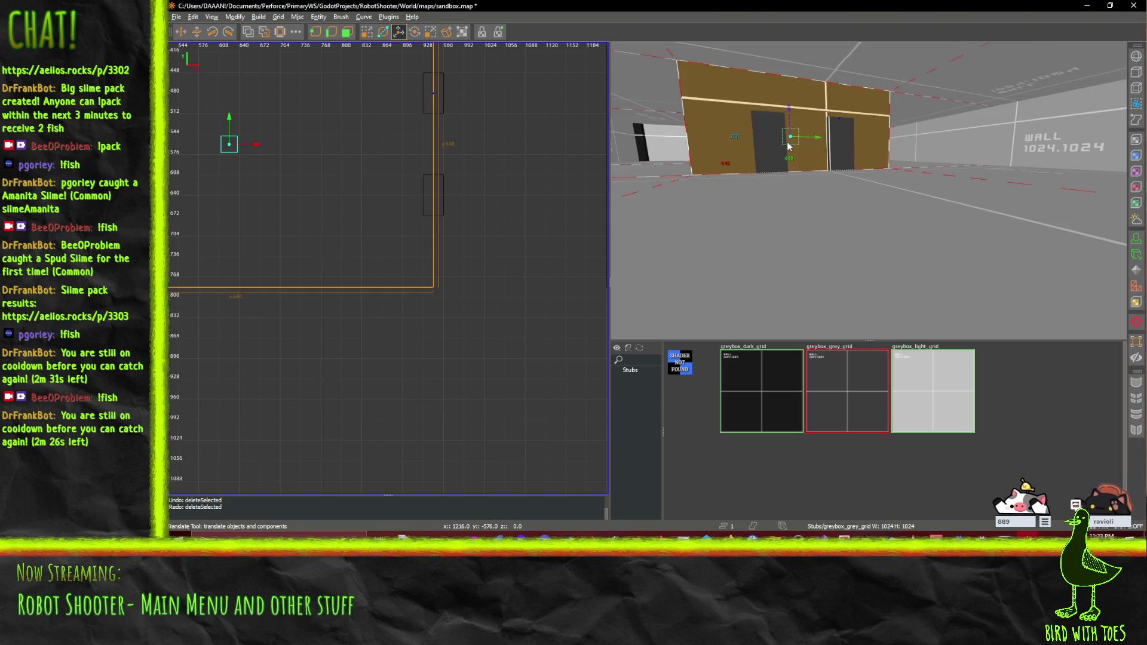
Step: Hollow the wall block into a room and shift the tall thin wall one grid step left
left_click(280, 32)
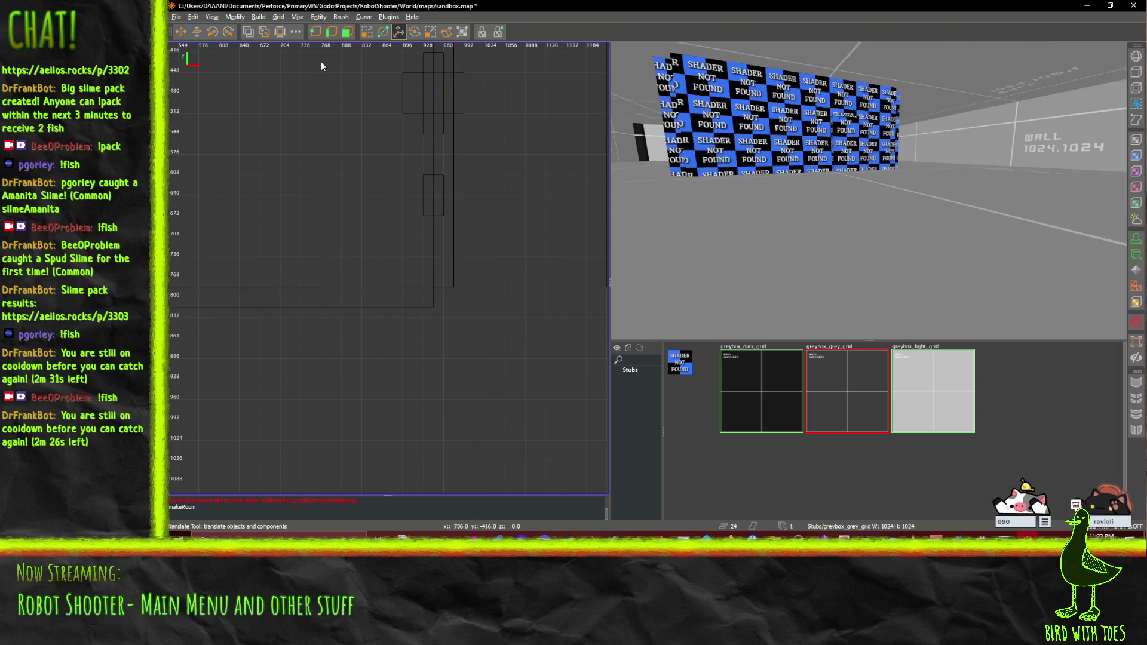
left_click(430, 275)
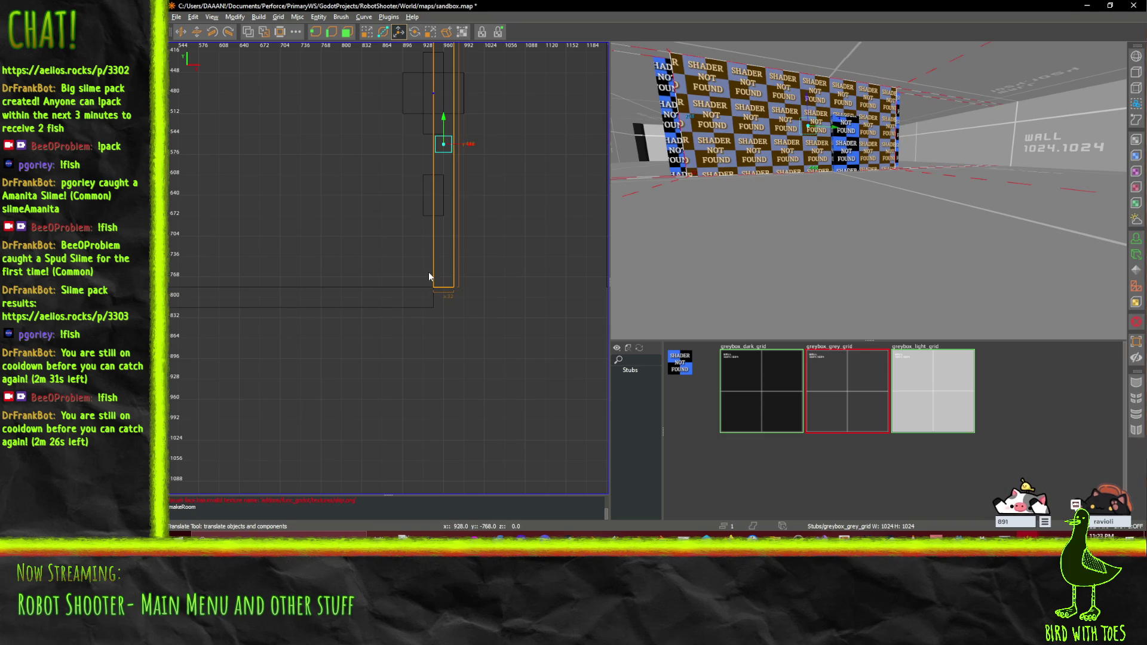
key("Left")
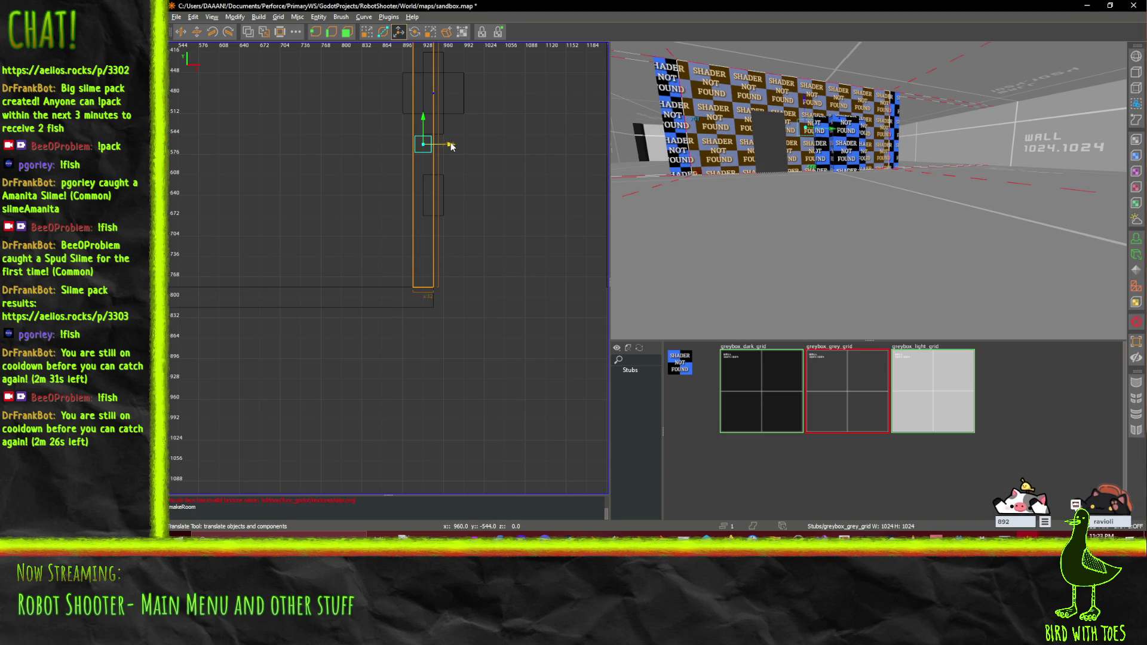
key("ctrl+z")
key("ctrl+y")
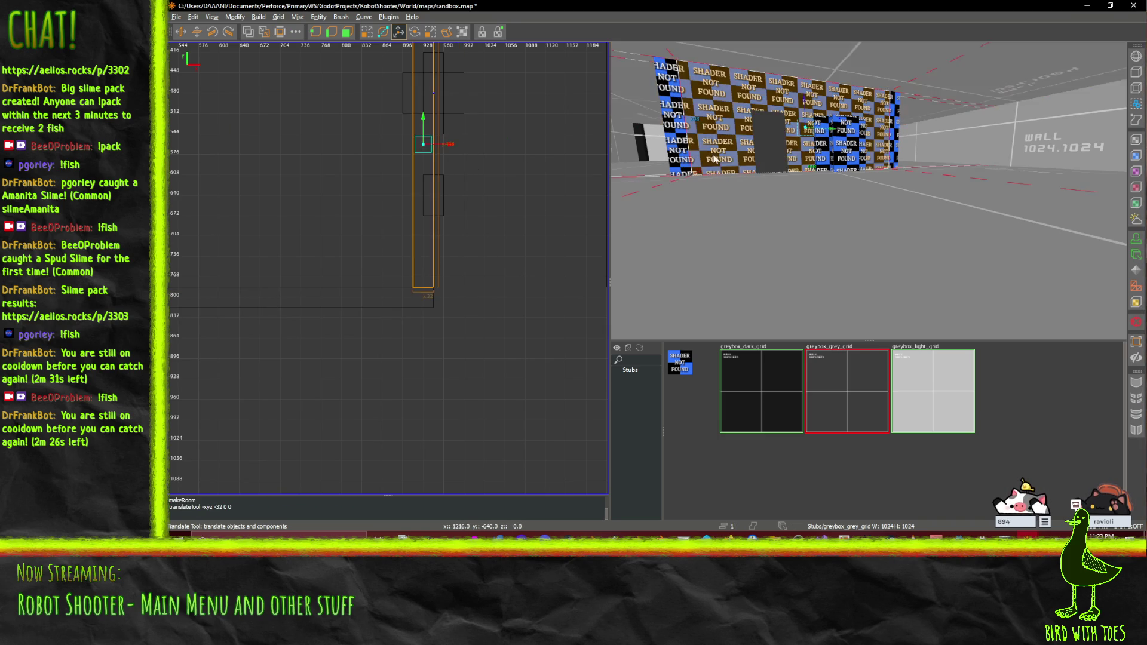
Step: Move the horizontal wall up and the right-end brush down one grid step each
left_click(684, 137)
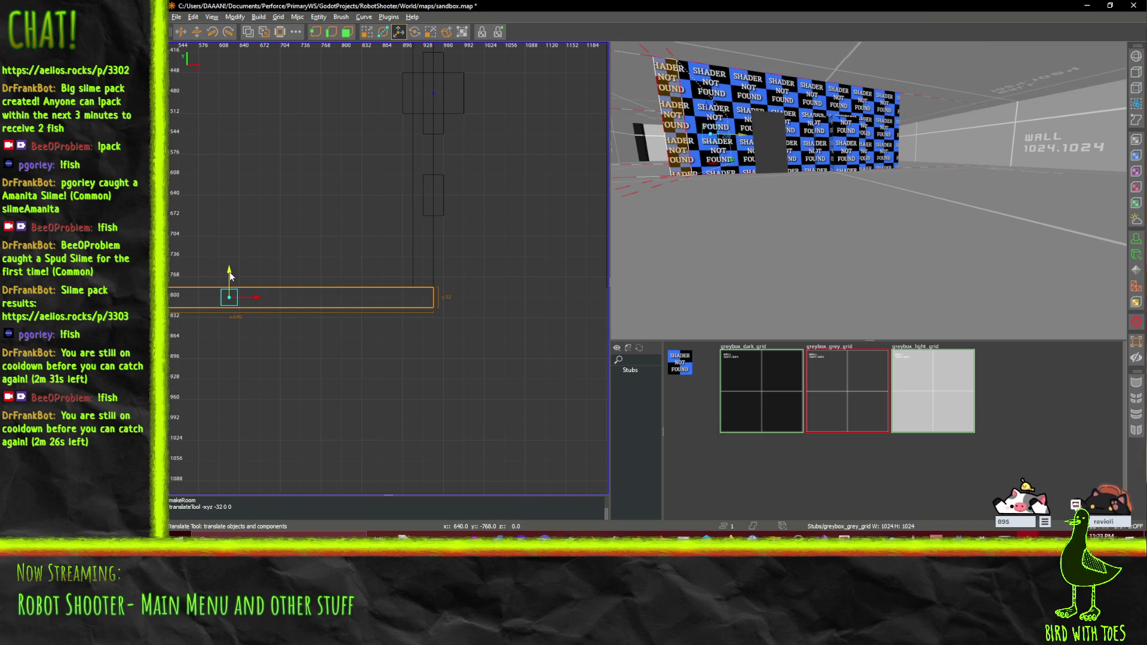
left_click_drag(227, 275, 233, 261)
left_click(899, 135)
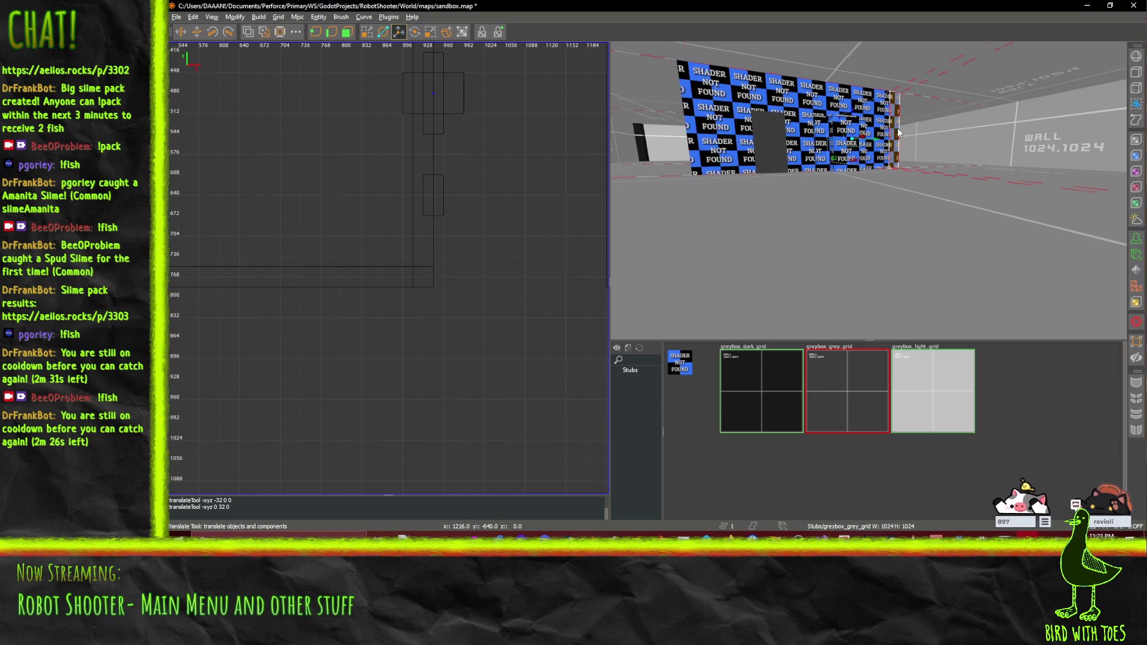
scroll(279, 166, "down", 3)
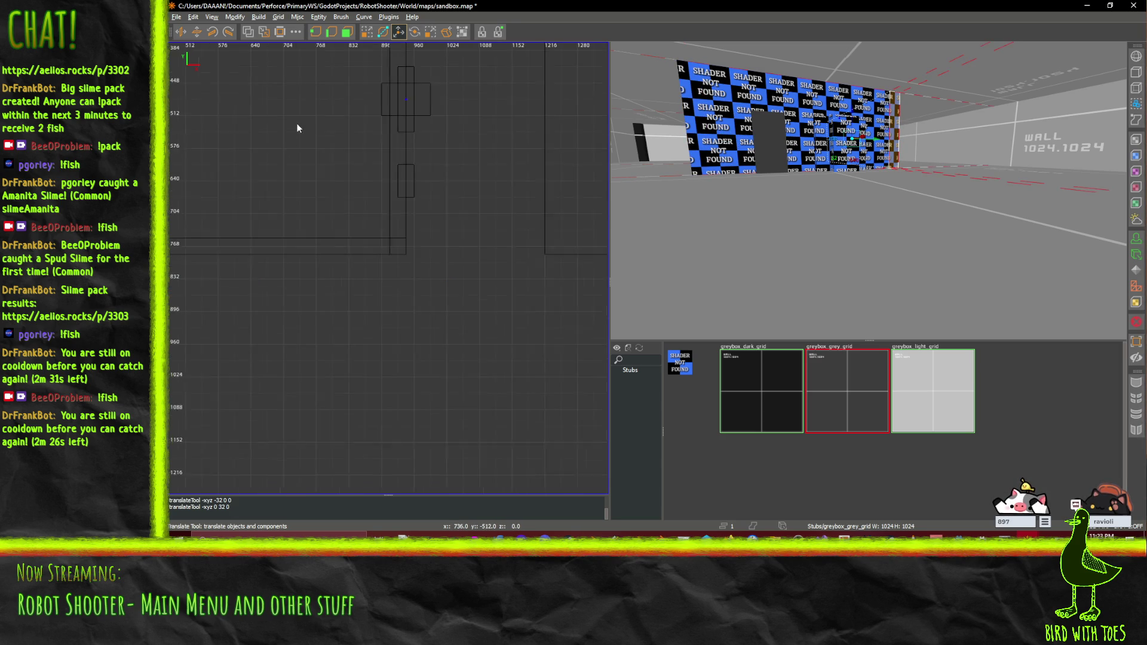
left_click_drag(265, 51, 266, 60)
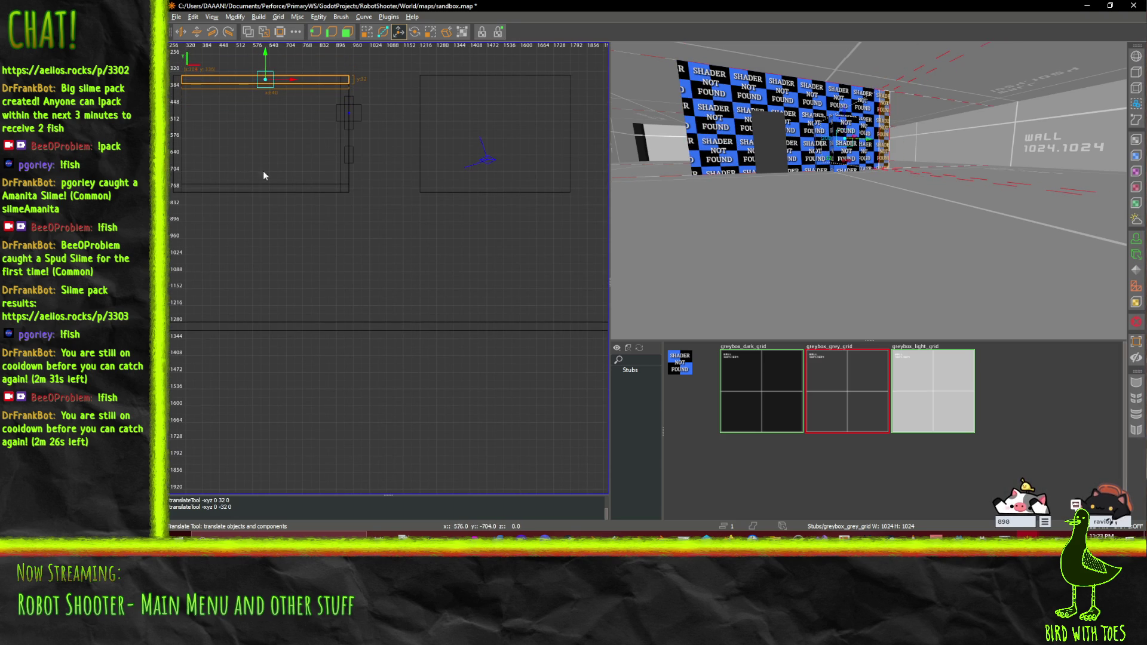
Step: Delete the small leftover brush in the first doorway
left_click(177, 148, "shift")
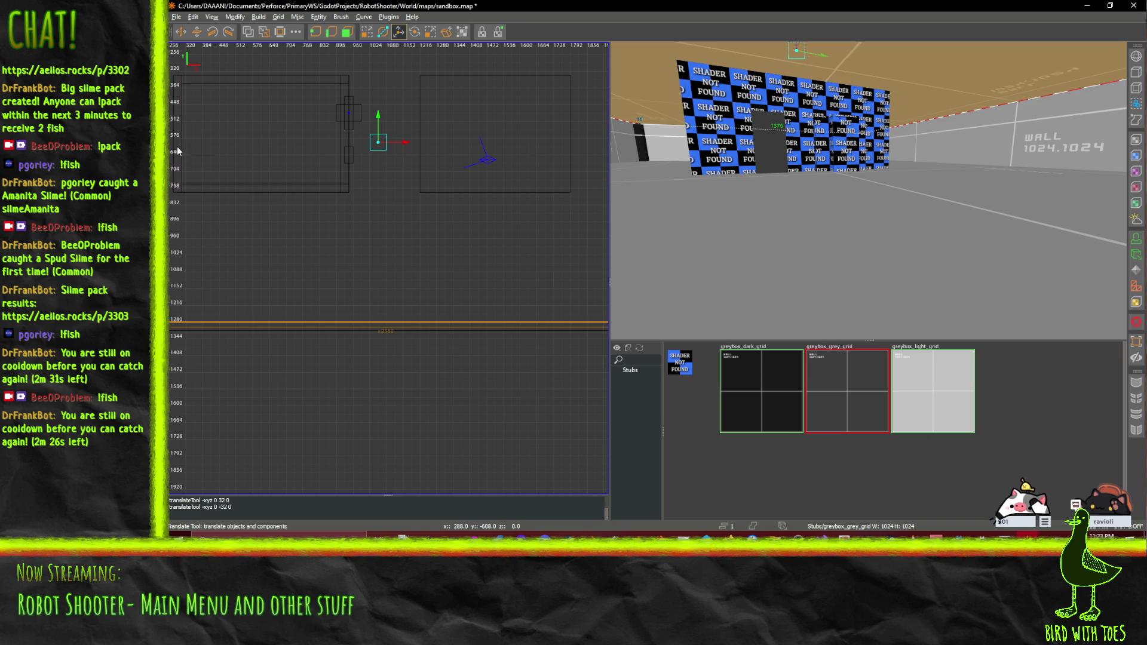
left_click(175, 150)
left_click(187, 150)
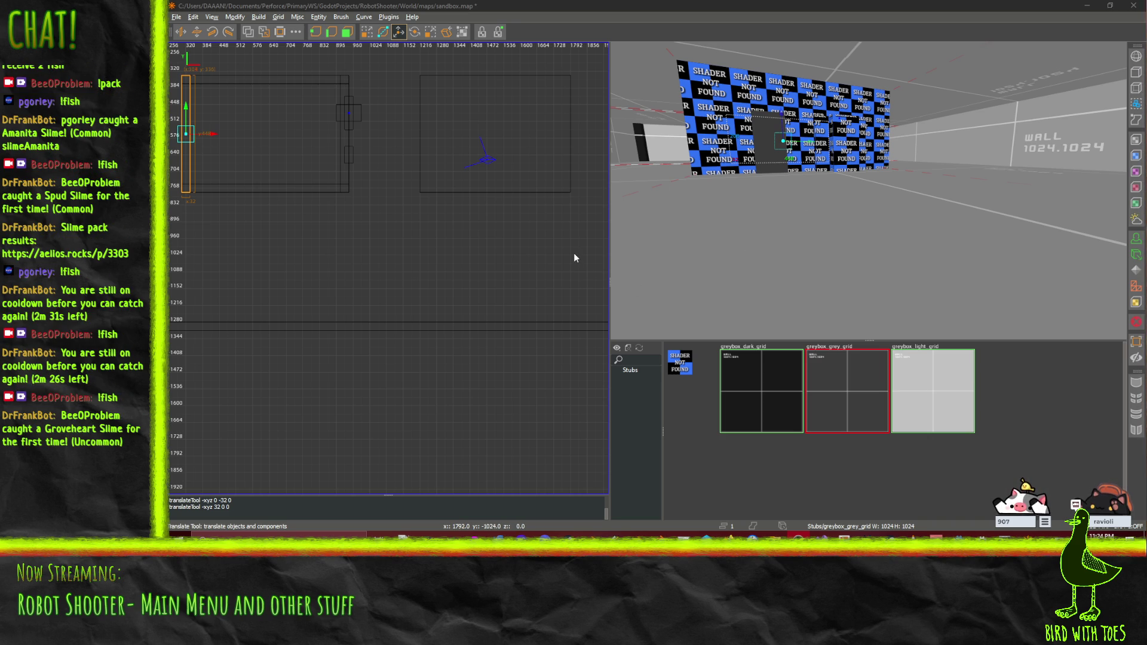
left_click(354, 111)
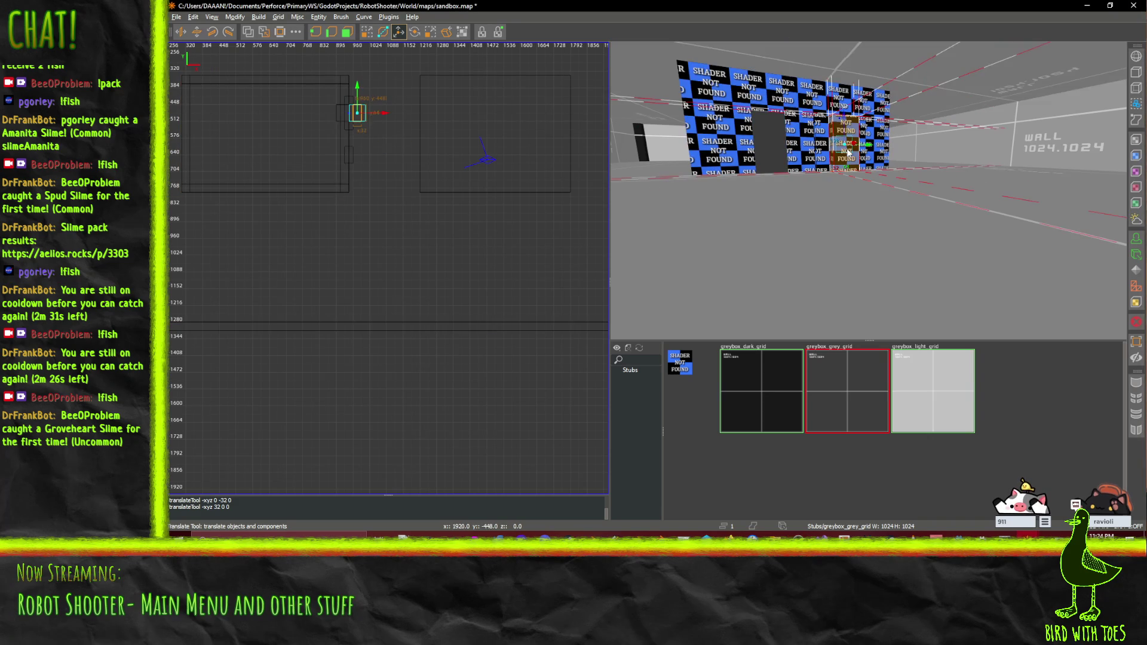
scroll(375, 110, "up", 4)
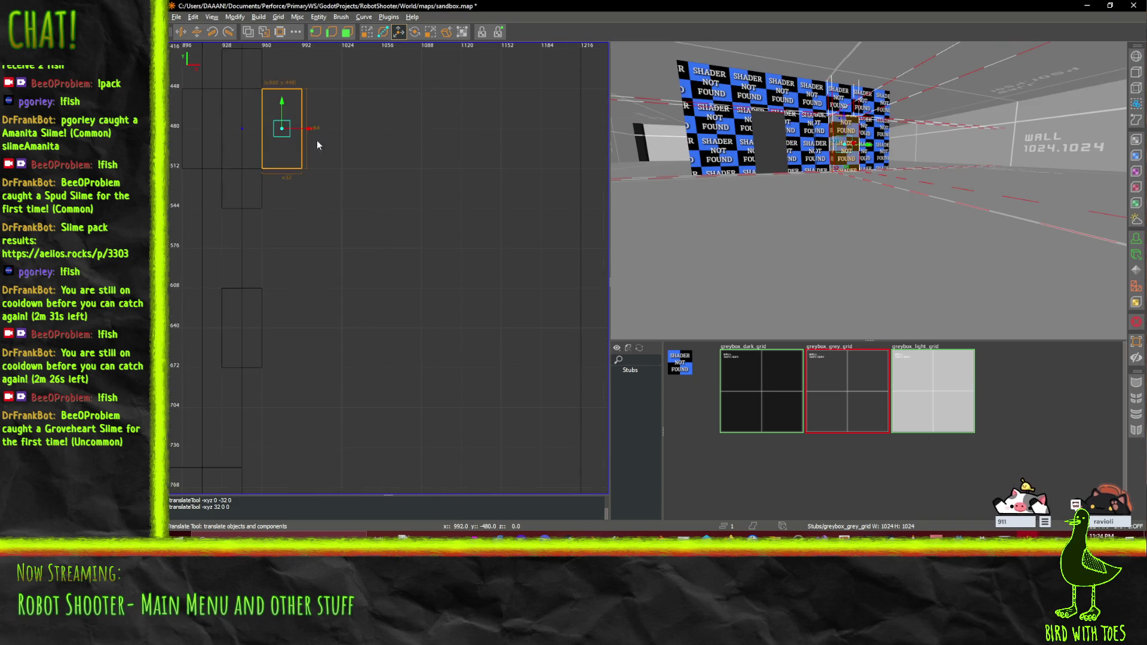
left_click(241, 174)
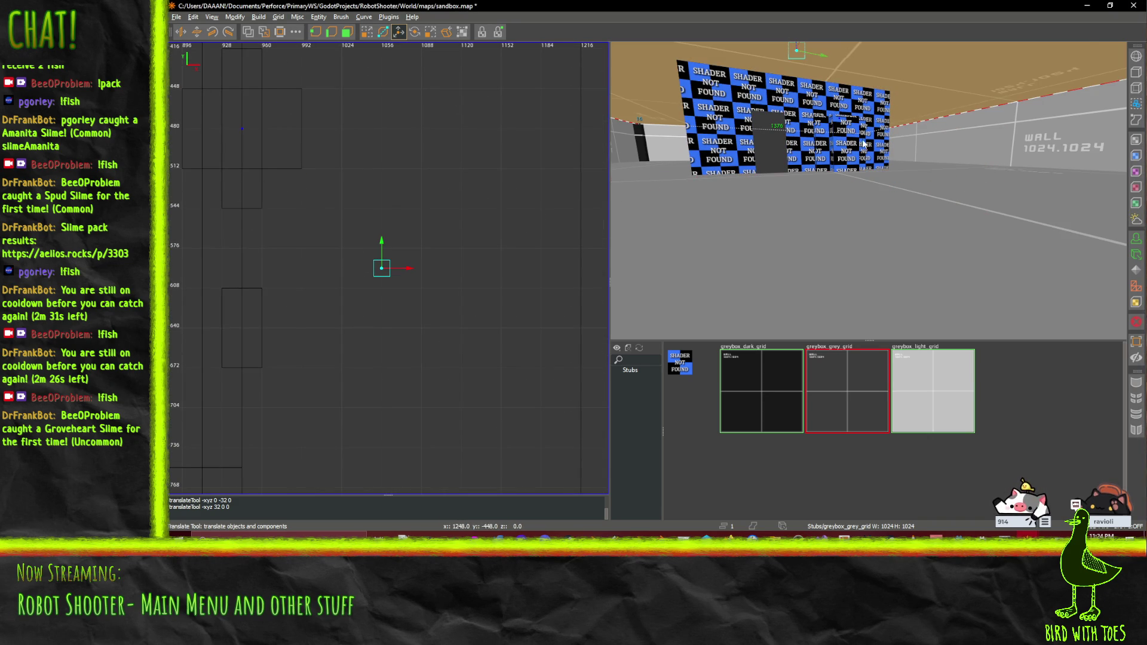
left_click(813, 141)
key("Delete")
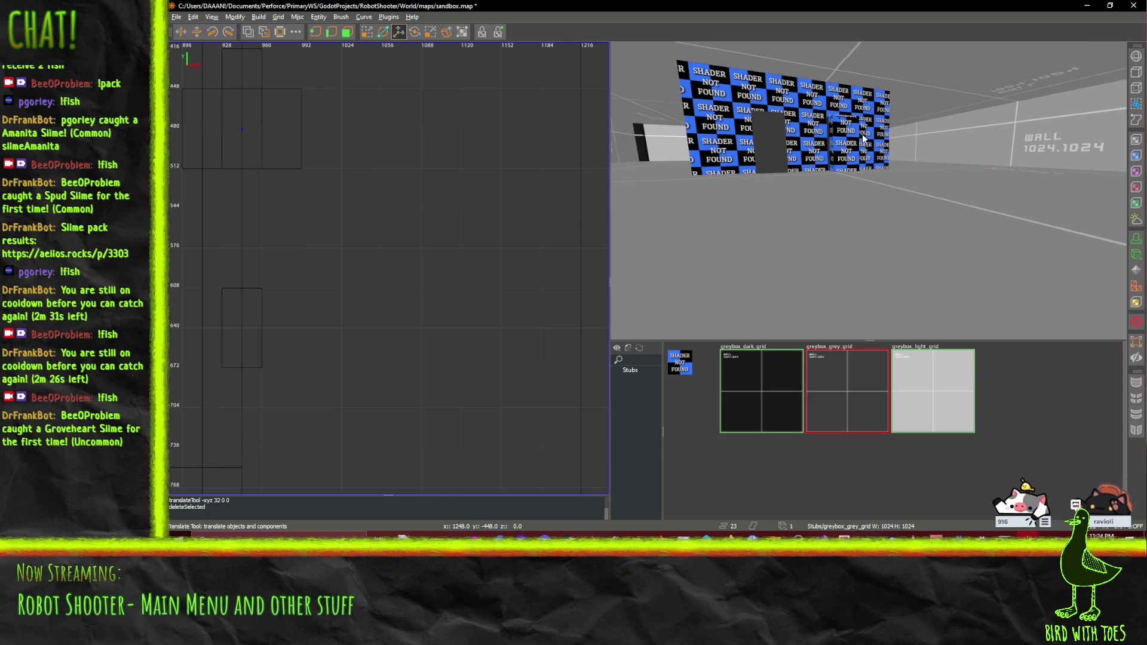
Step: Select the leftover brush in the second doorway
left_click(832, 137)
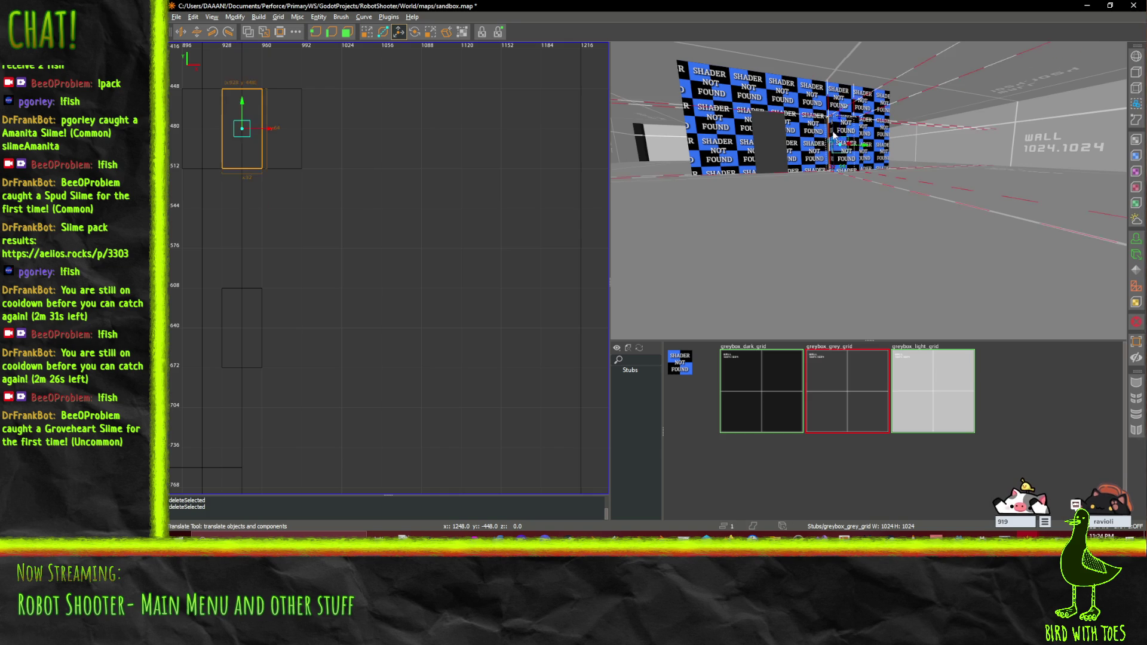
left_click(296, 145)
left_click(826, 162)
Step: Delete the second doorway brush and fly the camera into the room
key("Delete")
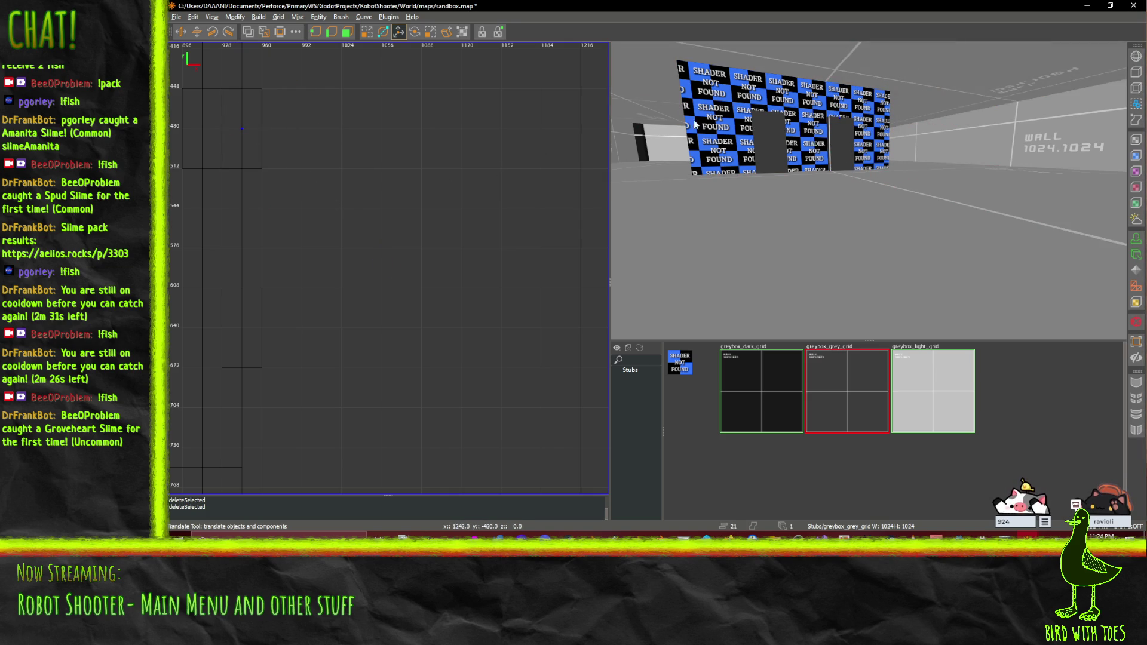
scroll(832, 141, "up", 1)
key("shift+z")
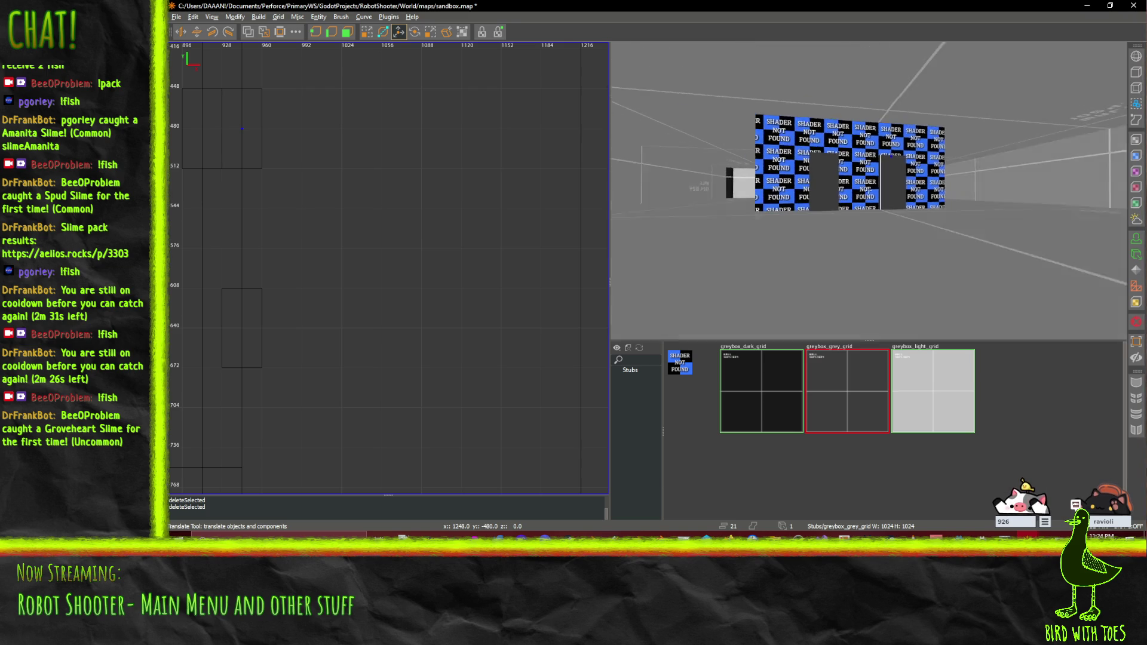
key("w")
key("s")
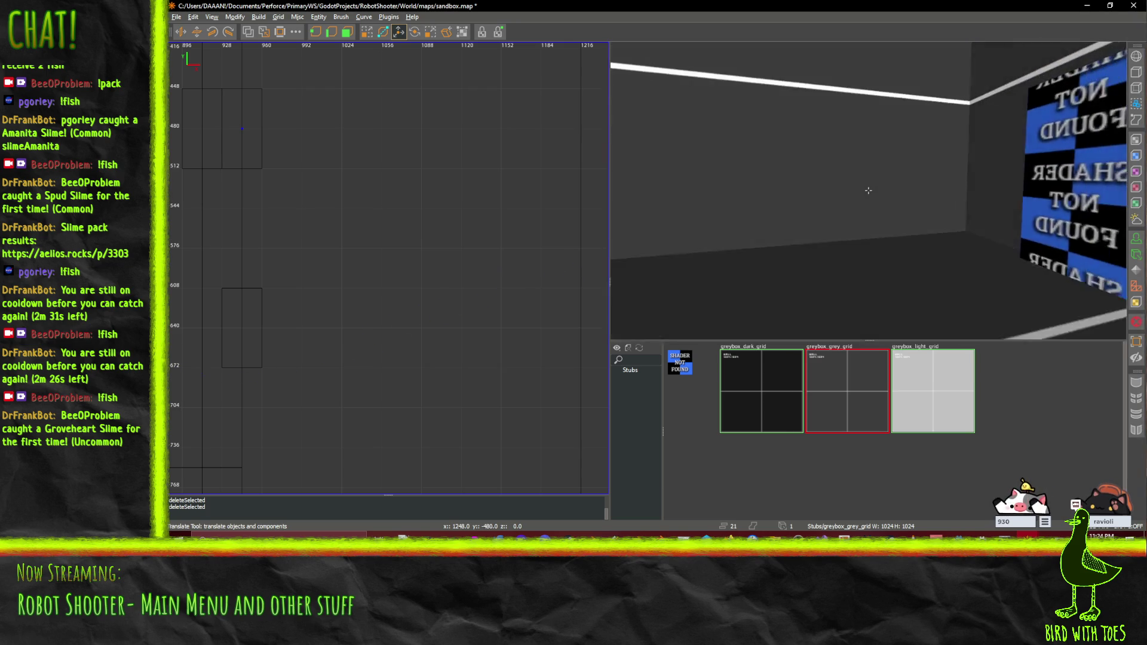
key("shift+z")
Step: Delete the duplicate pillar, inner wall, floor and lower ceiling brushes inside the room
left_click(886, 205)
key("Delete")
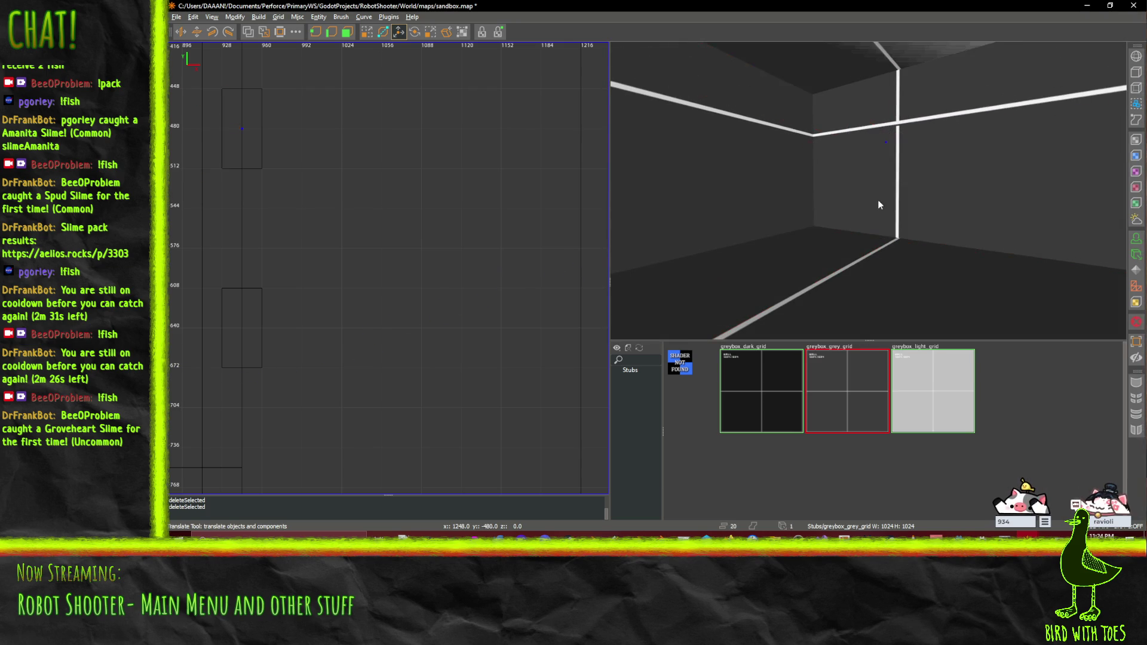
left_click(943, 179)
key("Delete")
scroll(889, 238, "up", 4)
left_click(889, 245)
key("Delete")
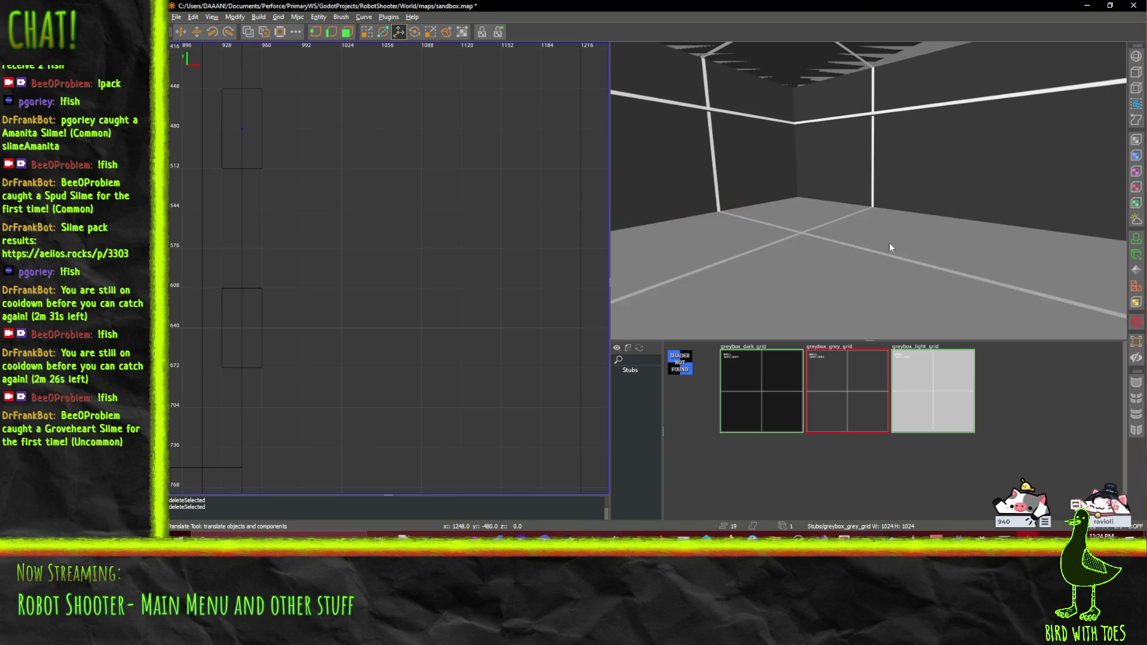
left_click(795, 63)
key("Delete")
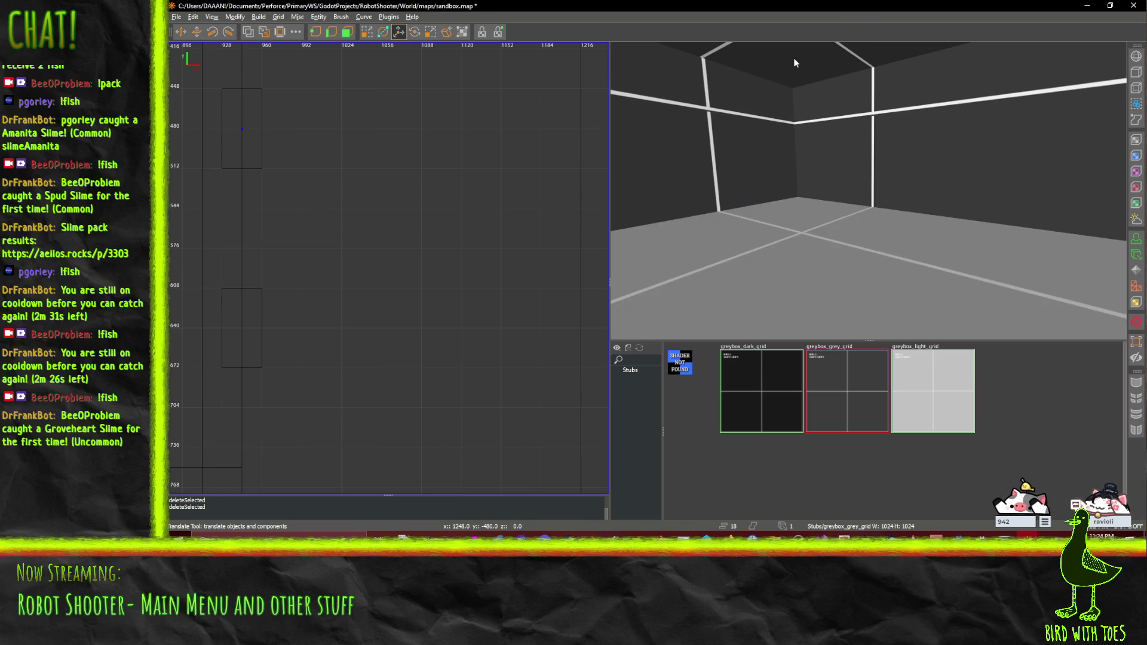
key("ctrl+z")
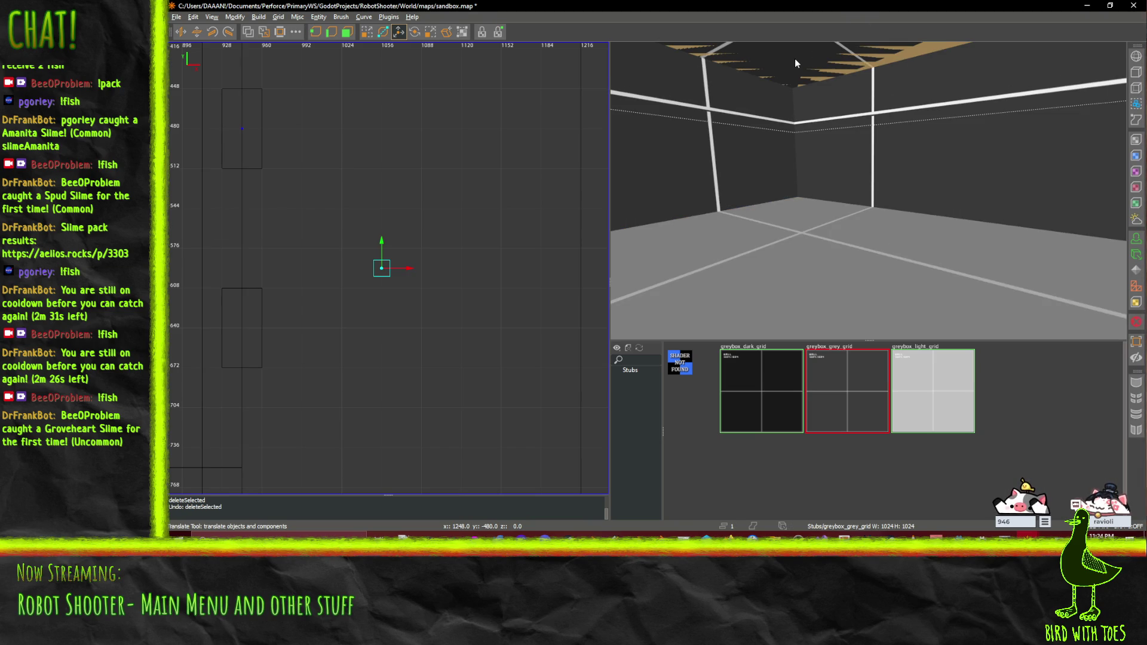
key("Delete")
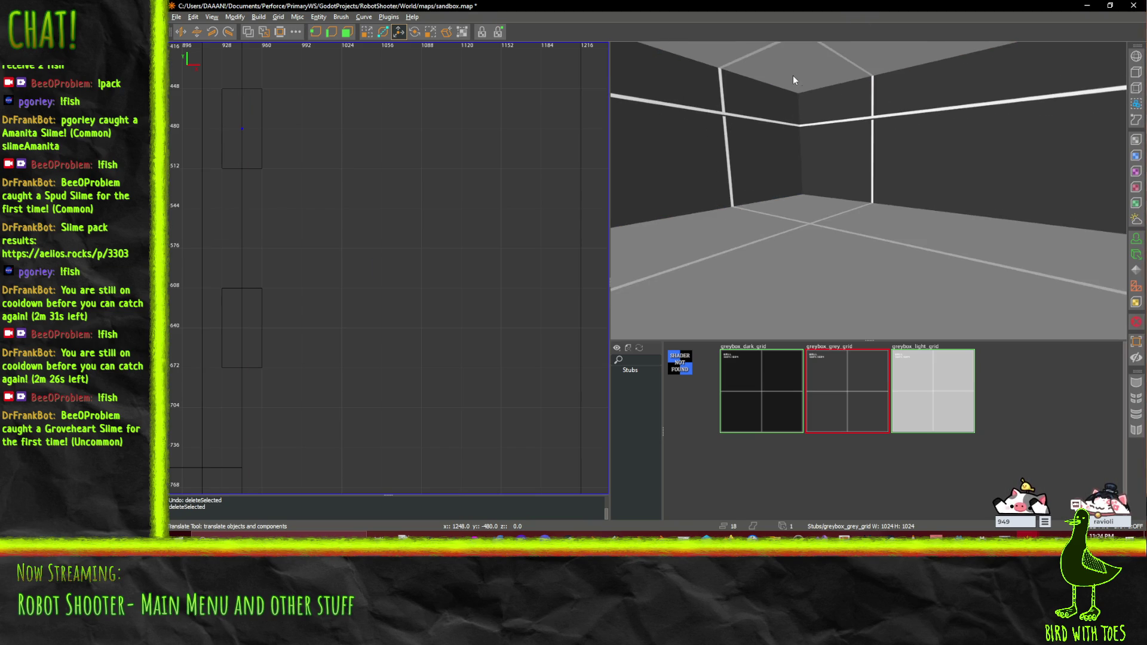
Step: Fly the camera around the box to inspect the checkered wall
right_click(879, 74)
key("w")
key("s")
key("w")
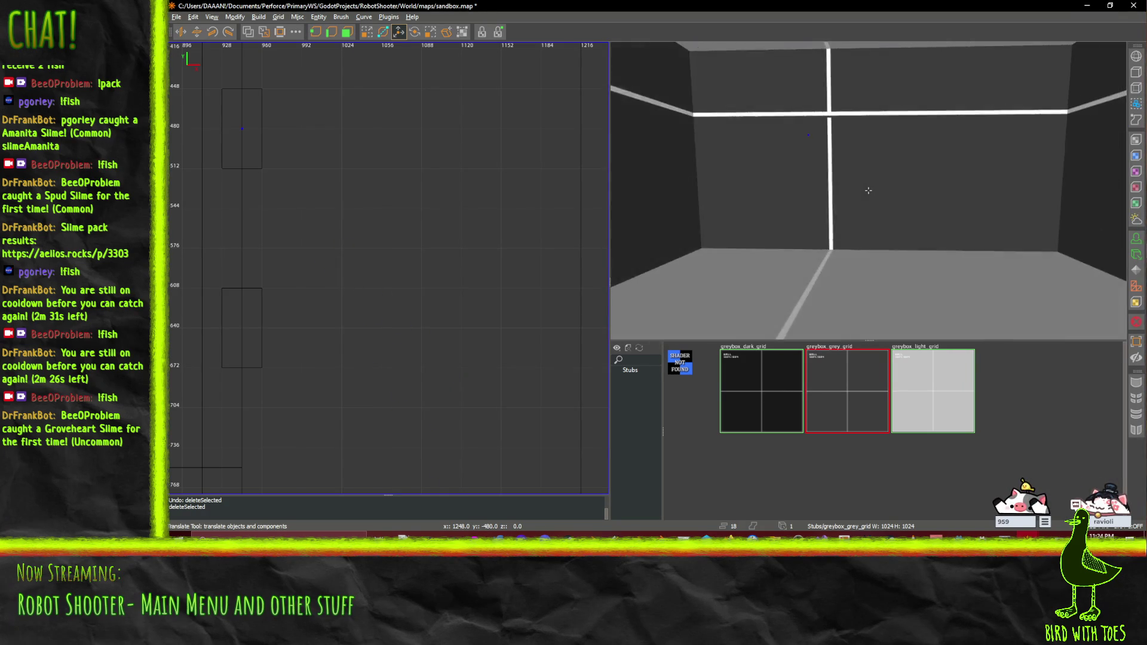
key("s")
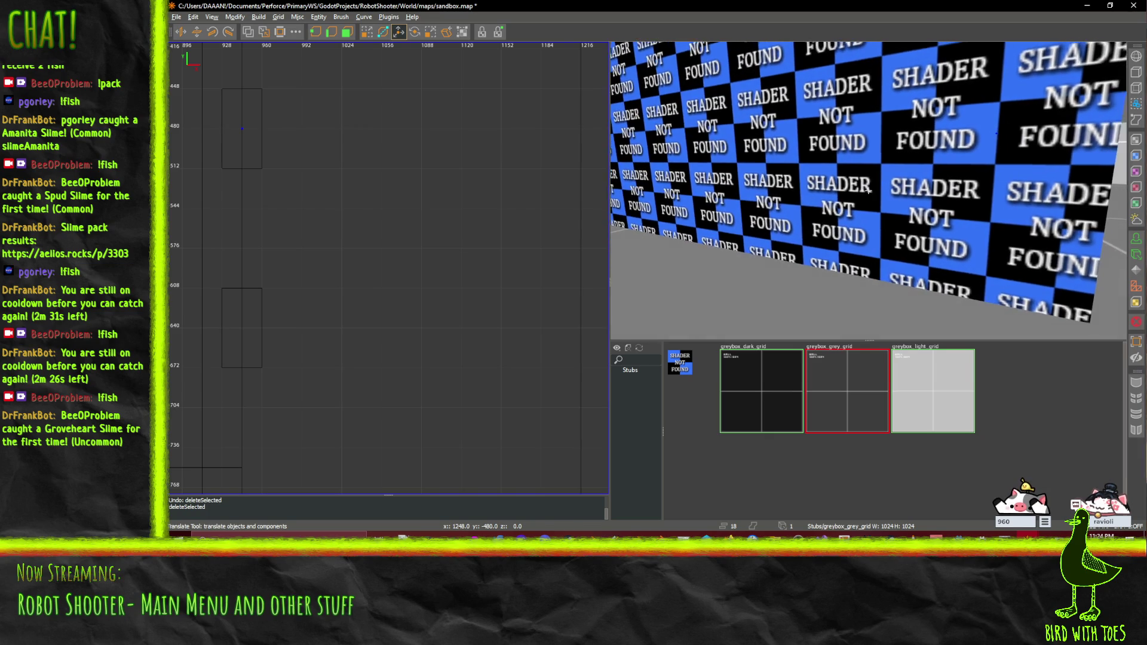
key("w")
key("s")
key("s")
Step: Try moving the door brush 16 units left, checking side and top views, then undo
left_click(861, 180)
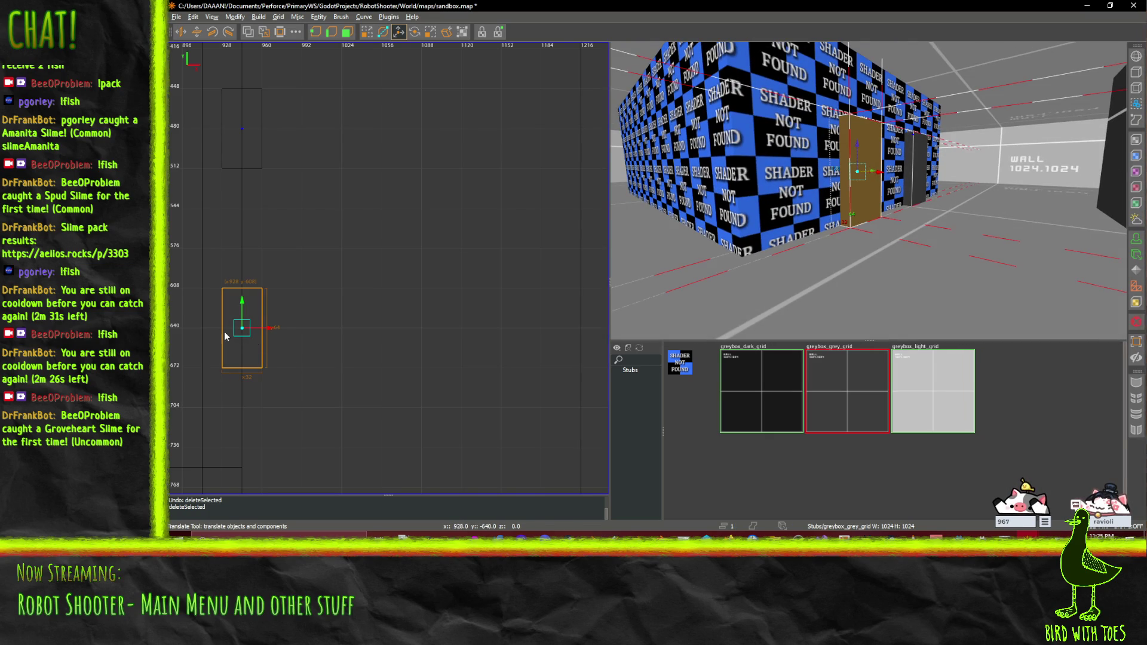
mouse_move(261, 332)
left_mouse_down()
mouse_move(239, 325)
mouse_move(261, 332)
left_mouse_up()
key("ctrl+space")
key("ctrl+space")
key("ctrl+space")
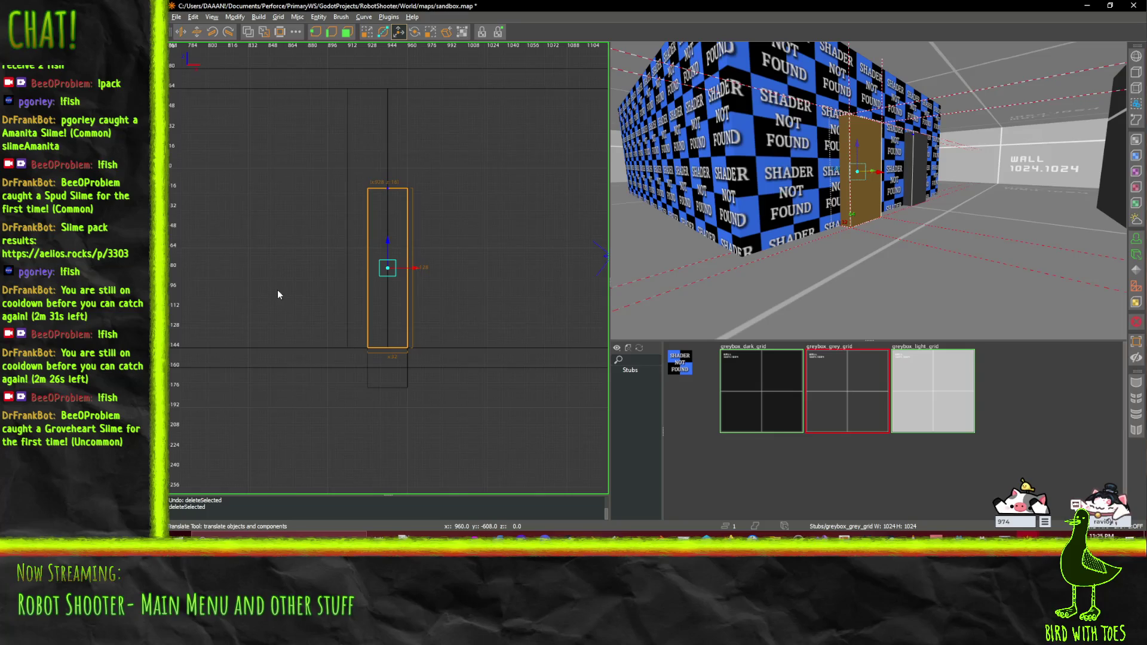
scroll(270, 237, "down", 3)
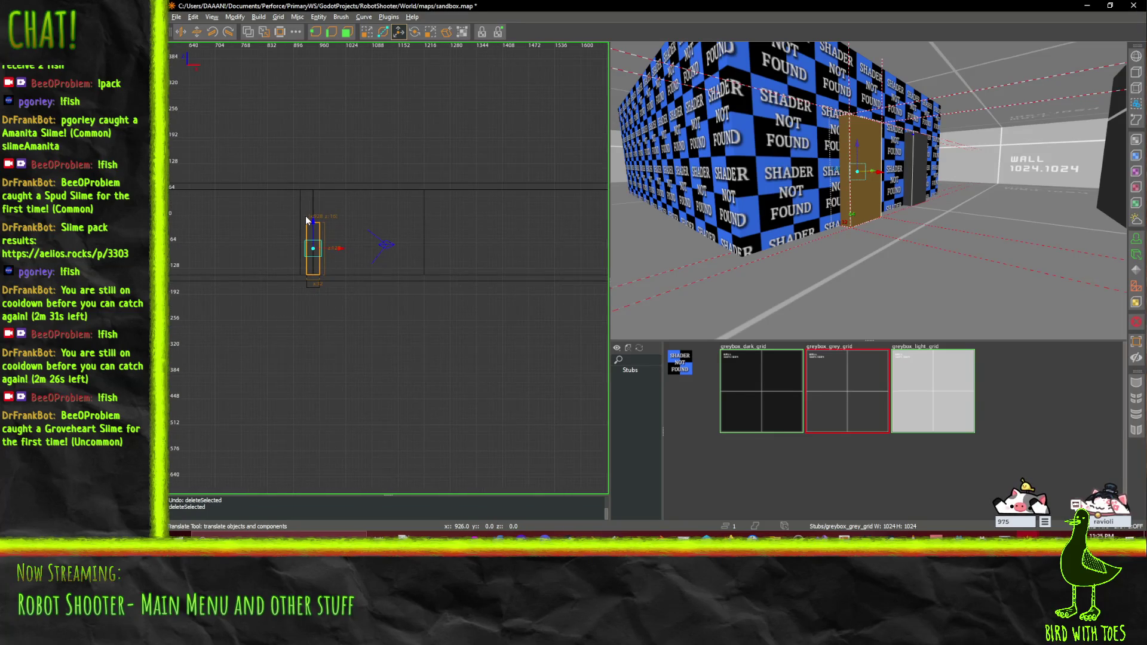
key("ctrl+space")
scroll(306, 220, "up", 1)
left_click_drag(300, 216, 442, 313)
scroll(538, 358, "up", 2)
left_click_drag(565, 363, 554, 364)
left_click(547, 239)
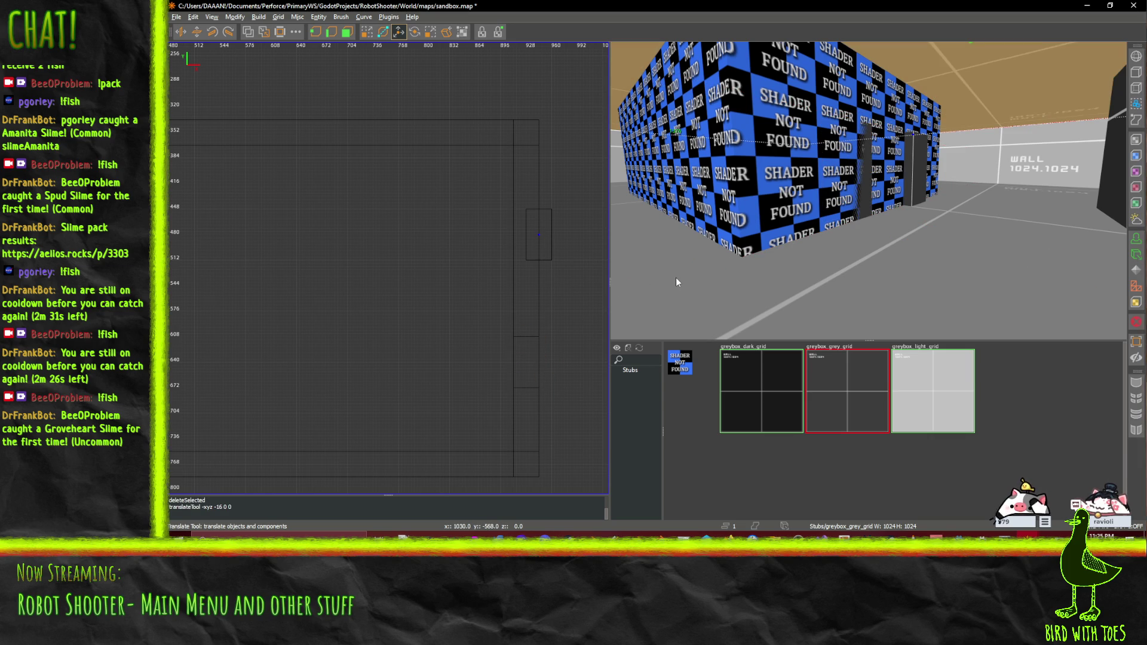
key("ctrl+z")
Step: Shift both door brushes left into the wall and delete the small entity box
left_click(871, 184)
left_click(920, 169, "ctrl")
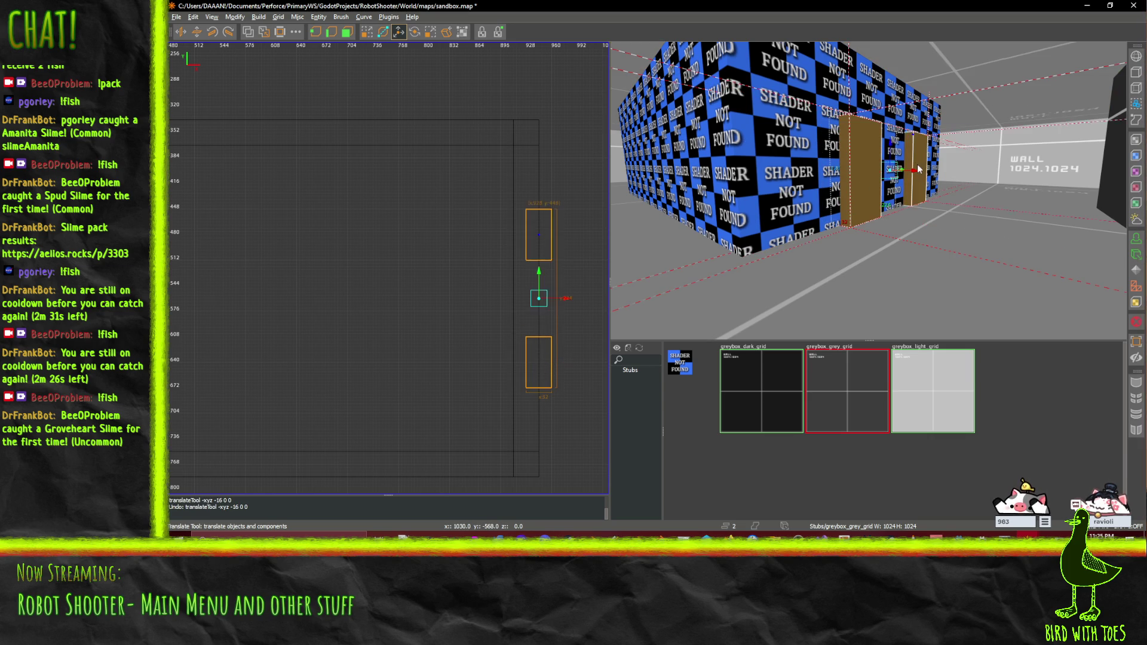
mouse_move(562, 299)
left_mouse_down()
mouse_move(539, 298)
mouse_move(559, 298)
left_mouse_up()
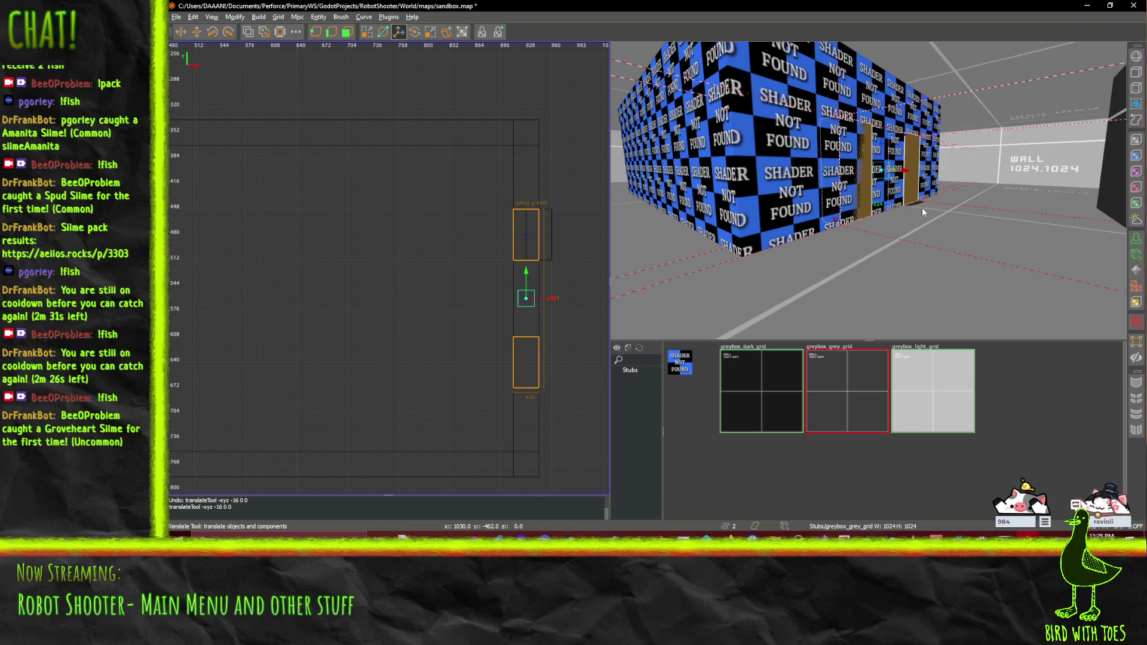
key("Escape")
left_click(549, 231)
key("Delete")
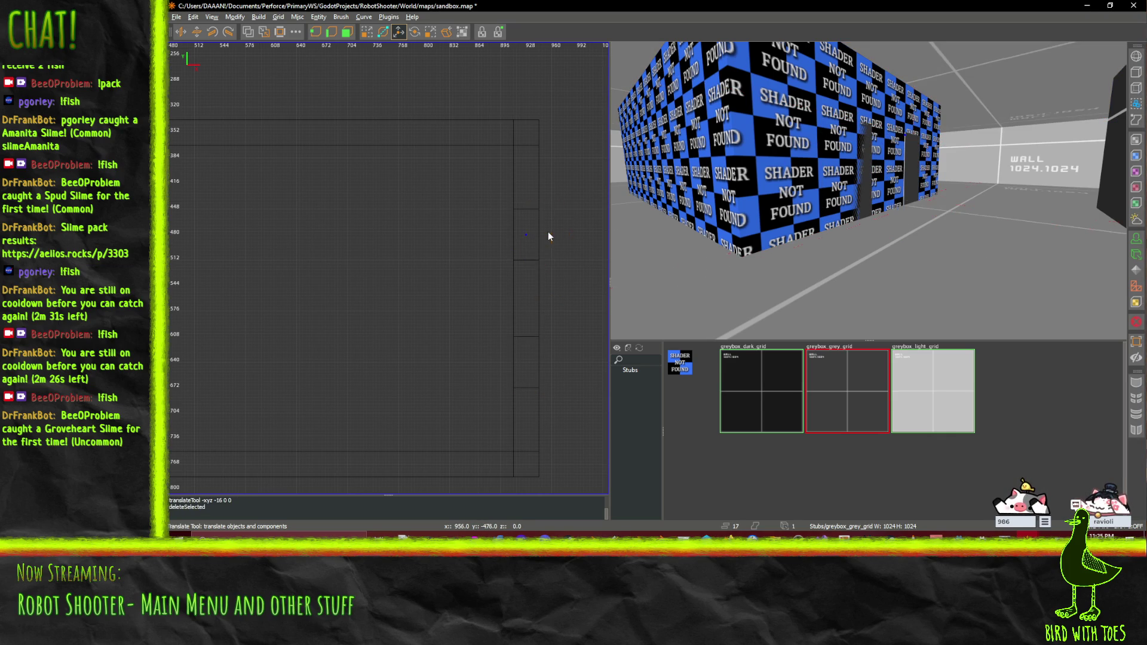
Step: Cycle through the overlapping wall and door brushes, then undo to restore the deleted doors
left_click(865, 168)
left_click(865, 167)
left_click(915, 171)
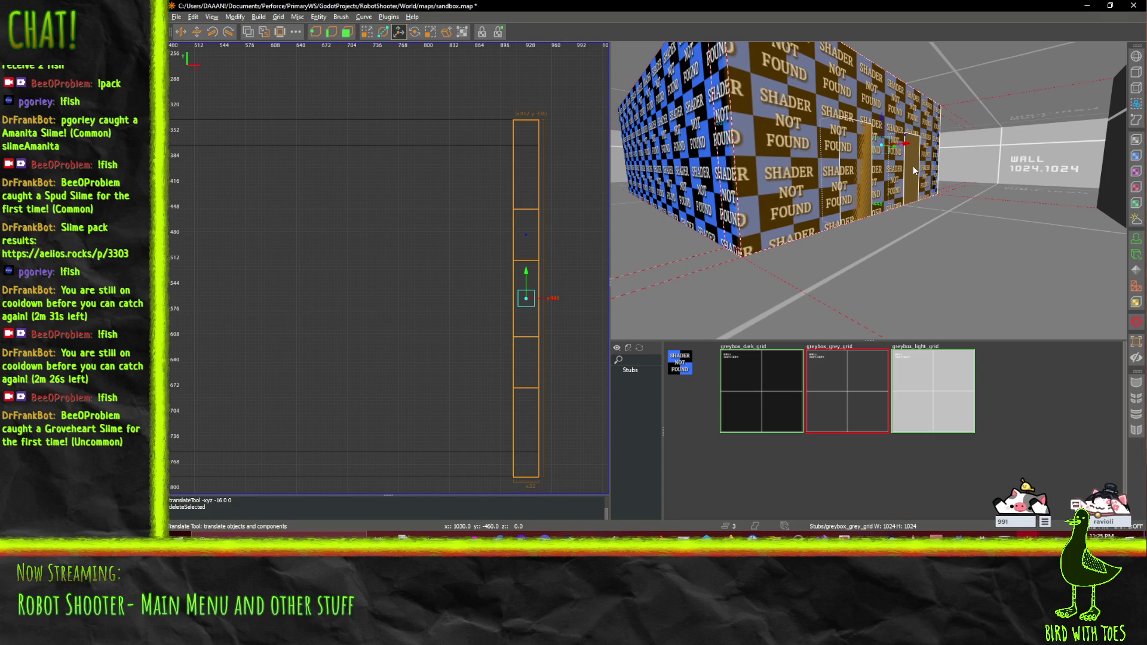
left_click(913, 167)
left_click(912, 166)
left_click(848, 171)
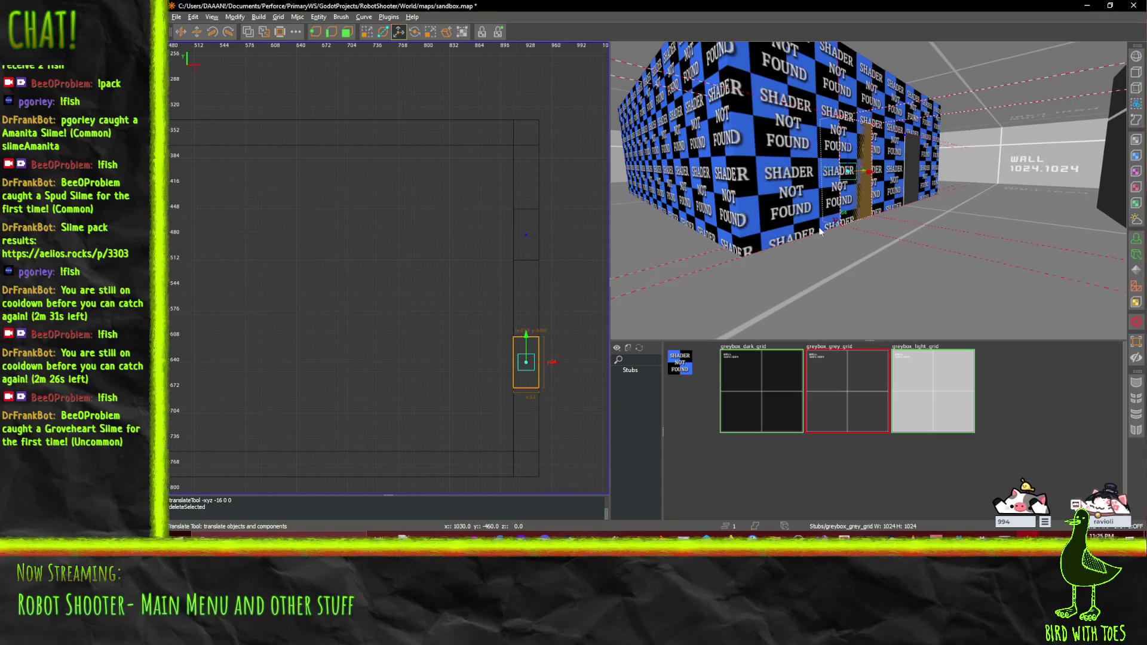
left_click(912, 173)
left_click(912, 171)
left_click(912, 171)
left_click(912, 171)
left_click(912, 171)
left_click(912, 171)
left_click(912, 171)
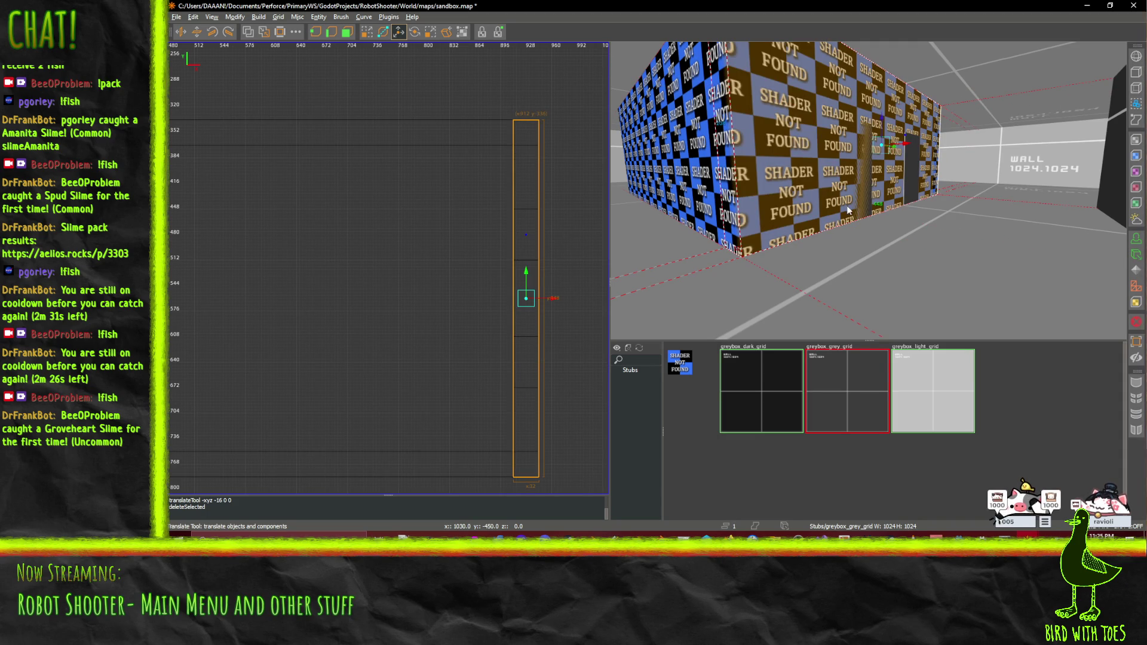
key("ctrl+z")
key("ctrl+z")
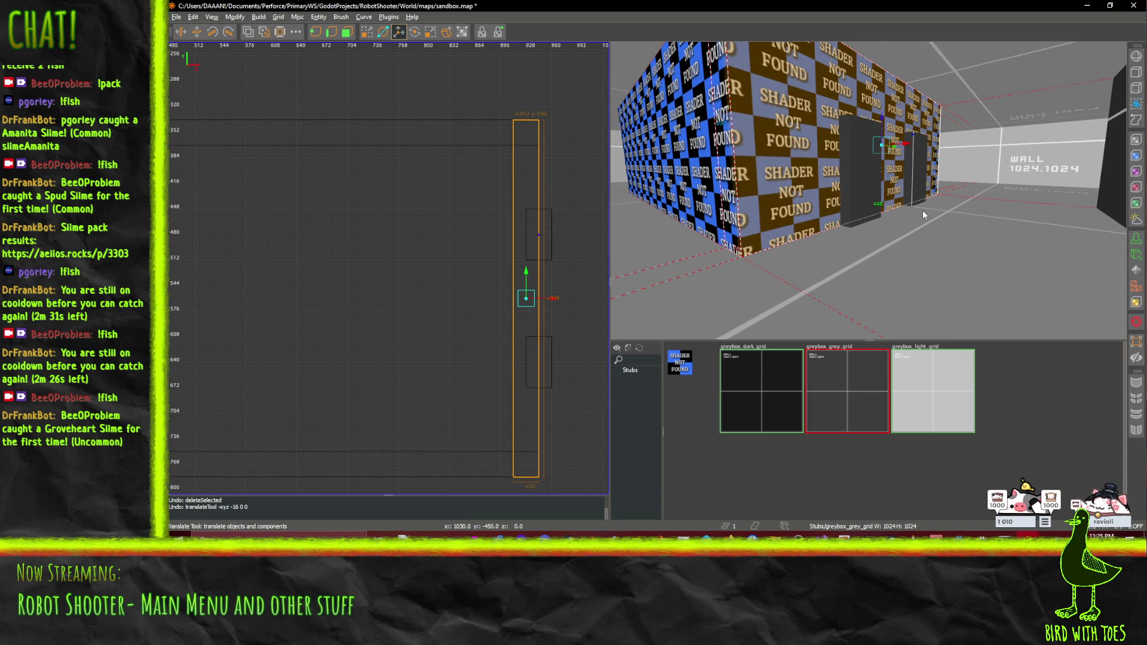
Step: Shift both door brushes 16 units left and CSG-subtract them from the wall
left_click(871, 196)
left_click(540, 245, "ctrl")
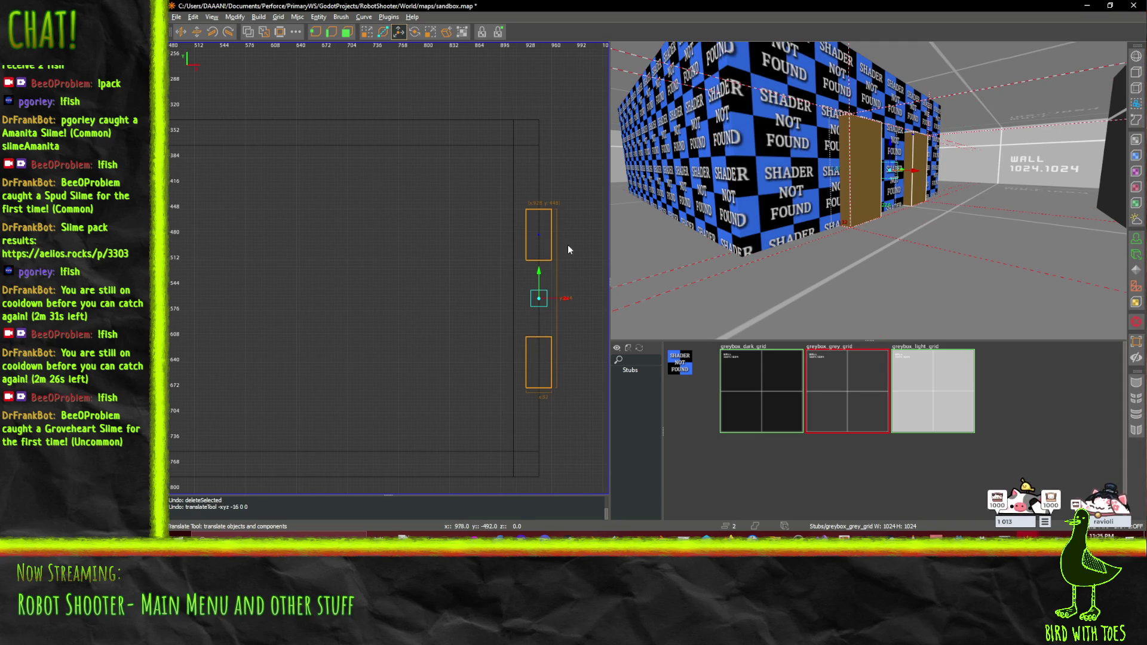
left_click_drag(562, 298, 549, 298)
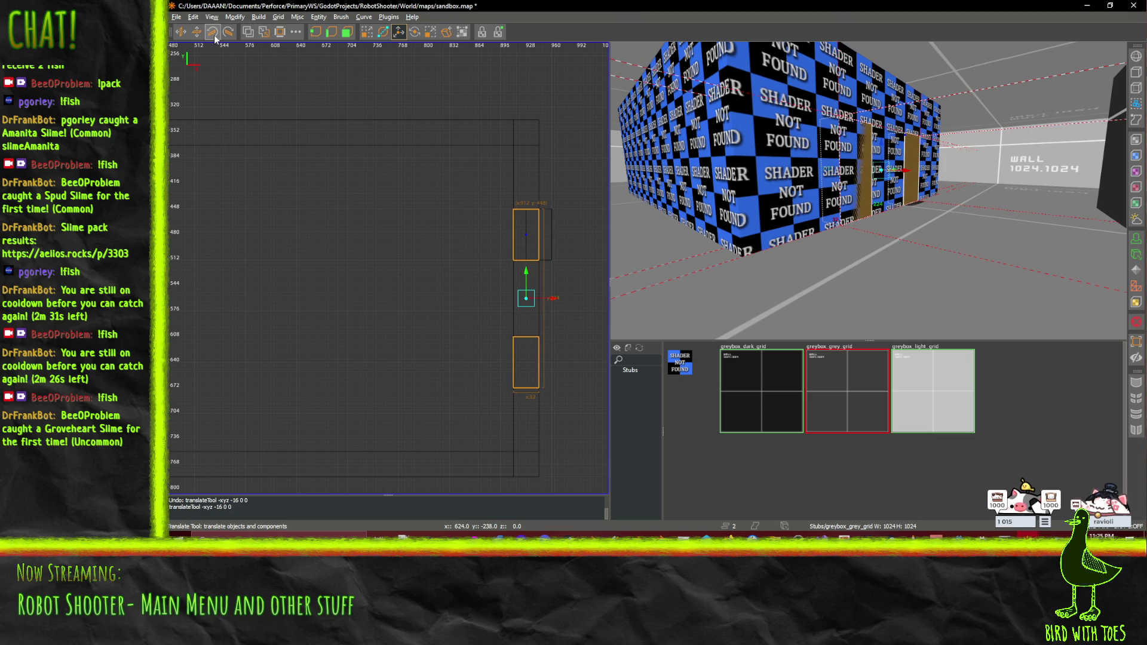
left_click(248, 40)
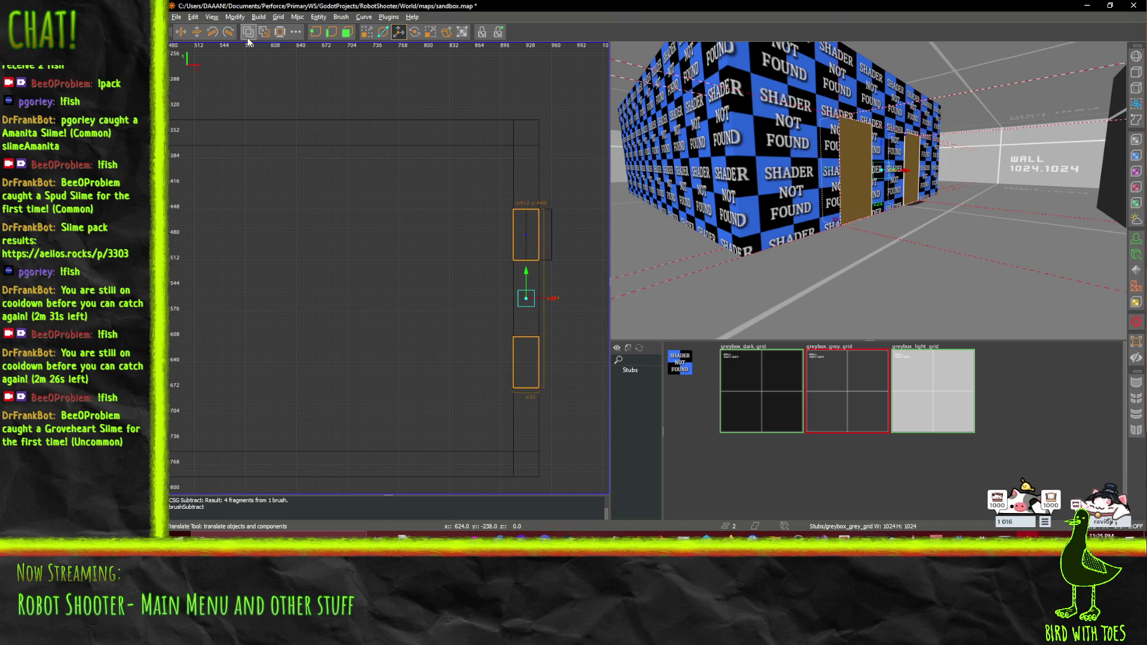
Step: Move the door brushes out of the wall and delete the leftover fragment
mouse_move(913, 178)
left_mouse_down()
mouse_move(976, 185)
mouse_move(552, 238)
left_mouse_up()
left_click(549, 237)
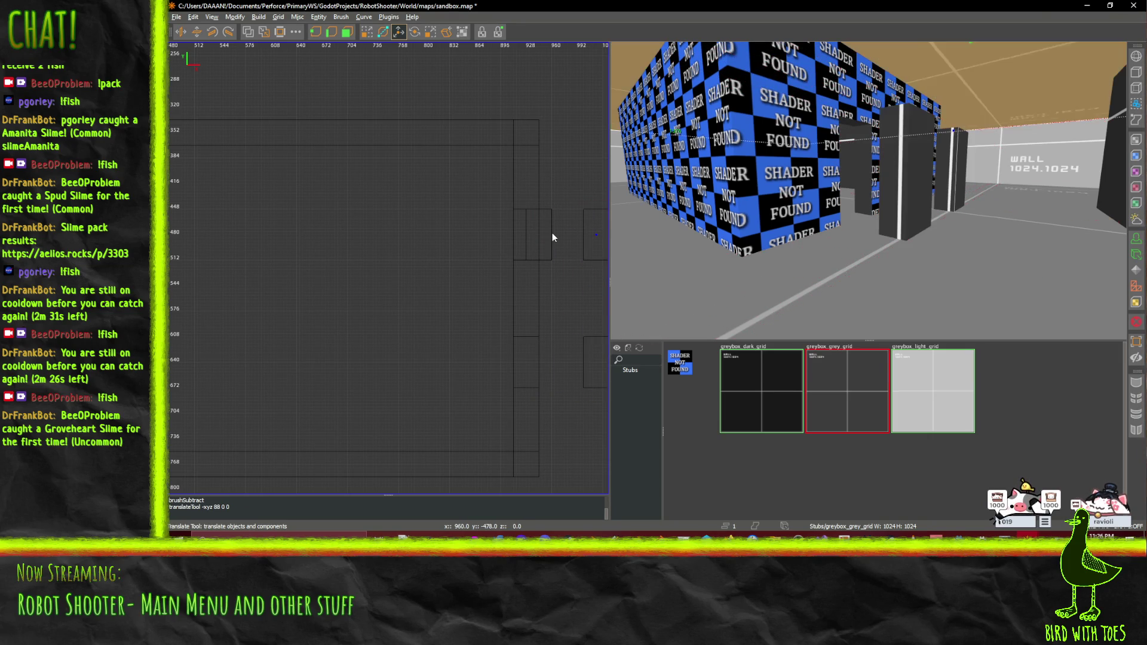
key("Delete")
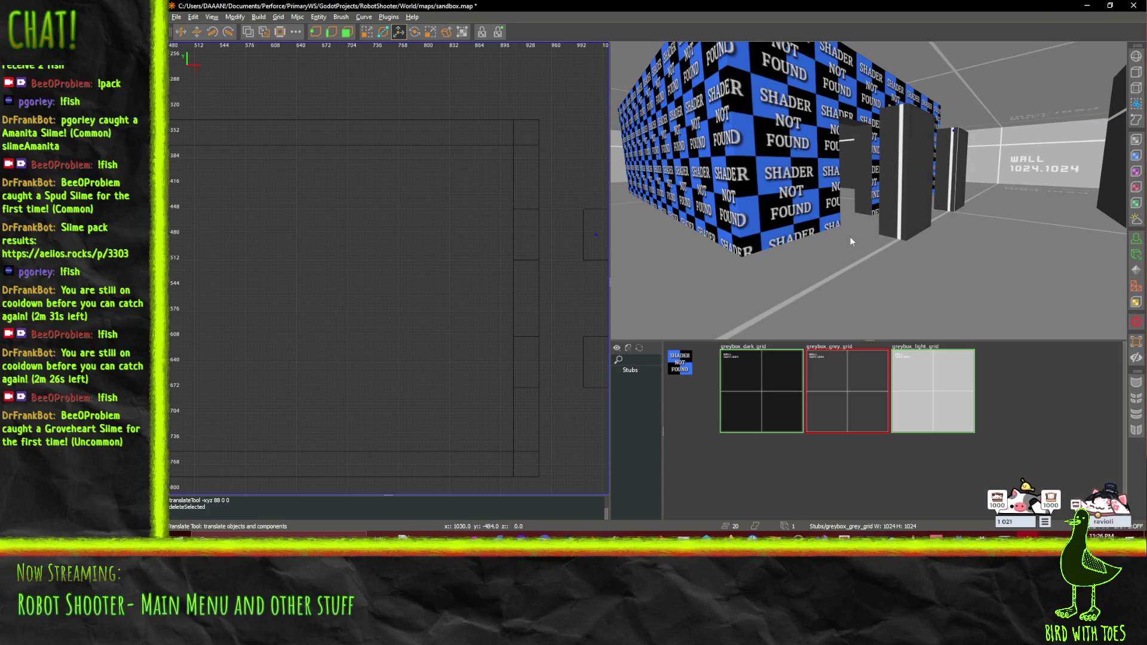
Step: Switch to the QE4 resize tool and fly the camera into the room to view the doorways
key("q")
left_click(984, 177, "shift")
key("w")
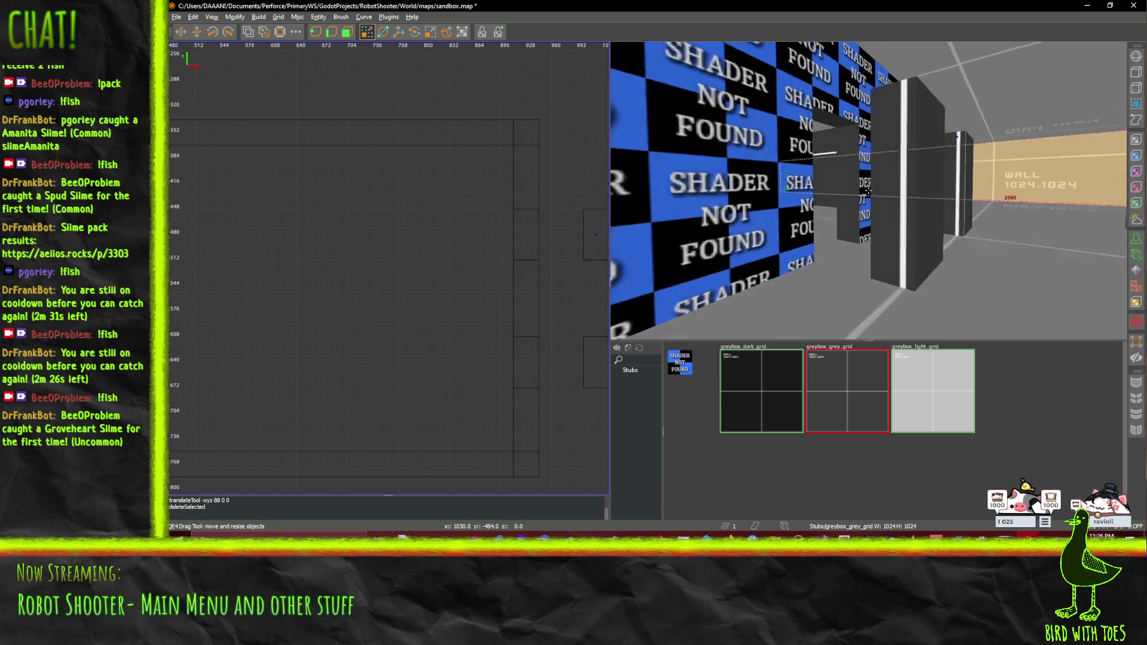
key("w")
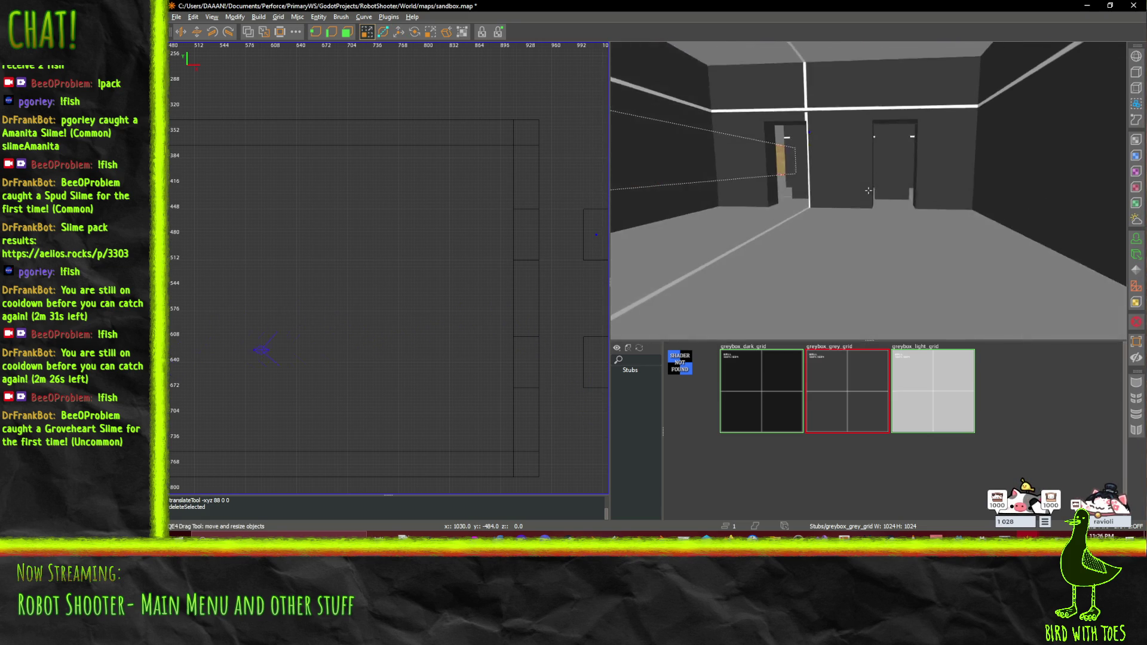
key("w")
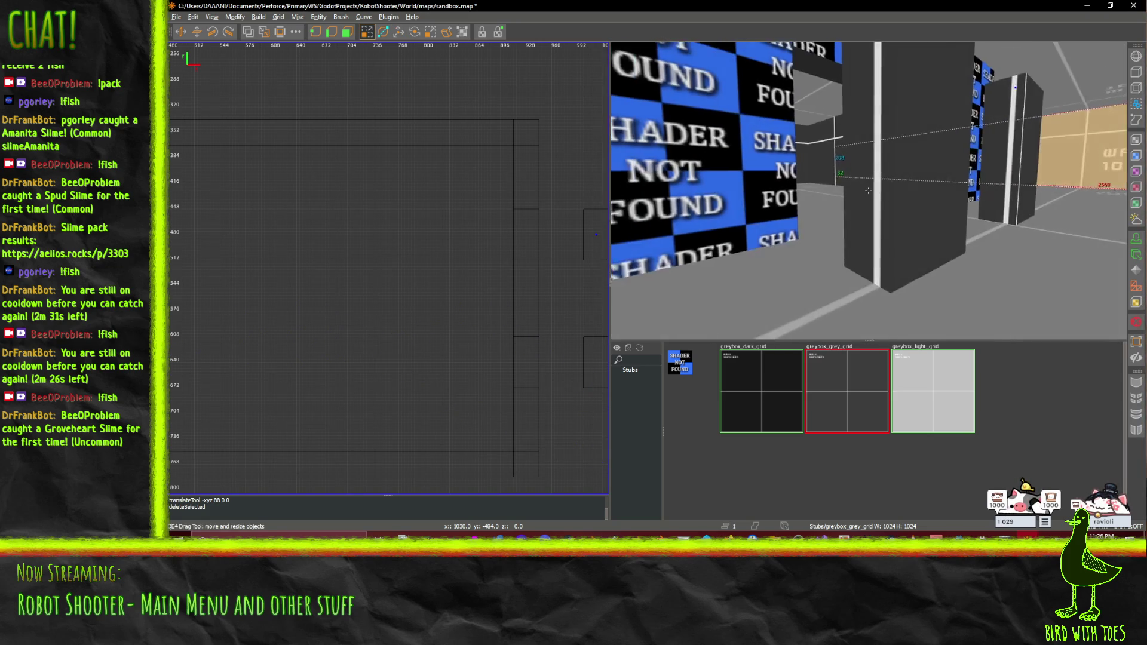
right_click(868, 190)
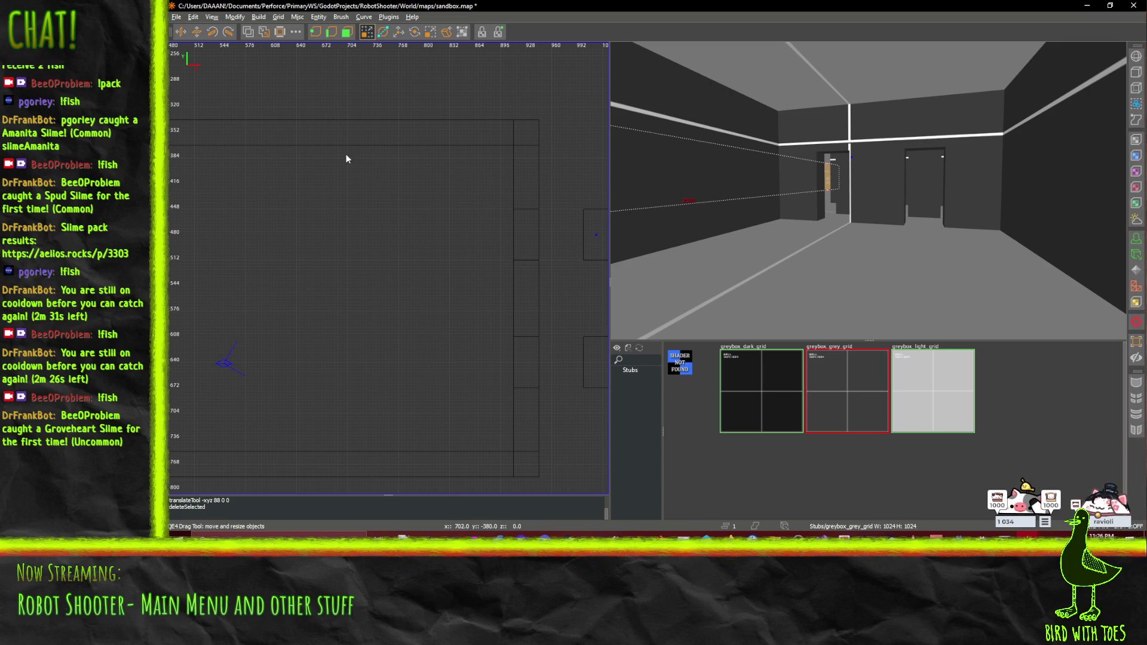
Step: Undo the last brush resize and draw a new tall wall brush in the room
key("ctrl+z")
scroll(411, 272, "down", 3)
scroll(395, 227, "up", 3)
left_click_drag(404, 301, 430, 457)
scroll(435, 453, "up", 3)
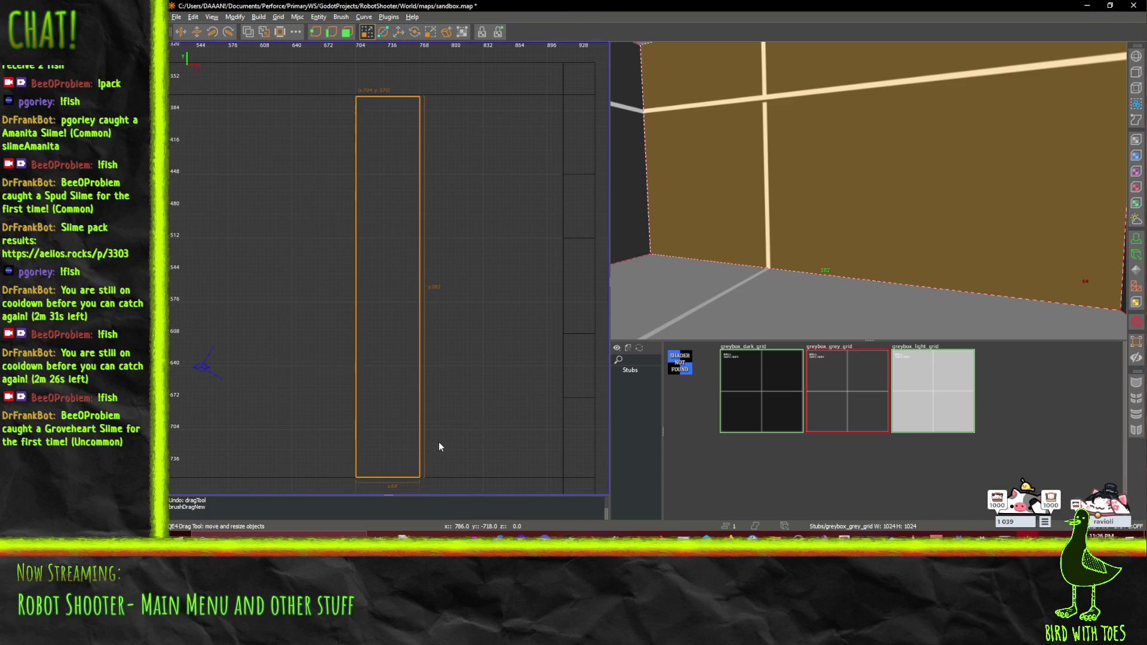
left_click_drag(909, 230, 868, 190)
Step: Slide the new 64-unit-wide wall brush left into place
scroll(869, 190, "up", 5)
scroll(410, 279, "down", 2)
left_click_drag(384, 291, 367, 288)
scroll(364, 287, "up", 3)
scroll(375, 324, "up", 3)
key("Up")
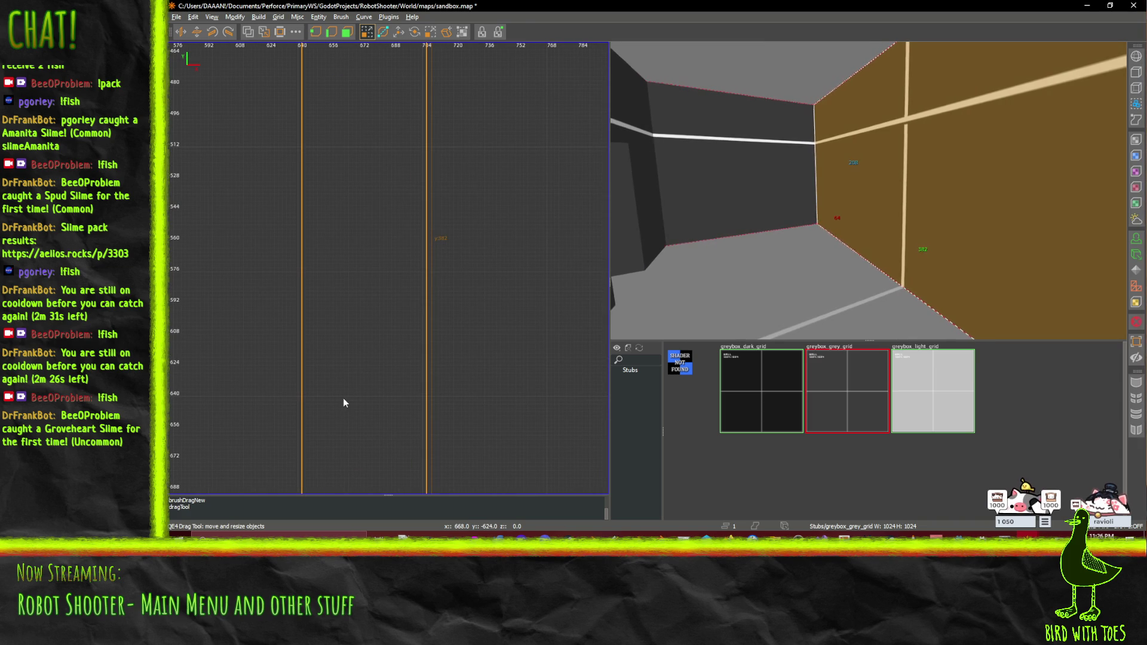
left_click_drag(346, 392, 342, 392)
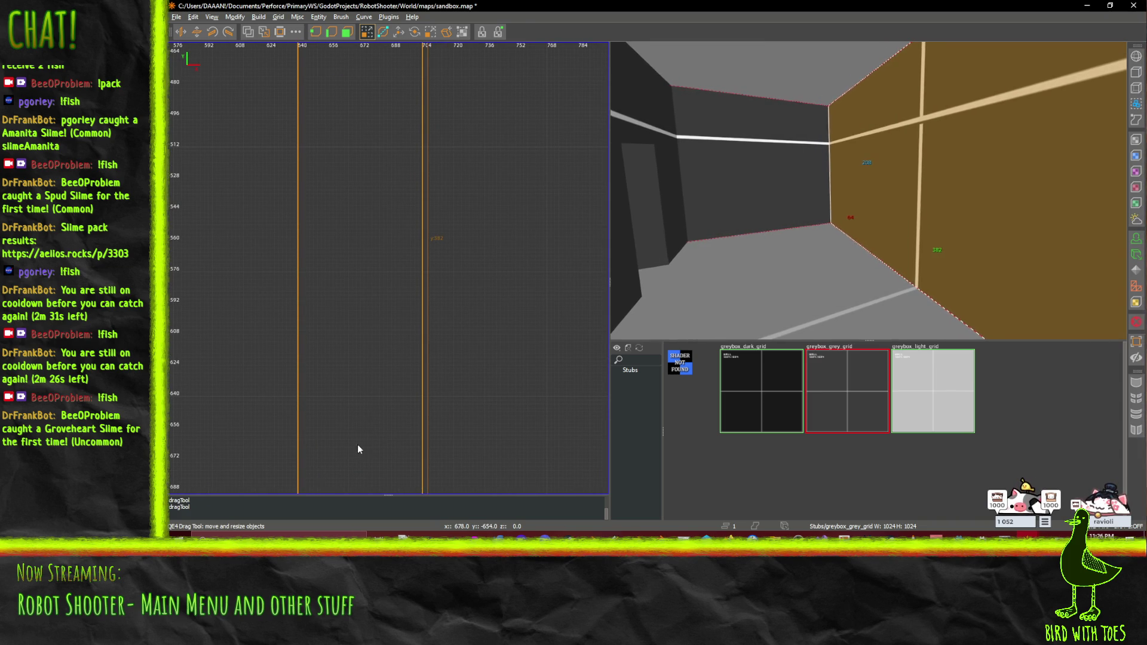
scroll(368, 432, "down", 3)
scroll(369, 437, "down", 1)
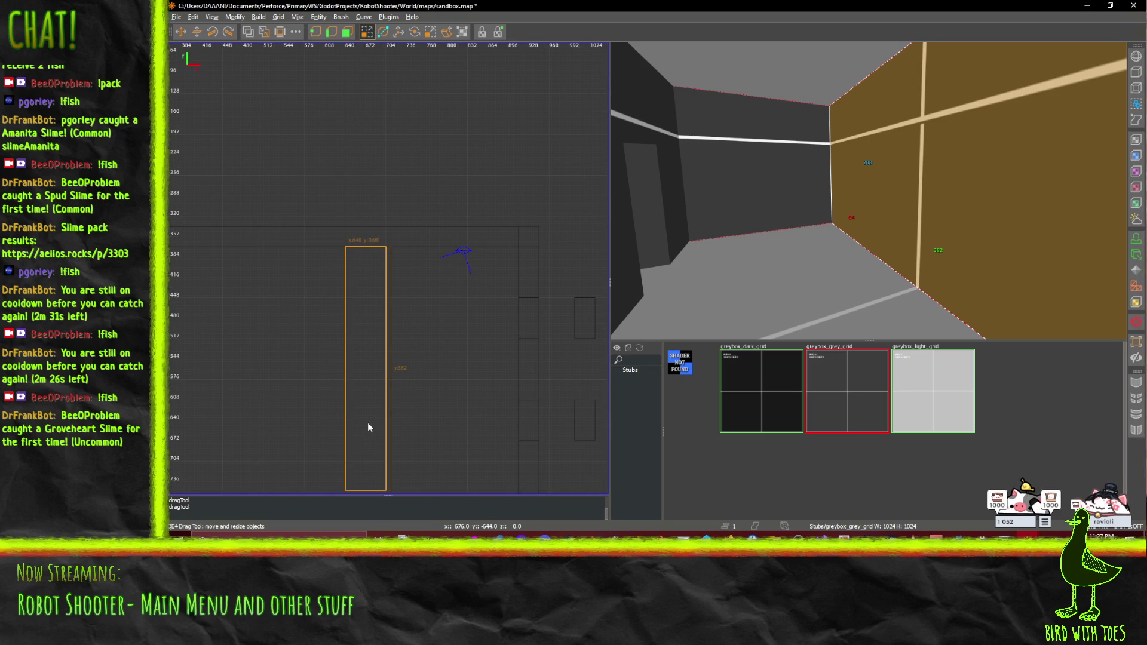
key("s")
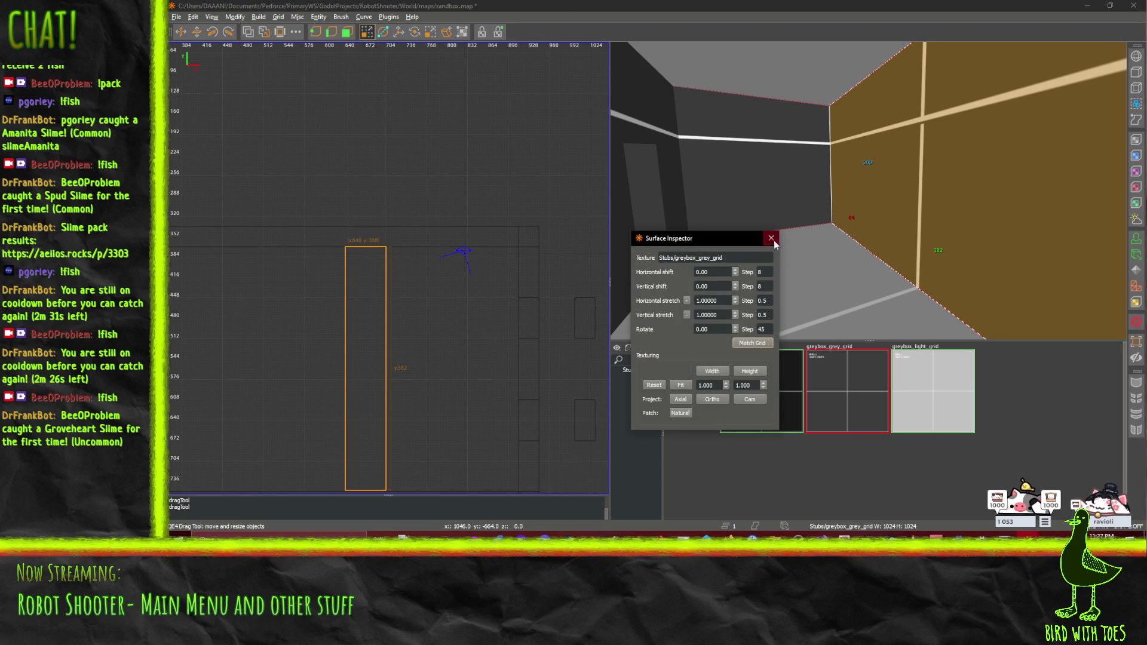
left_click(771, 239)
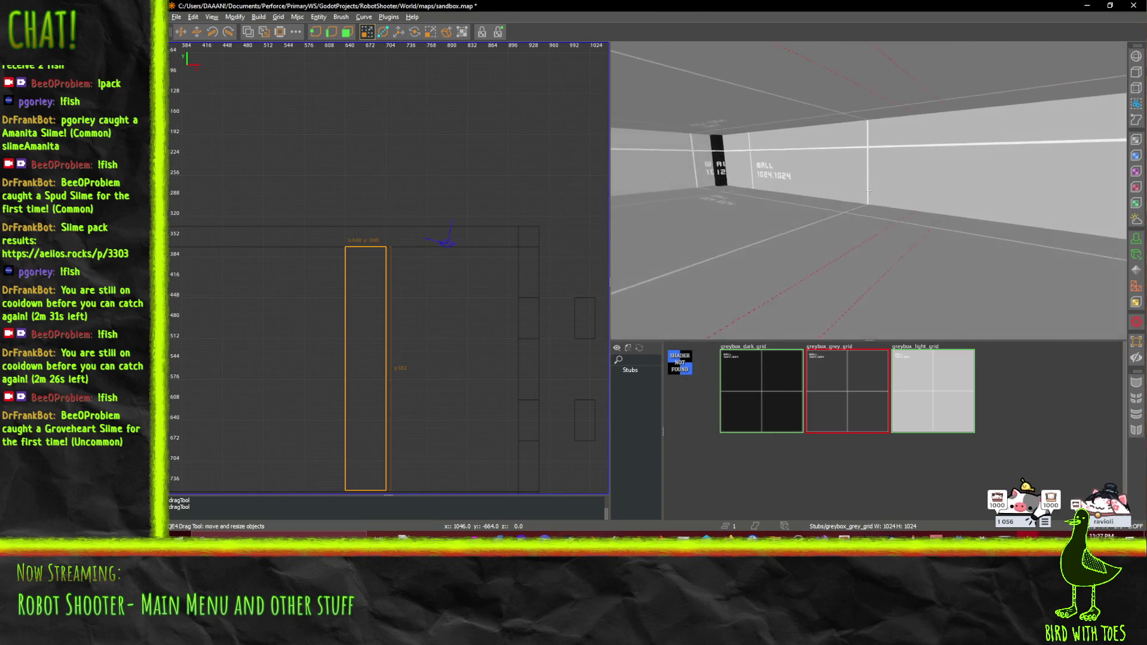
key("w")
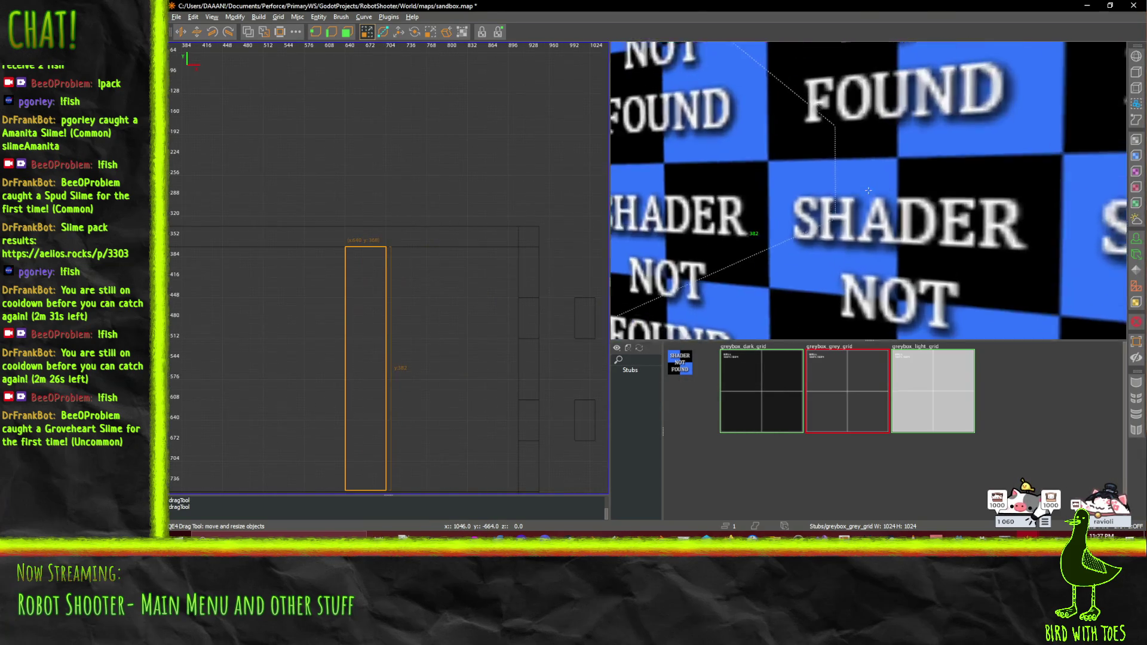
key("s")
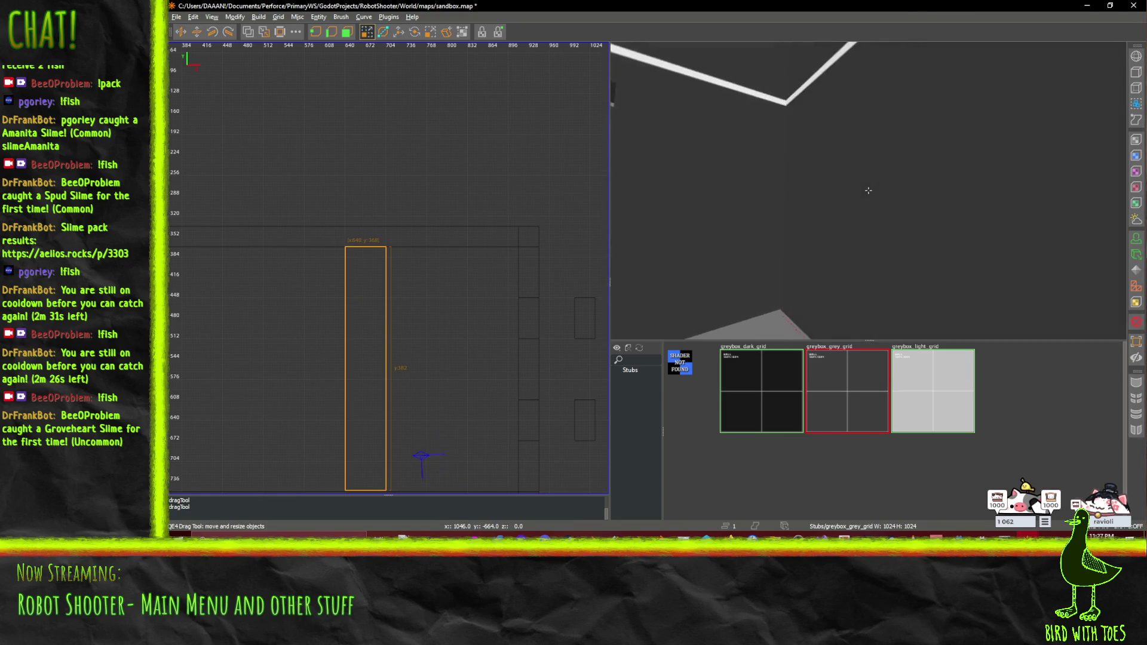
key("w")
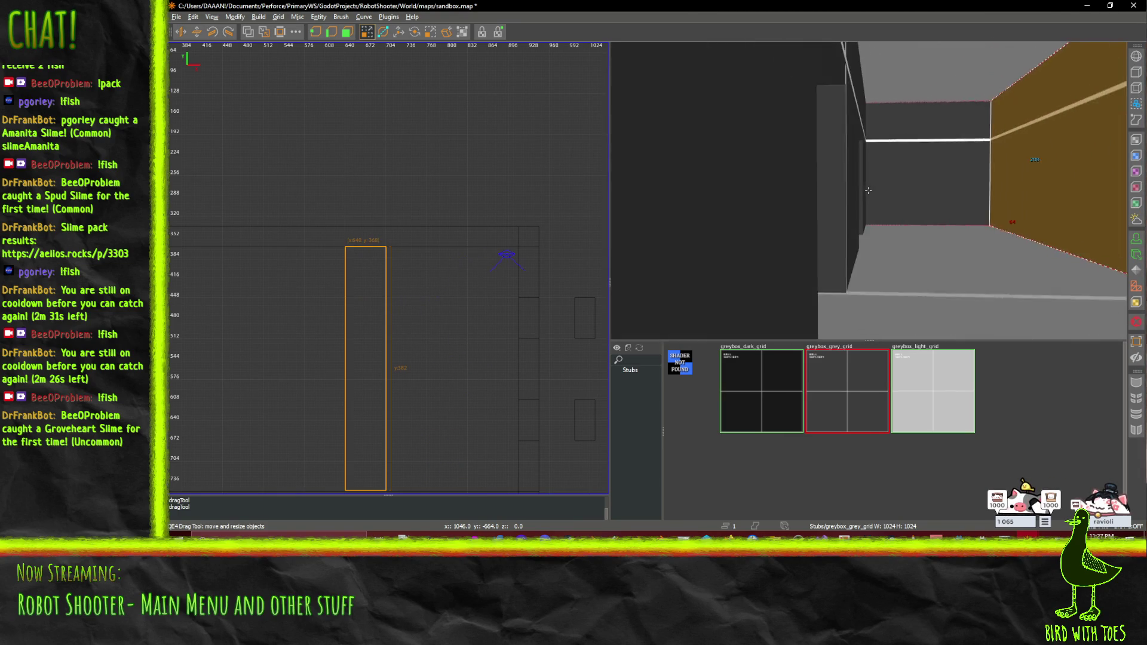
key("s")
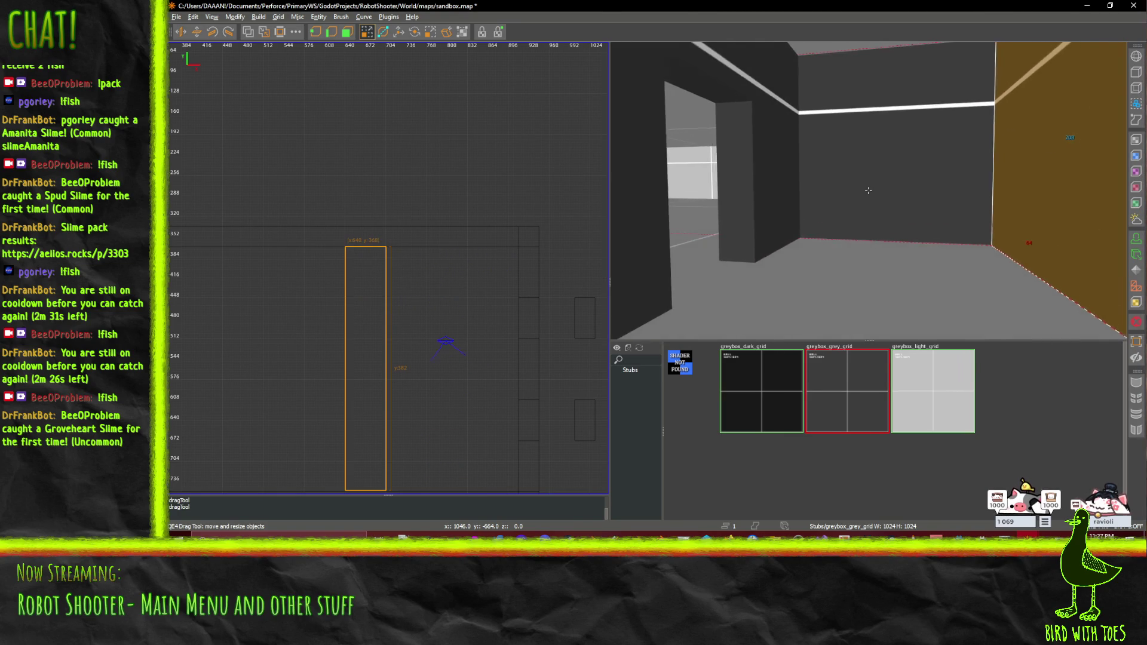
key("w")
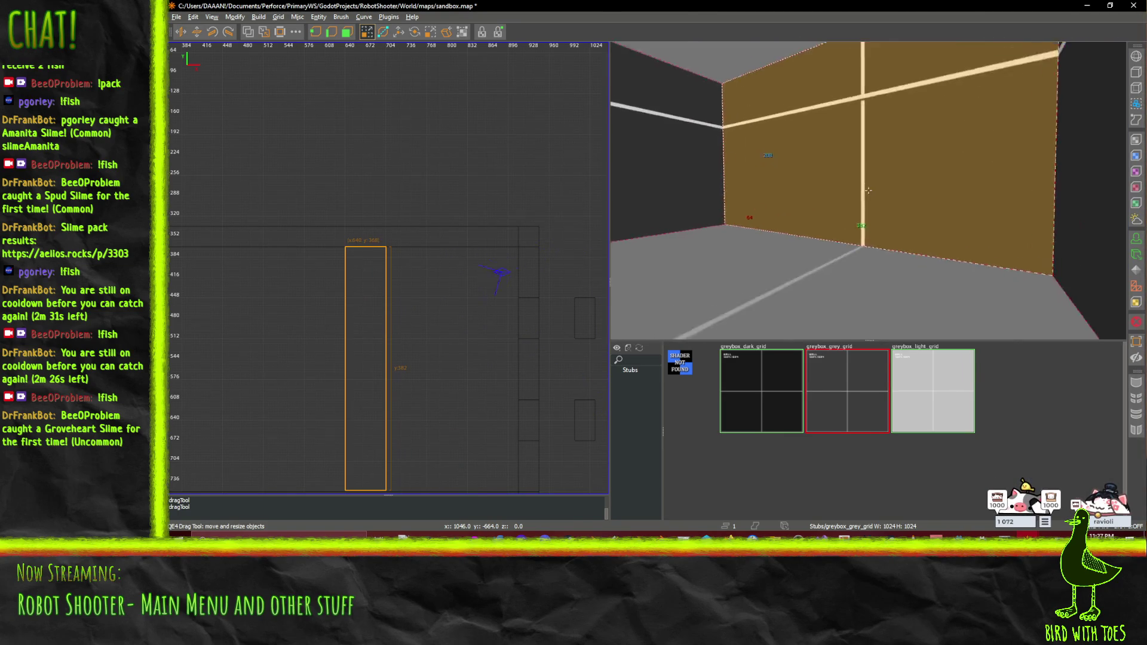
key("s")
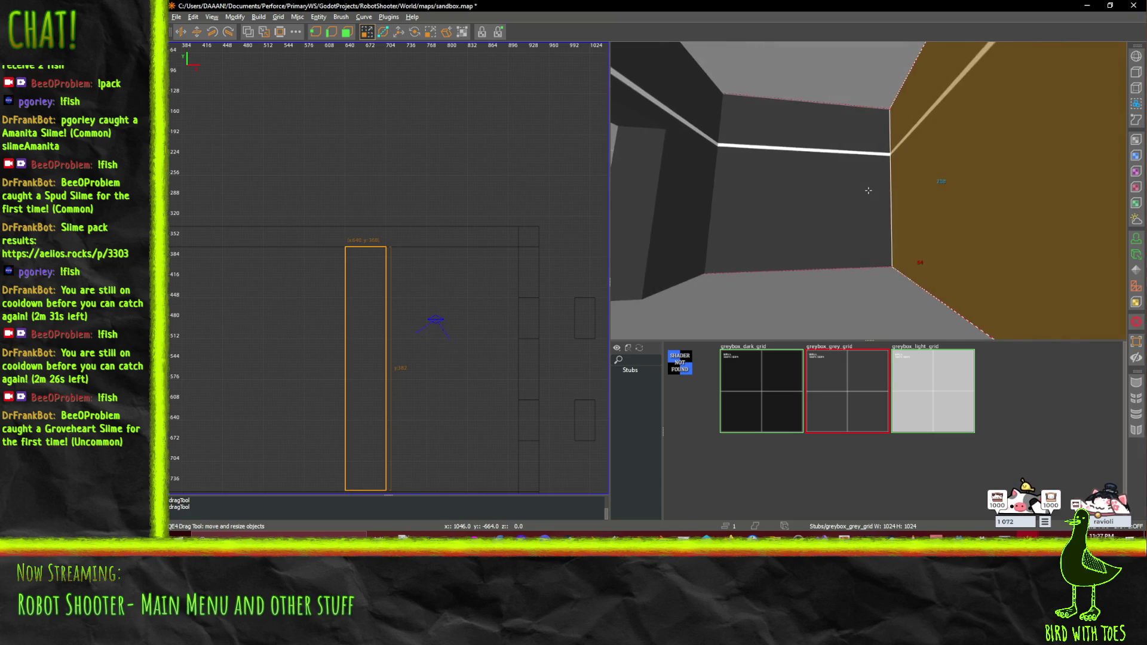
key("a")
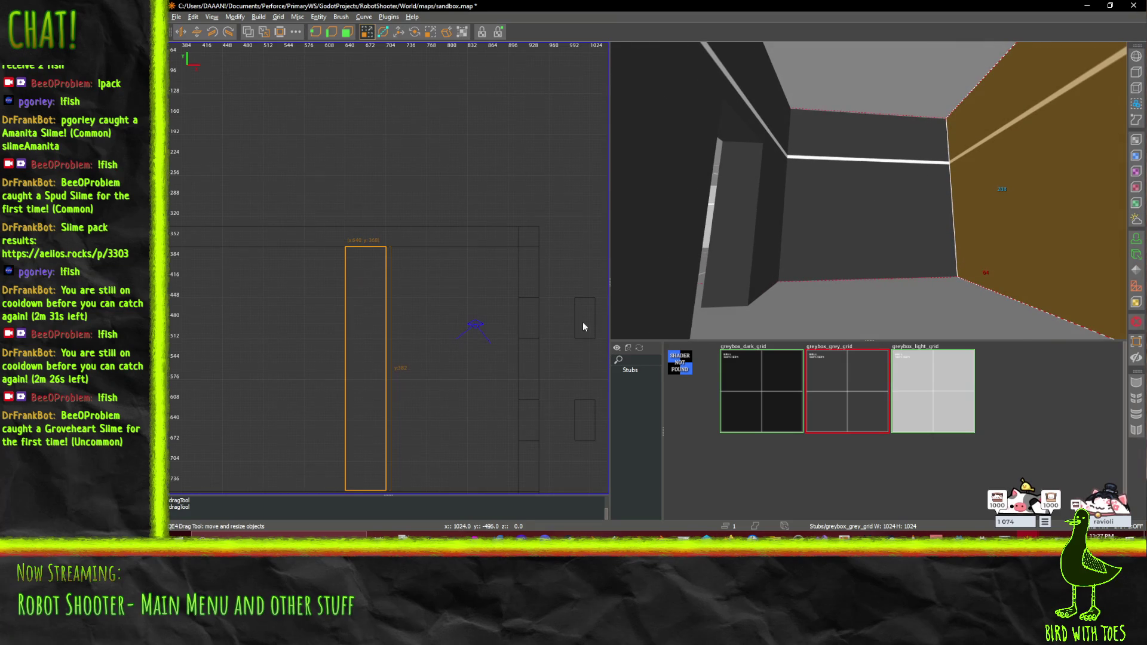
scroll(453, 419, "down", 1)
scroll(453, 418, "up", 1)
scroll(491, 156, "down", 3)
left_click(472, 62)
Step: Draw a thin horizontal wall brush about 208 units long from the first wall across the room
scroll(514, 257, "up", 3)
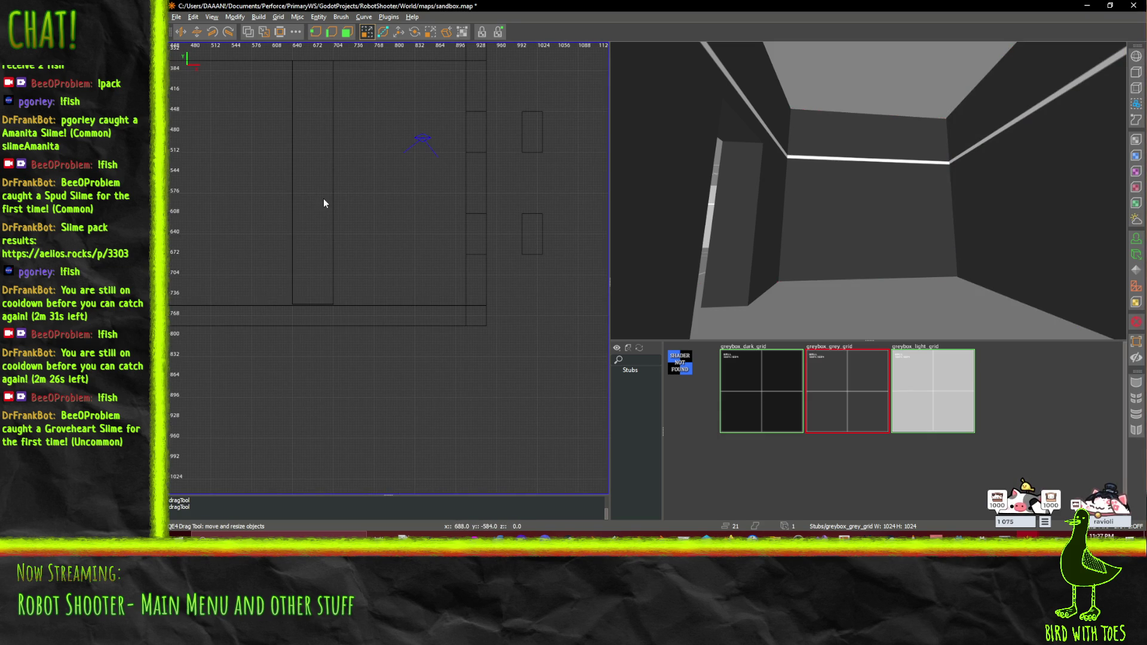
scroll(340, 181, "up", 3)
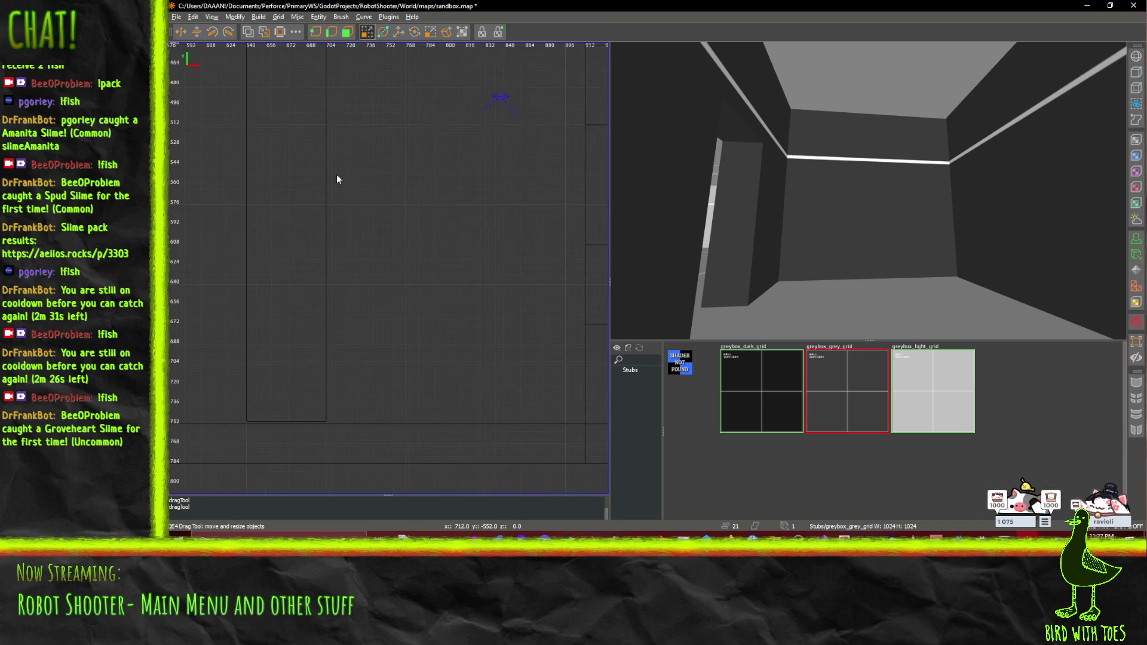
left_click_drag(358, 192, 587, 198)
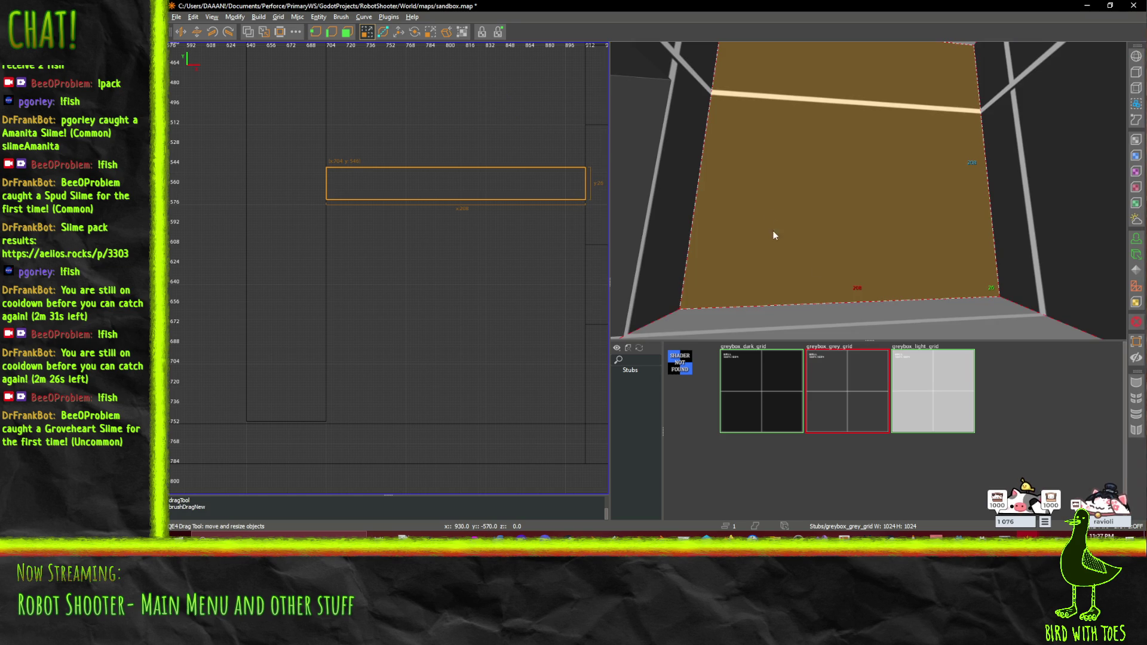
left_click(347, 32)
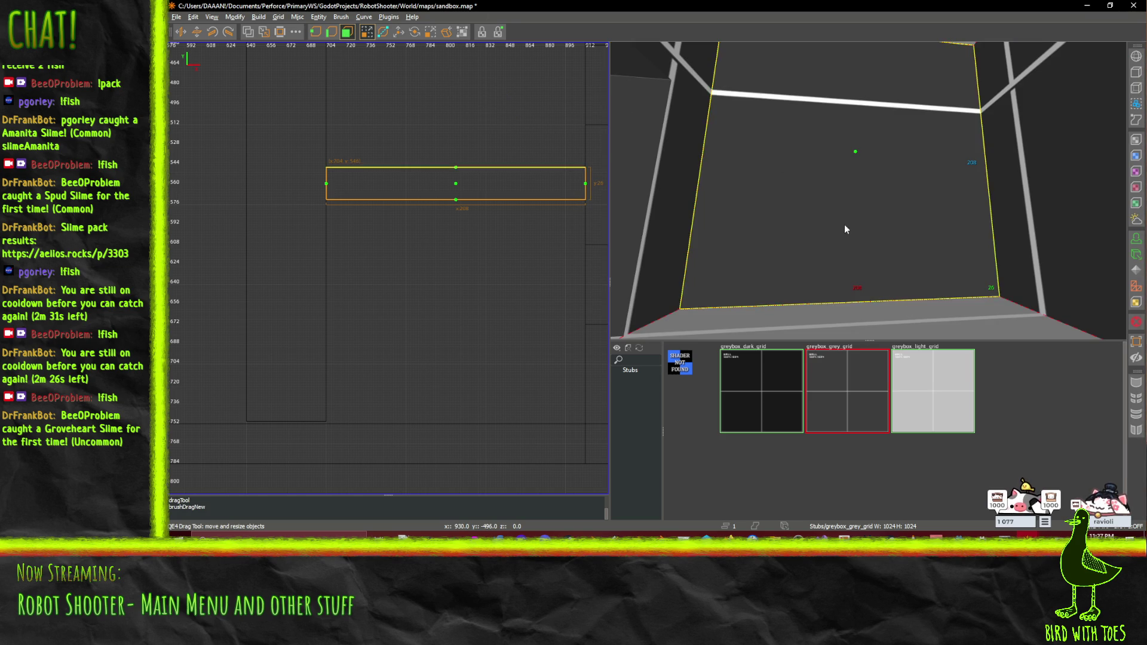